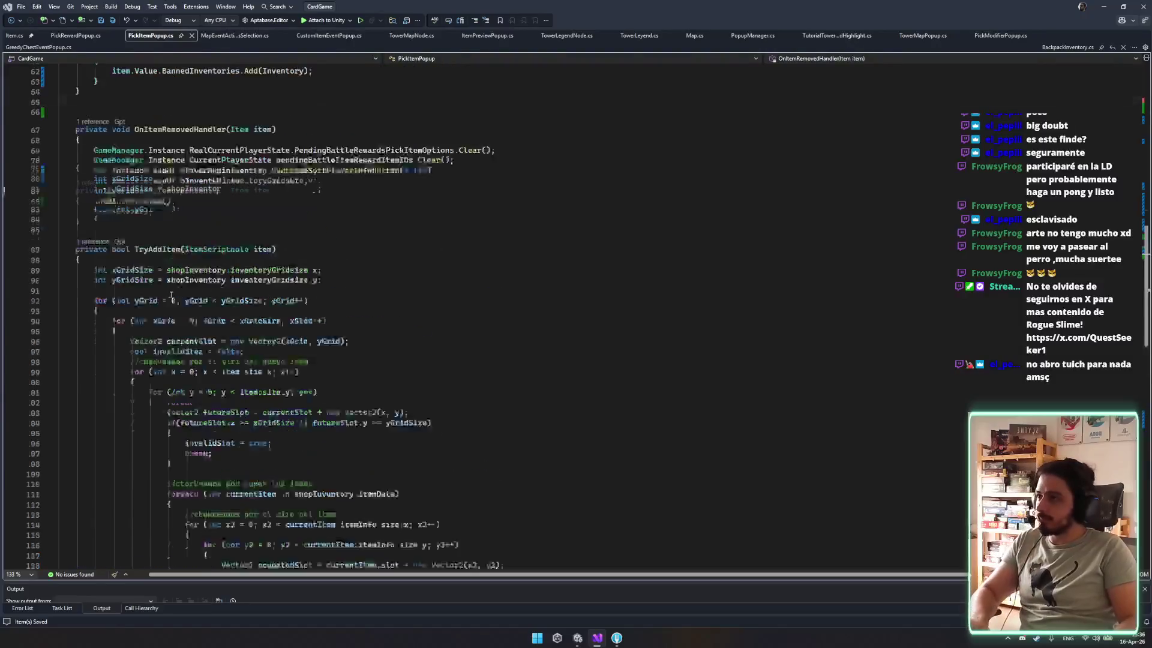
Insert SaveInventories(); before this.Close() in OnItemRemovedHandler and save the script.
left_click(192, 326)
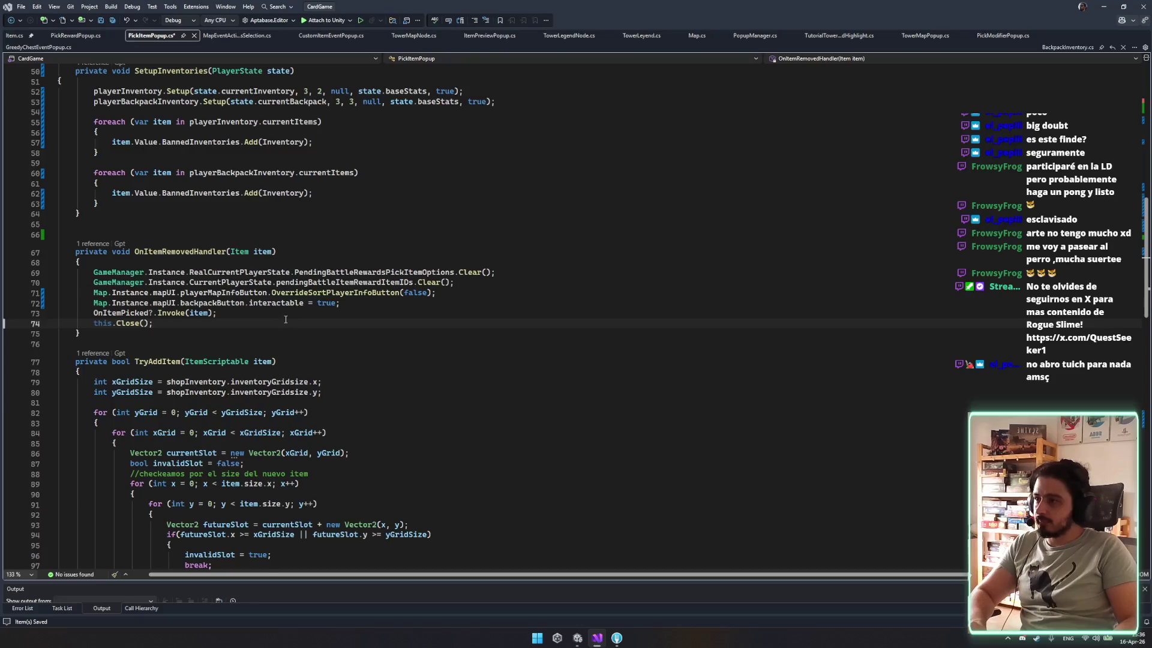
type("SaveInventories();")
key("ctrl+s")
Cut the this.Inventory.OnItemRemoved += OnItemRemovedHandler line out of Setup.
left_click(226, 251)
scroll(205, 492, "up", 6)
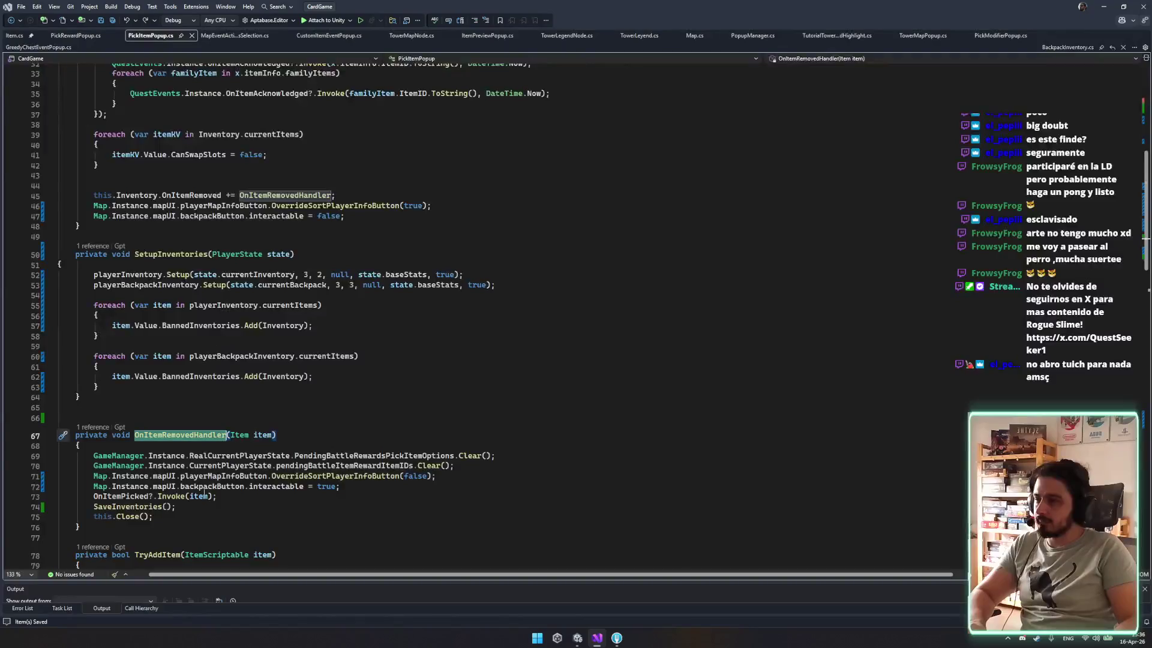
left_click_drag(360, 198, 377, 180)
key("ctrl+c")
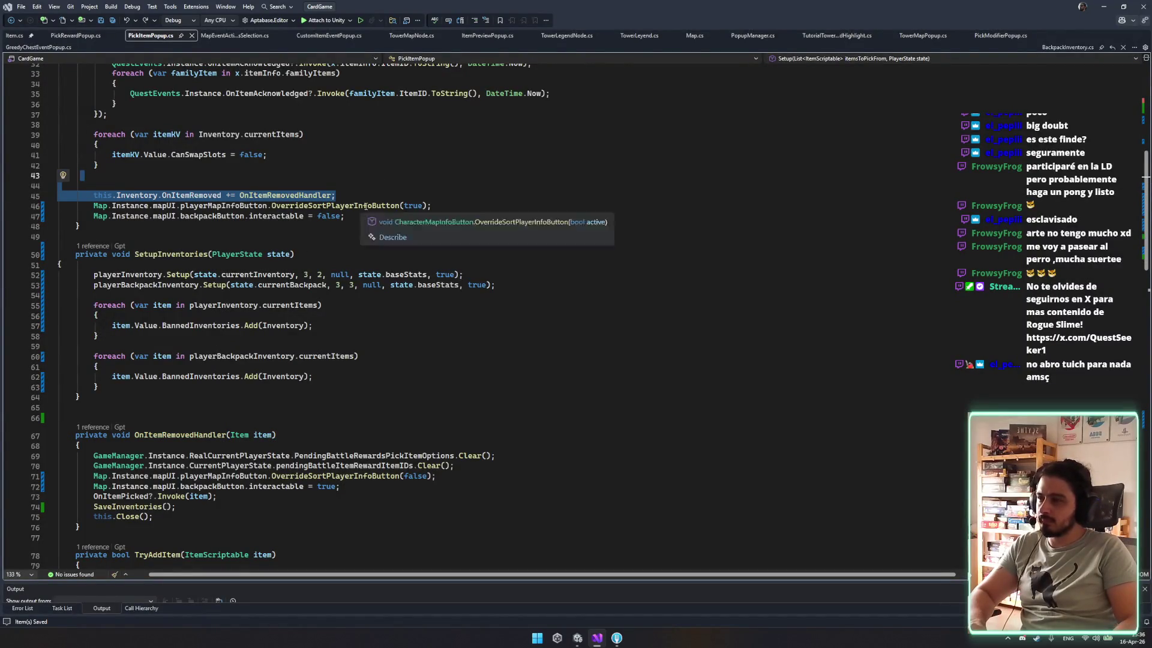
key("Delete")
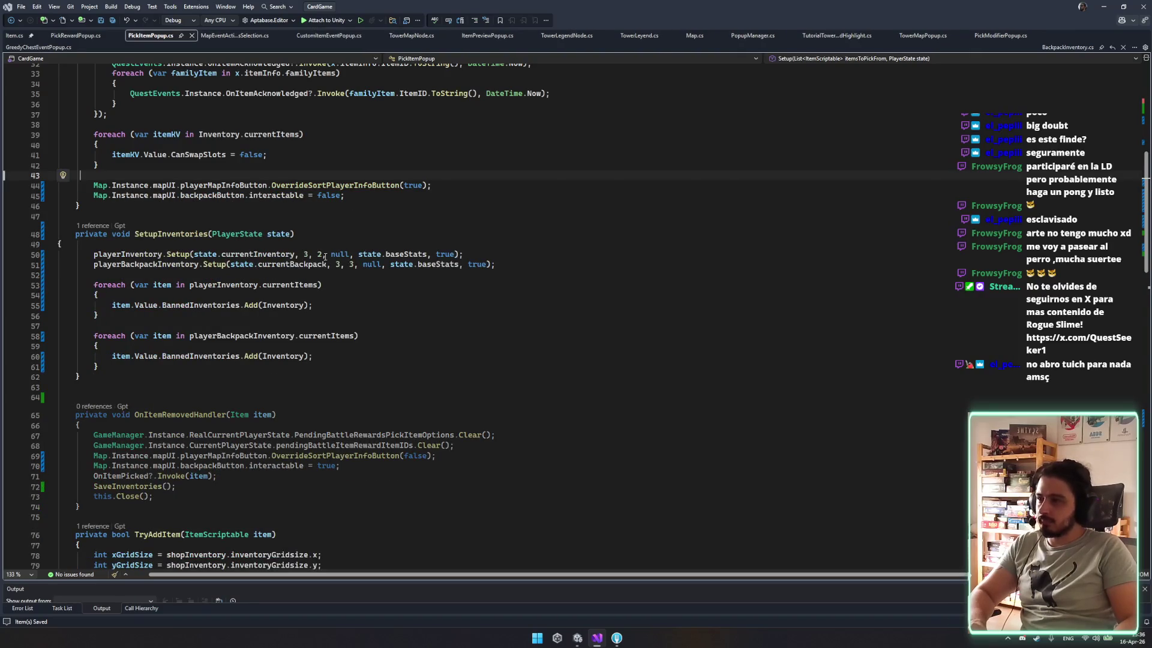
key("ctrl+z")
scroll(272, 231, "up", 7)
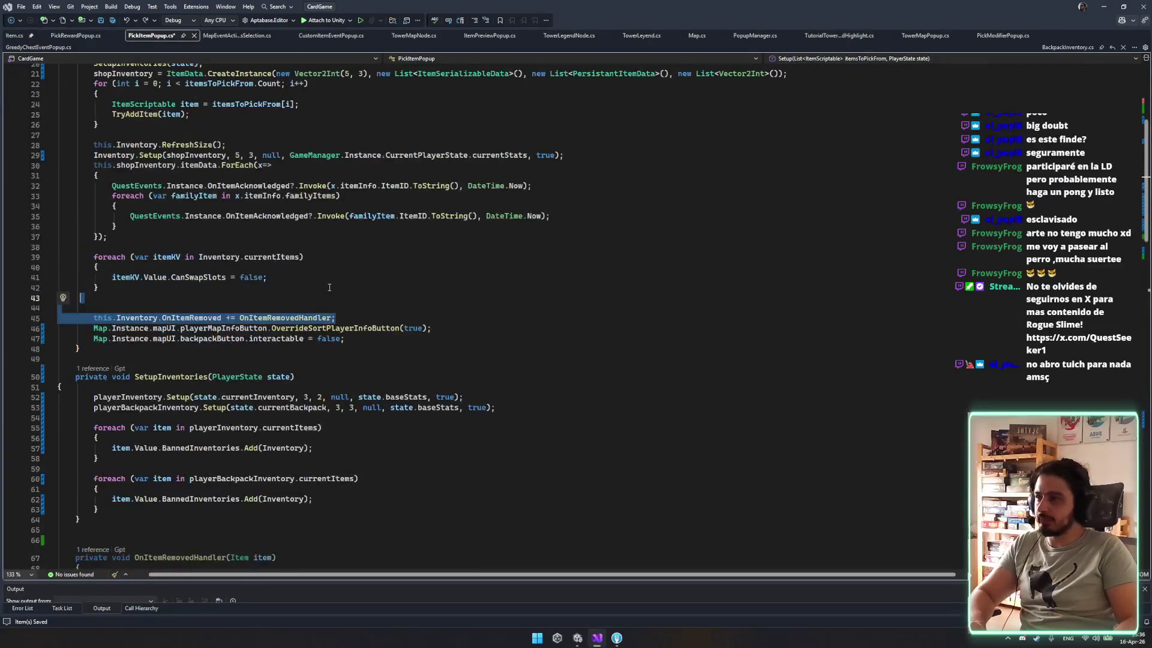
key("Delete")
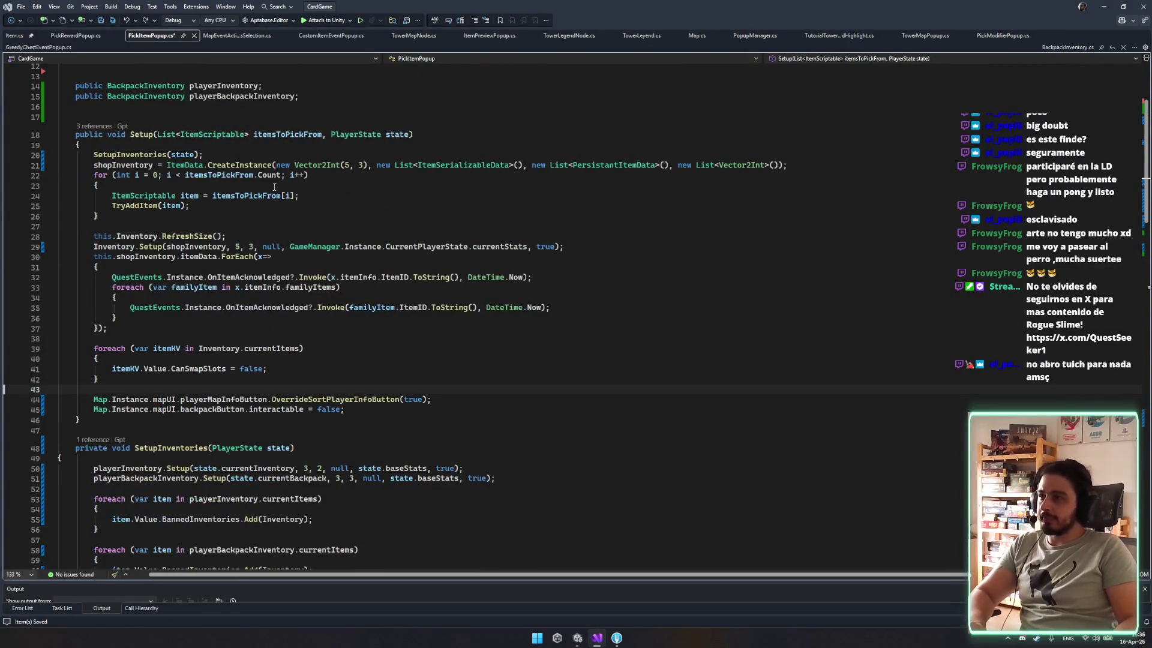
Paste the subscription after TryAddItem(item), then delete it, leaving blank lines in the loop.
left_click(201, 205)
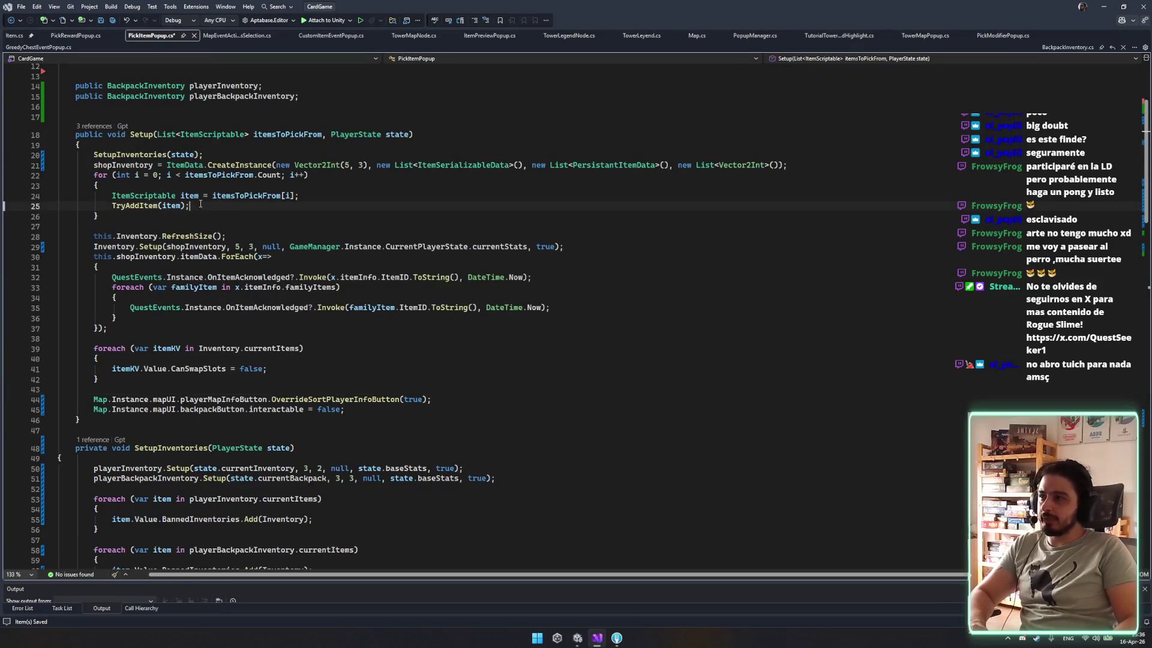
key("Return")
key("Return")
key("Return")
key("ctrl+v")
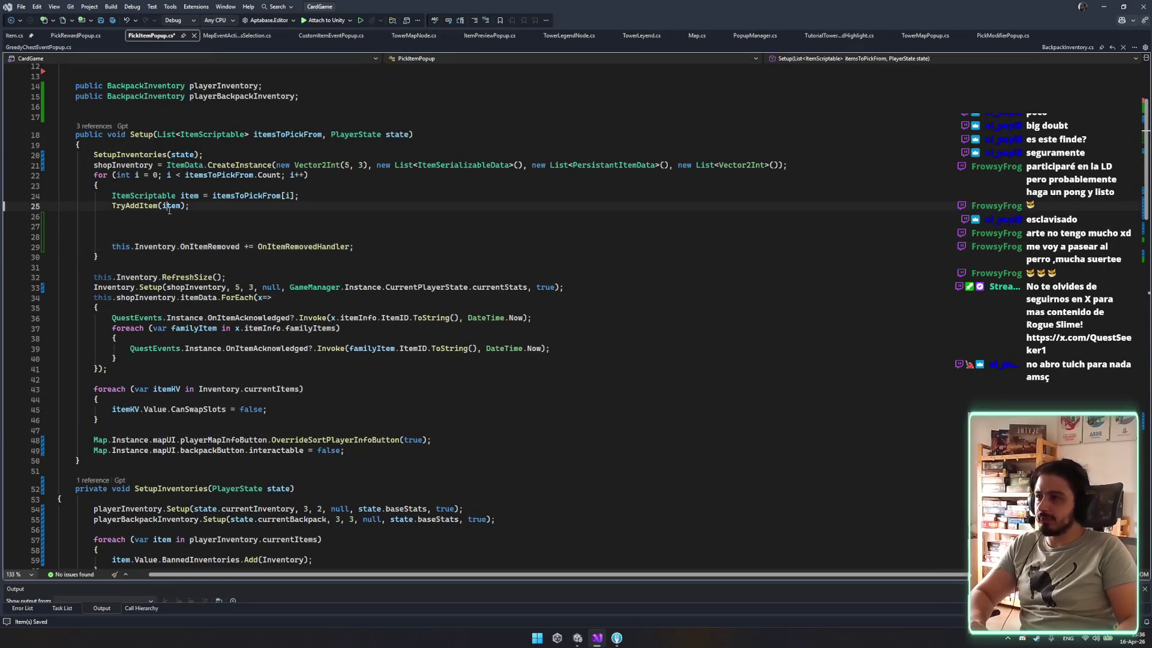
mouse_move(112, 247)
left_mouse_down()
mouse_move(260, 248)
mouse_move(245, 245)
left_mouse_up()
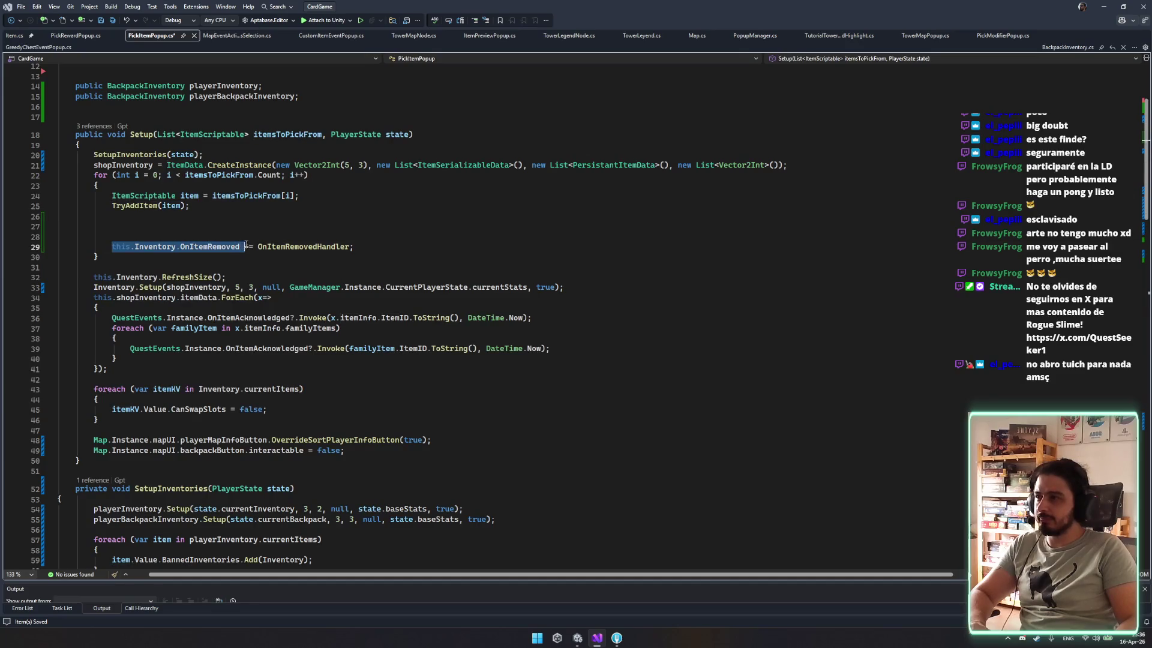
left_click(290, 234)
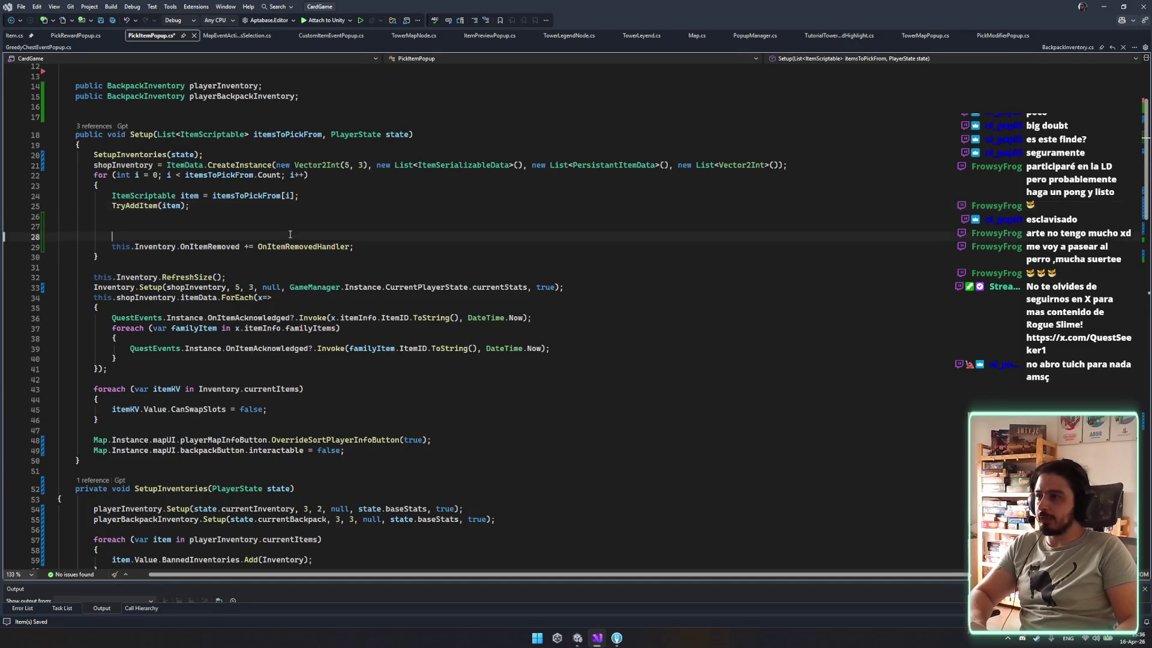
triple_click(359, 248)
key("BackSpace")
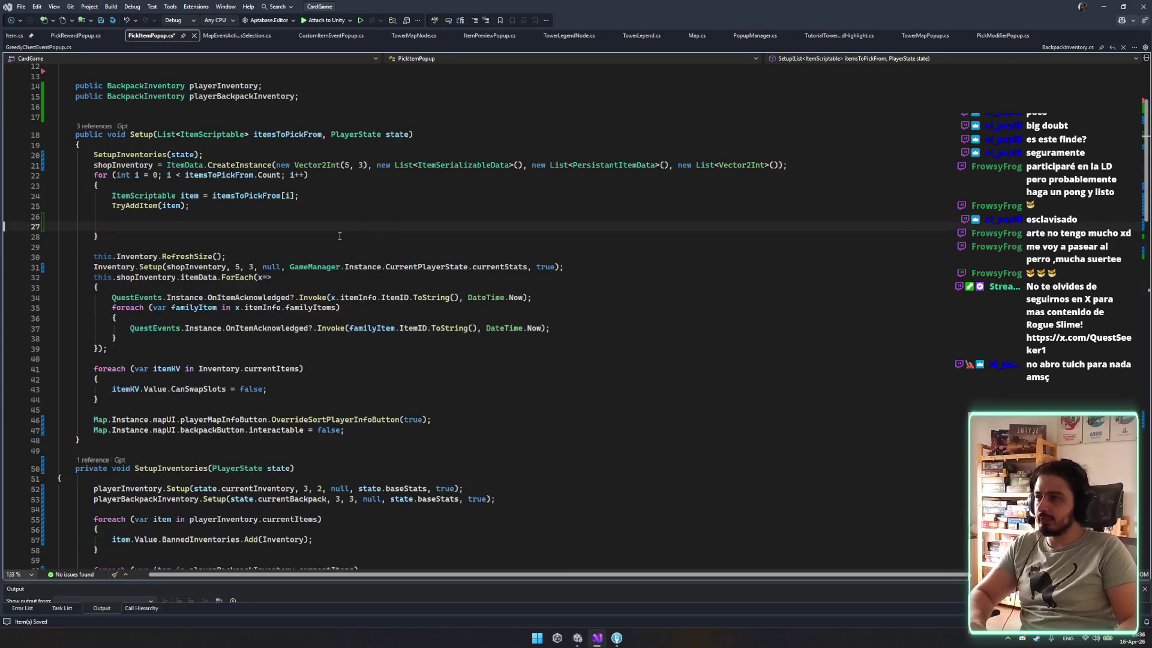
Remove the leftover blank line, save, and review the shop inventory setup code.
key("BackSpace")
key("BackSpace")
key("ctrl+s")
left_click(221, 266)
double_click(310, 297)
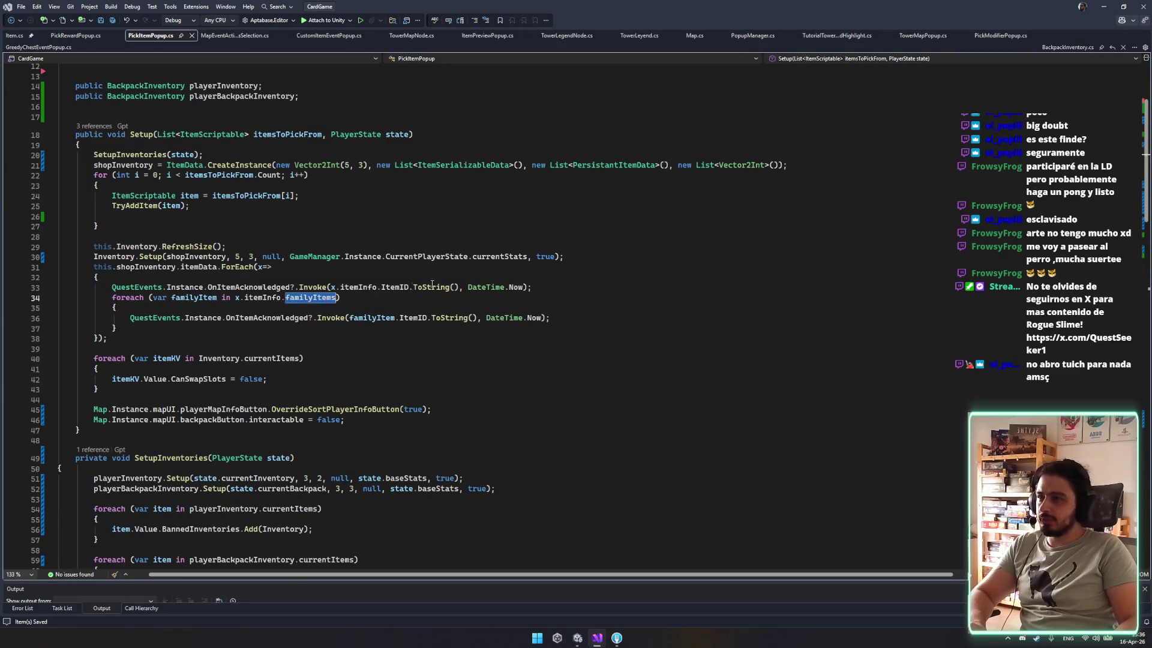
left_click(368, 286)
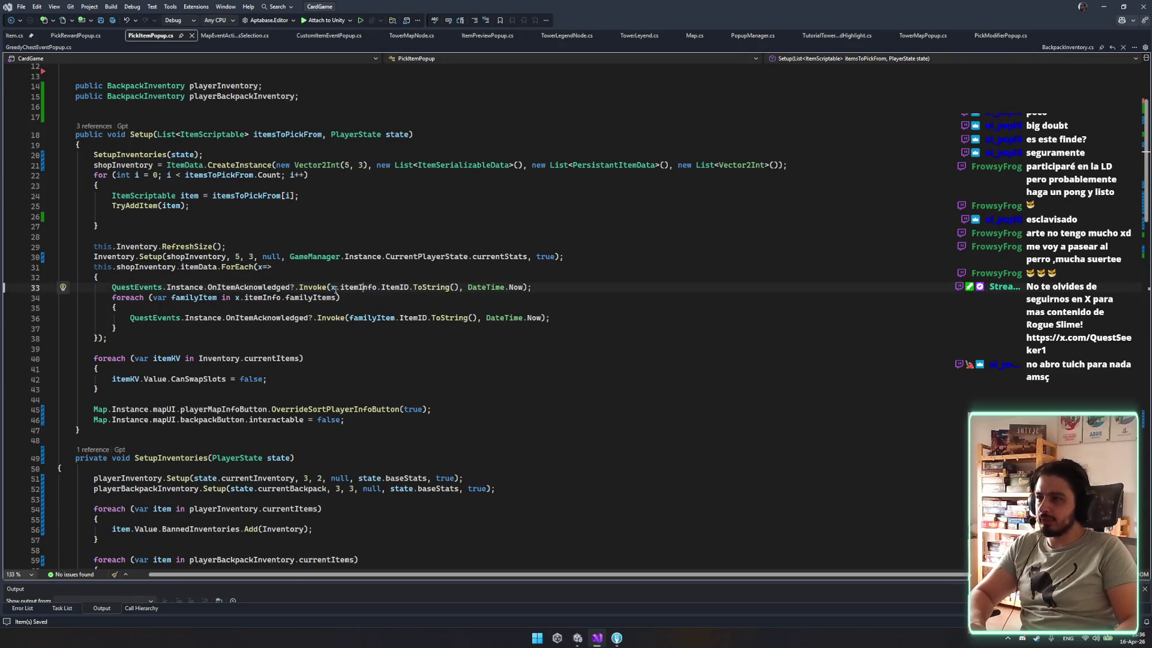
mouse_move(334, 289)
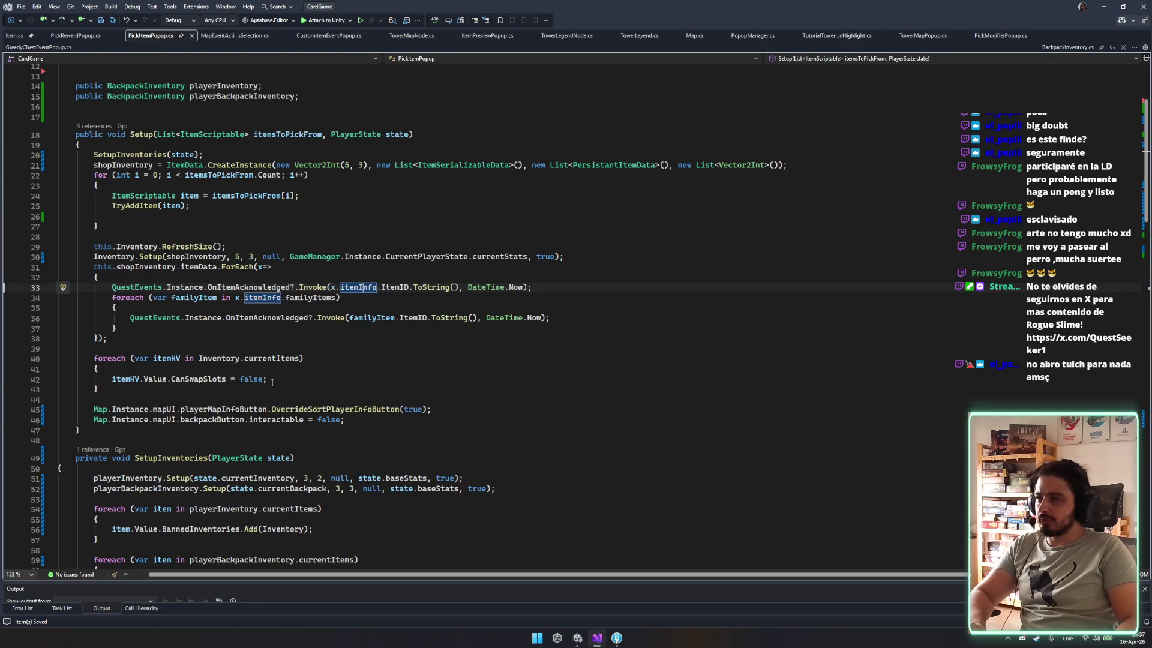
Add a suggested event subscription line inside the currentItems loop with corrected indentation.
left_click(328, 380)
key("Return")
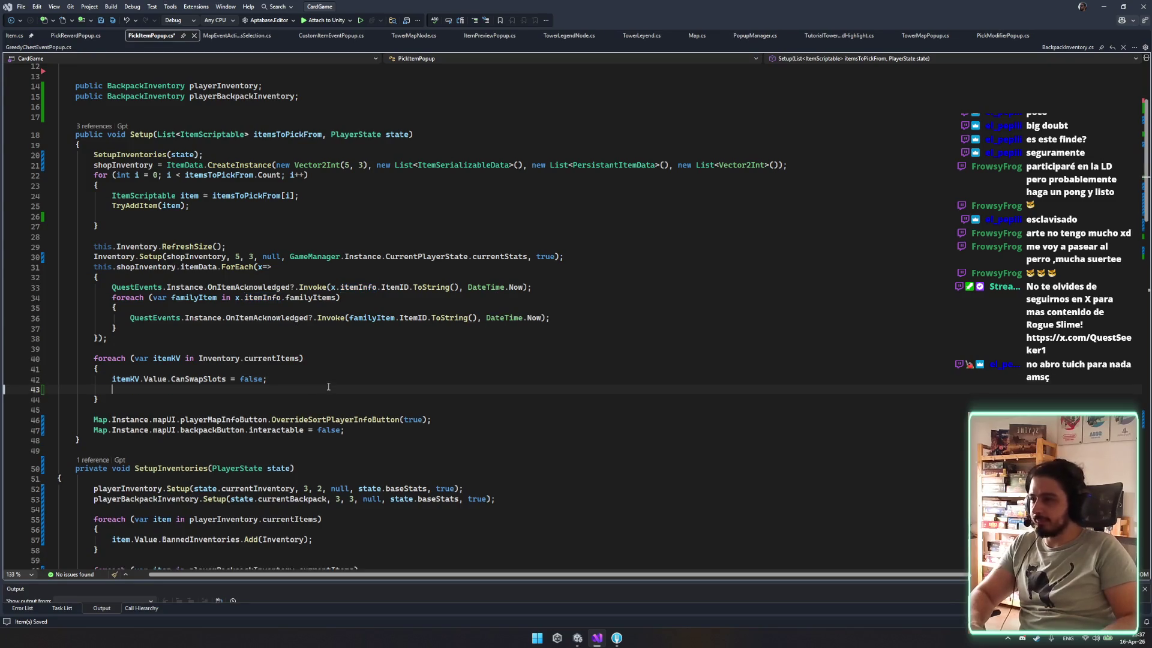
key("Tab")
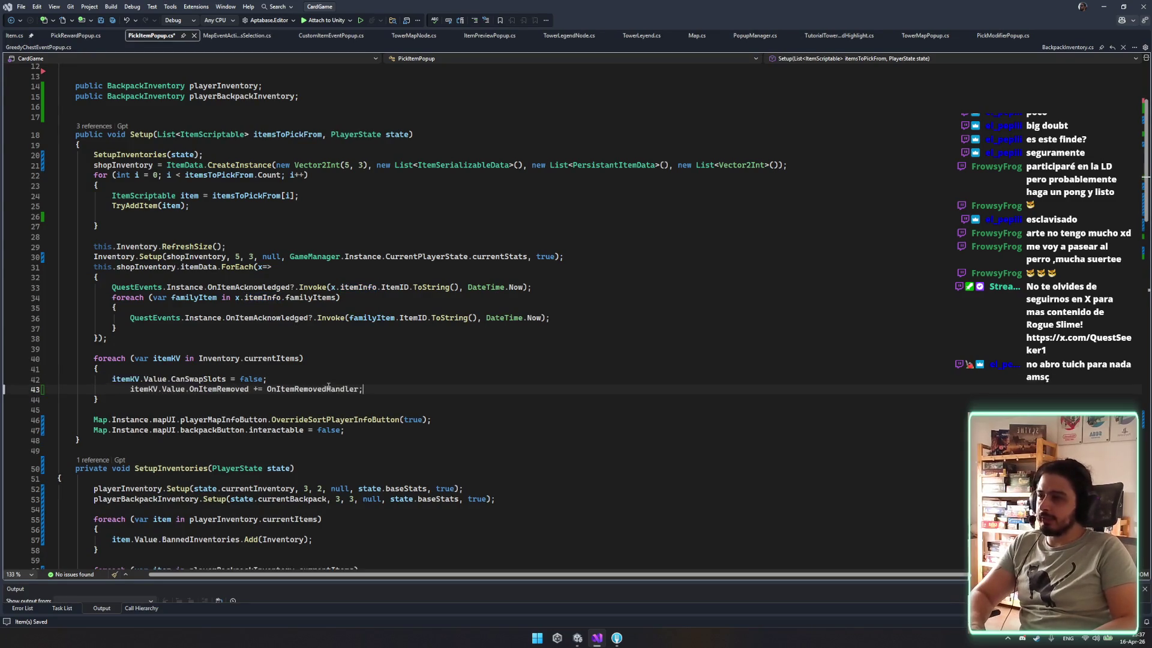
key("Home")
key("shift+Tab")
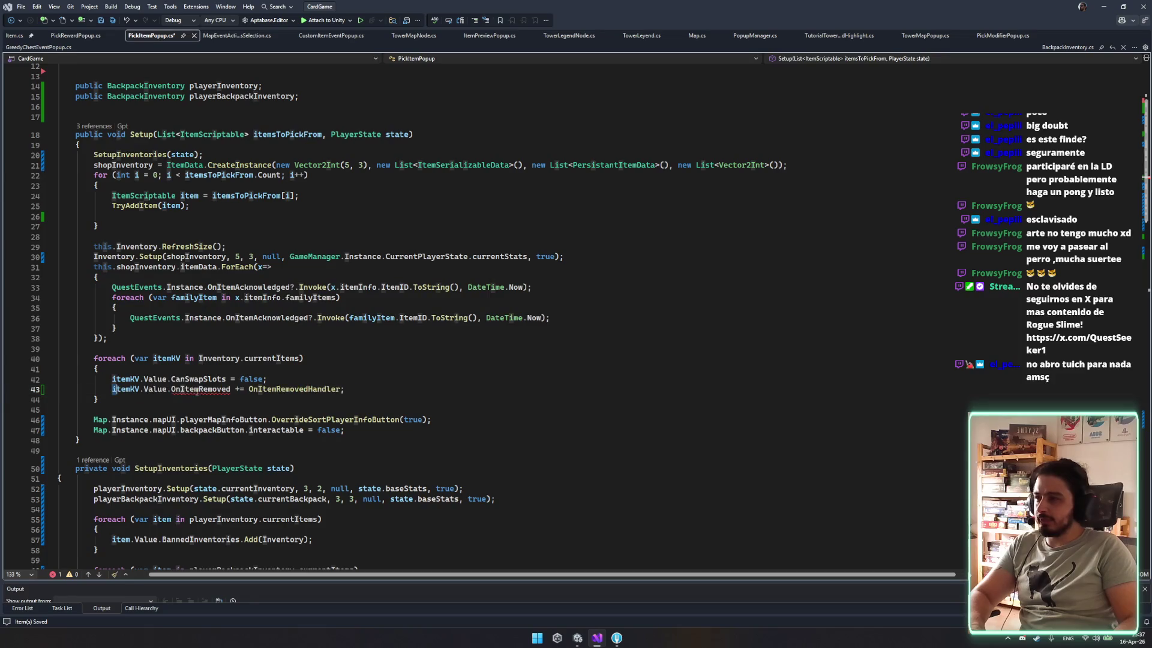
Change the subscribed event to itemKV.Value.OnDropItem using IntelliSense.
left_click(201, 388)
left_click_drag(383, 387, 172, 388)
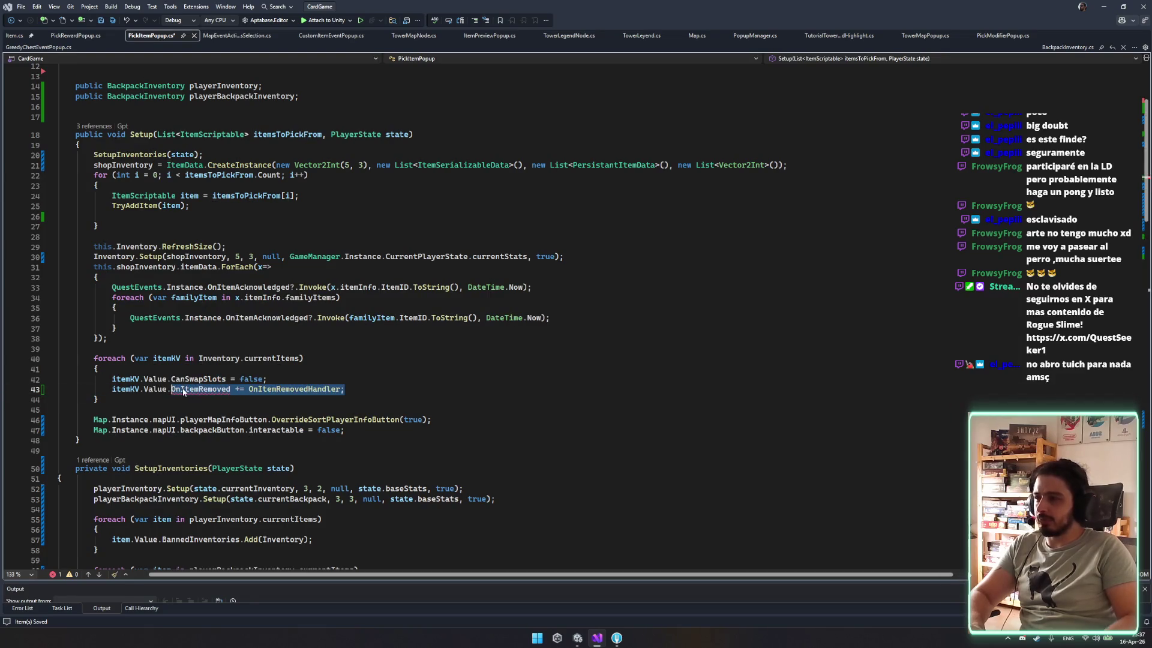
type("onItem")
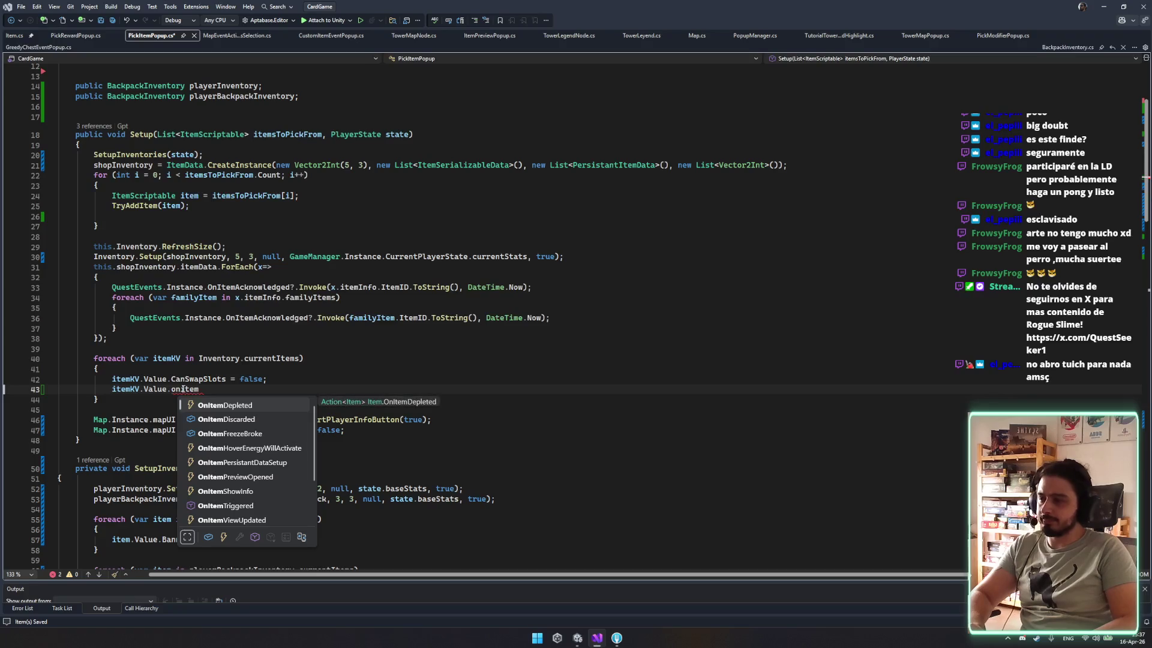
key("BackSpace")
key("BackSpace")
key("BackSpace")
type("inve")
key("BackSpace")
key("BackSpace")
key("BackSpace")
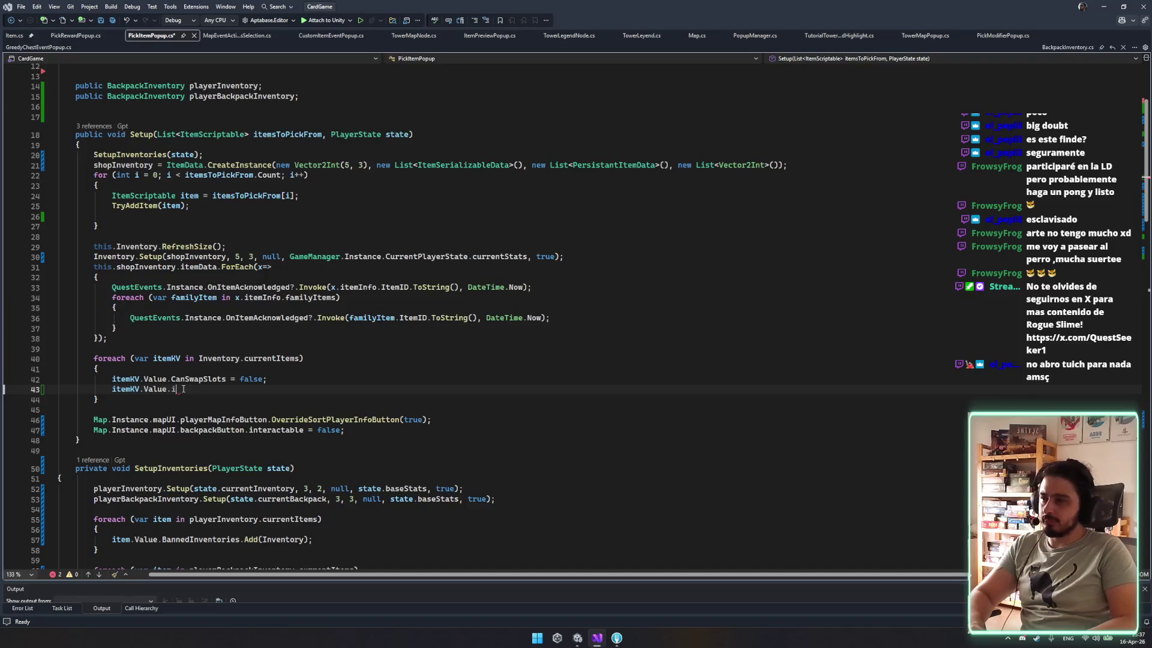
key("ctrl+space")
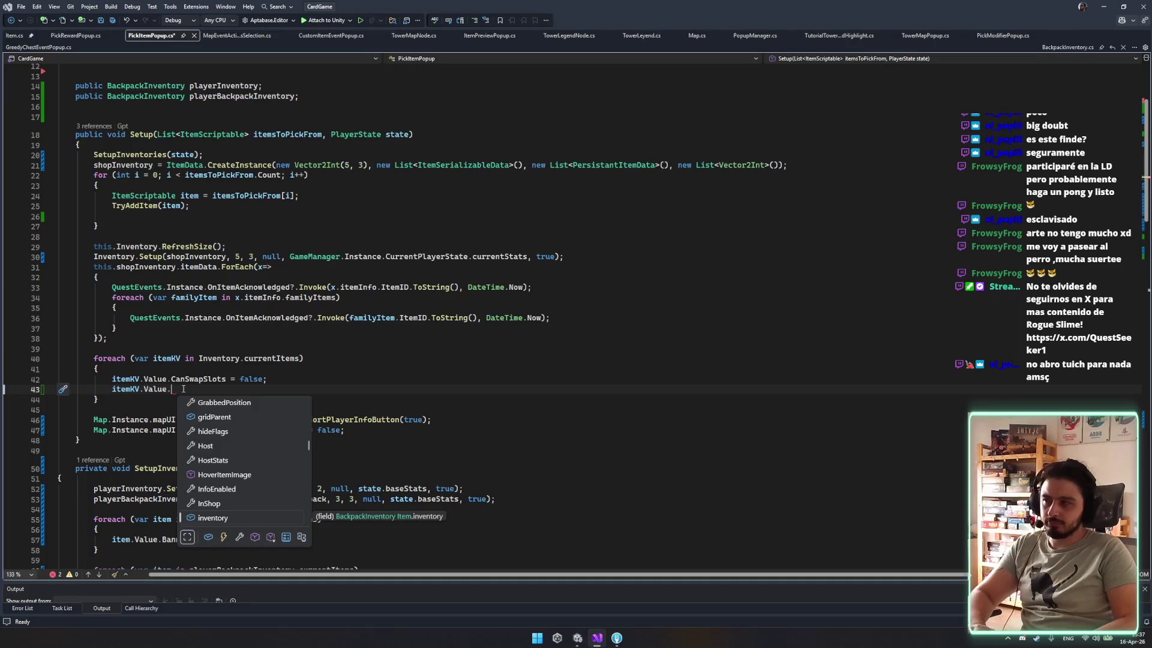
type("on")
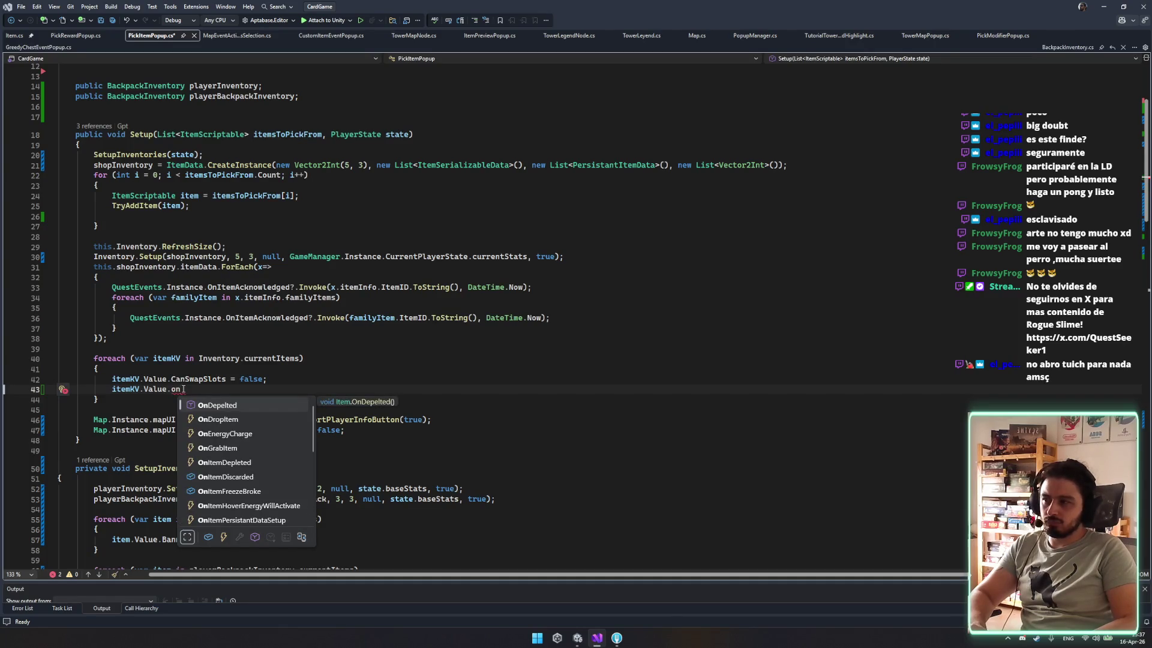
type("o")
key("BackSpace")
type("drop")
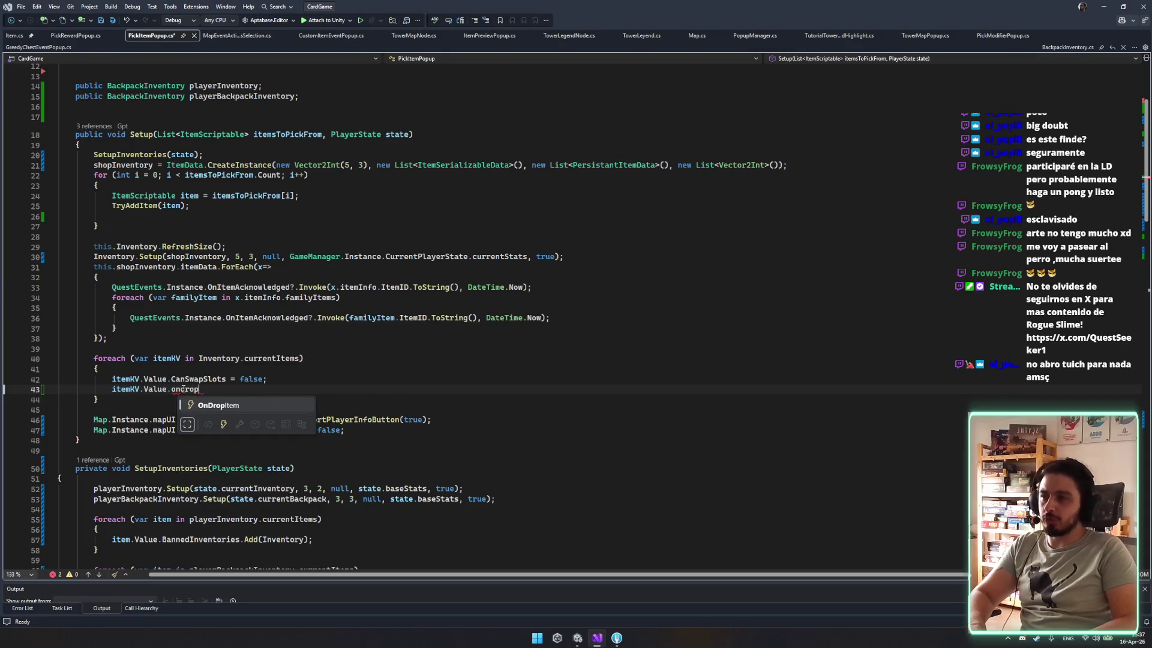
key("Tab")
Generate an OnItemDrop handler for += and delete its placeholder throw line.
type("+=")
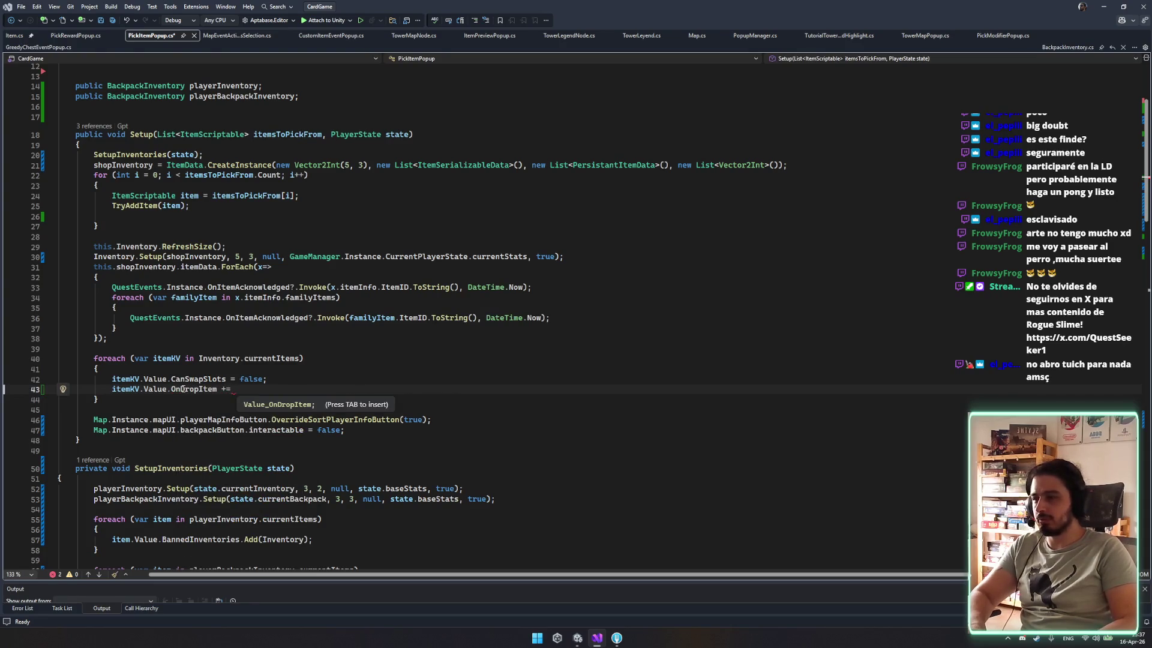
key("Tab")
type("OnItemDrop")
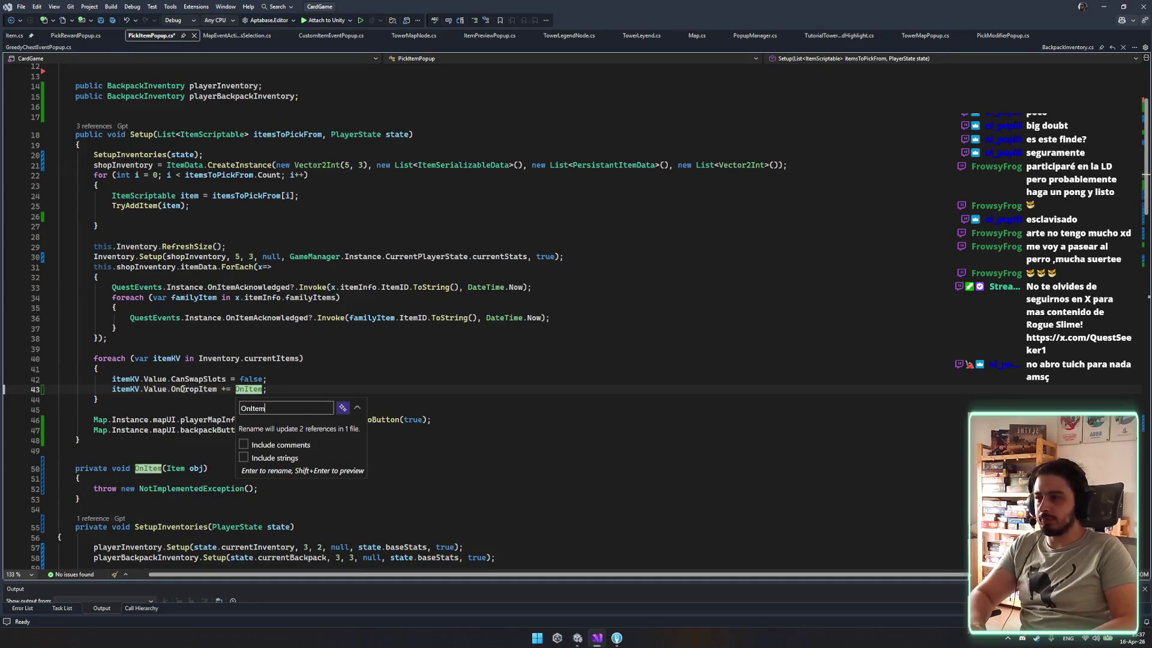
key("Return")
left_click_drag(264, 489, 279, 475)
key("BackSpace")
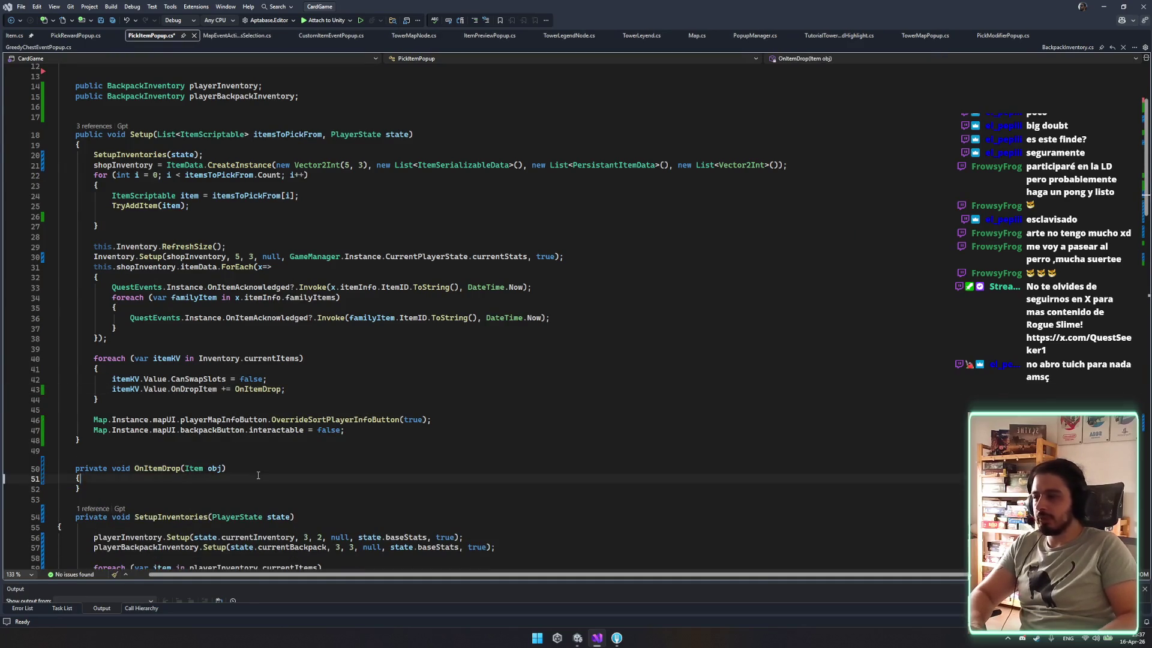
Start an if statement in OnItemDrop and rename the handler's parameter from obj to item.
type("if(ob")
key("Tab")
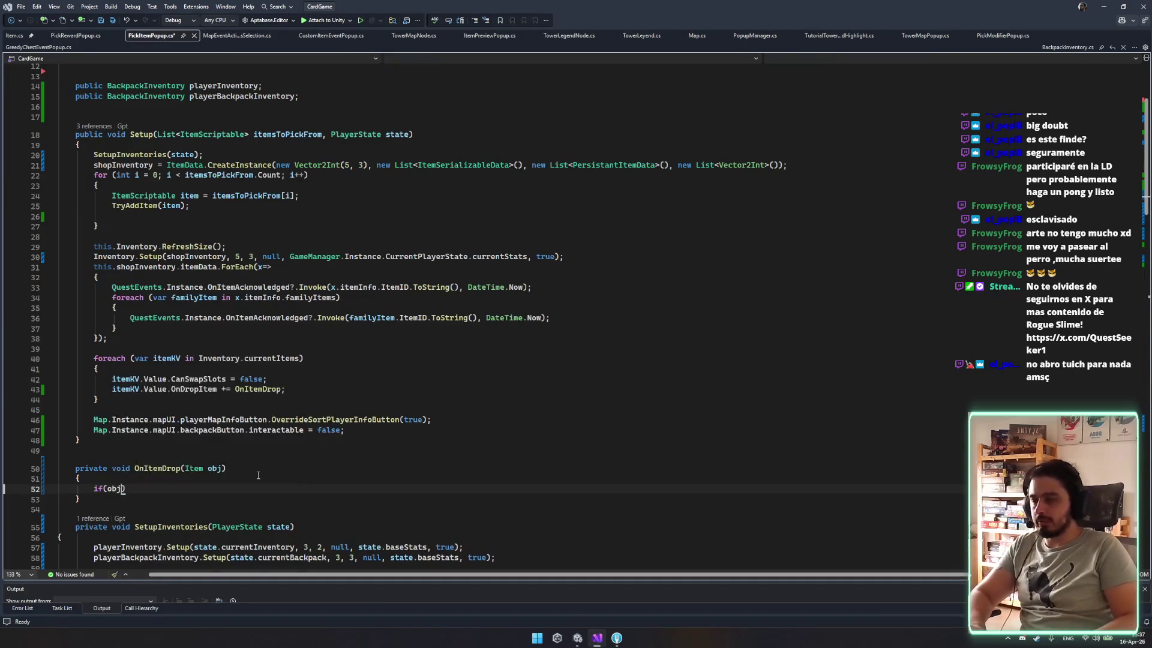
key("ctrl+r")
key("ctrl+r")
type("item")
key("Return")
Check item.inventory against null, playerInventory and playerBackpackInventory, accepting Copilot's return block.
type(".inventory ")
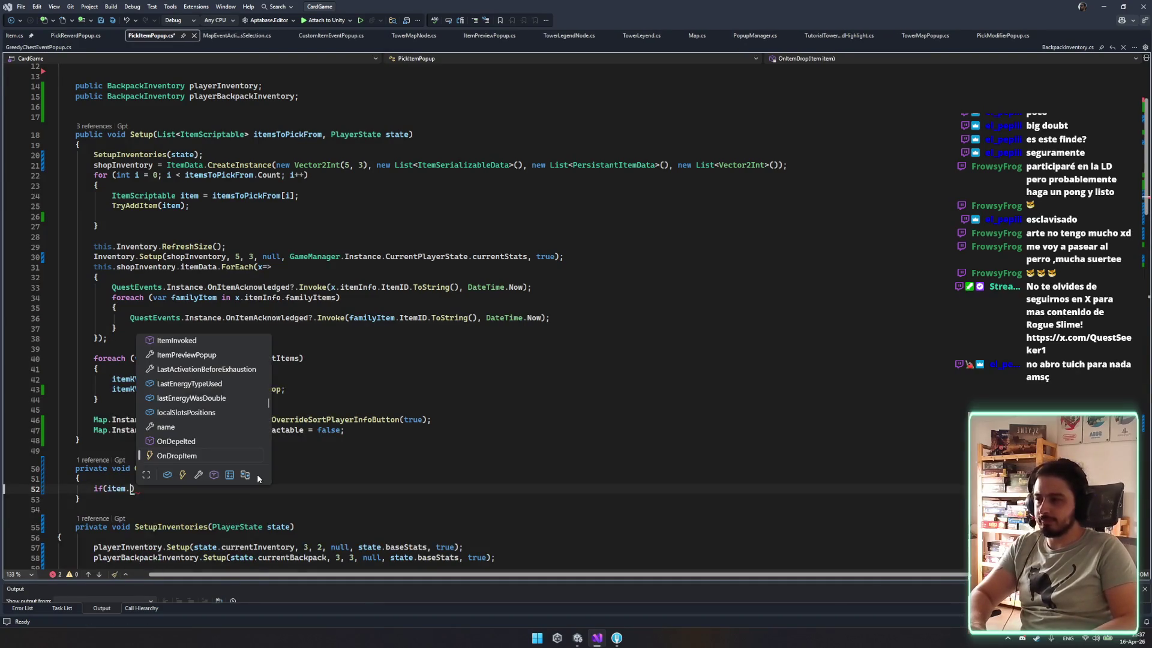
type("== null ")
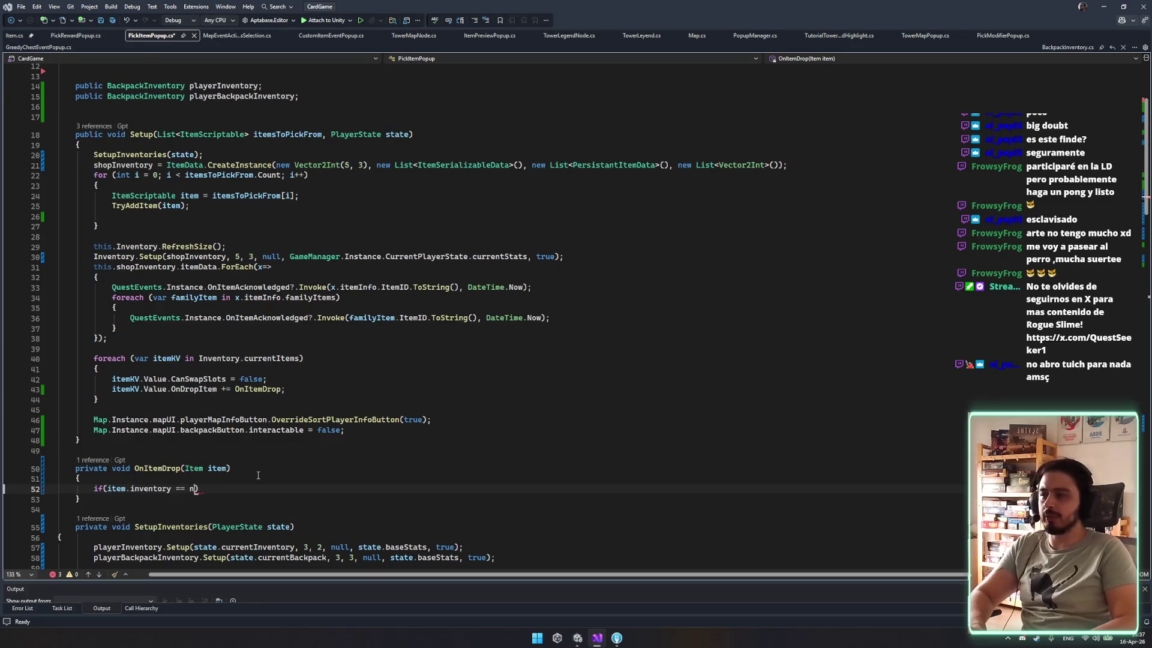
type("|| item.ivn")
key("BackSpace")
key("BackSpace")
type("nv")
key("Tab")
type("== ")
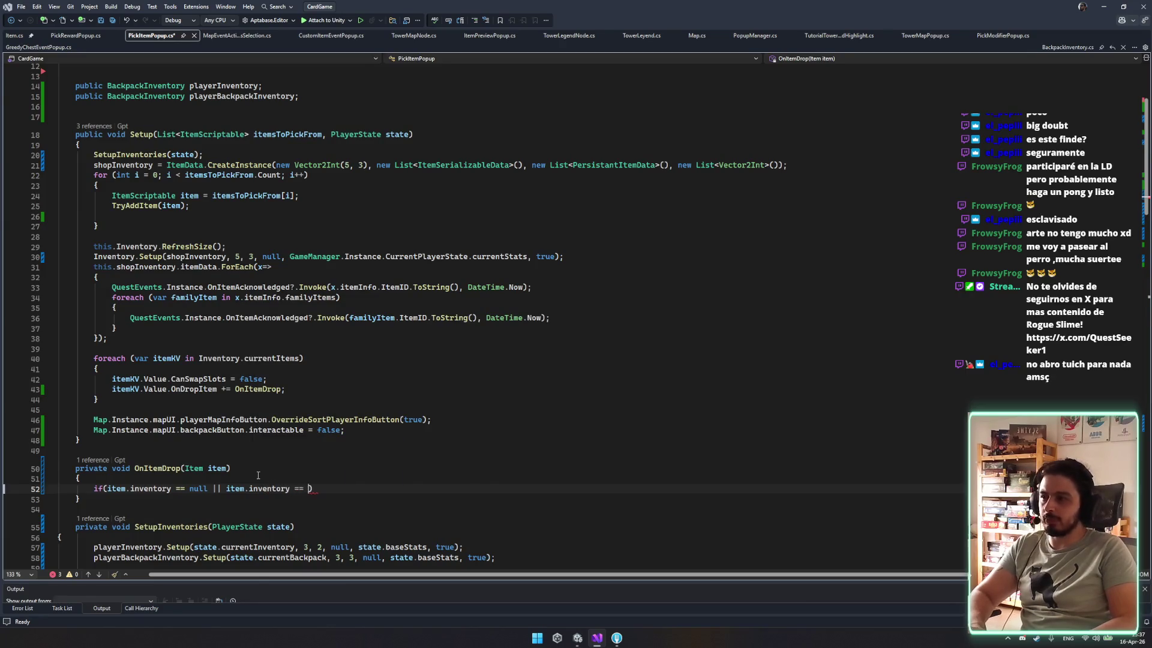
type("playeri")
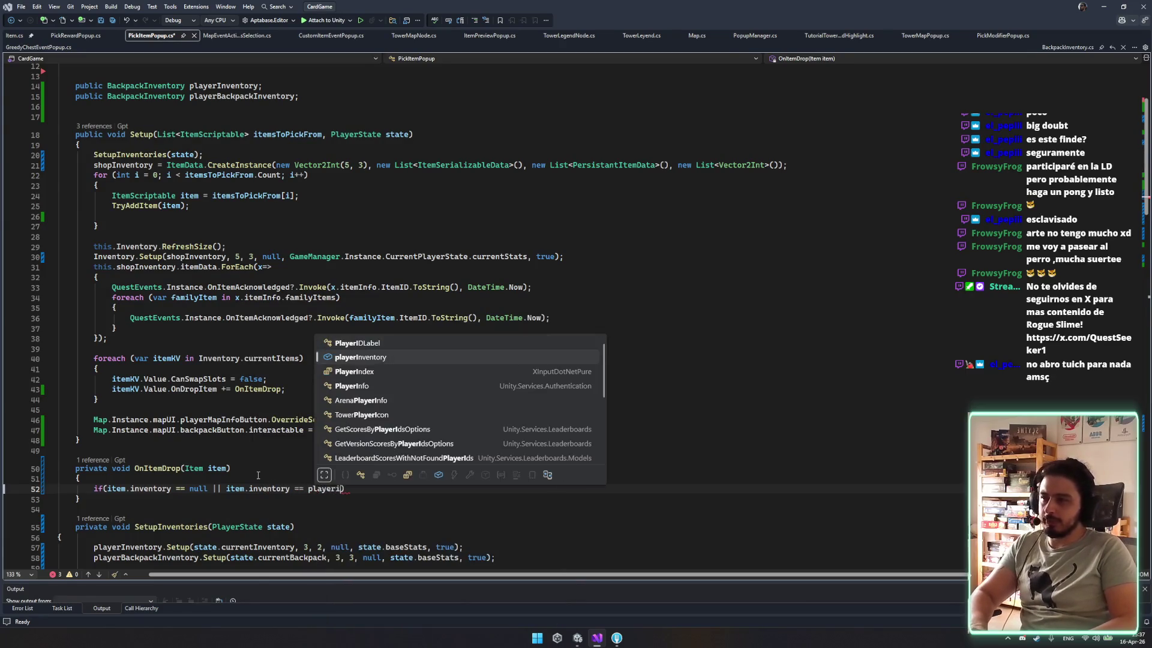
key("Tab")
type("|| item.inventory")
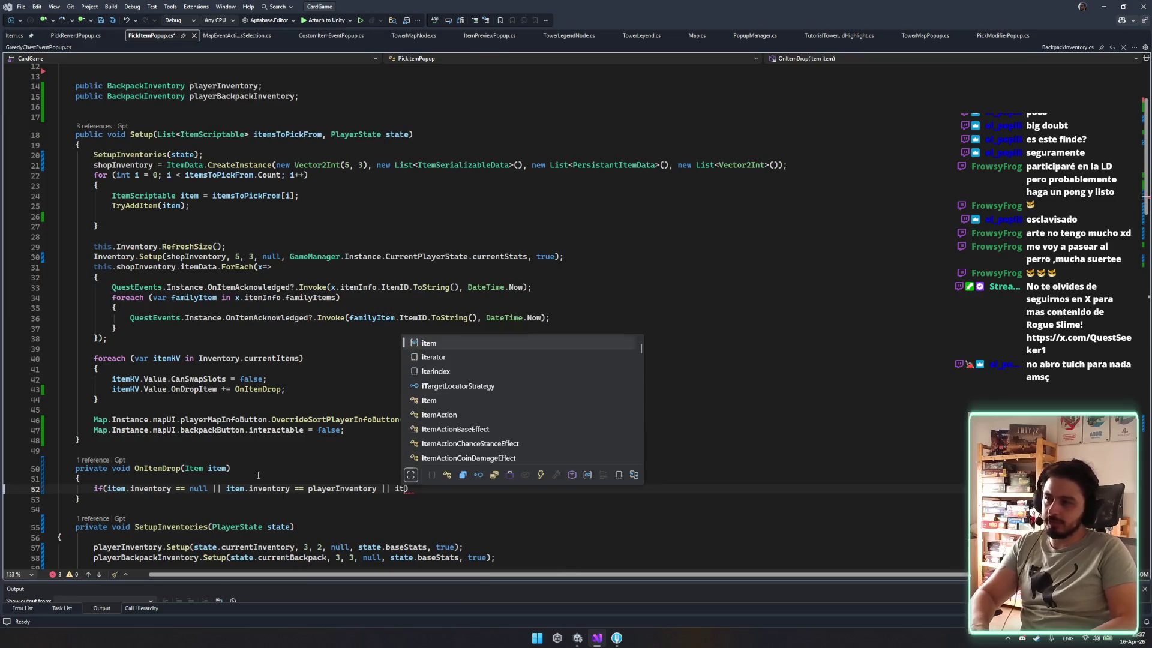
type(" =")
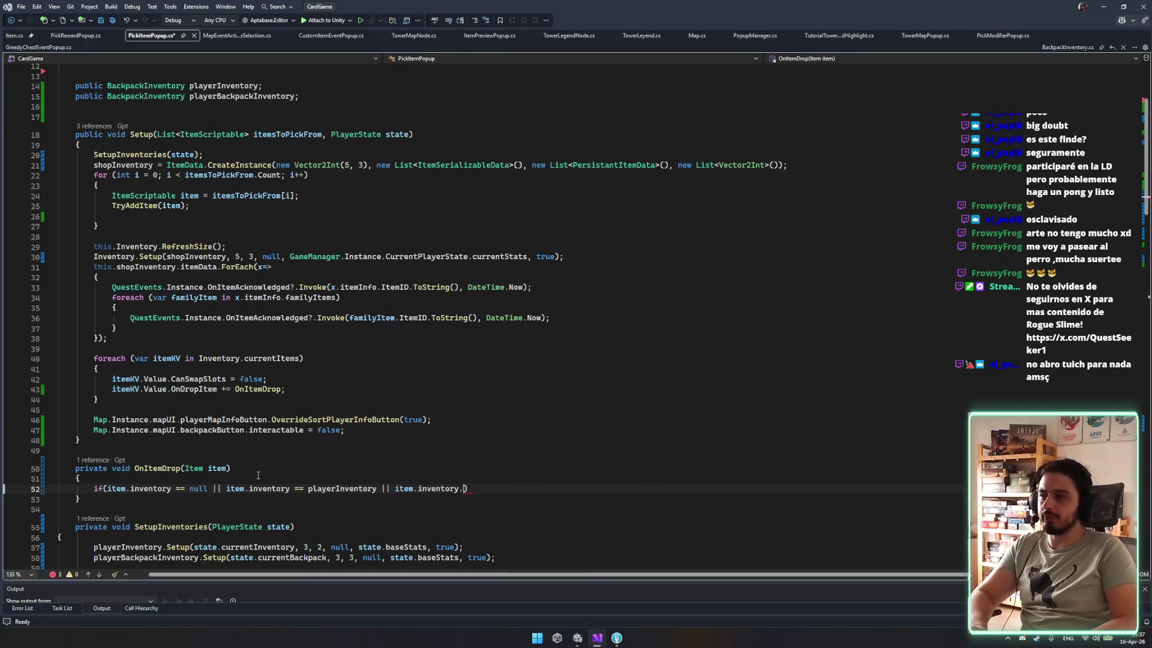
type("= p")
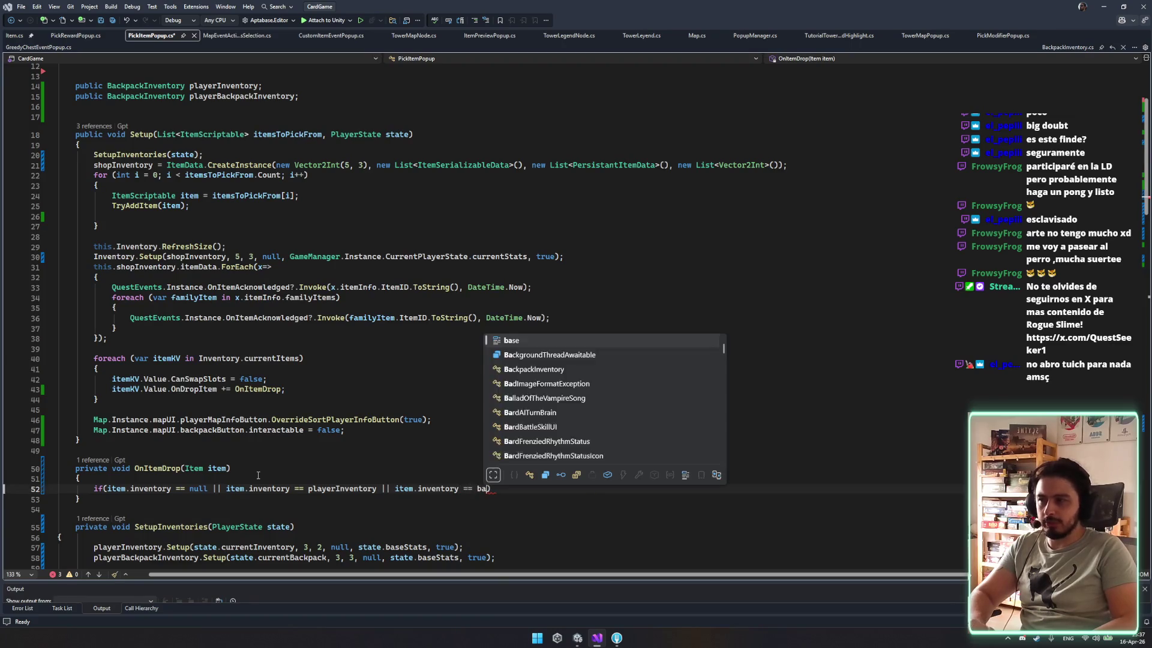
type("layerbakc")
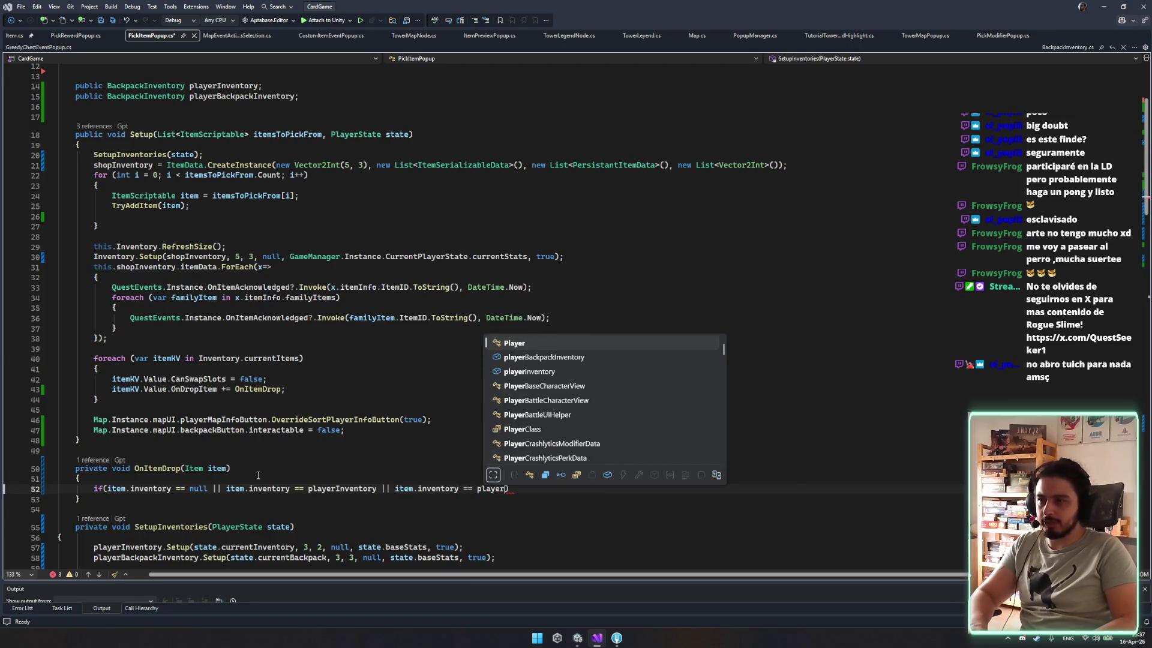
key("Tab")
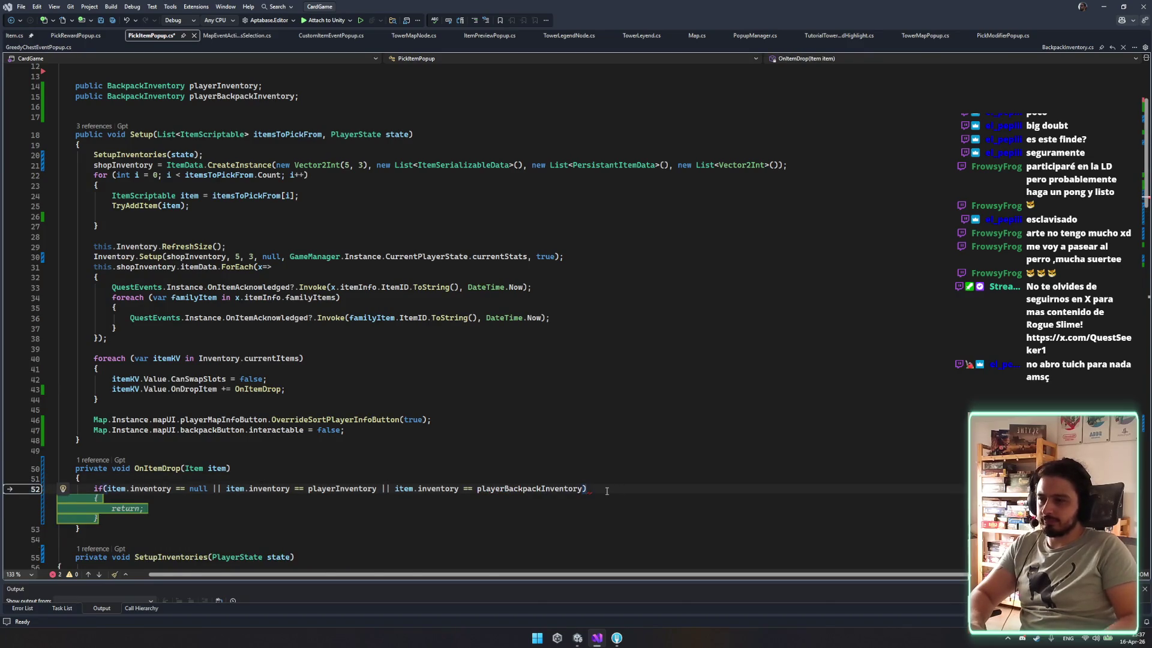
key("Tab")
scroll(86, 339, "down", 9)
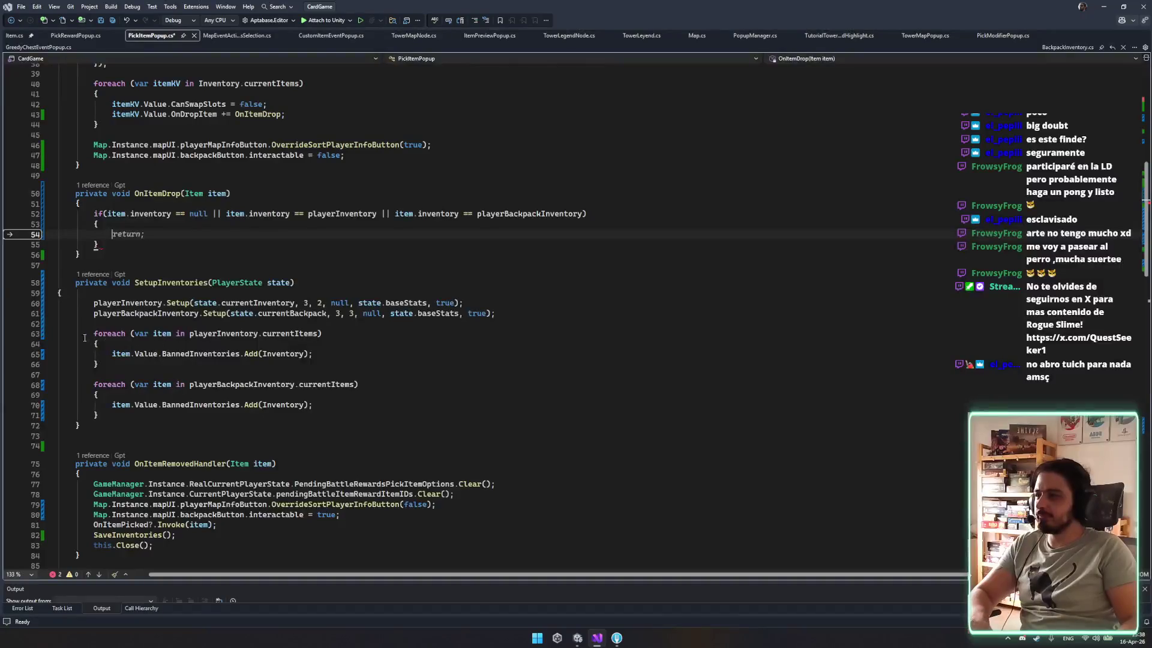
Move OnItemRemovedHandler's seven statements into OnItemDrop's if block and save.
left_click(184, 464)
left_click(148, 483)
mouse_move(57, 483)
left_mouse_down()
mouse_move(222, 540)
mouse_move(157, 546)
left_mouse_up()
key("ctrl+c")
key("Delete")
left_click(180, 235)
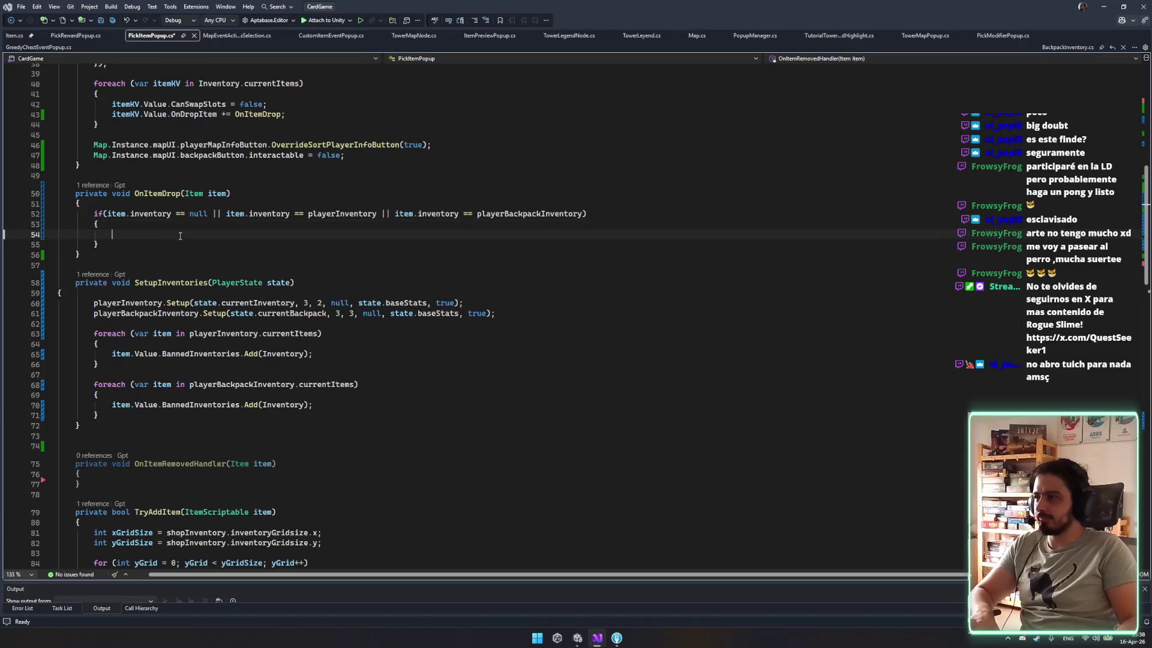
key("ctrl+v")
key("ctrl+s")
Delete the empty OnItemRemovedHandler method and review OnItemDrop and its subscription.
mouse_move(57, 511)
left_mouse_down()
mouse_move(163, 525)
mouse_move(81, 546)
left_mouse_up()
key("Delete")
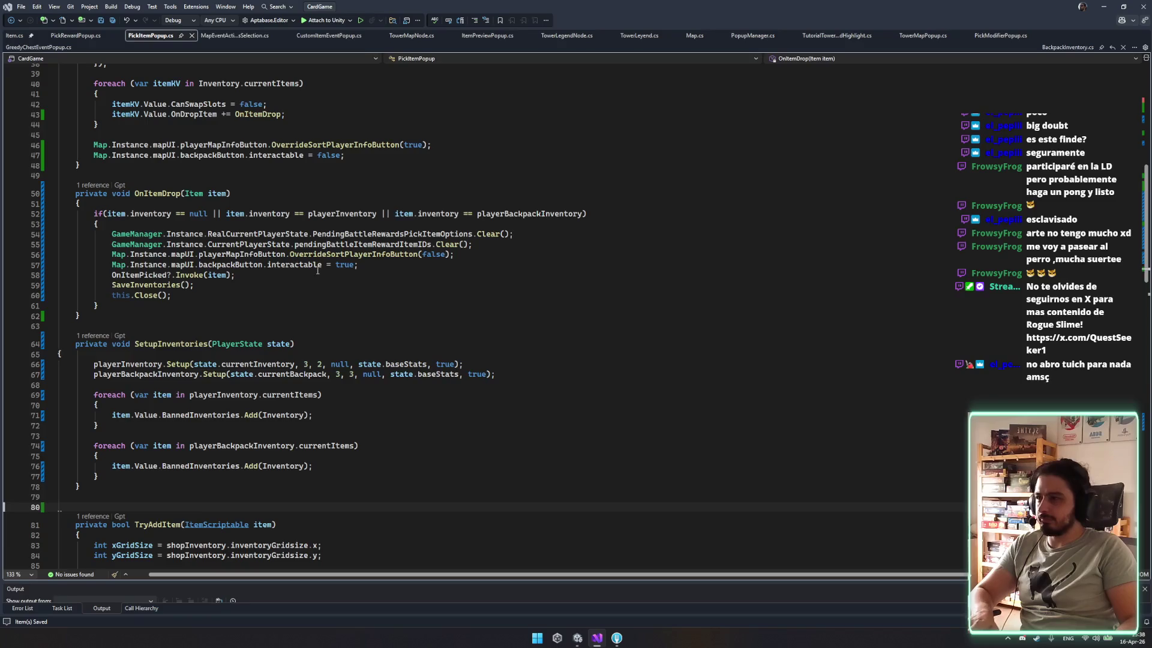
left_click(252, 286)
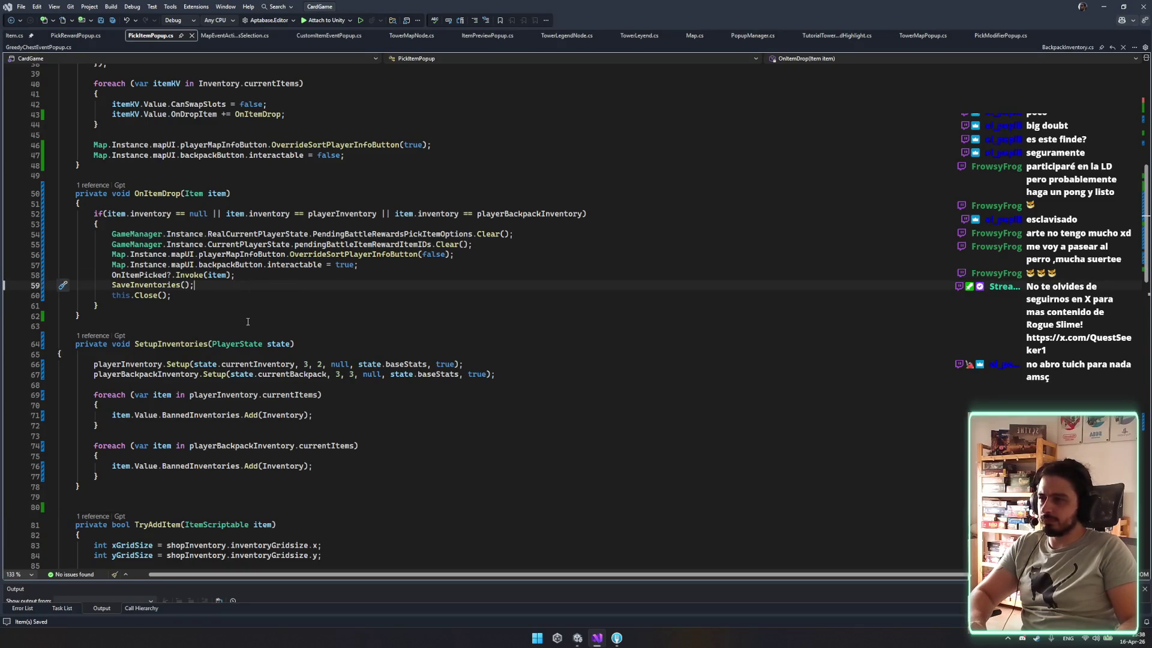
left_click(357, 328)
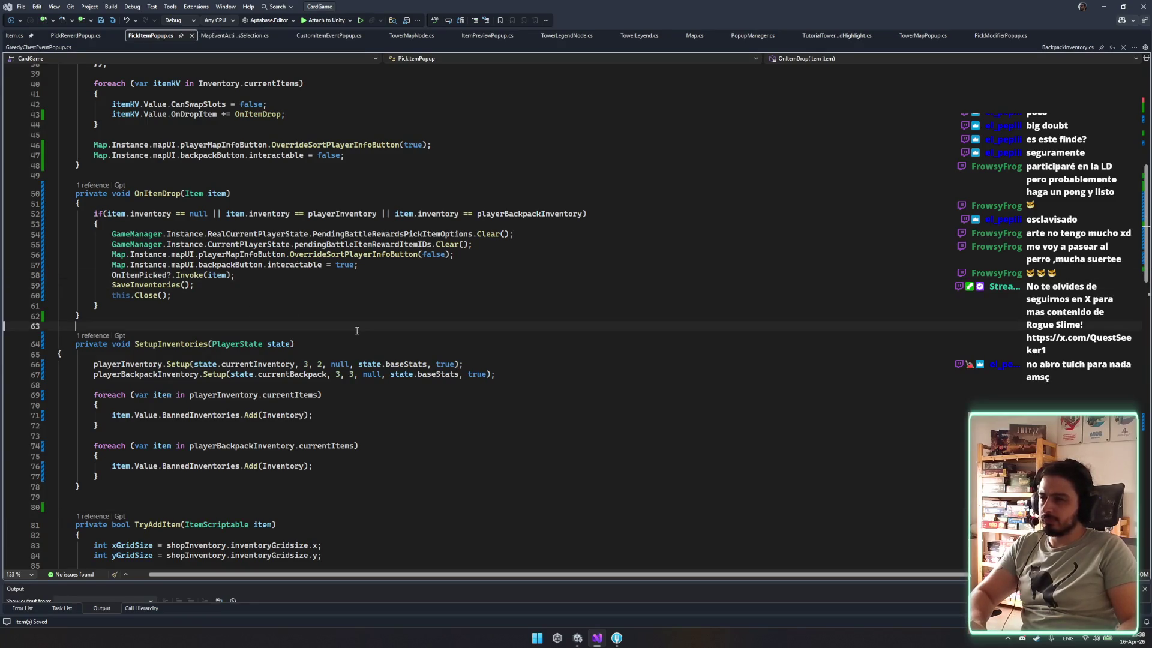
scroll(270, 318, "down", 4)
scroll(236, 313, "up", 10)
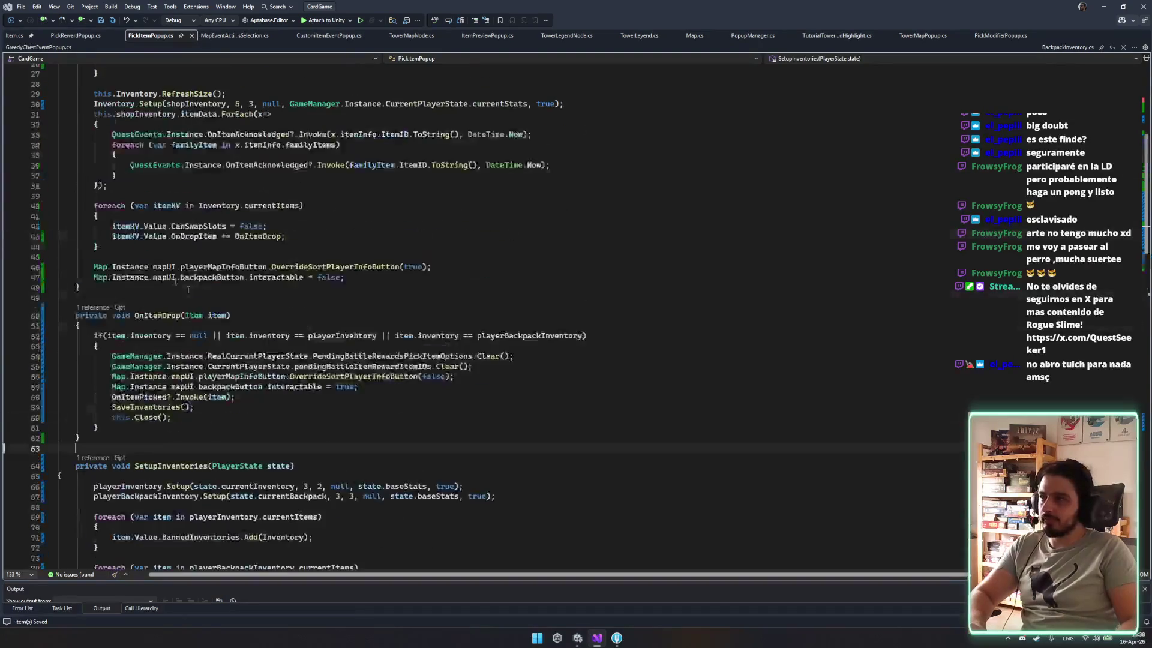
left_click(254, 329, "ctrl")
left_click(437, 327)
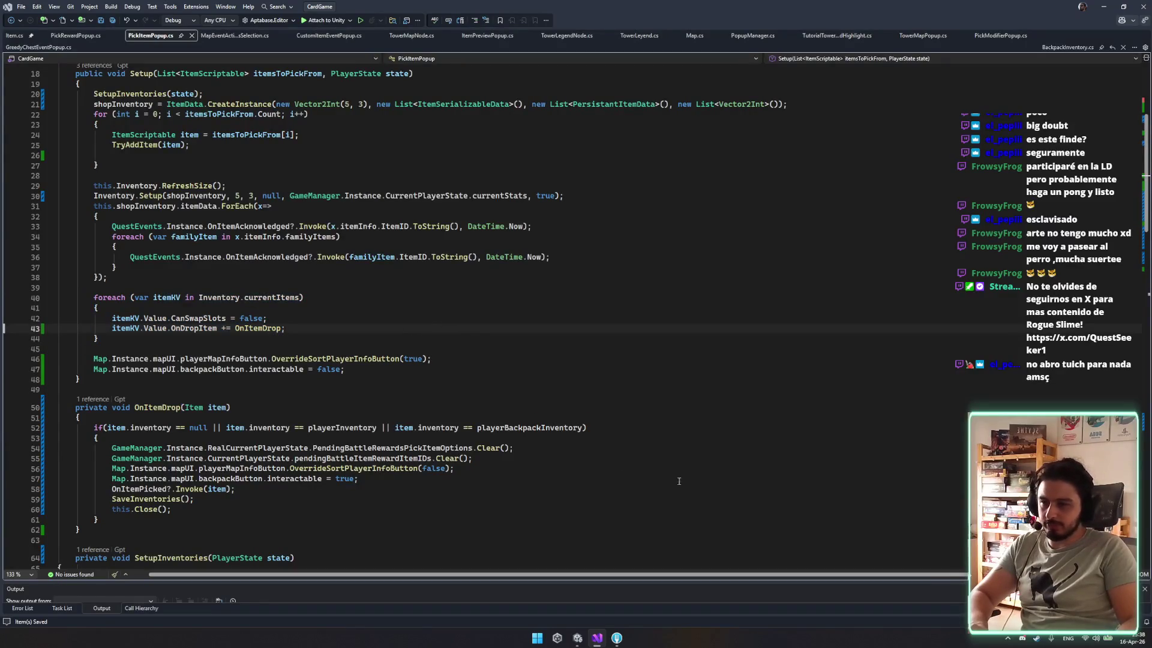
scroll(685, 490, "down", 5)
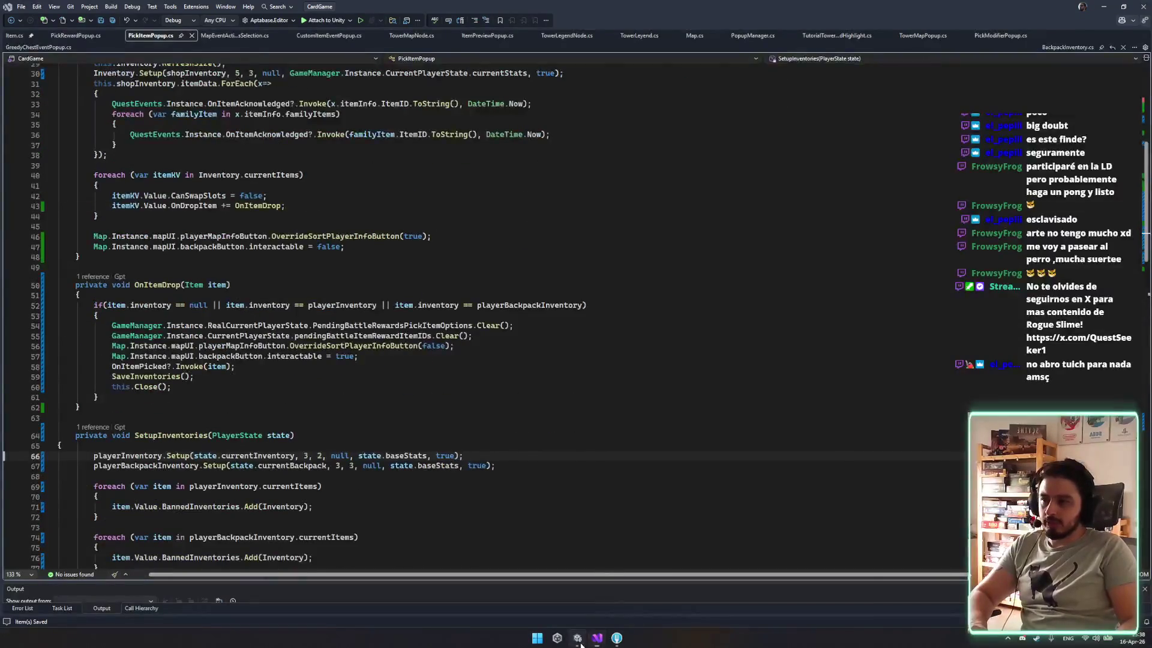
left_click(577, 638)
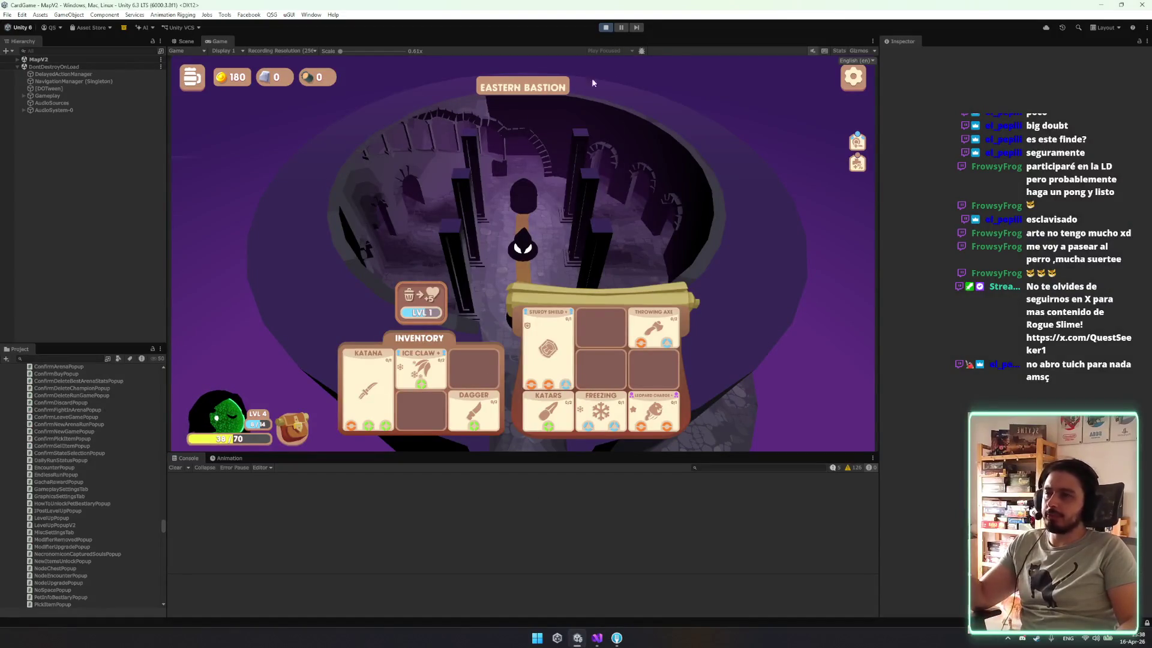
Exit Play mode with Ctrl+P so Unity recompiles the edited scripts.
key("ctrl+p")
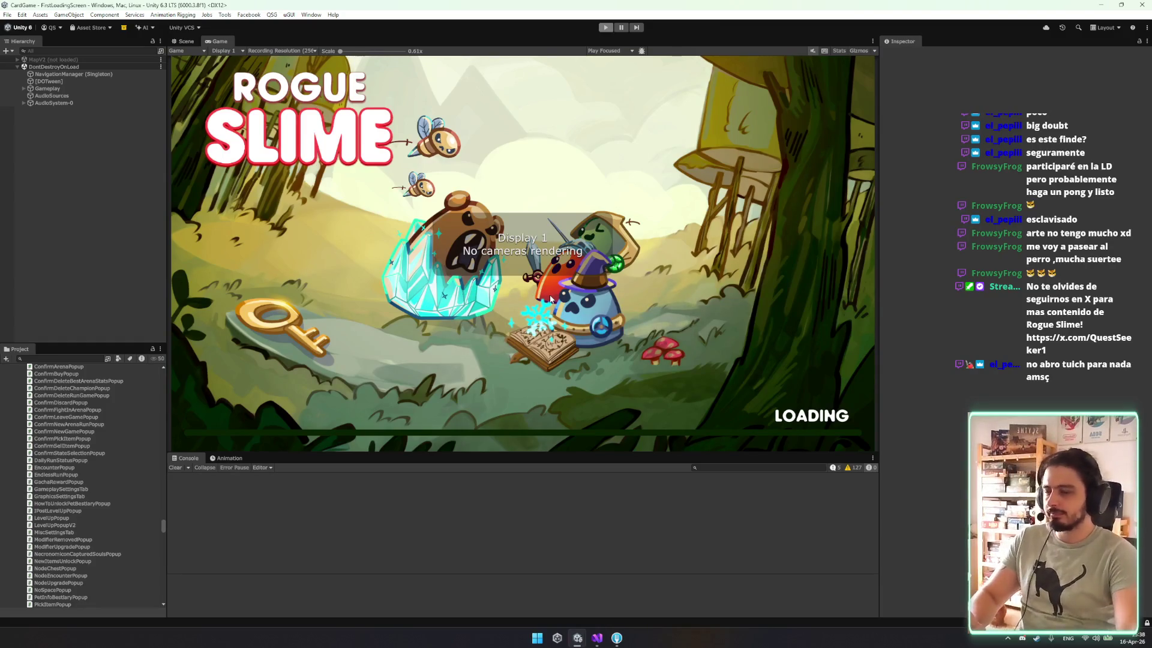
Enter Play mode, choose PLAY on the main menu, then Tower and PLAY to reach Eastern Bastion.
key("ctrl+p")
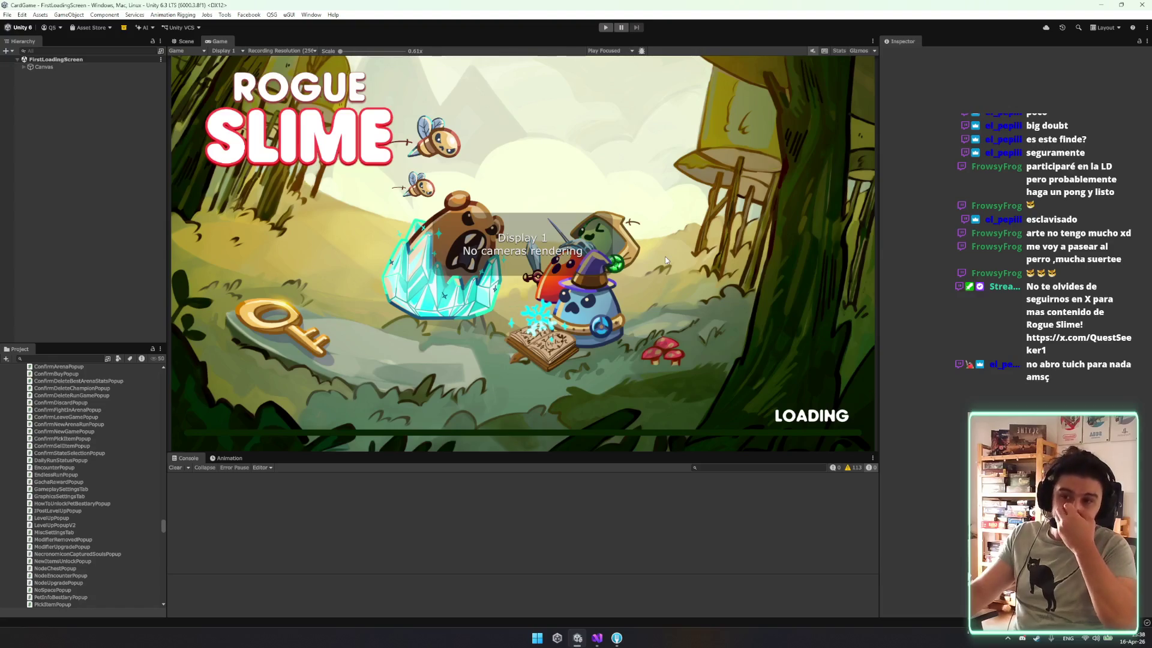
left_click(606, 27)
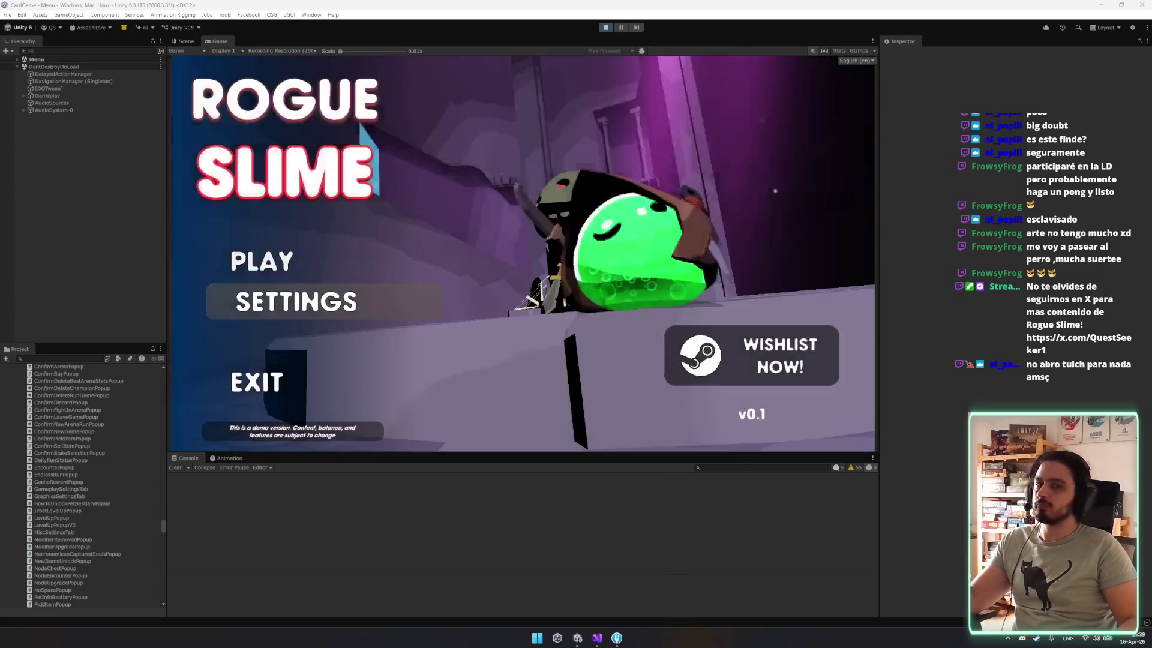
left_click(386, 276)
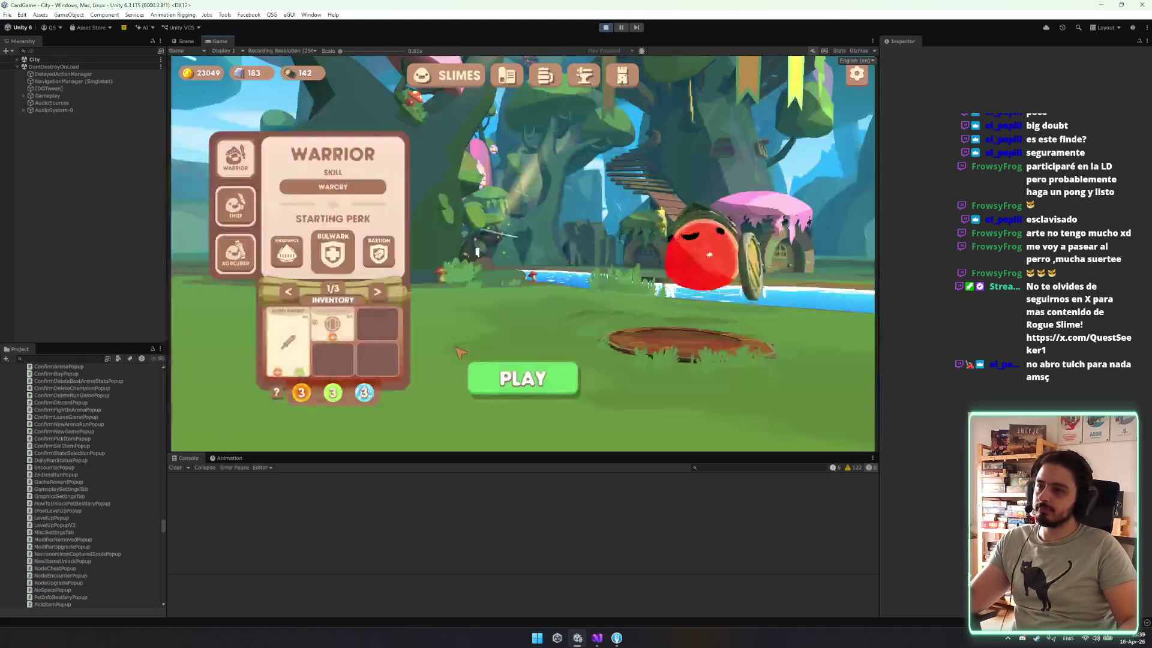
left_click(607, 84)
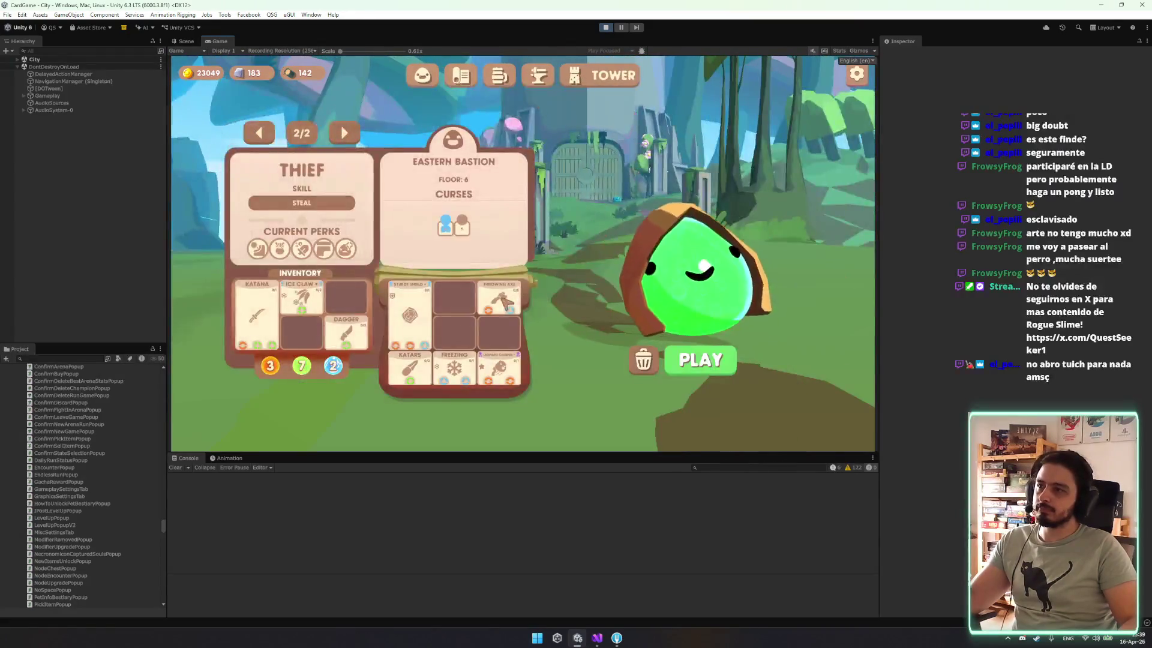
left_click(718, 358)
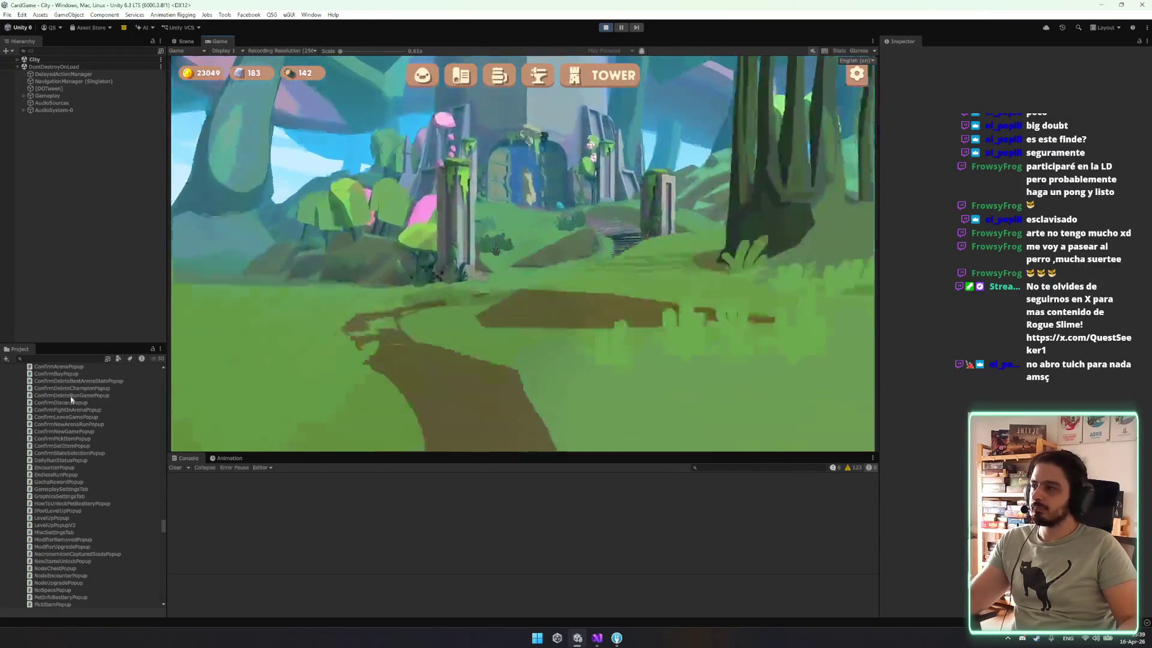
Search the Project window for 'events', then clear the search.
left_click(45, 354)
type("events")
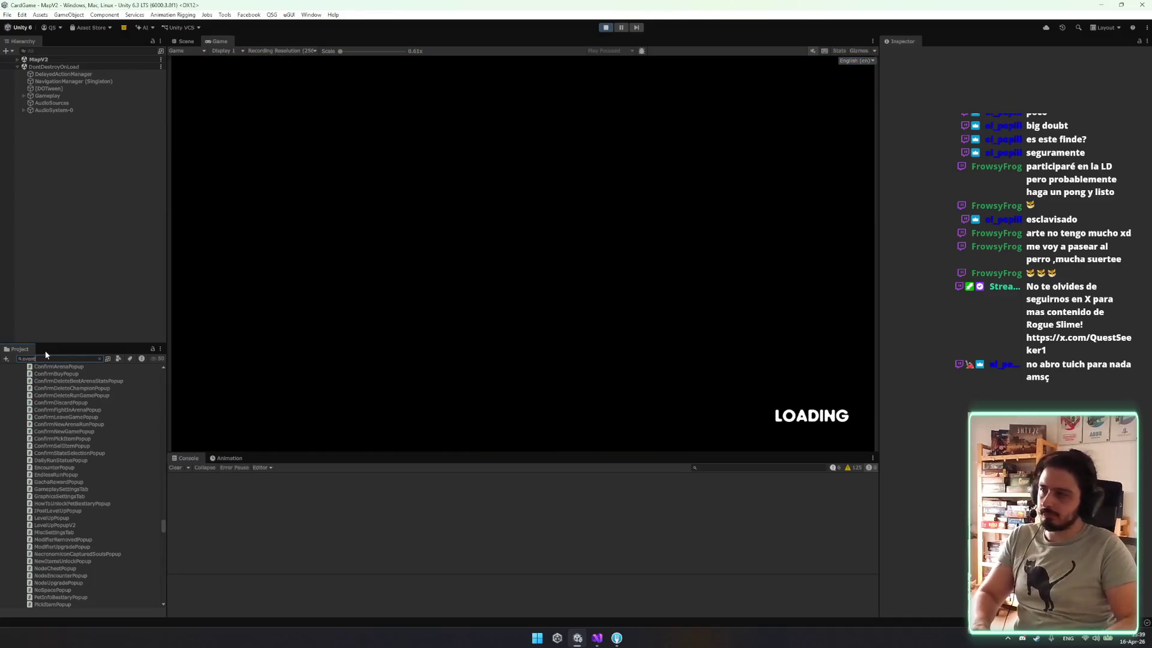
key("BackSpace")
key("BackSpace")
key("BackSpace")
mouse_move(162, 394)
left_mouse_down()
mouse_move(163, 526)
mouse_move(160, 372)
left_mouse_up()
Set the _DEBUG Event Tester to DoppelgangerEvent_Sucess and trigger it in the game.
left_click(78, 376)
key("Right")
key("Down")
key("Down")
key("Down")
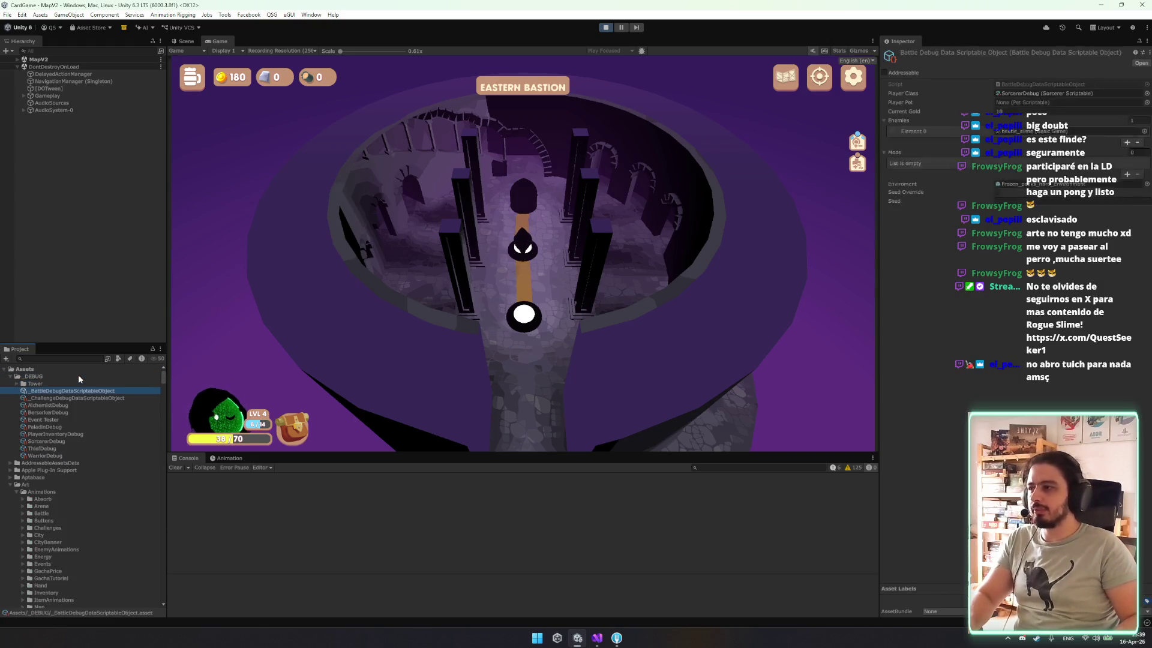
key("Up")
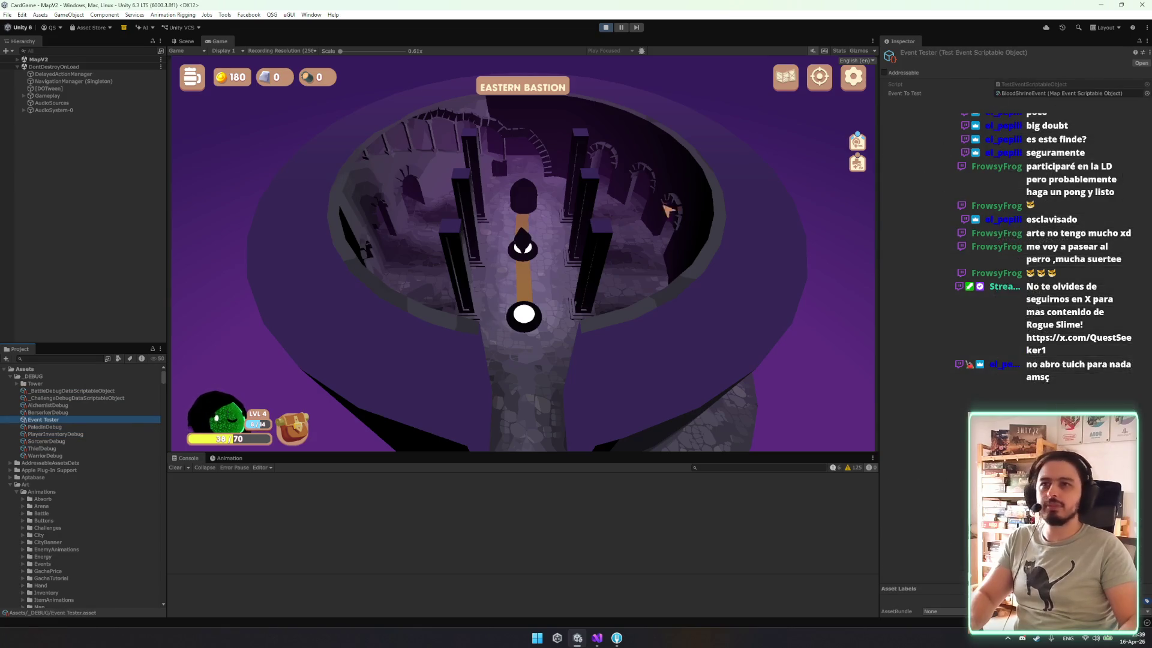
left_click(1147, 93)
type("do")
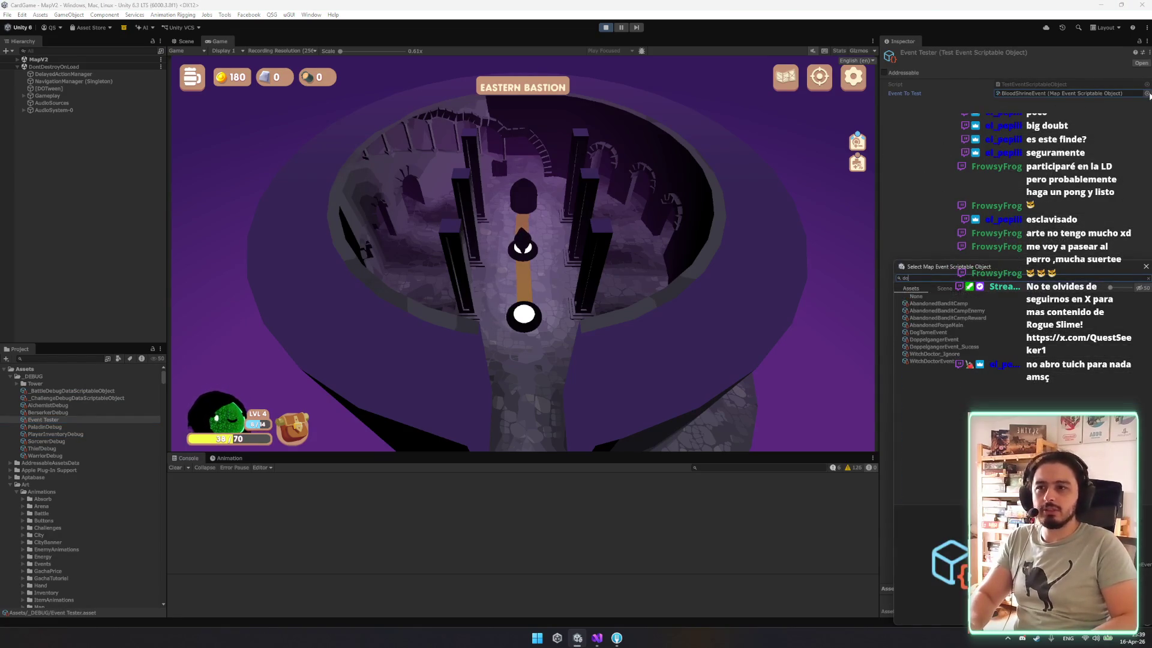
double_click(943, 347)
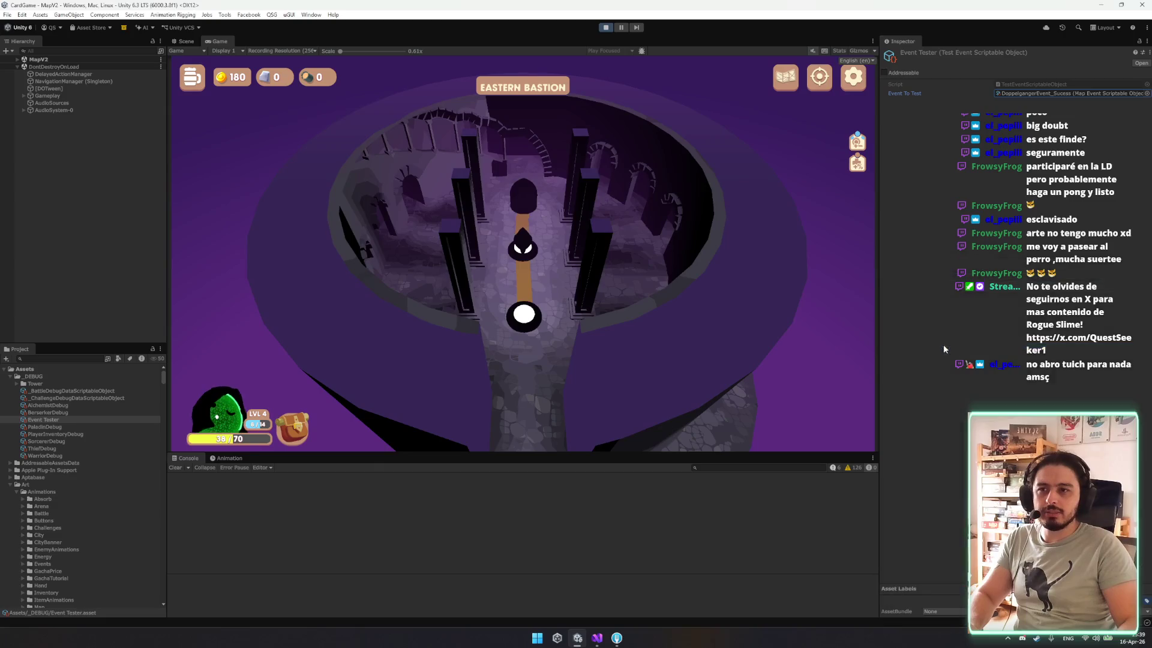
left_click(1022, 71)
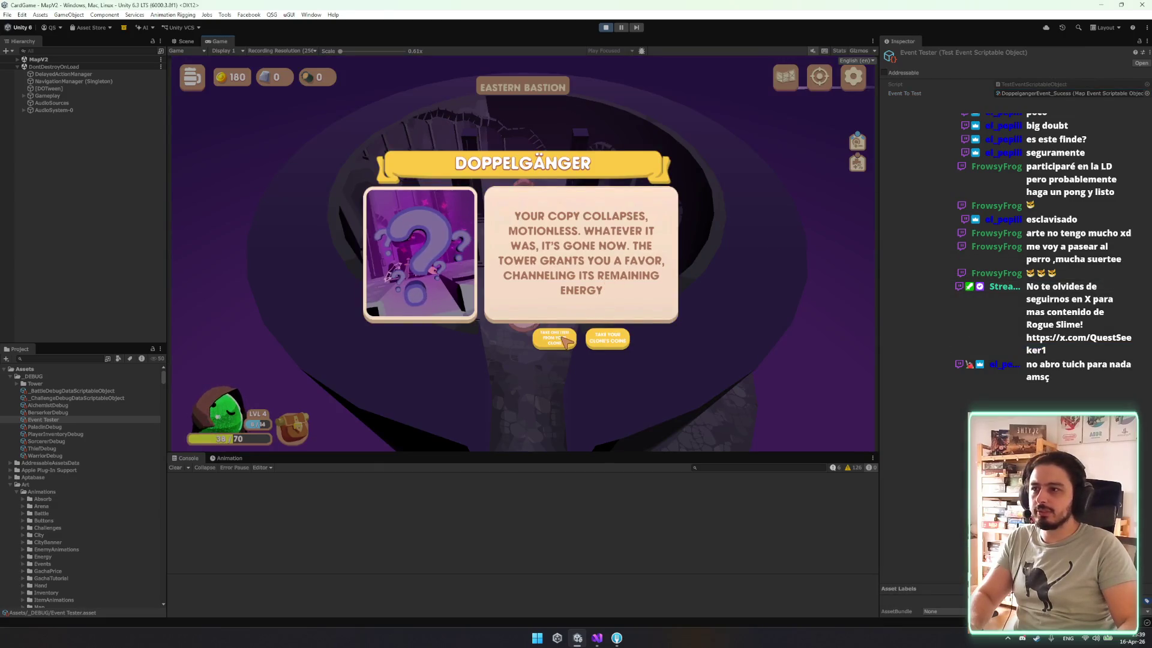
Accept the tower's favor, place Ice Claw in the backpack and rearrange Katana and Dagger.
left_click(554, 338)
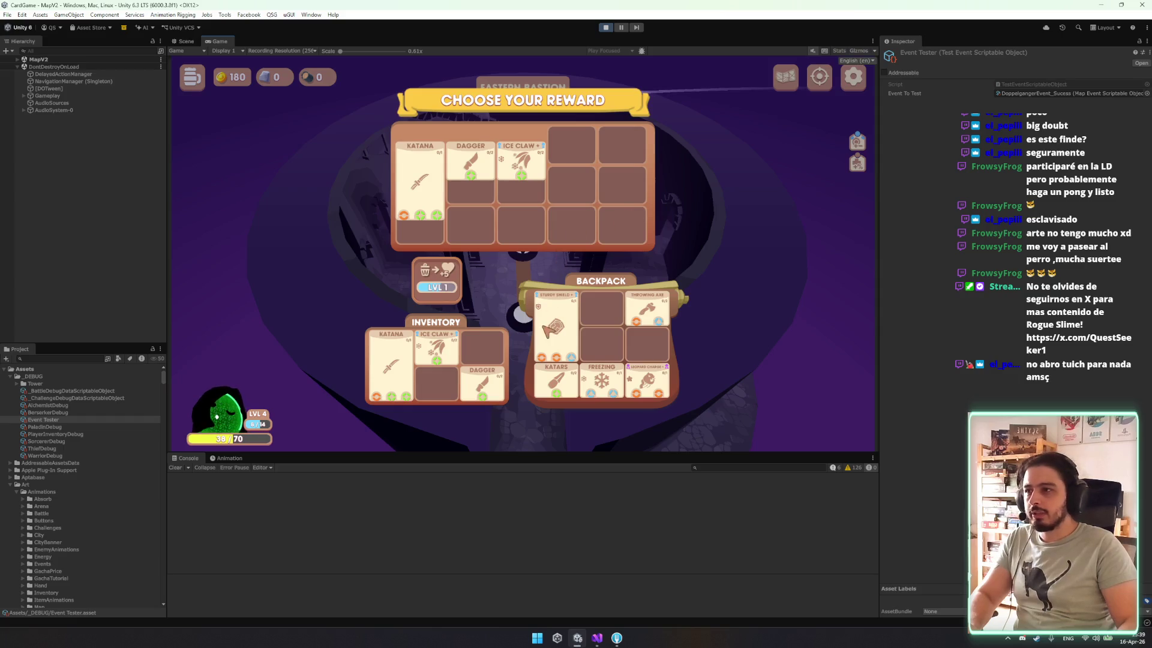
left_click_drag(436, 348, 471, 389)
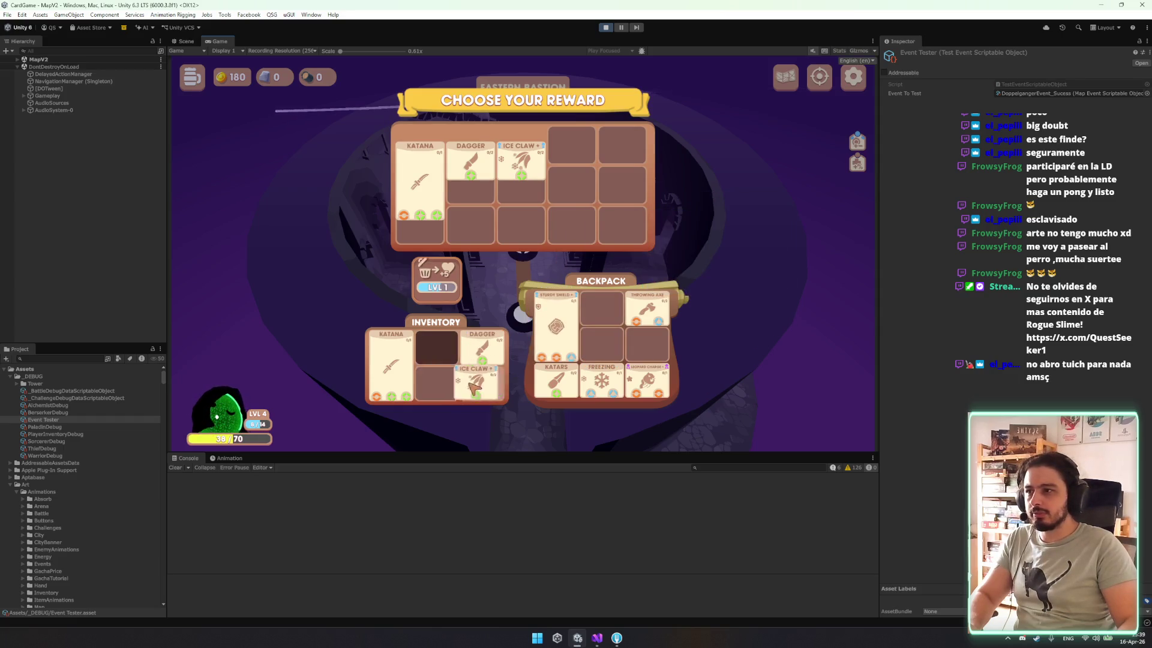
mouse_move(472, 169)
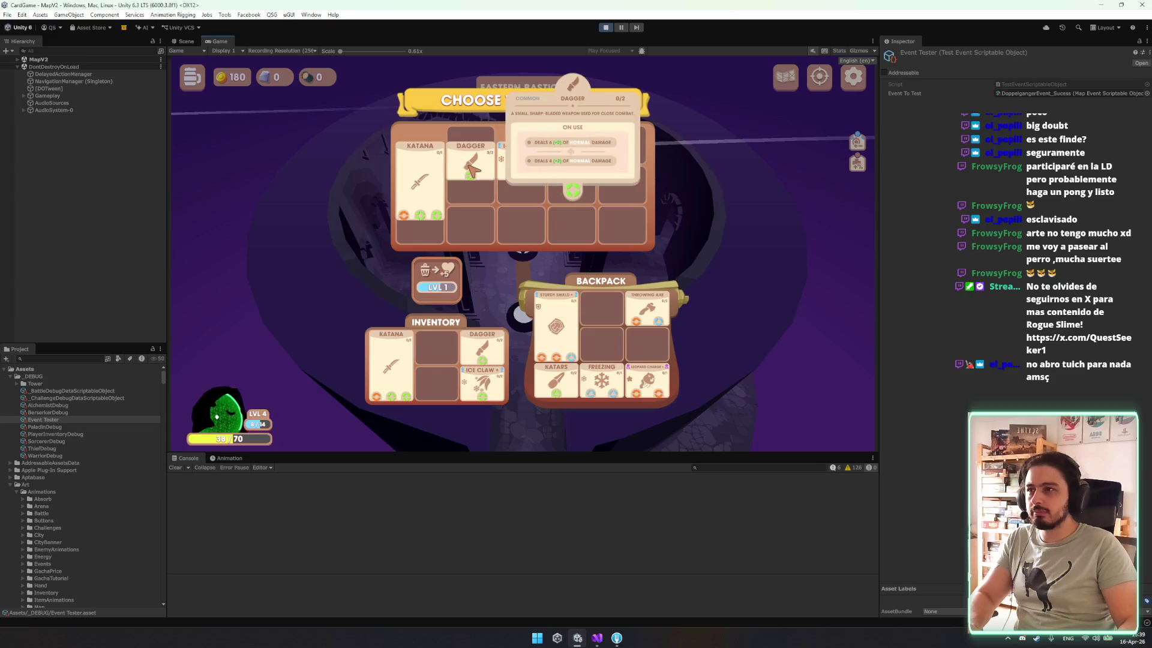
mouse_move(521, 157)
left_mouse_down()
mouse_move(602, 273)
mouse_move(600, 307)
left_mouse_up()
left_click_drag(503, 161, 605, 309)
mouse_move(525, 180)
left_mouse_down()
mouse_move(610, 313)
mouse_move(600, 171)
mouse_move(570, 165)
mouse_move(556, 324)
left_mouse_up()
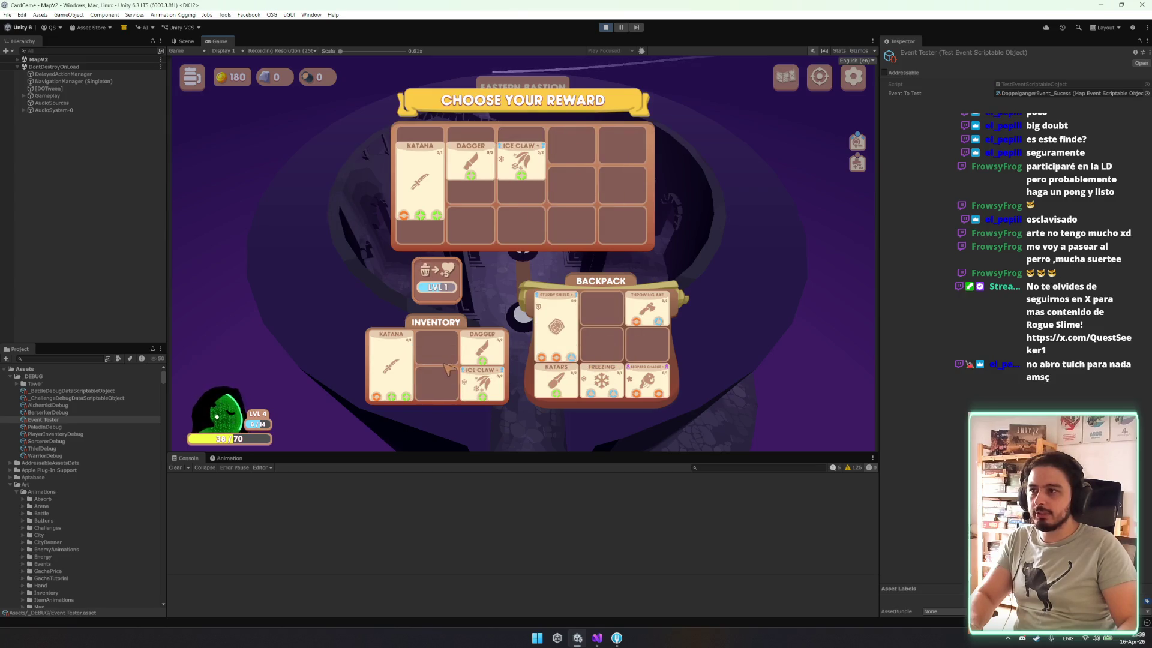
mouse_move(390, 366)
left_mouse_down()
mouse_move(437, 366)
mouse_move(405, 384)
left_mouse_up()
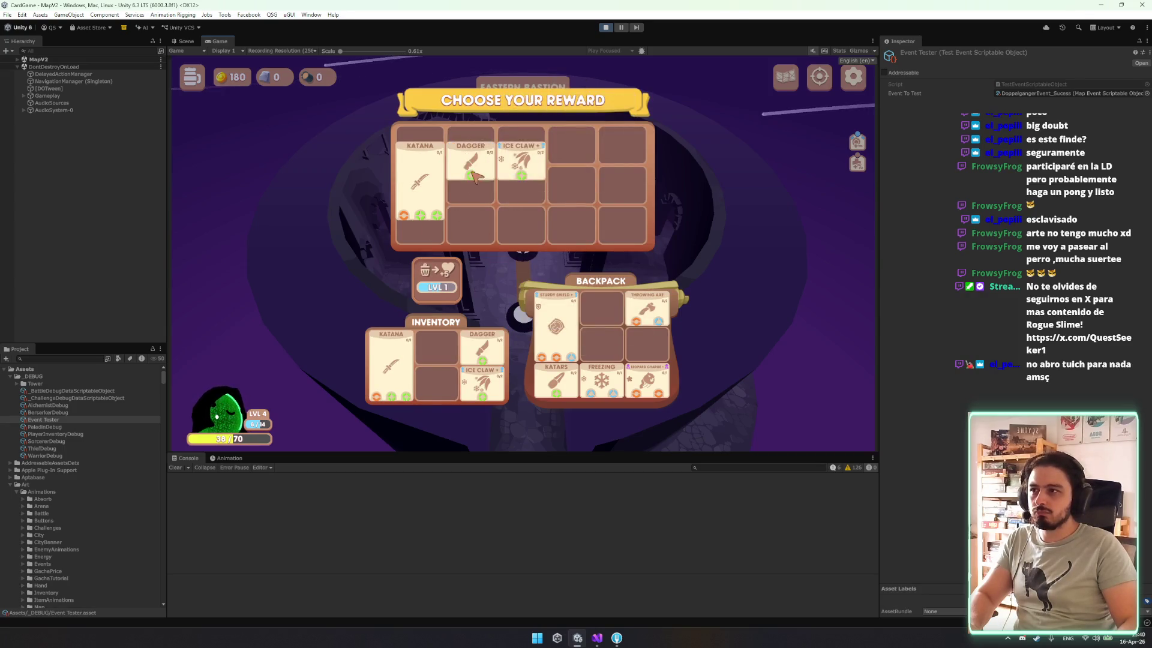
mouse_move(521, 168)
left_mouse_down()
mouse_move(540, 243)
mouse_move(540, 223)
mouse_move(601, 312)
left_mouse_up()
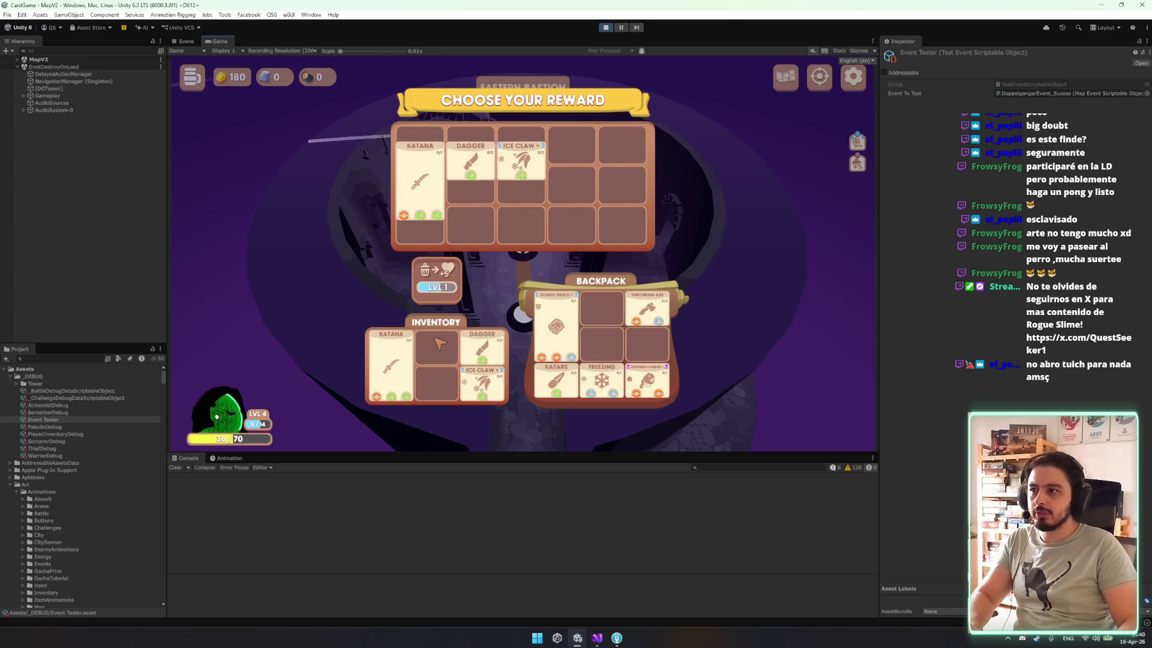
Absorb the Katana and Dagger rewards, confirming each, to raise the absorb level to 2.
left_click_drag(420, 180, 441, 279)
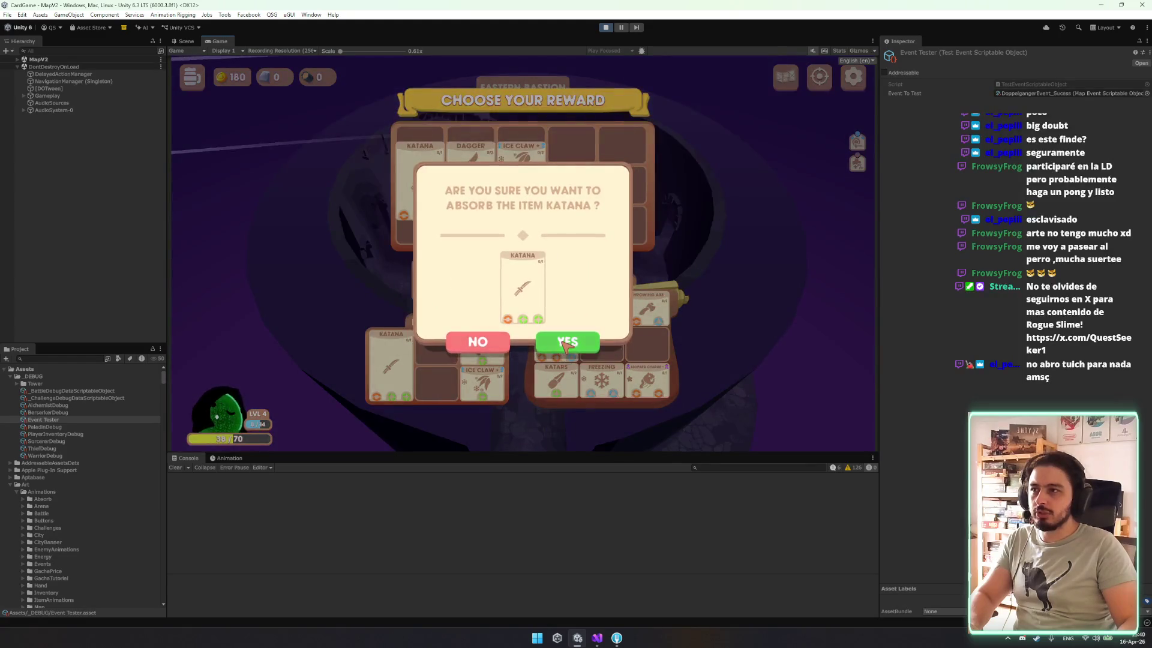
left_click(565, 343)
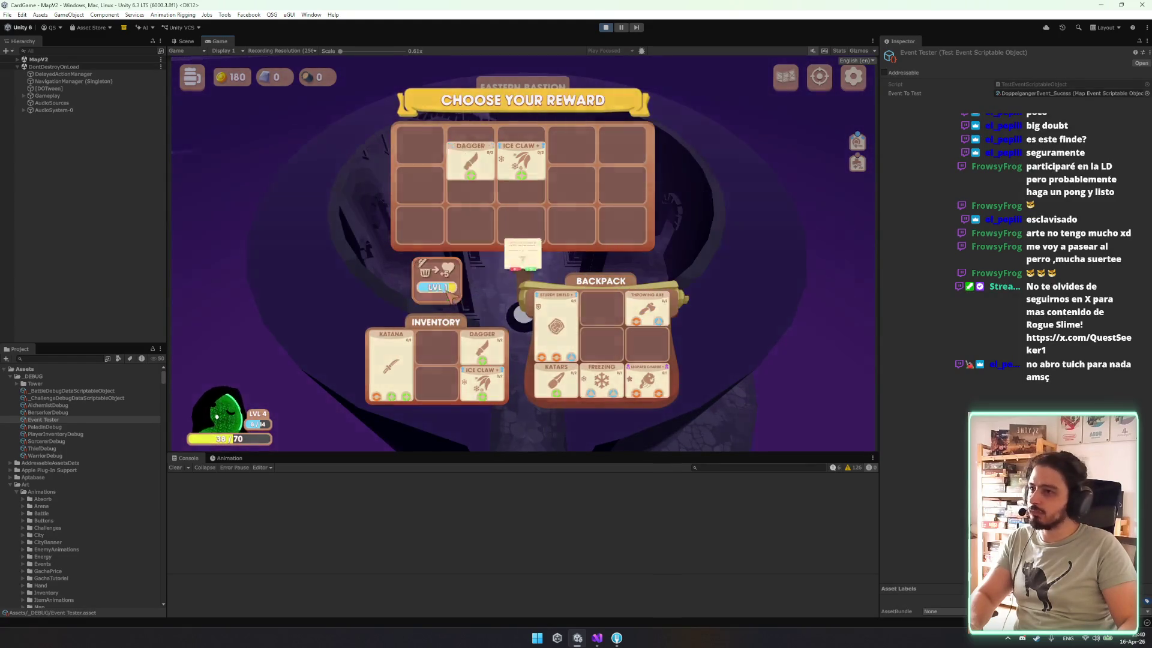
left_click_drag(470, 159, 441, 282)
left_click(566, 343)
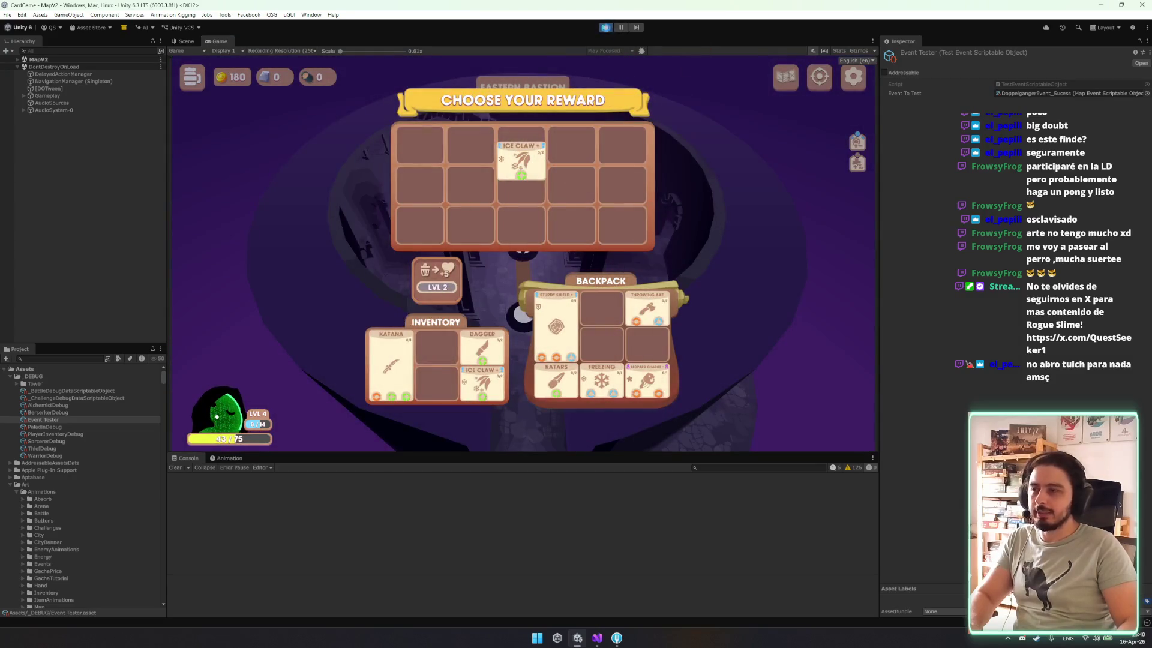
left_click(596, 639)
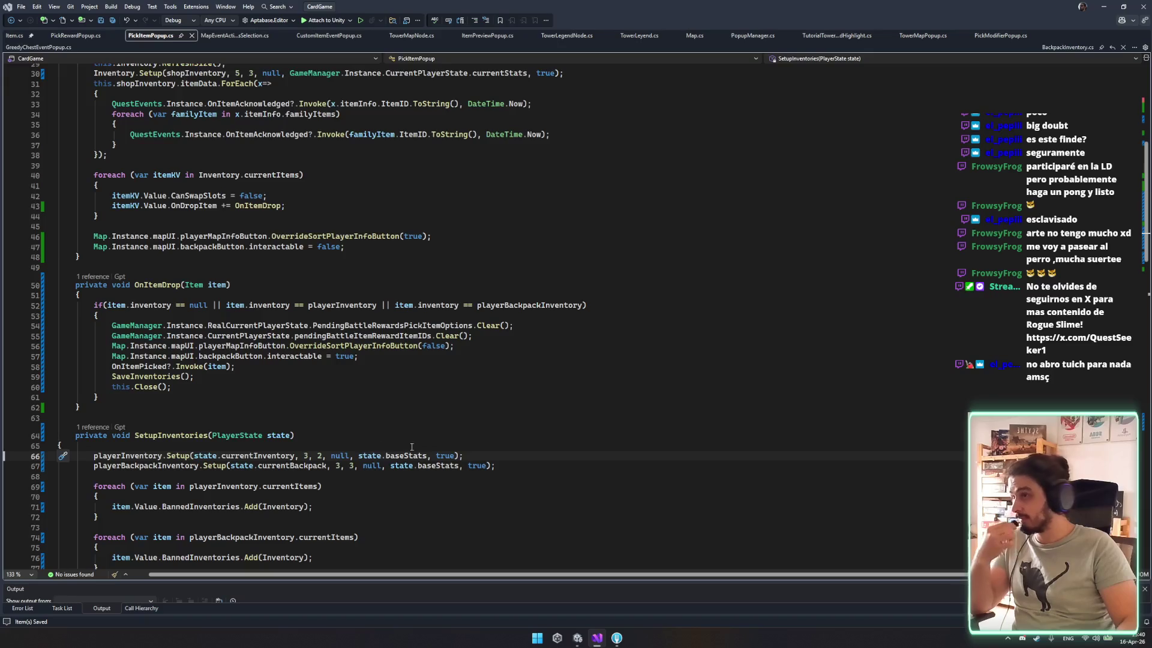
Re-enter the OnDropItem handler name on line 43 via IntelliSense and save.
mouse_move(129, 279)
left_mouse_down()
mouse_move(75, 418)
mouse_move(81, 408)
left_mouse_up()
double_click(182, 206)
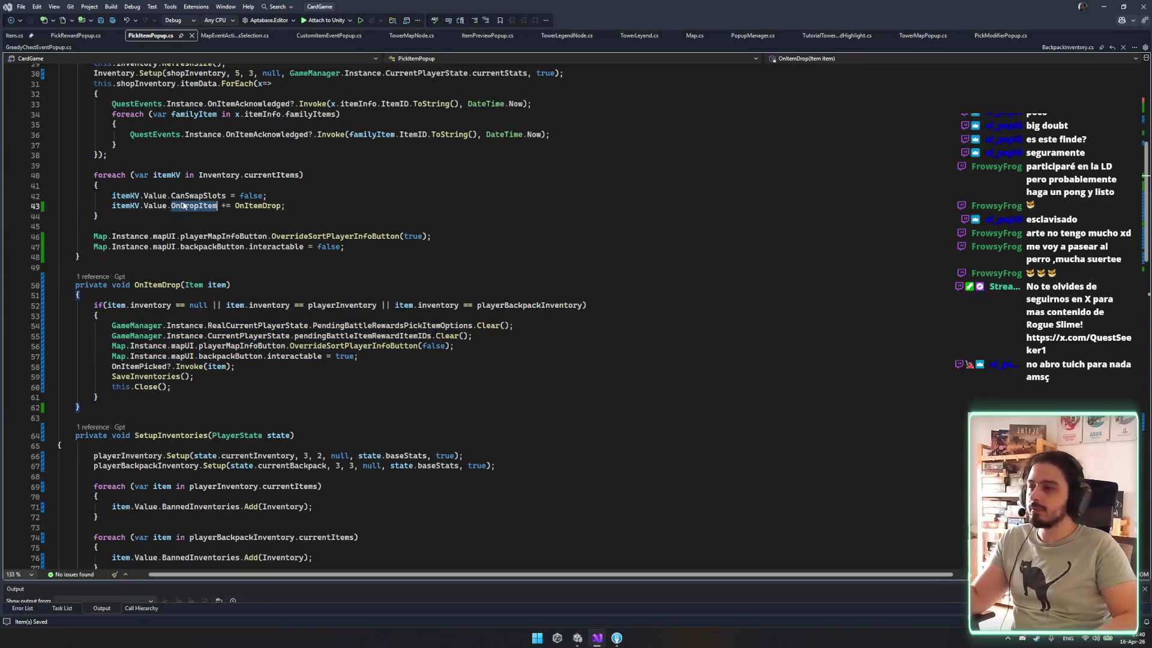
type("onm")
key("BackSpace")
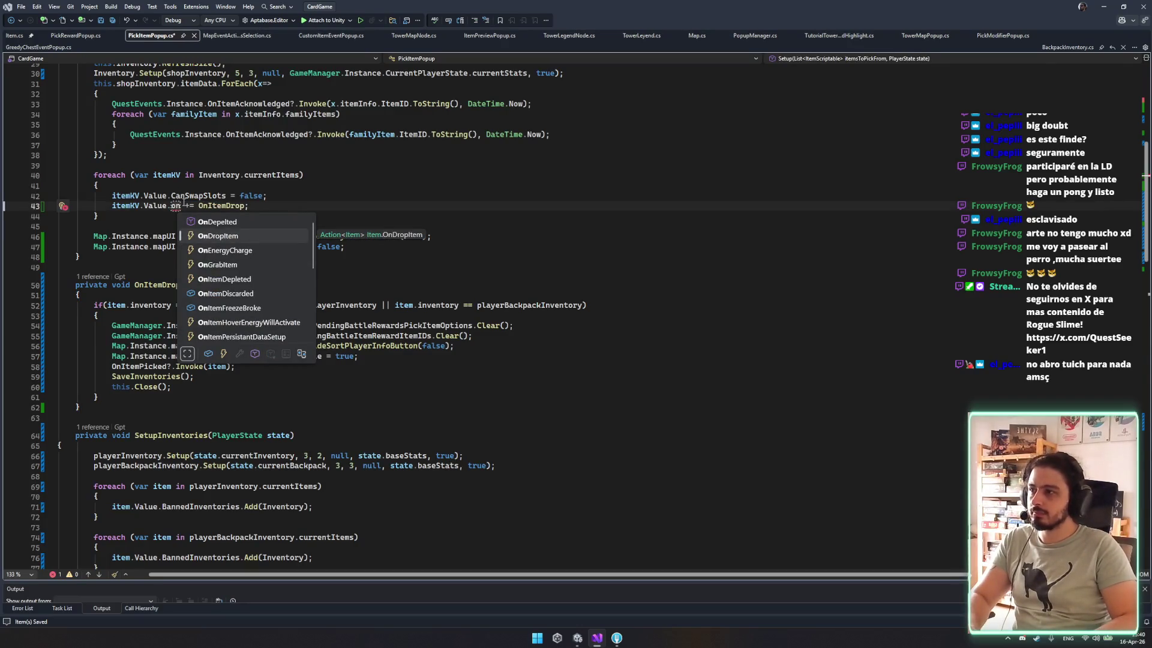
key("Tab")
key("ctrl+s")
Replace 'CanSwapSlots = false;' on line 42 with 'BannedInventories.Add(Inventory);' and save.
left_click(222, 196)
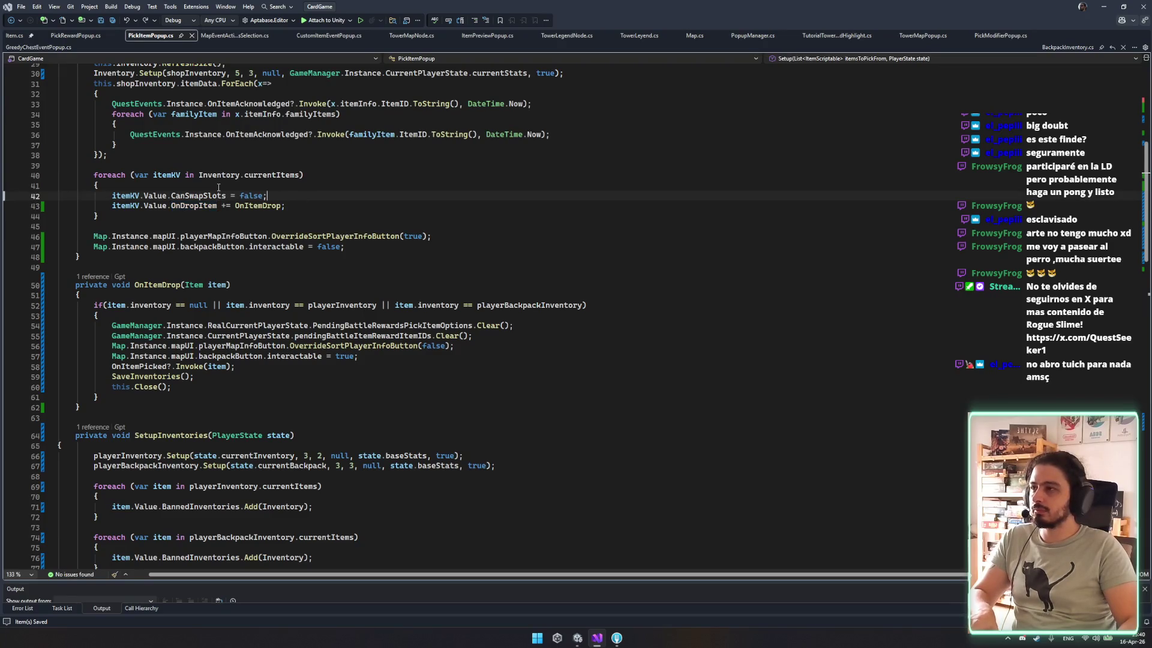
left_click_drag(314, 191, 178, 193)
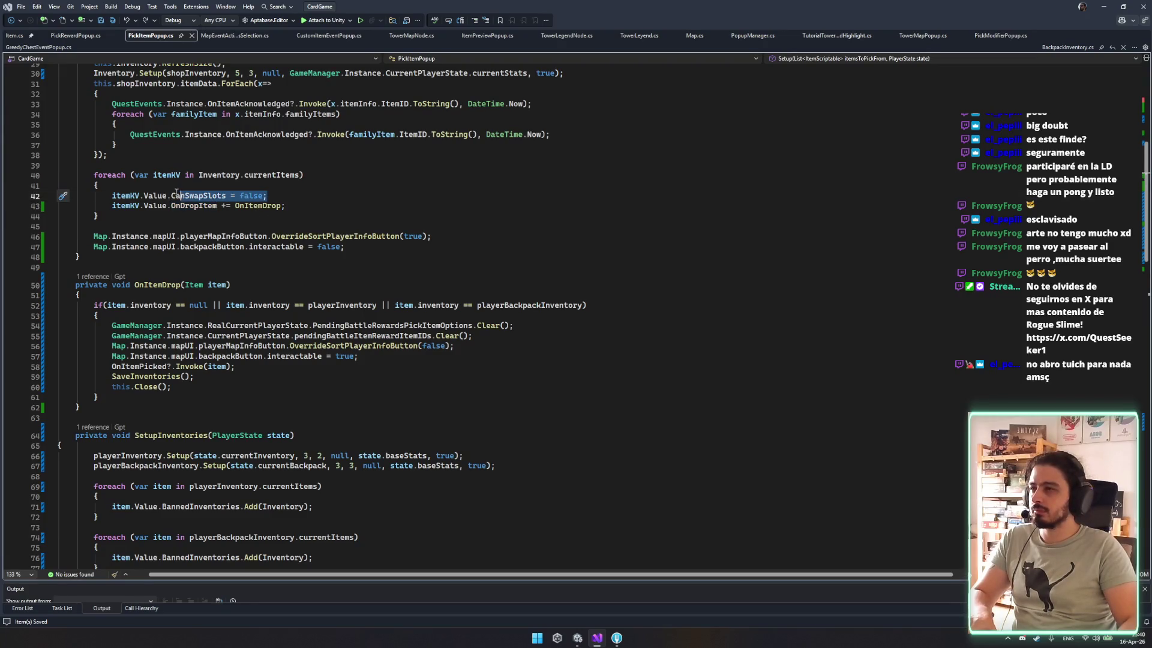
type("Banned")
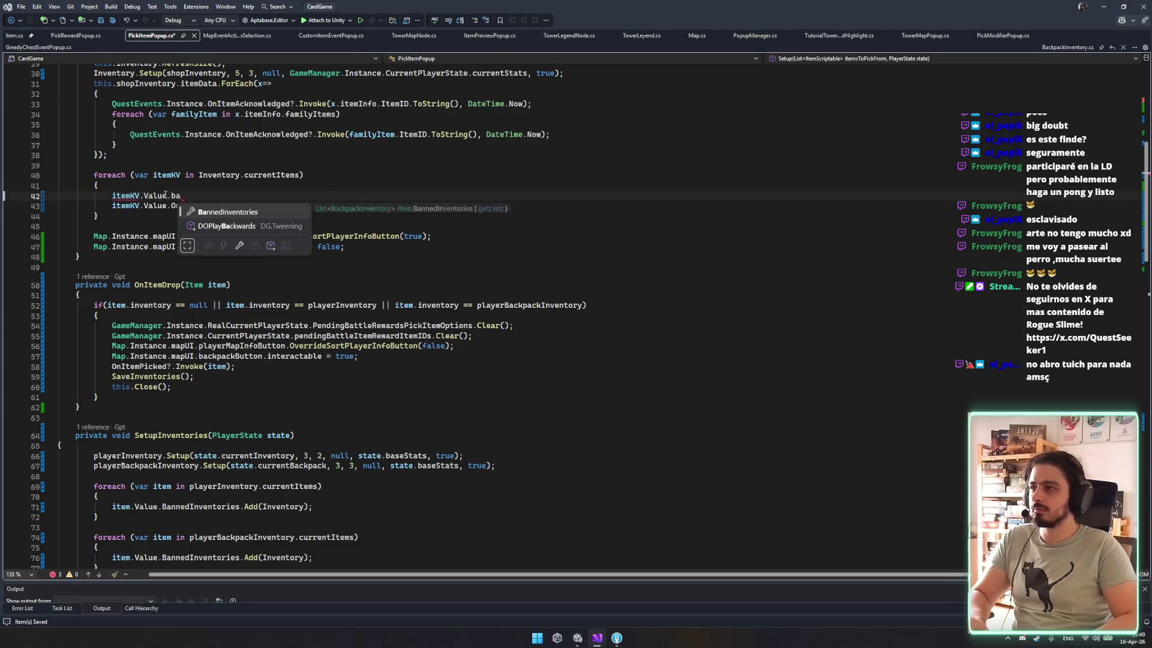
key("Tab")
type("(")
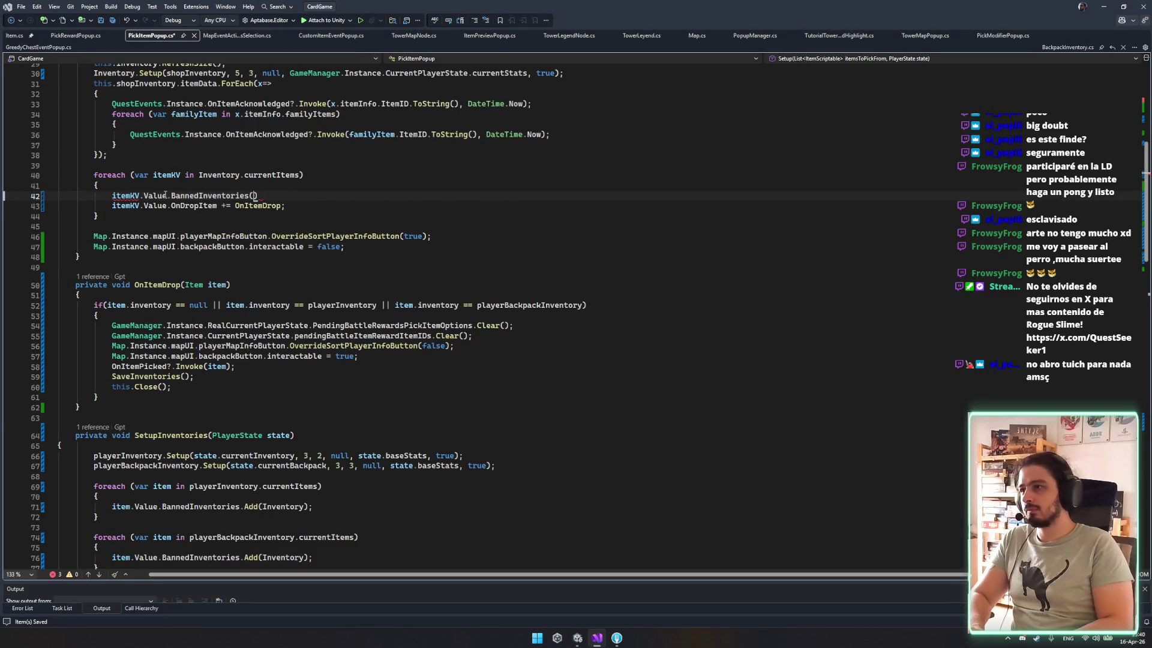
key("BackSpace")
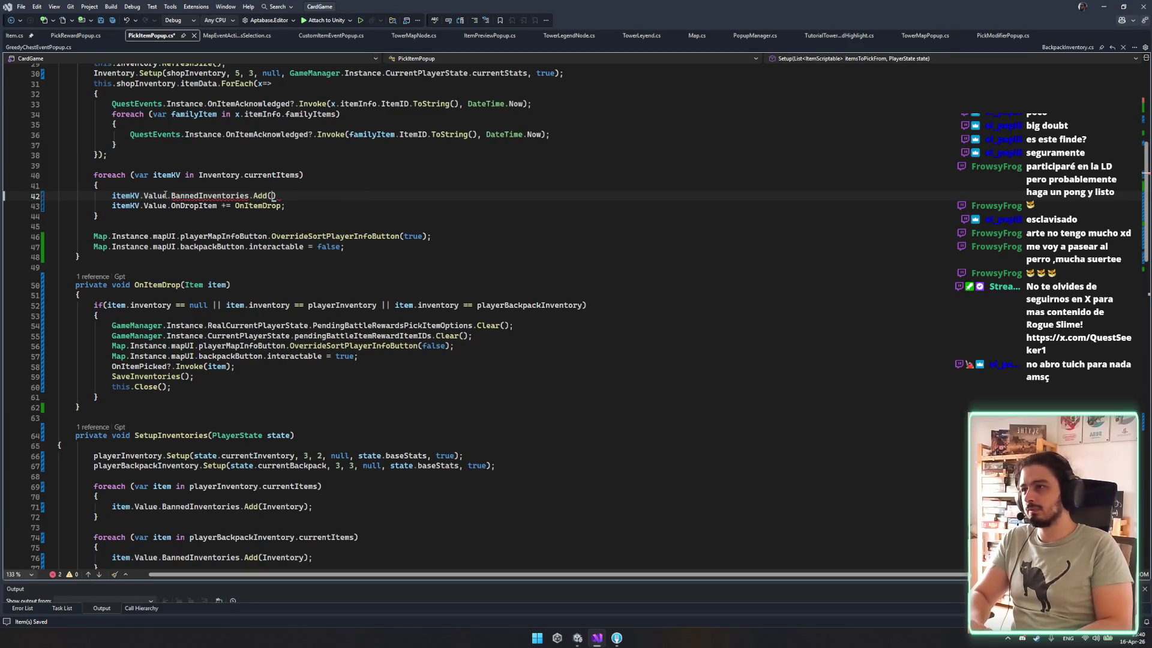
type("Om")
key("BackSpace")
key("BackSpace")
key("BackSpace")
type("Inven")
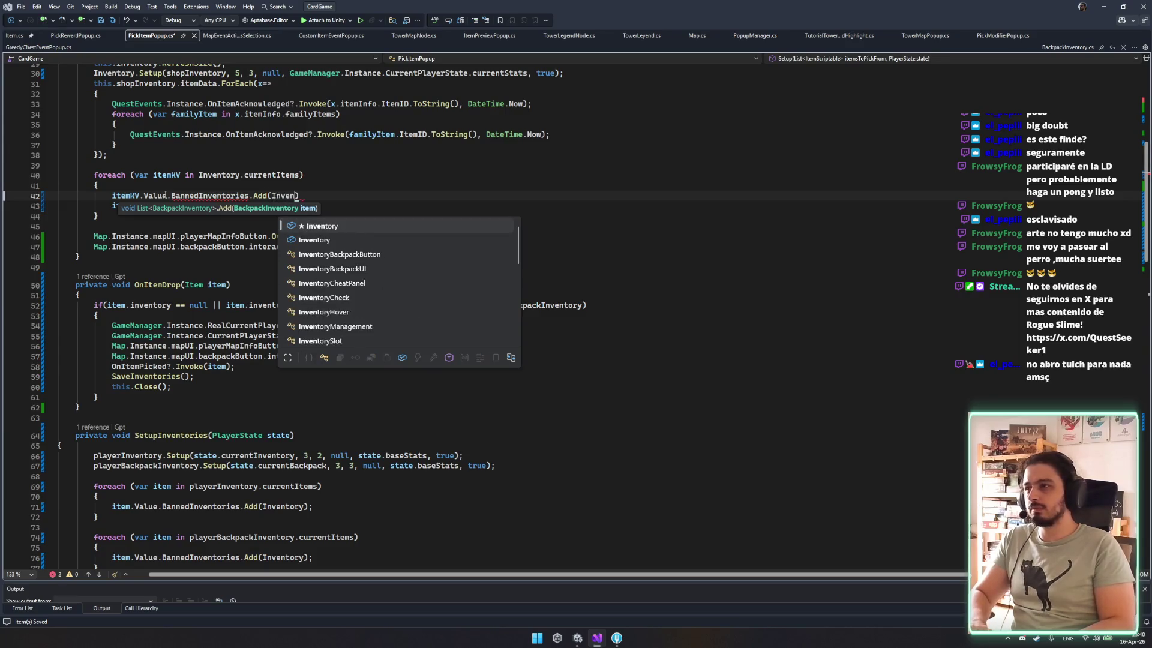
key("Tab")
type(";")
key("ctrl+s")
Review the Setup foreach loop body around the new BannedInventories line.
key("Down")
key("Down")
key("Down")
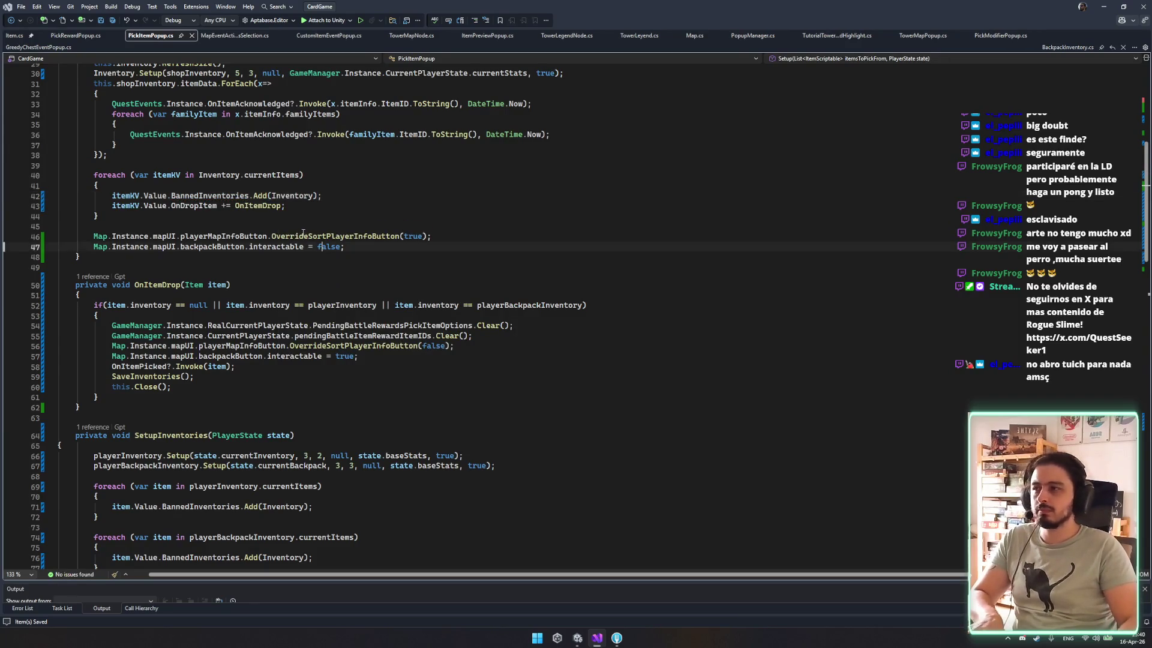
left_click_drag(70, 190, 299, 222)
left_click(298, 221)
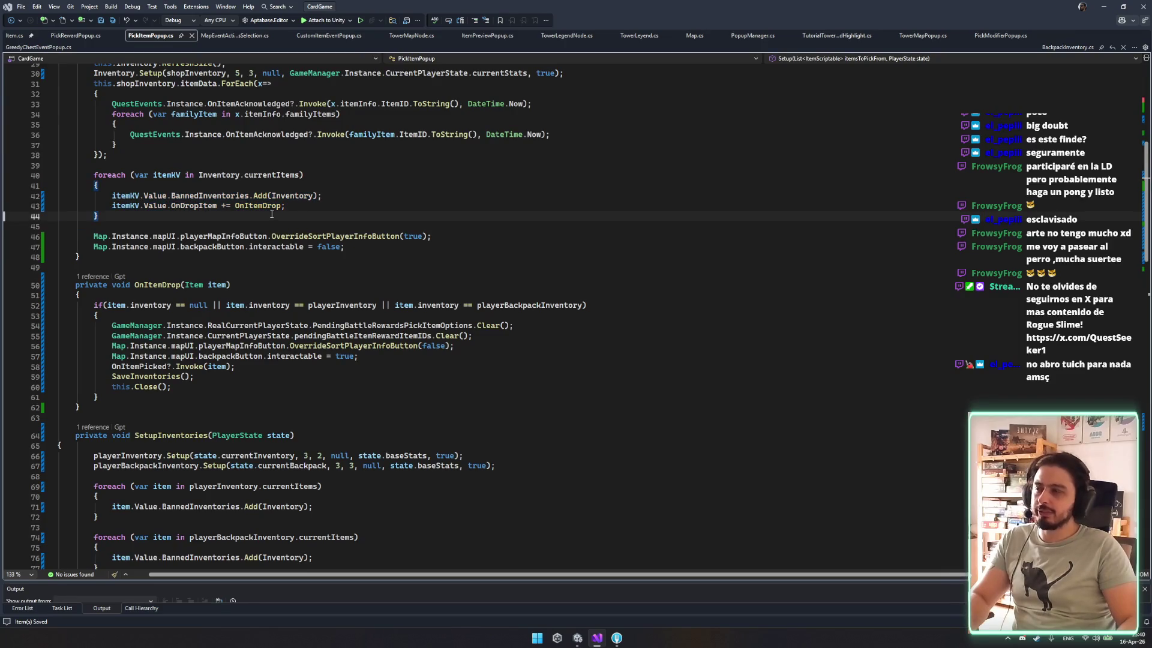
scroll(333, 230, "up", 3)
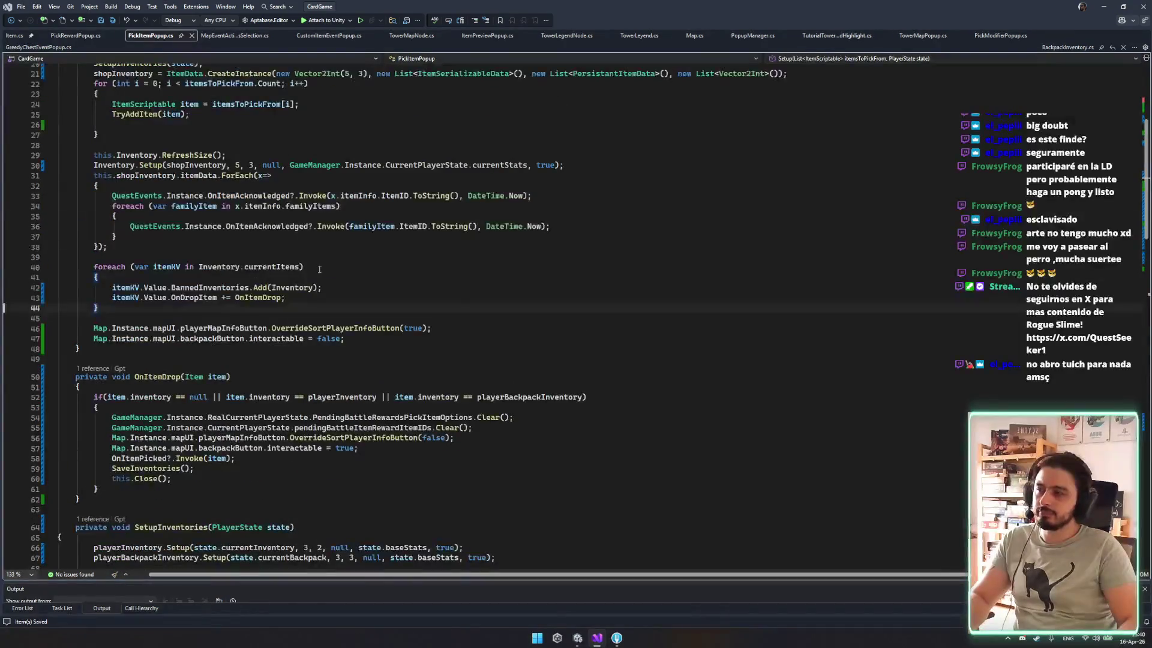
scroll(323, 272, "up", 6)
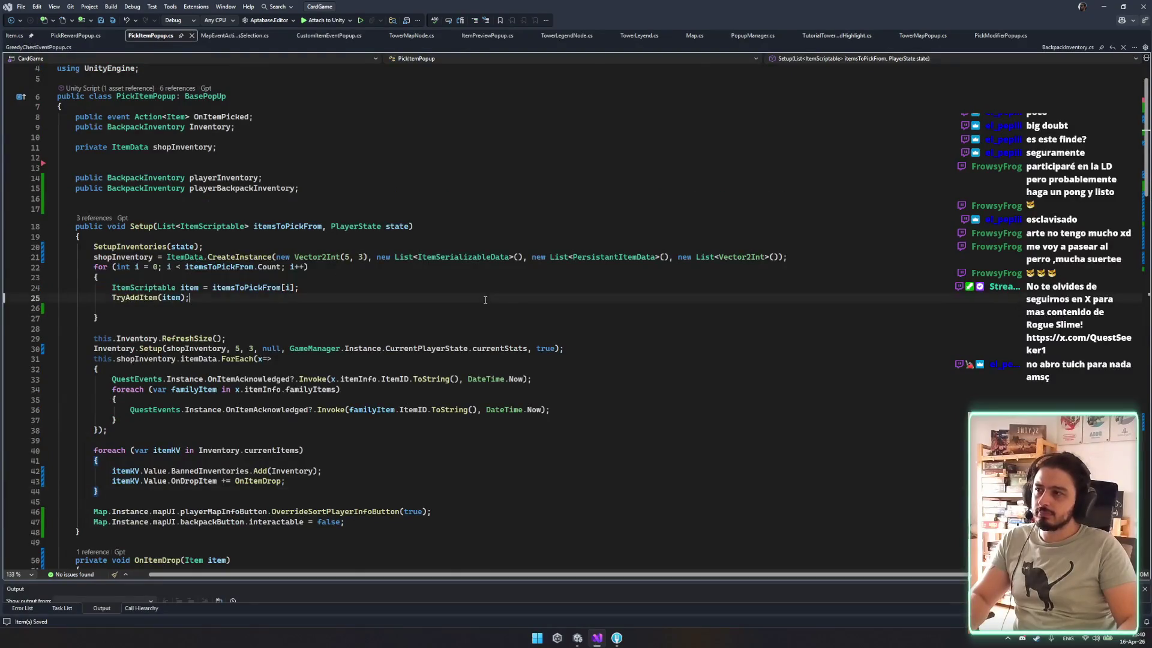
scroll(486, 301, "down", 5)
left_click(493, 304)
key("Up")
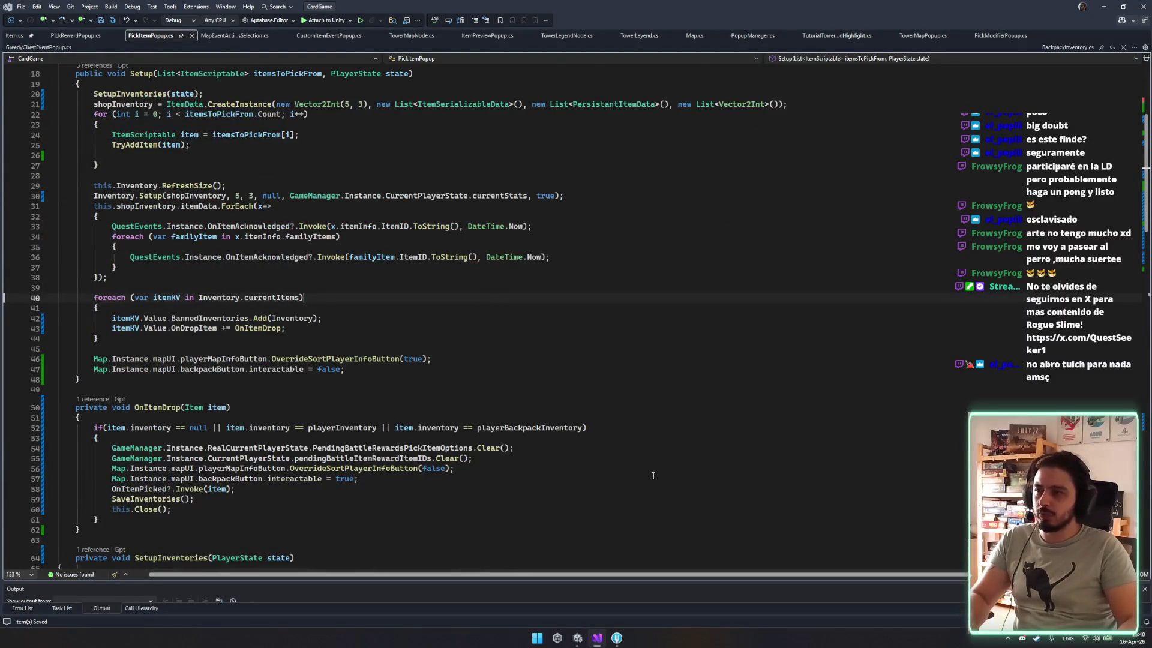
Try an 'ItemKV.value.on' statement below the OnDropItem subscription, then cut it and save.
mouse_move(582, 636)
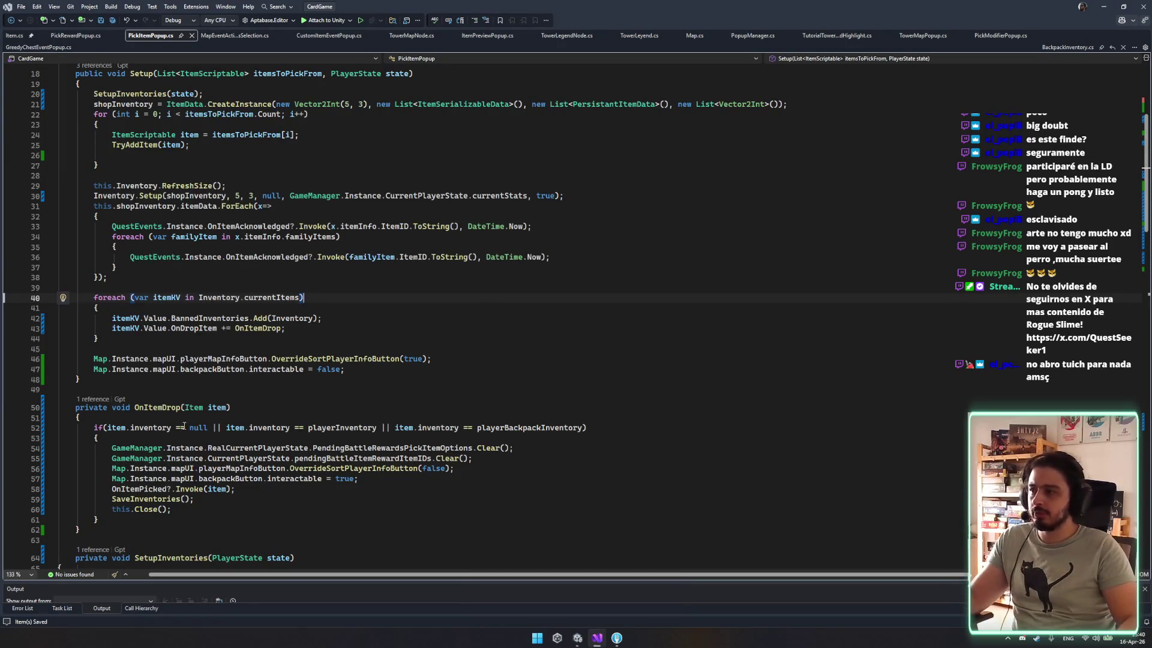
left_click(327, 318)
key("Return")
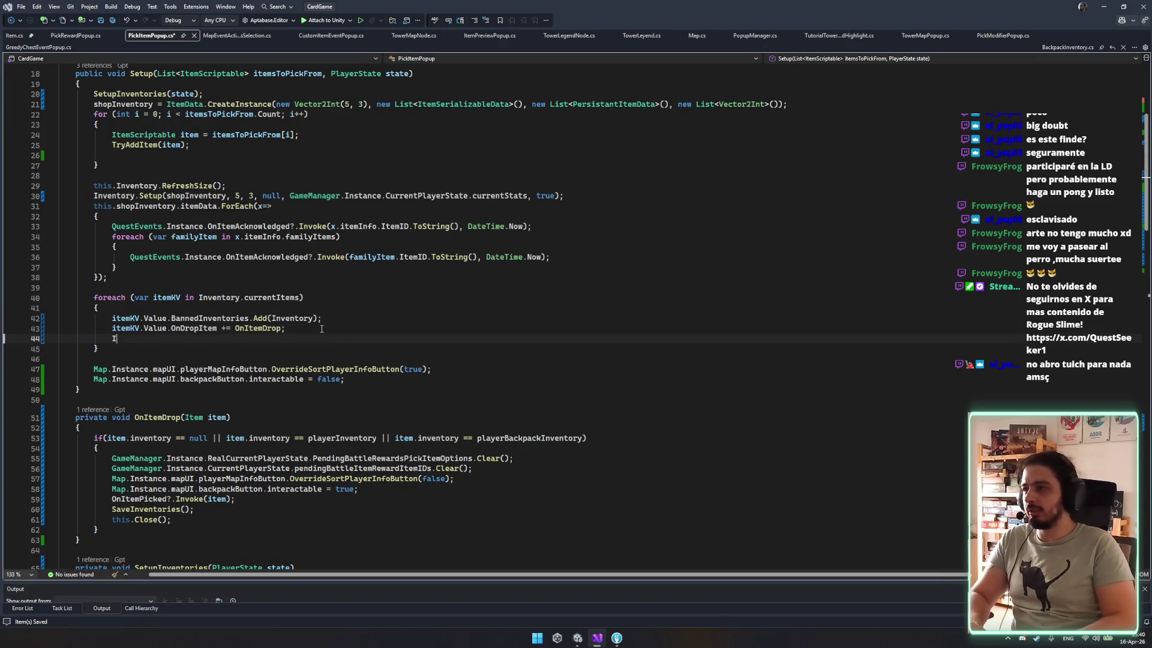
type("ItemKV.v")
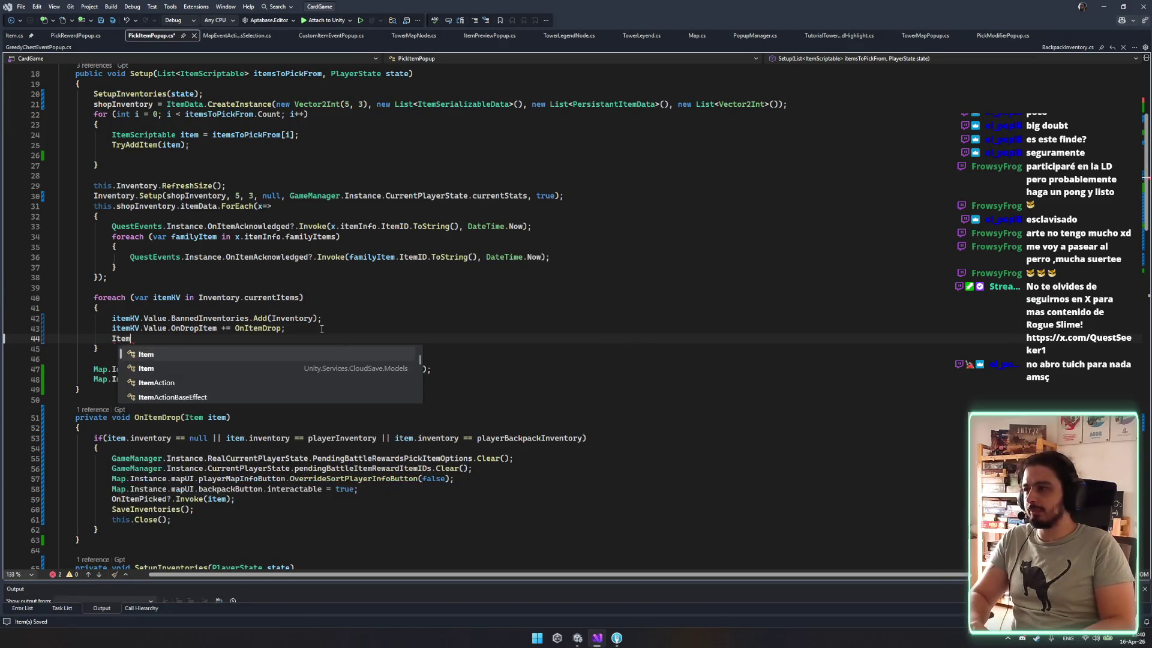
type("alue.")
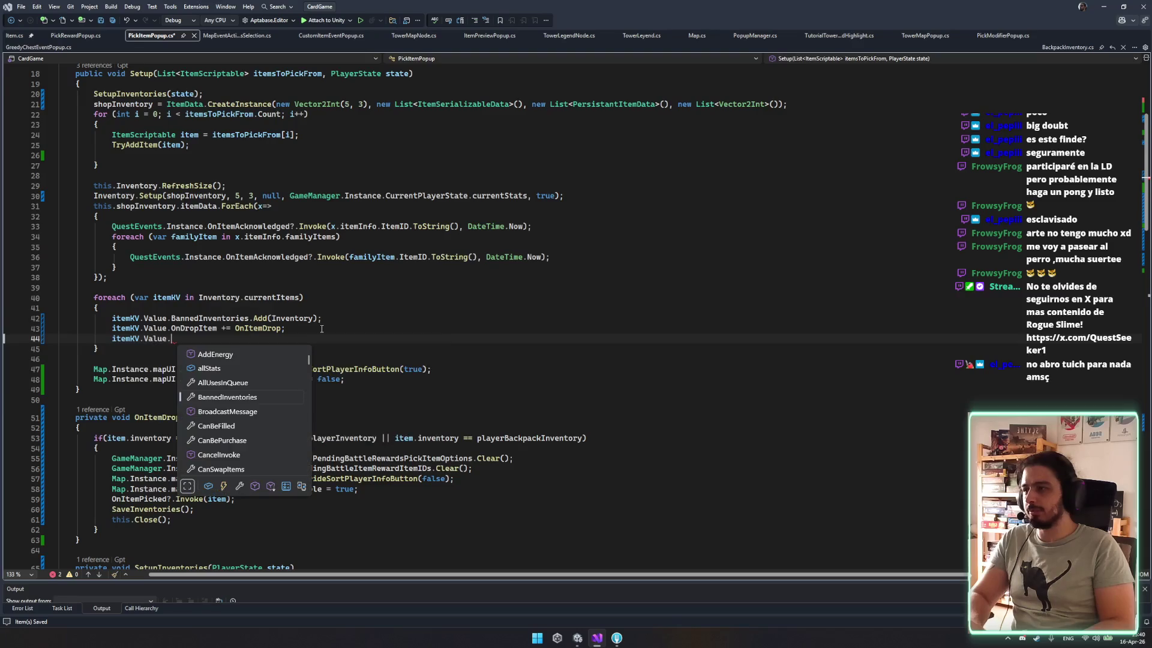
type("on")
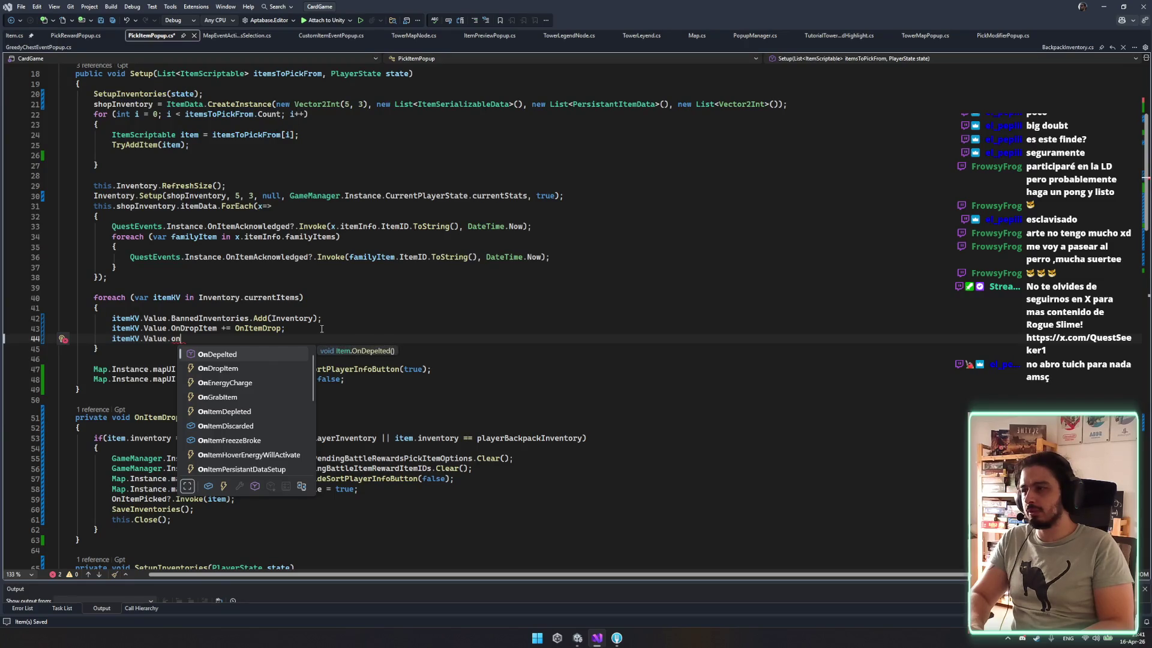
key("Down")
key("Down")
key("Down")
key("Up")
key("Up")
key("Up")
key("Up")
key("Up")
key("Up")
key("Up")
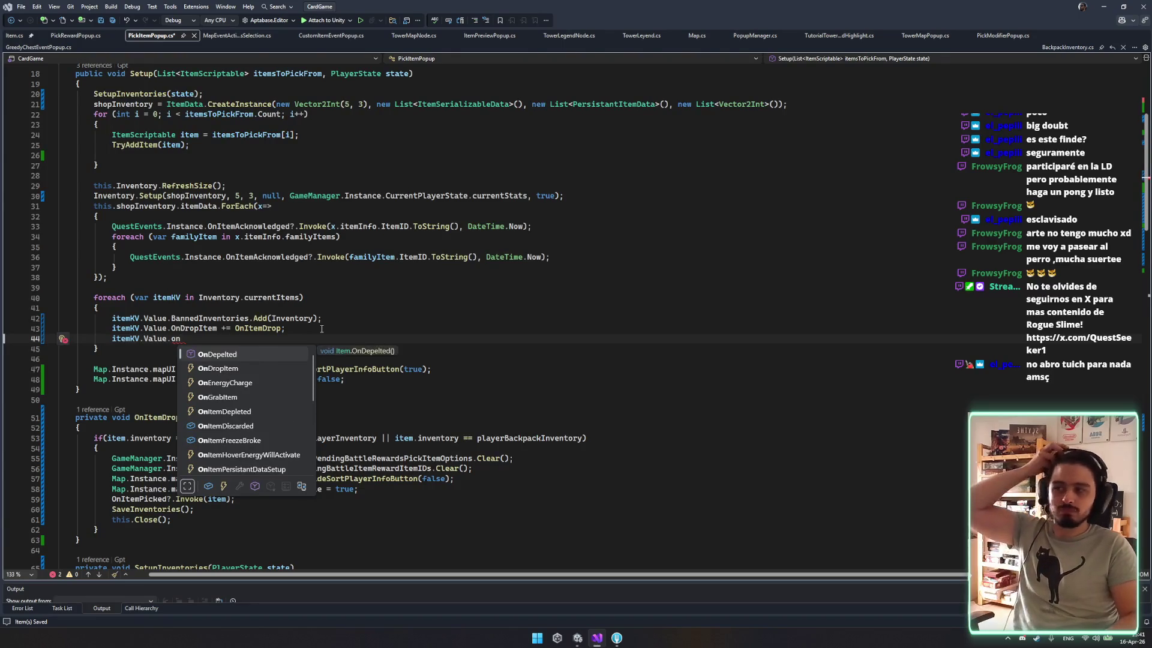
key("Down")
key("Up")
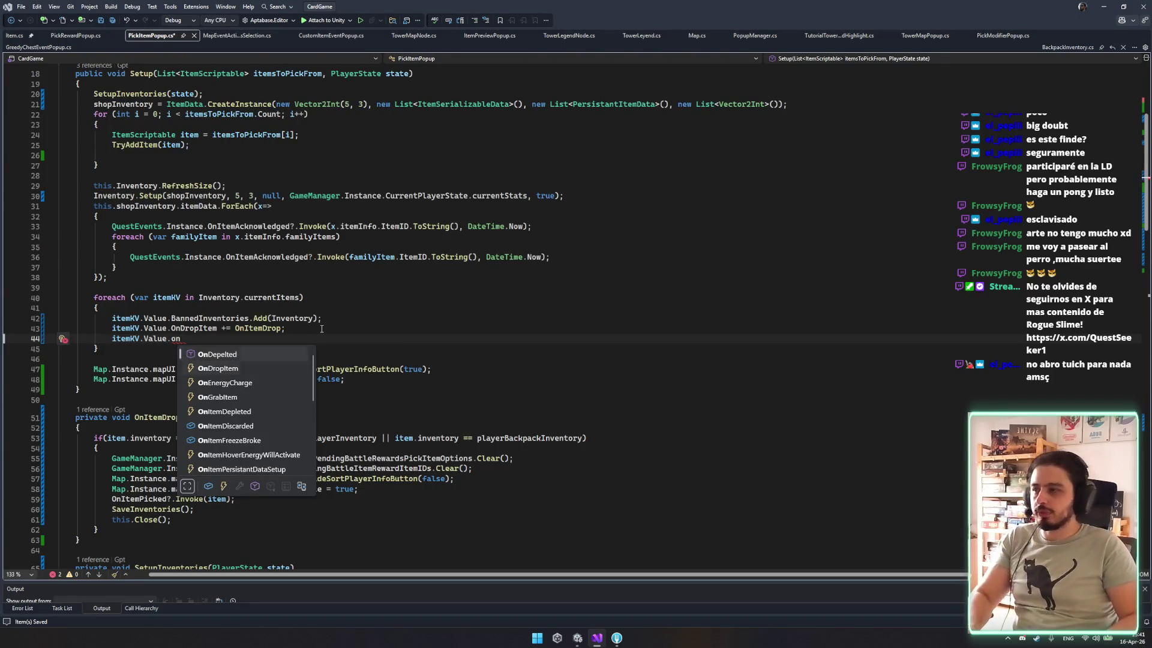
key("Escape")
key("ctrl+x")
key("ctrl+s")
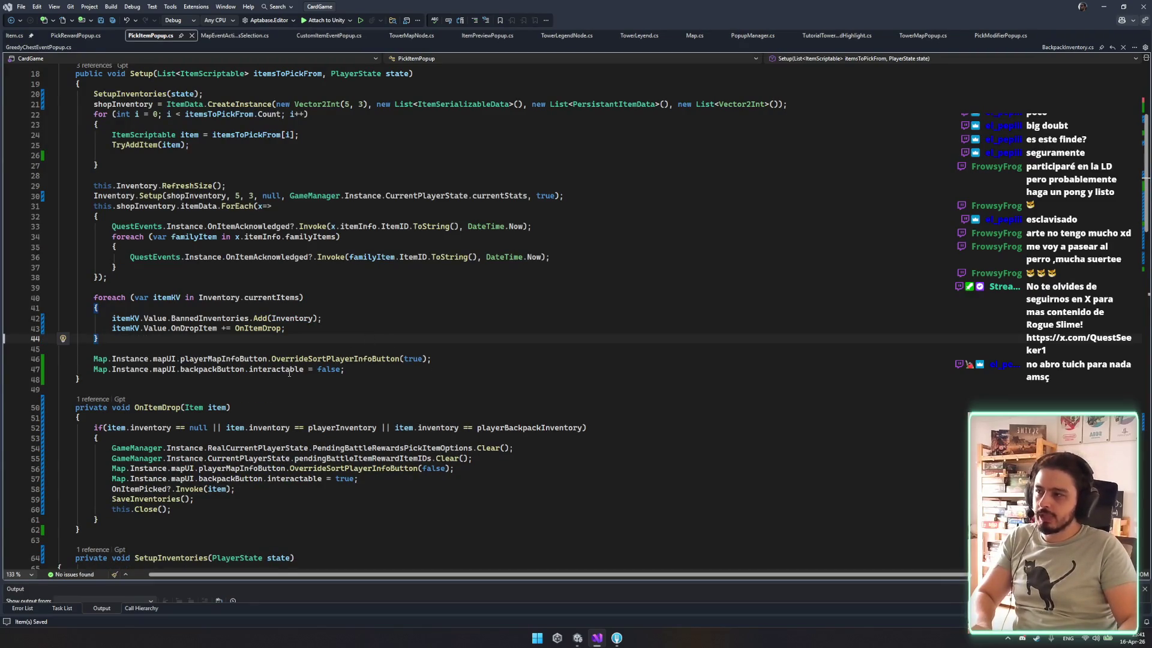
left_click(327, 316)
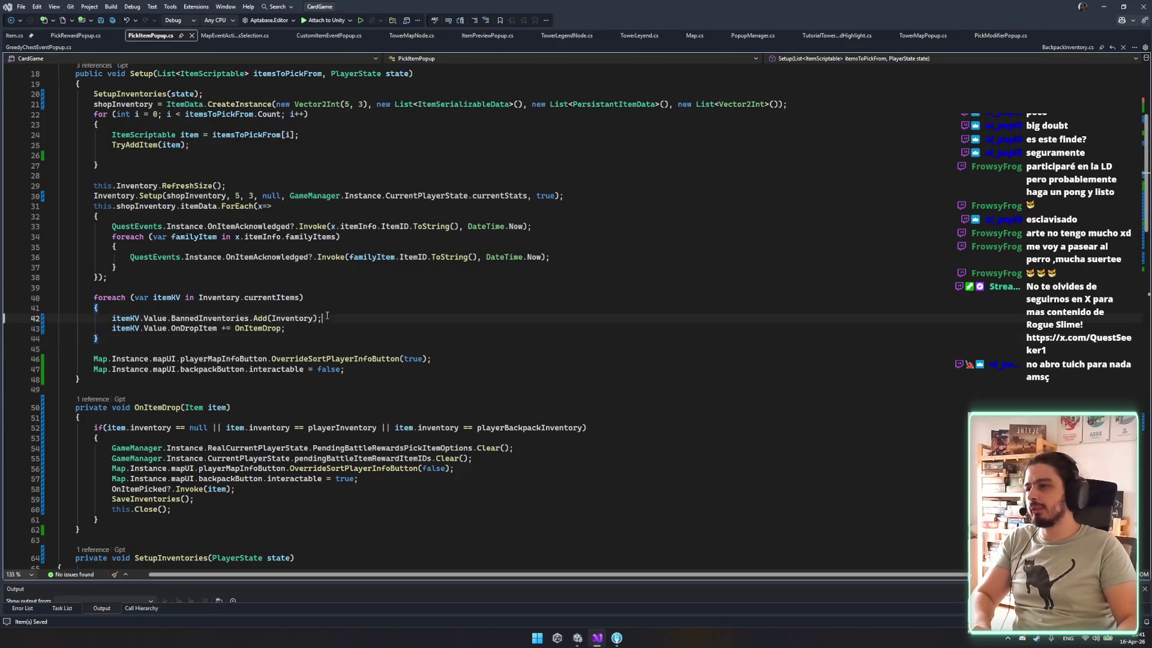
Duplicate the playerBackpackInventory field into an AbsorbSlot field named absorbSlot and save.
scroll(330, 405, "up", 6)
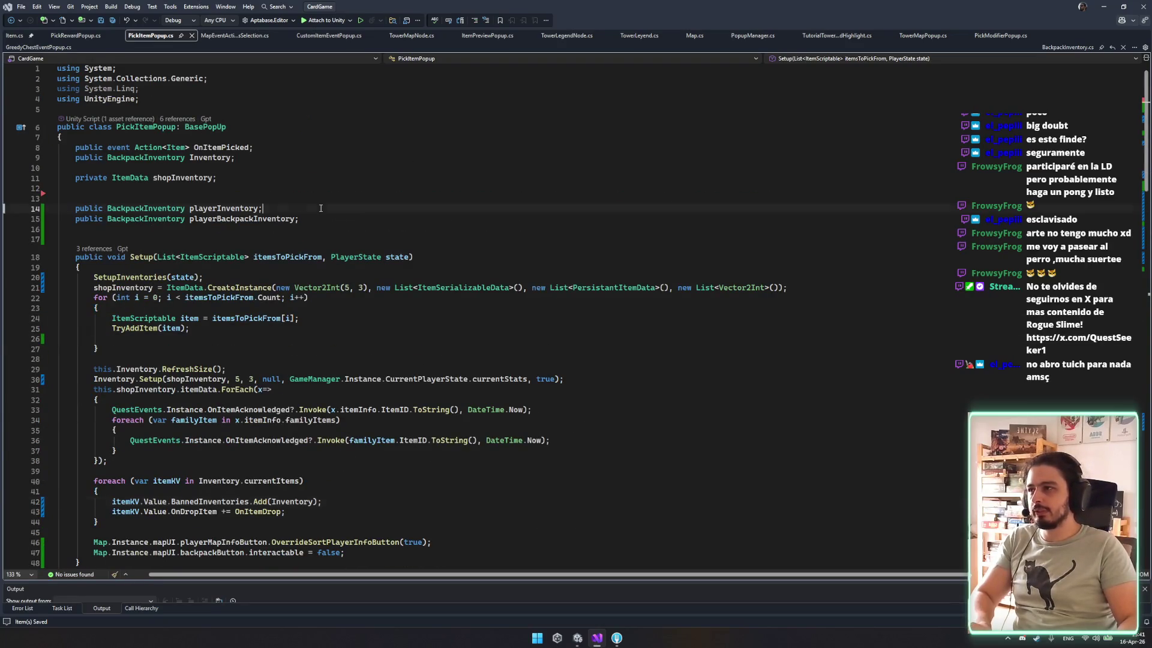
key("ctrl+d")
double_click(167, 229)
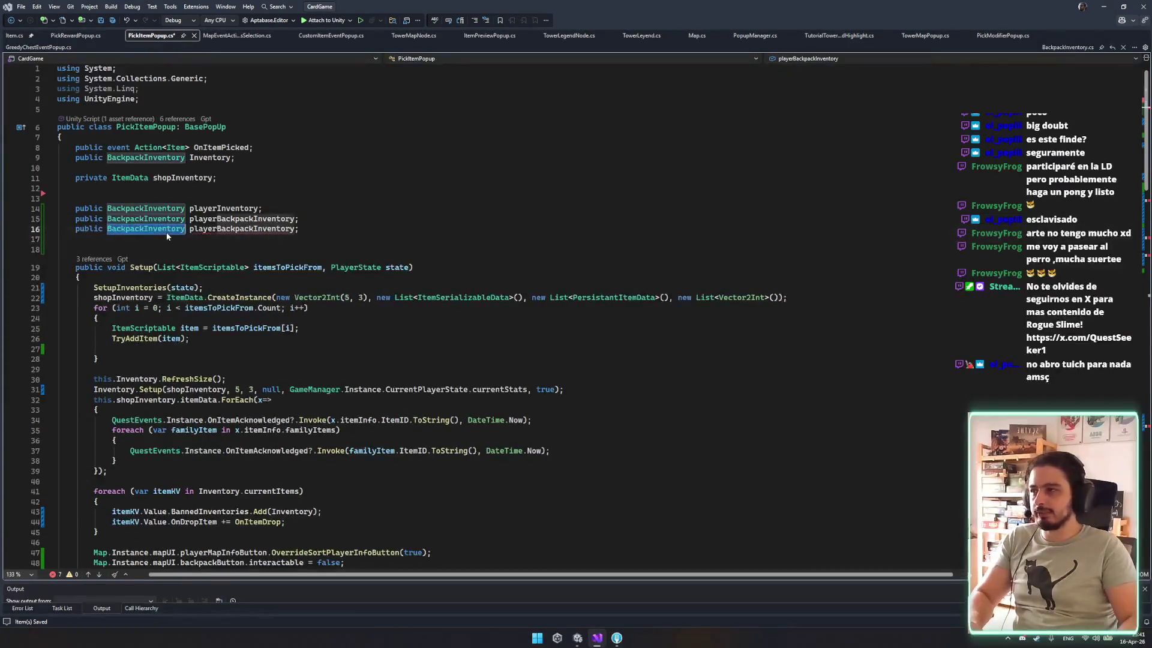
type("Absorb")
key("Tab")
key("ctrl+s")
double_click(167, 233)
type("absorbS;")
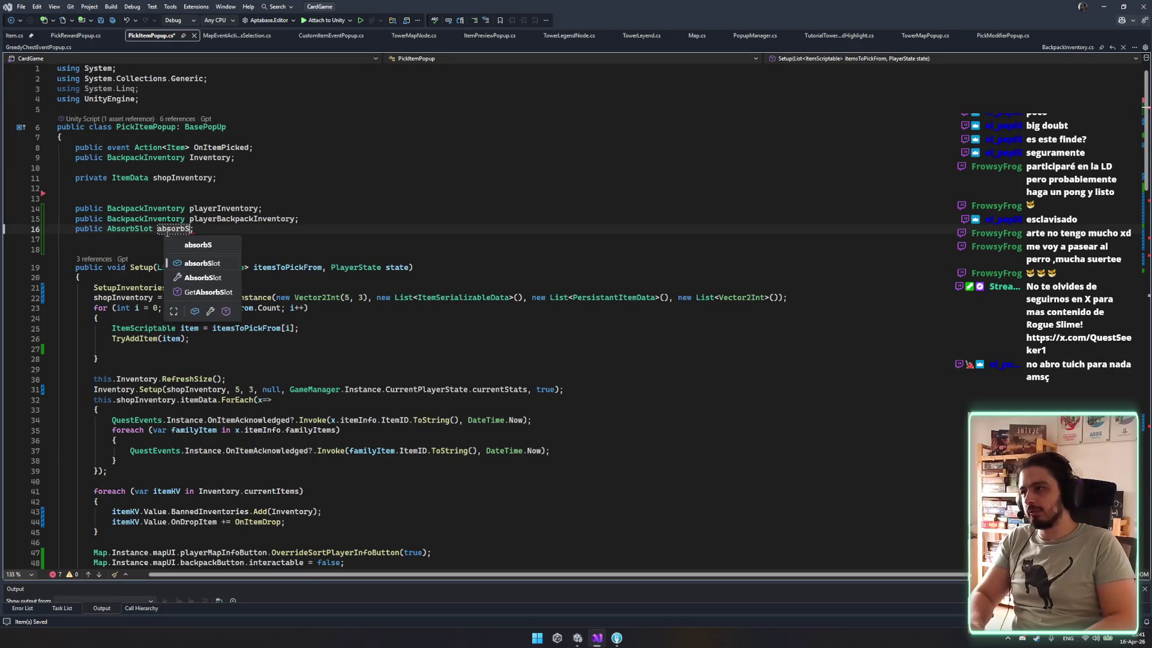
type("lot")
key("ctrl+s")
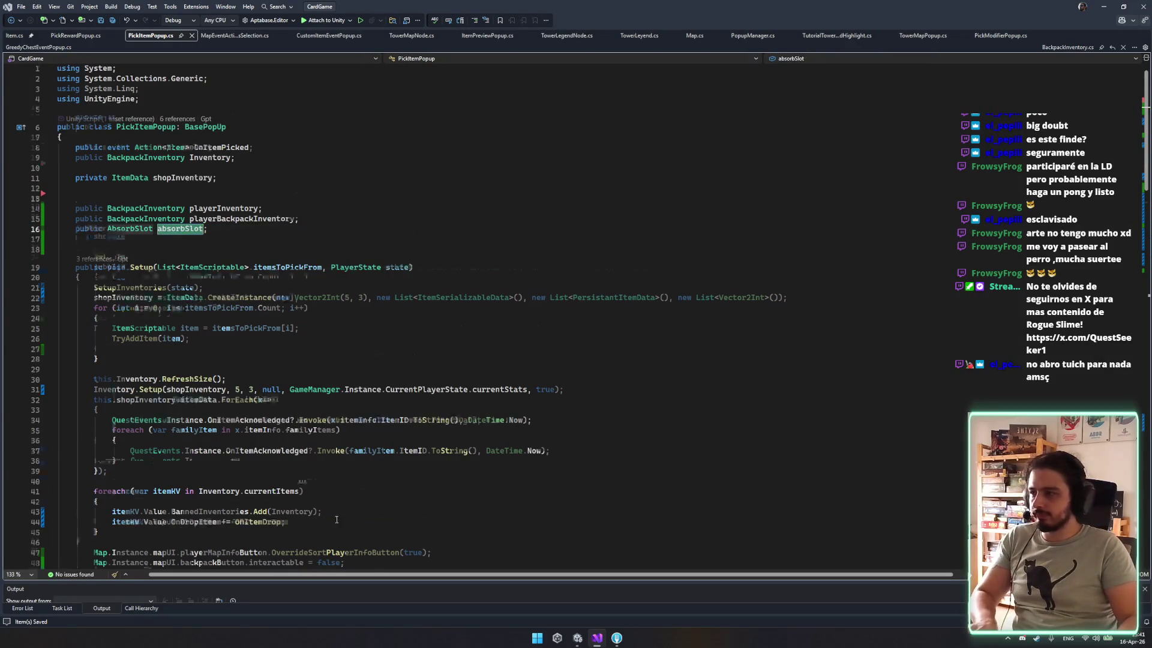
Delete the inventory null check from OnItemDrop.
scroll(337, 520, "down", 7)
left_click_drag(288, 308, 393, 300)
left_click_drag(225, 408, 111, 407)
key("BackSpace")
Subscribe absorbSlot.OnAbsorb after the loop with a generated handler renamed OnItemAbsorb.
left_click(467, 286)
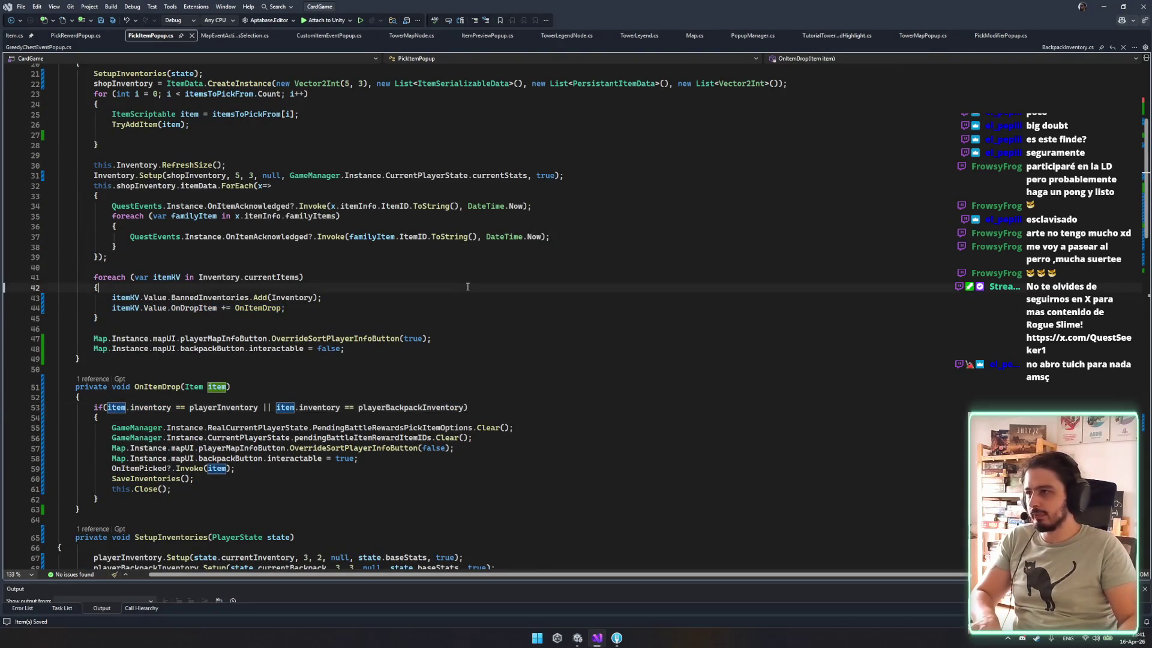
left_click(461, 297)
left_click(431, 325)
key("Return")
key("Return")
key("Return")
key("Up")
key("Up")
type("absorbSlot.OnAbsorb")
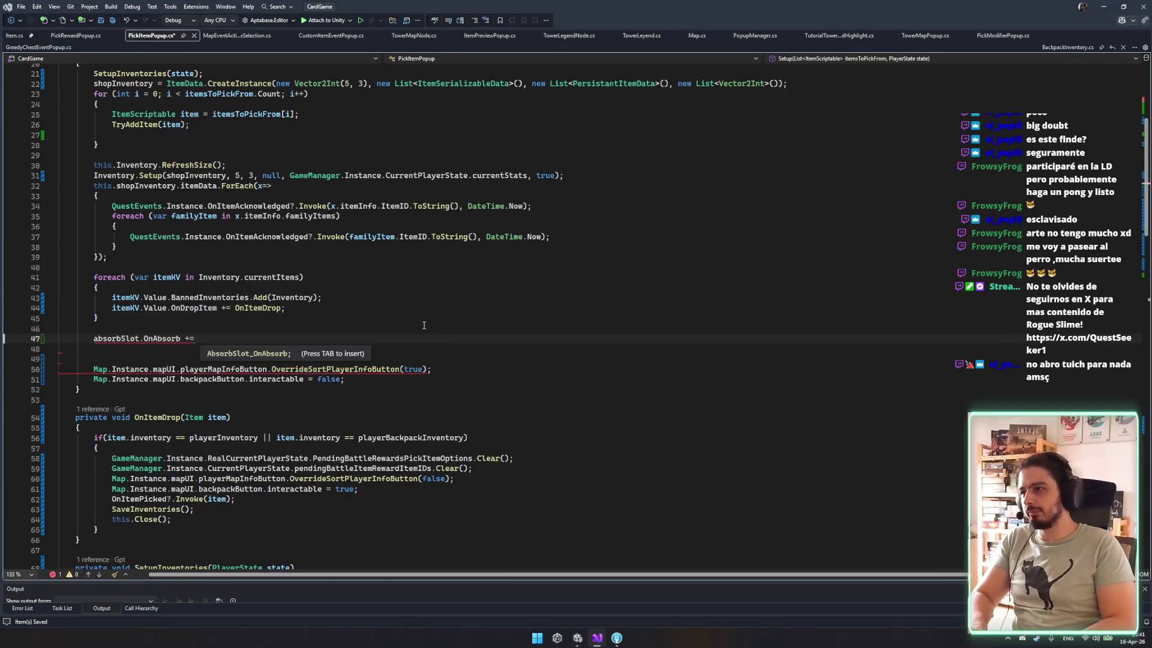
key("Tab")
type("OnItemA")
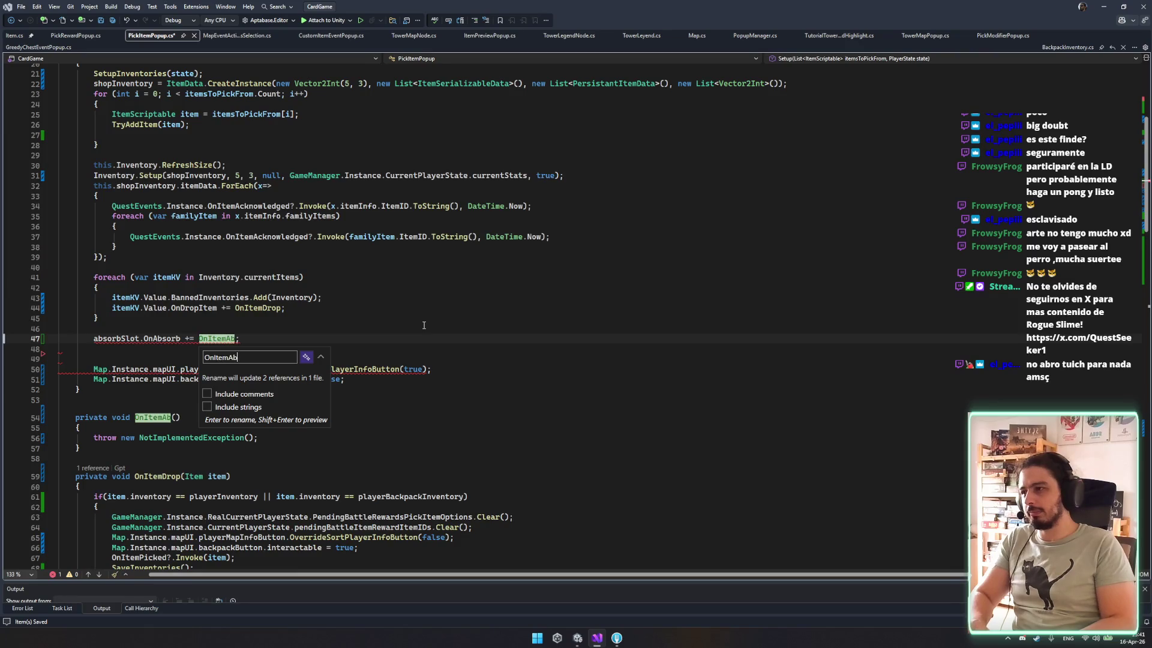
type("b")
key("Return")
Remove OnItemAbsorb's NotImplementedException line and go to the OnAbsorb definition.
left_click_drag(334, 438, 334, 422)
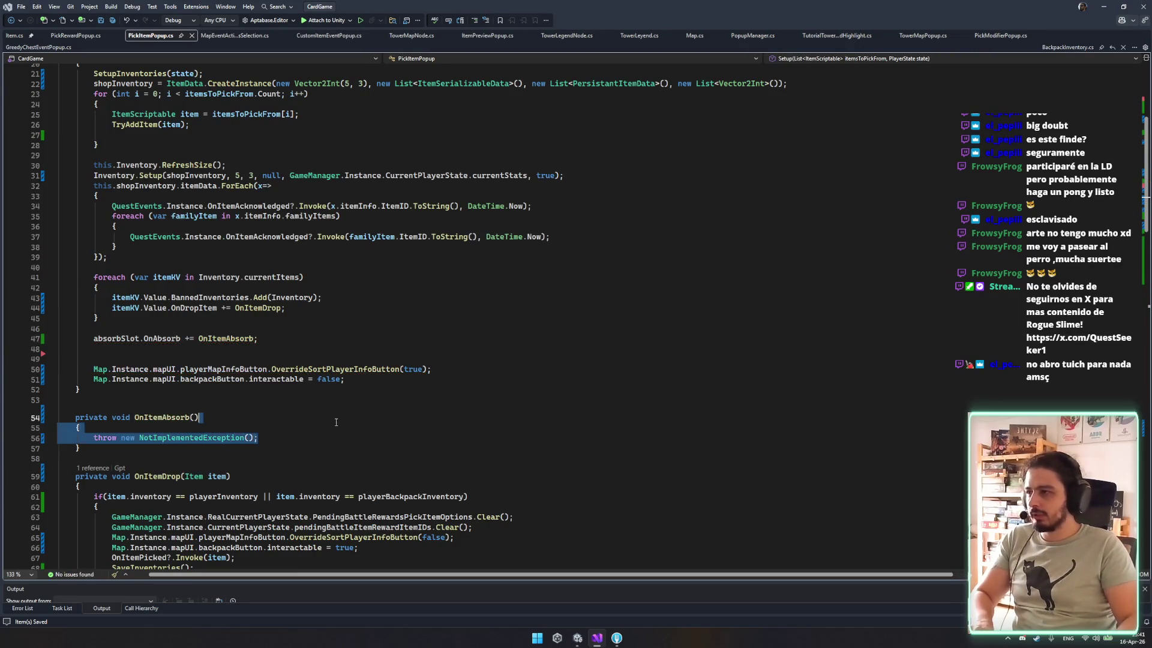
key("BackSpace")
key("ctrl+z")
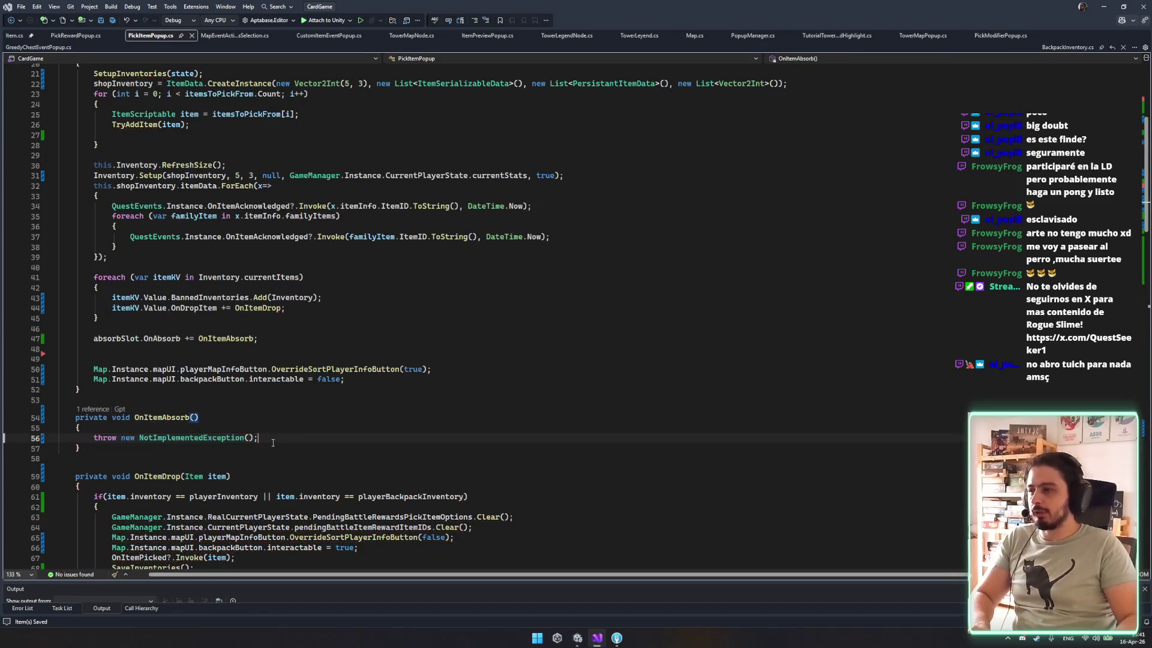
key("BackSpace")
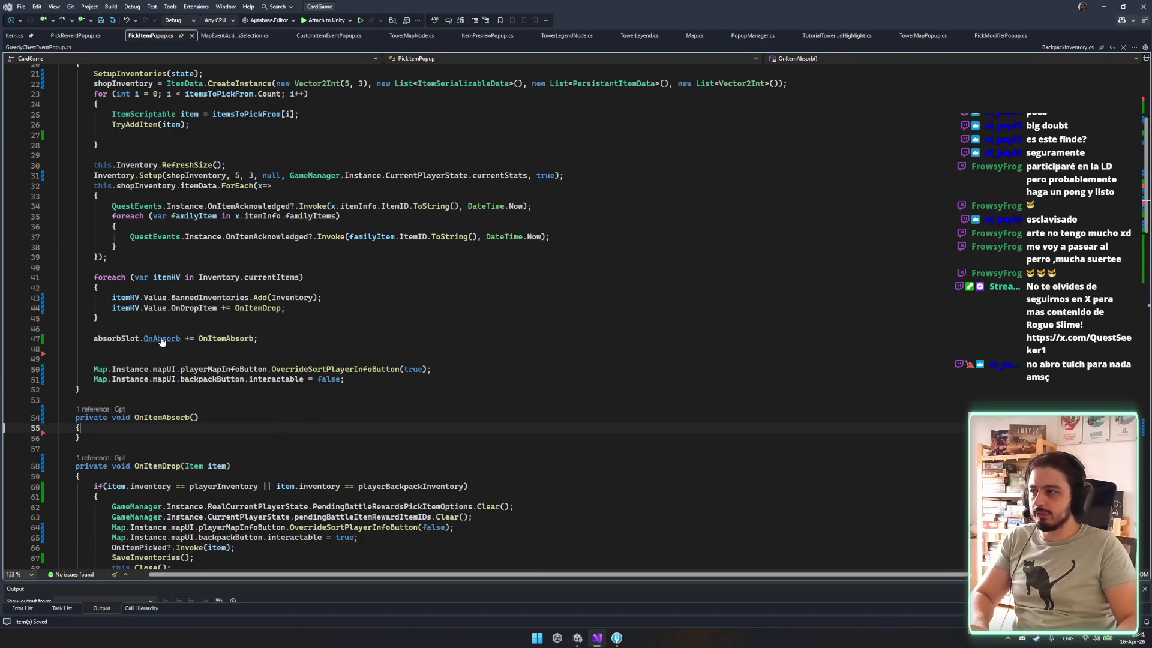
left_click(161, 339, "ctrl")
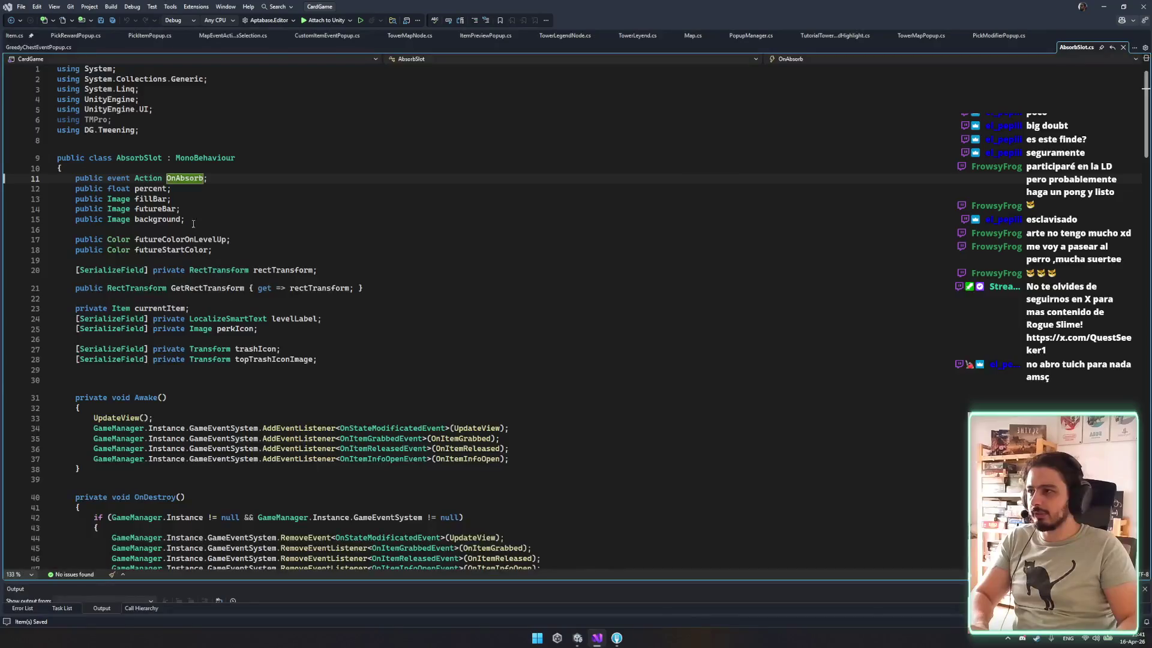
scroll(247, 391, "down", 10)
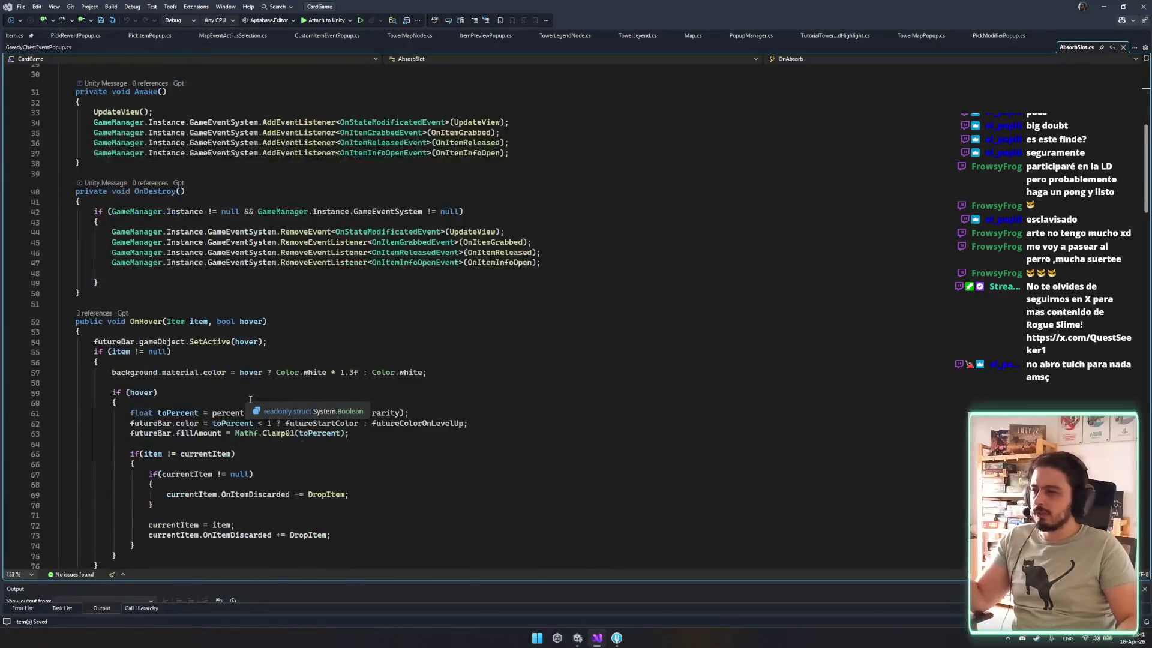
scroll(262, 414, "down", 8)
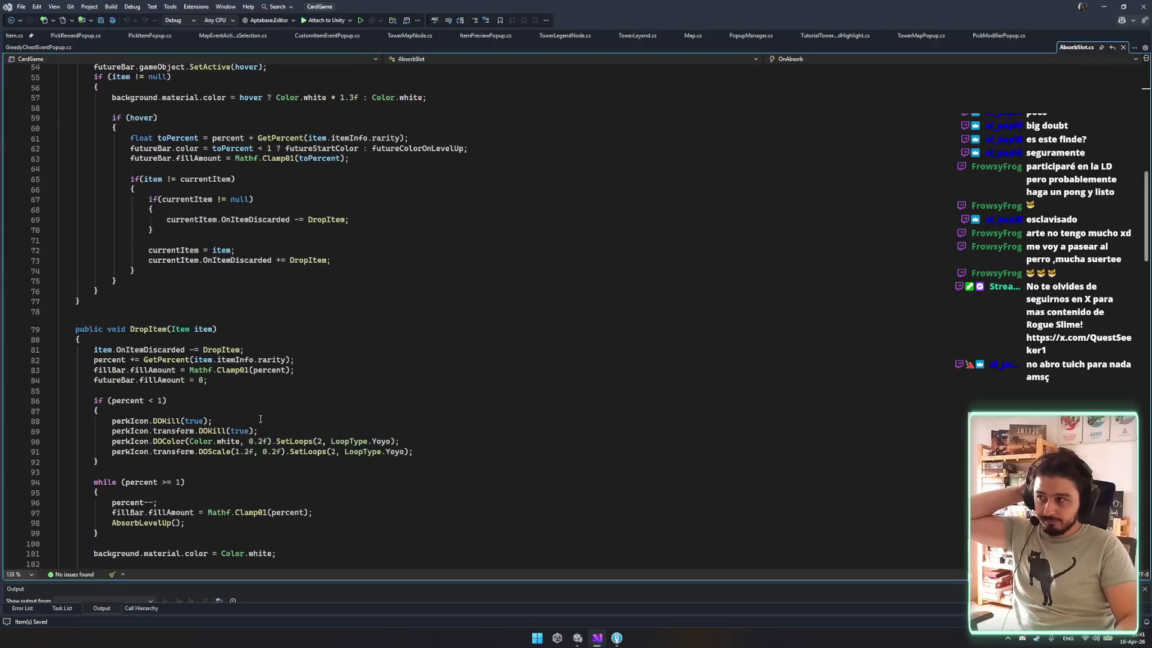
scroll(261, 419, "down", 6)
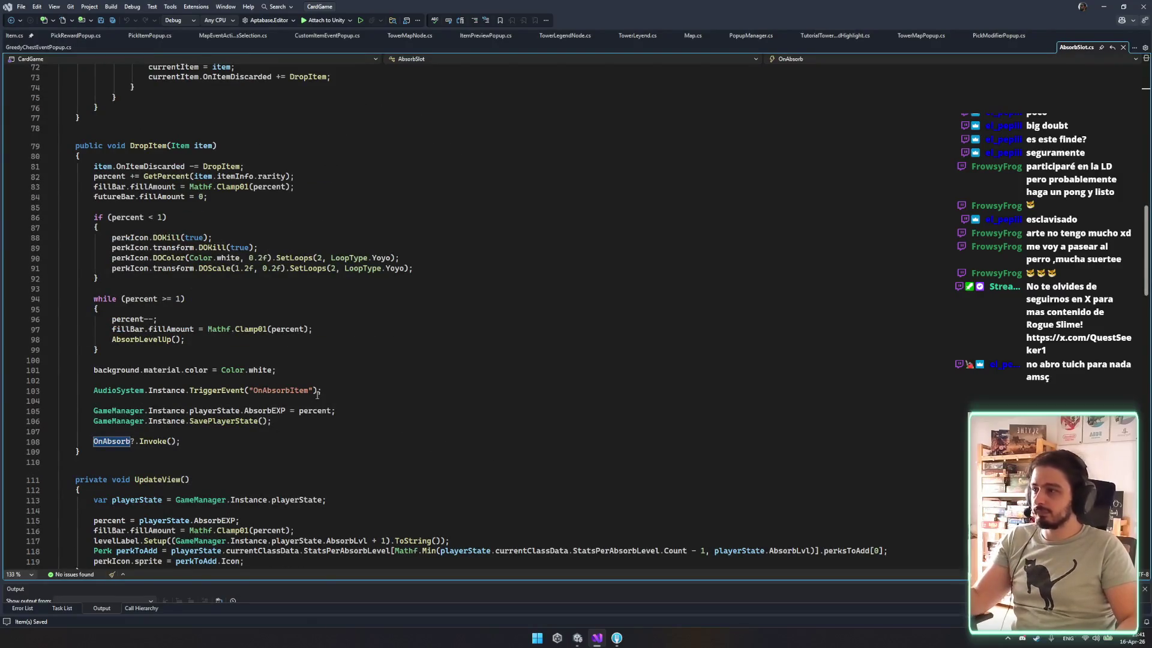
left_click(203, 146)
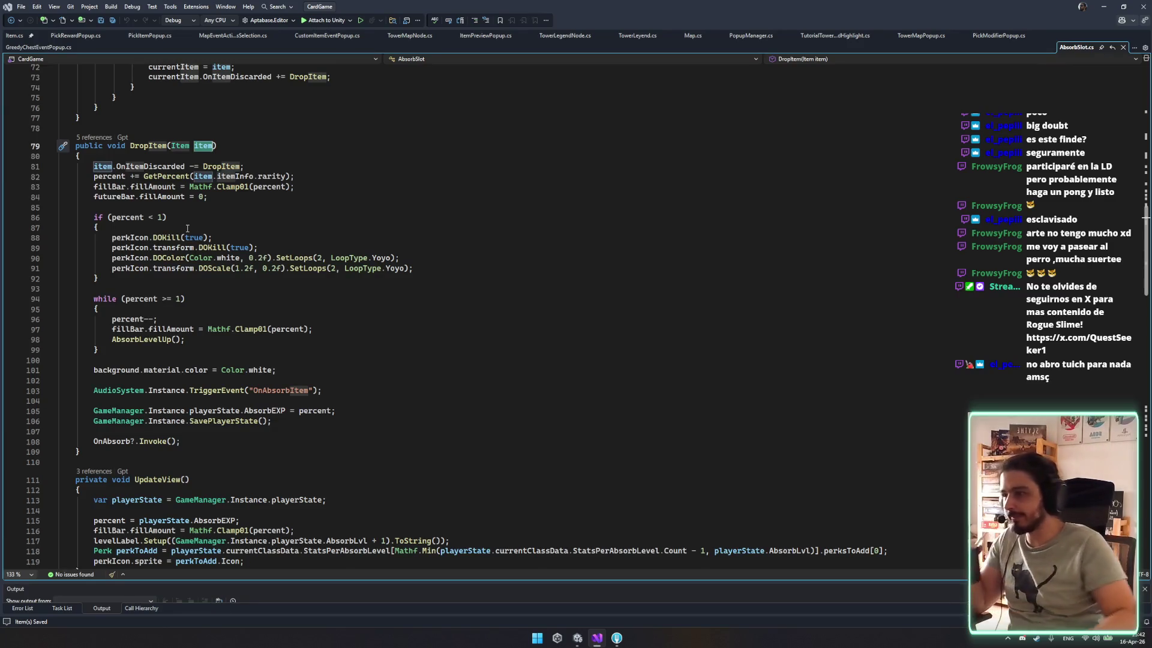
scroll(263, 441, "down", 6)
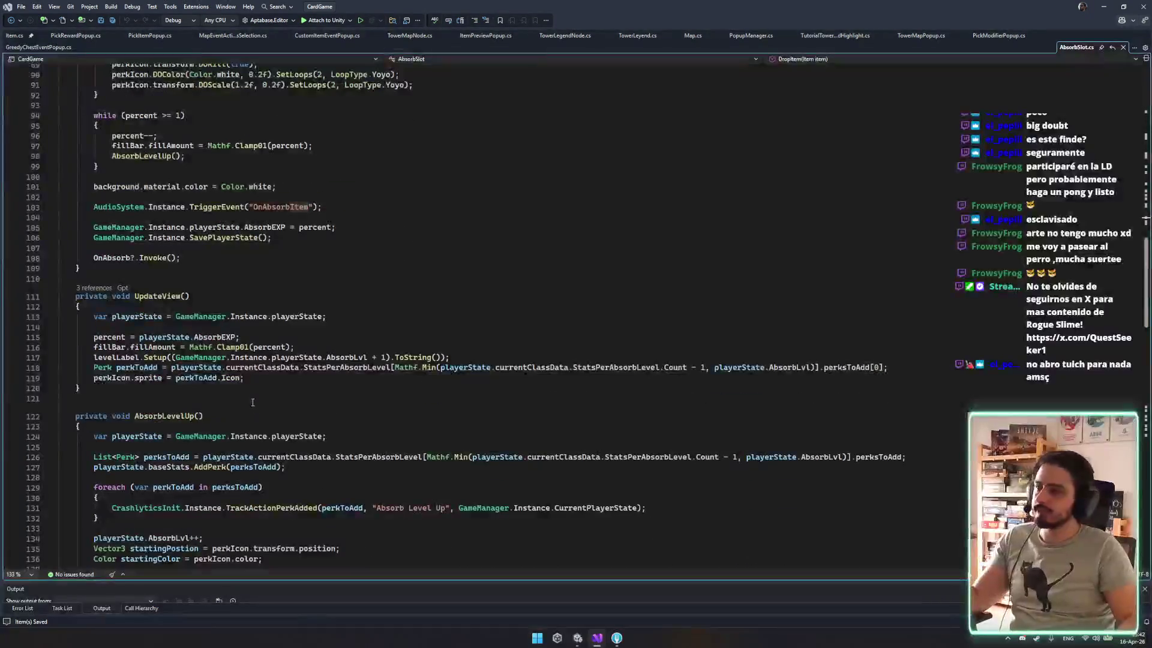
scroll(253, 396, "down", 8)
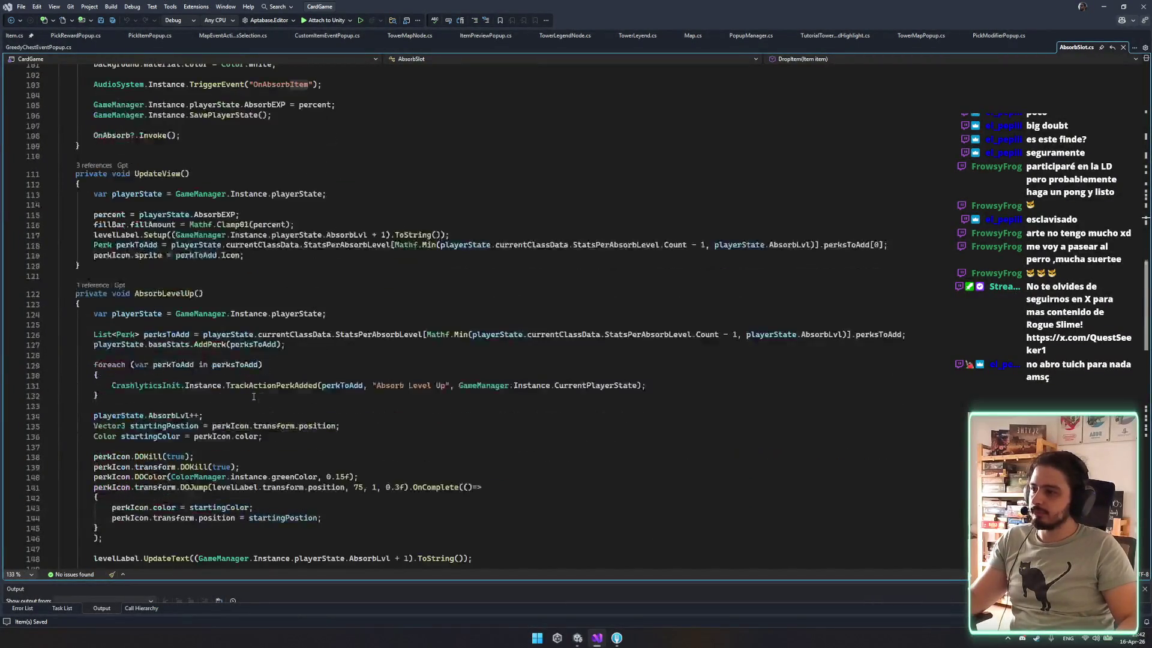
scroll(254, 396, "down", 16)
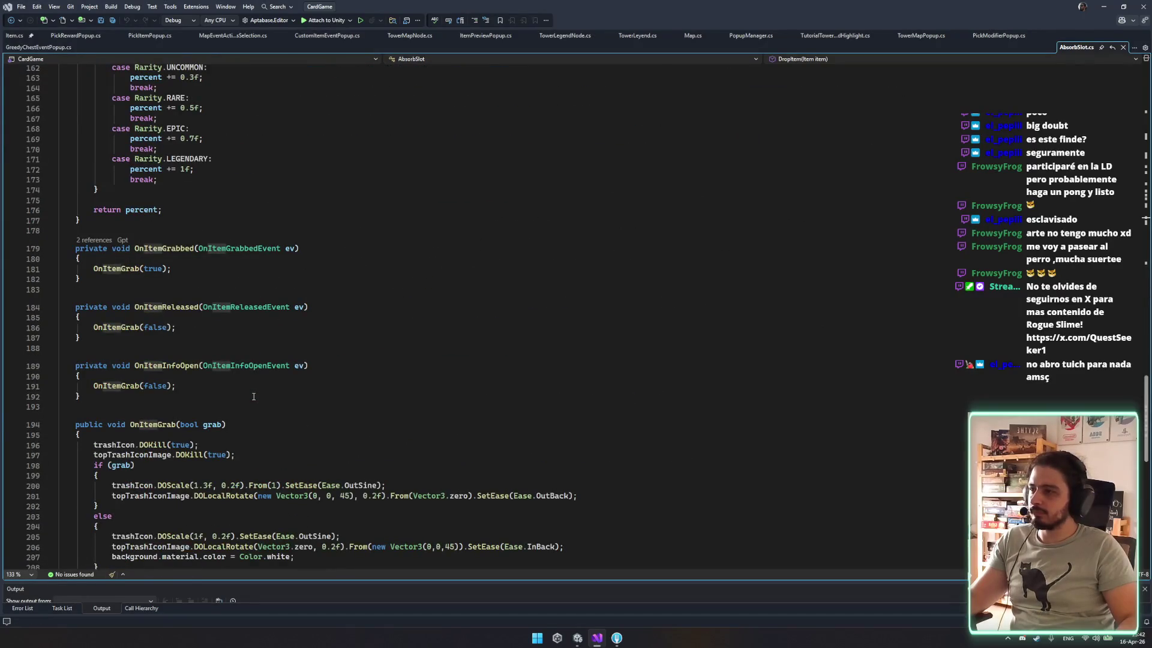
scroll(254, 397, "down", 6)
middle_click(387, 483)
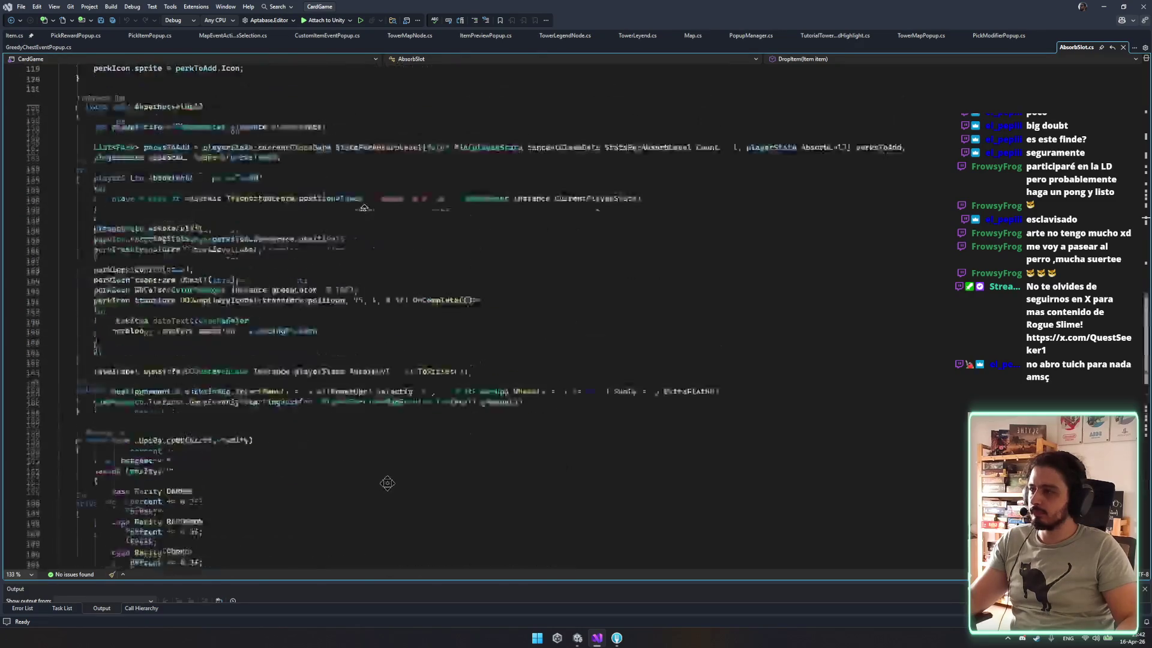
middle_click(323, 251)
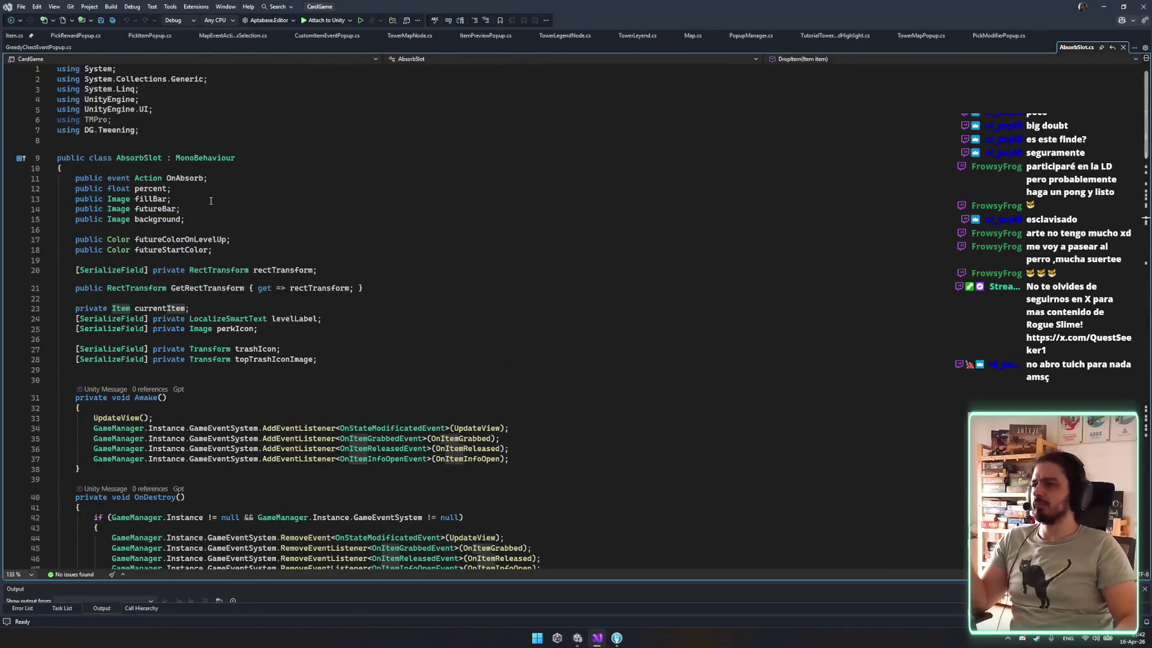
scroll(318, 376, "down", 11)
left_click(412, 193)
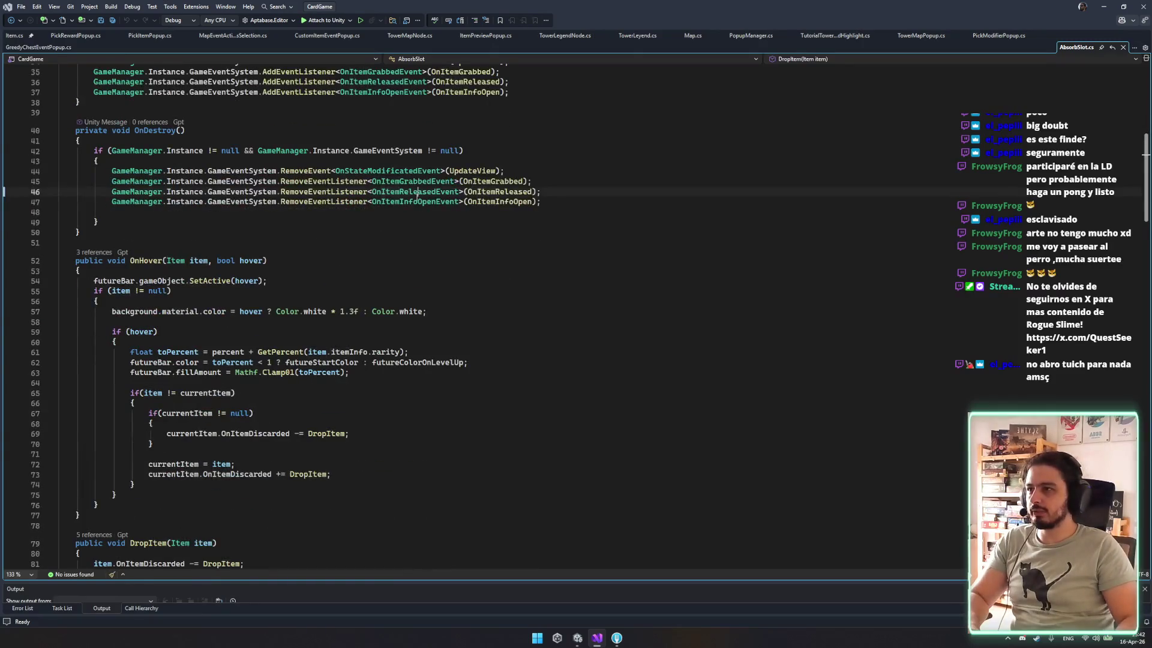
left_click(398, 191)
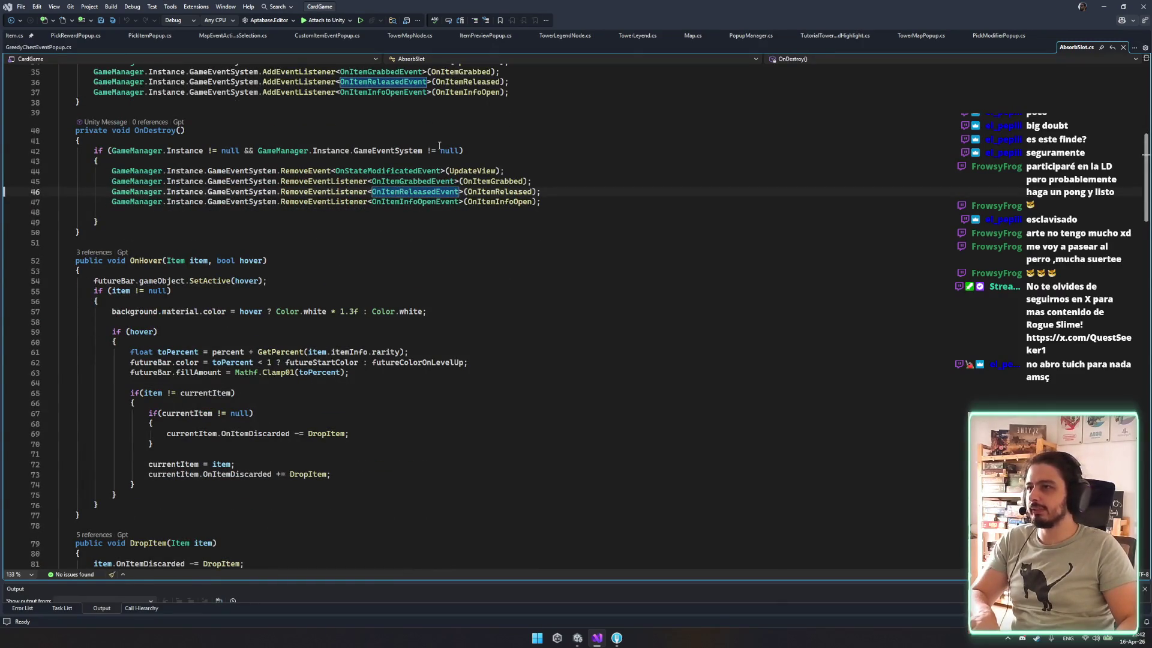
left_click(79, 47)
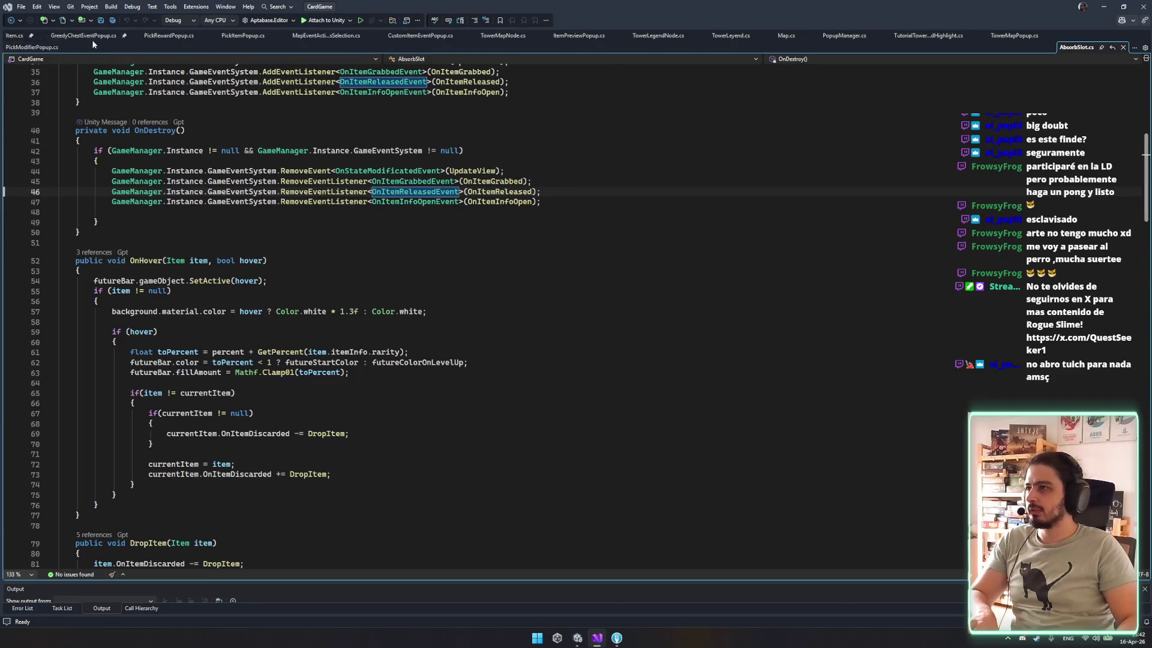
Browse the PickRewardPopup and PickModifierPopup scripts for their dropped-item handling.
left_click(168, 35)
scroll(217, 251, "up", 6)
left_click(323, 334)
scroll(282, 369, "up", 20)
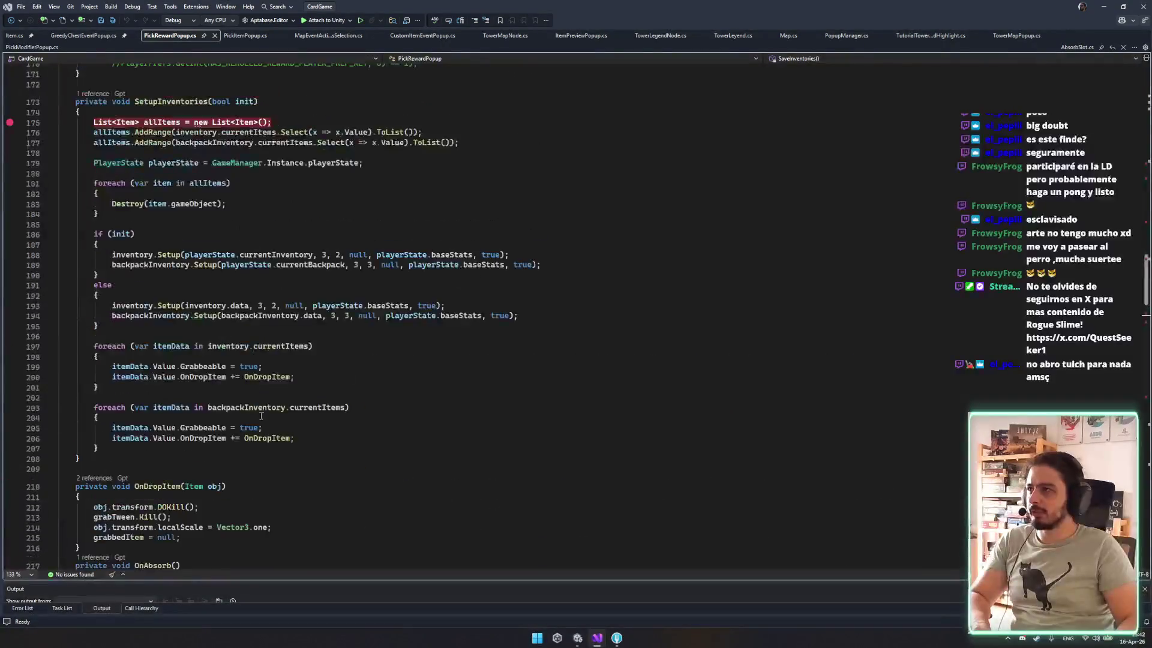
scroll(212, 275, "up", 5)
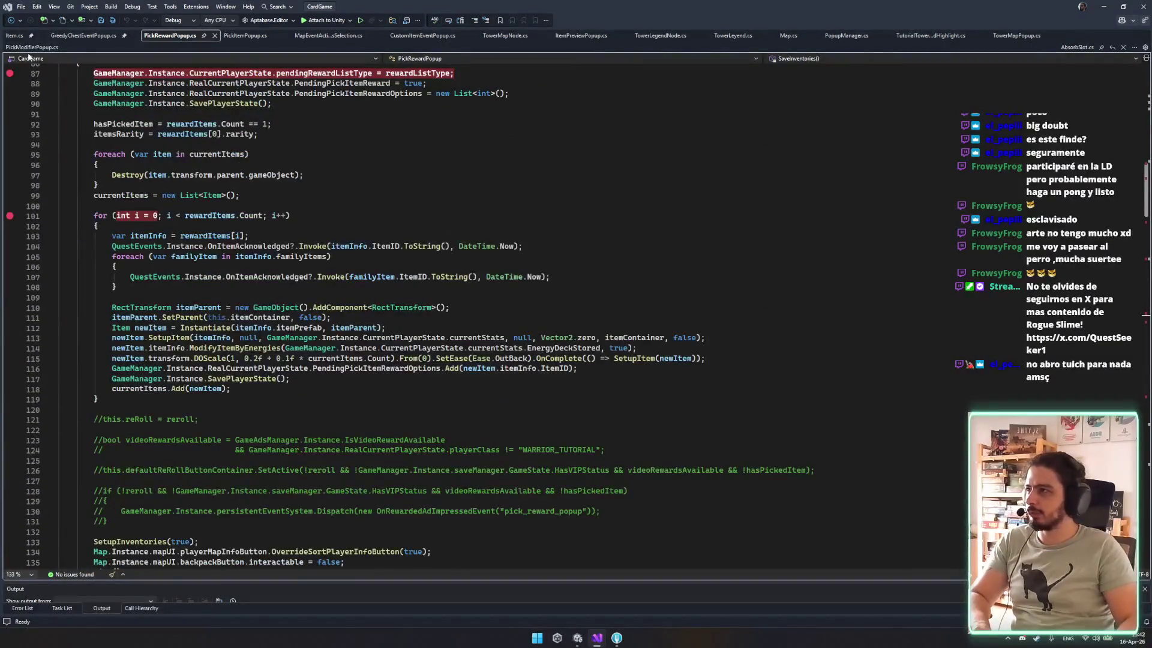
key("ctrl+minus")
scroll(216, 193, "up", 20)
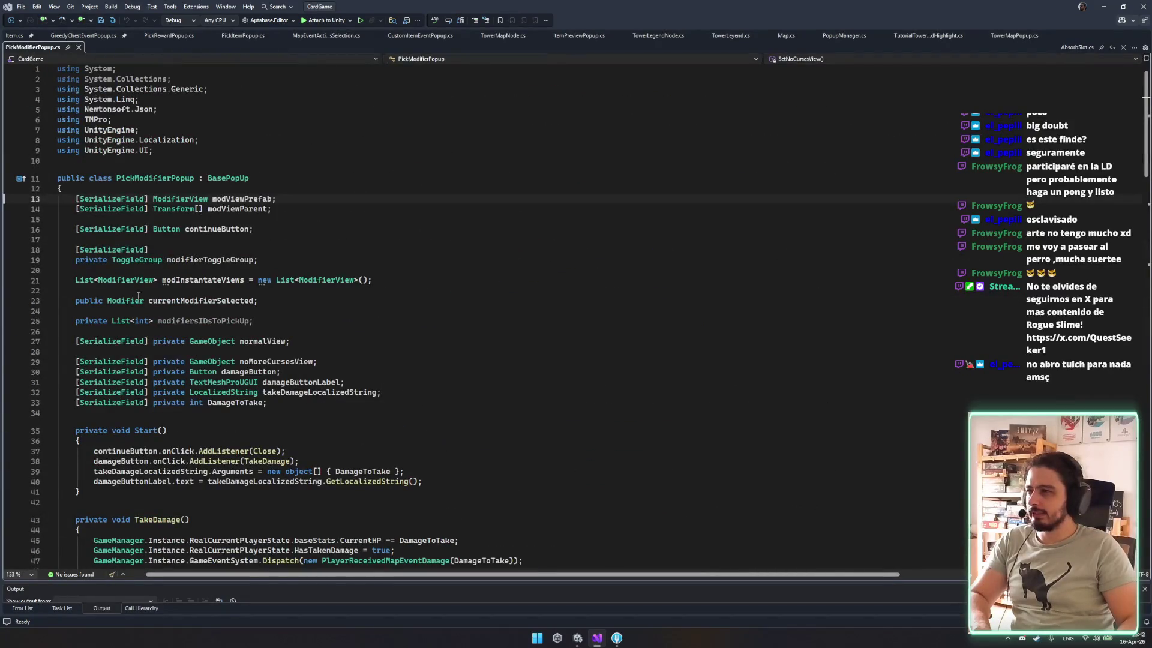
scroll(138, 290, "down", 20)
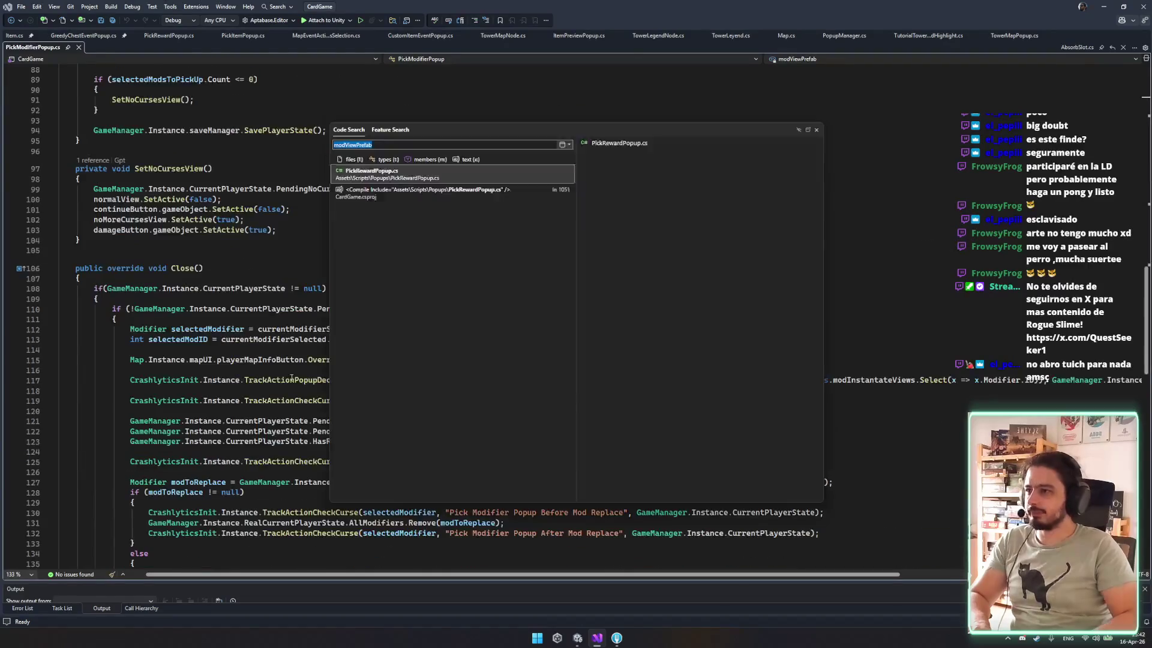
type("item.cs")
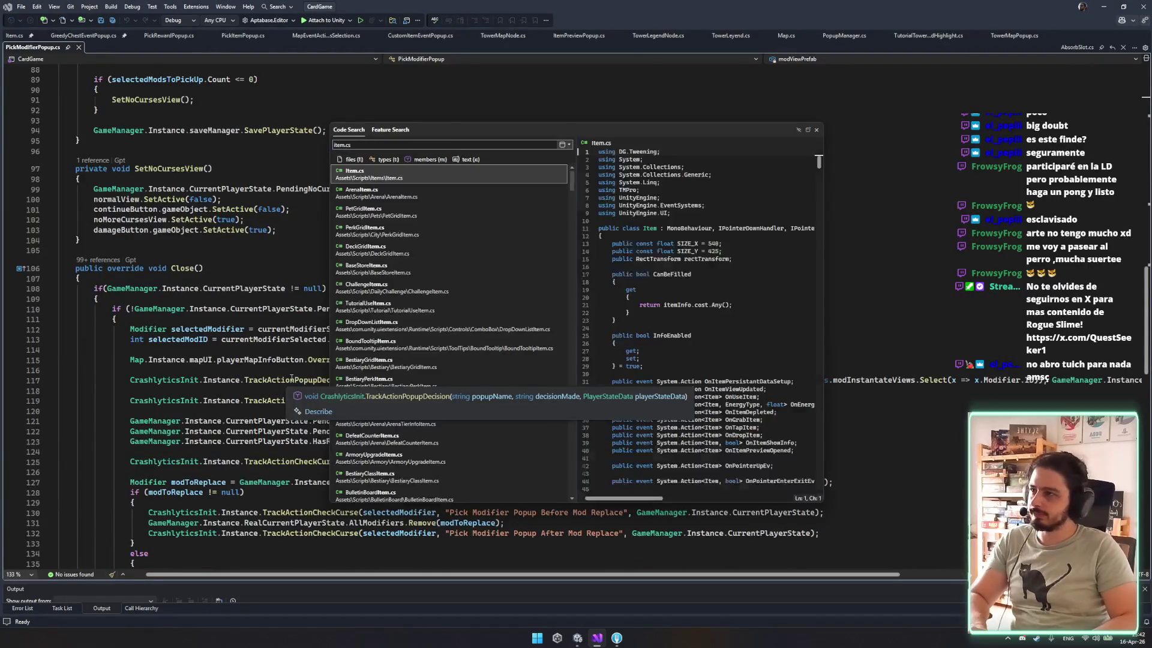
Open Item.cs, search it for 'absorb', then find where OnDropItem is invoked.
key("Return")
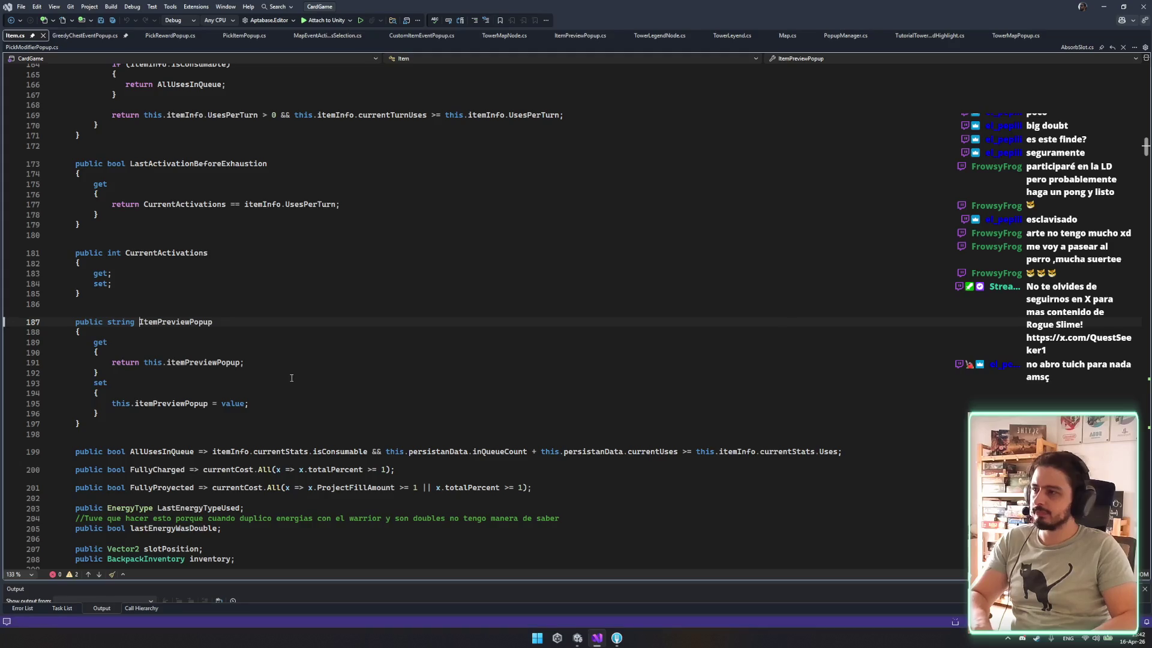
key("ctrl+f")
type("absorb")
key("Return")
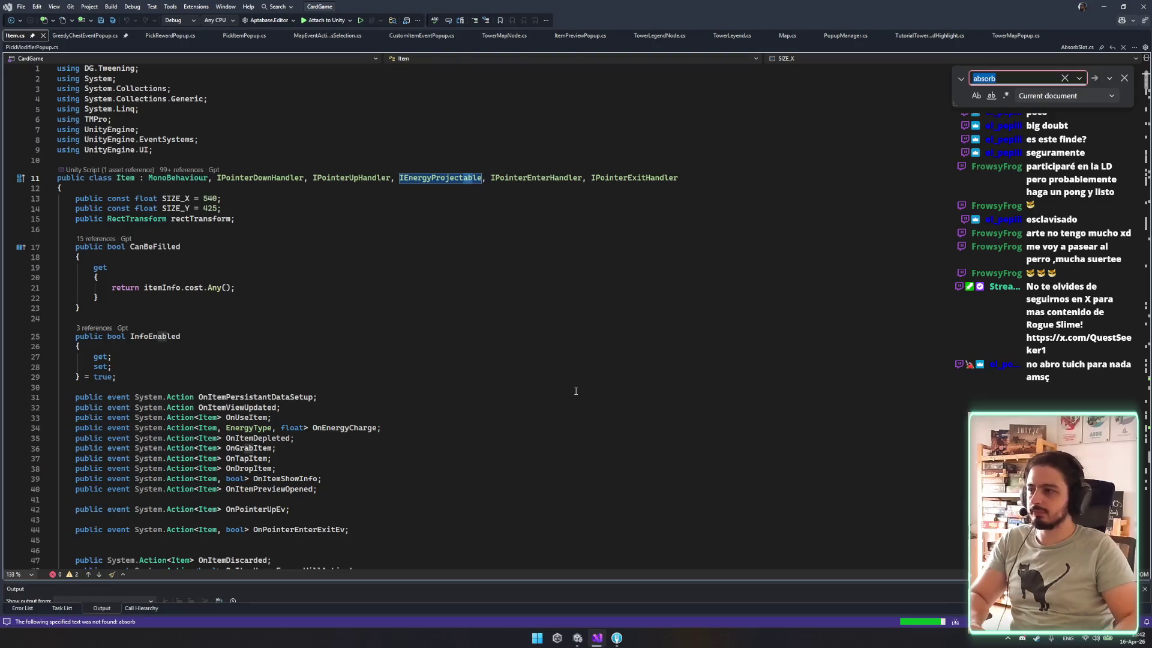
key("Escape")
double_click(258, 438)
double_click(247, 459)
double_click(255, 468)
key("ctrl+f")
key("Return")
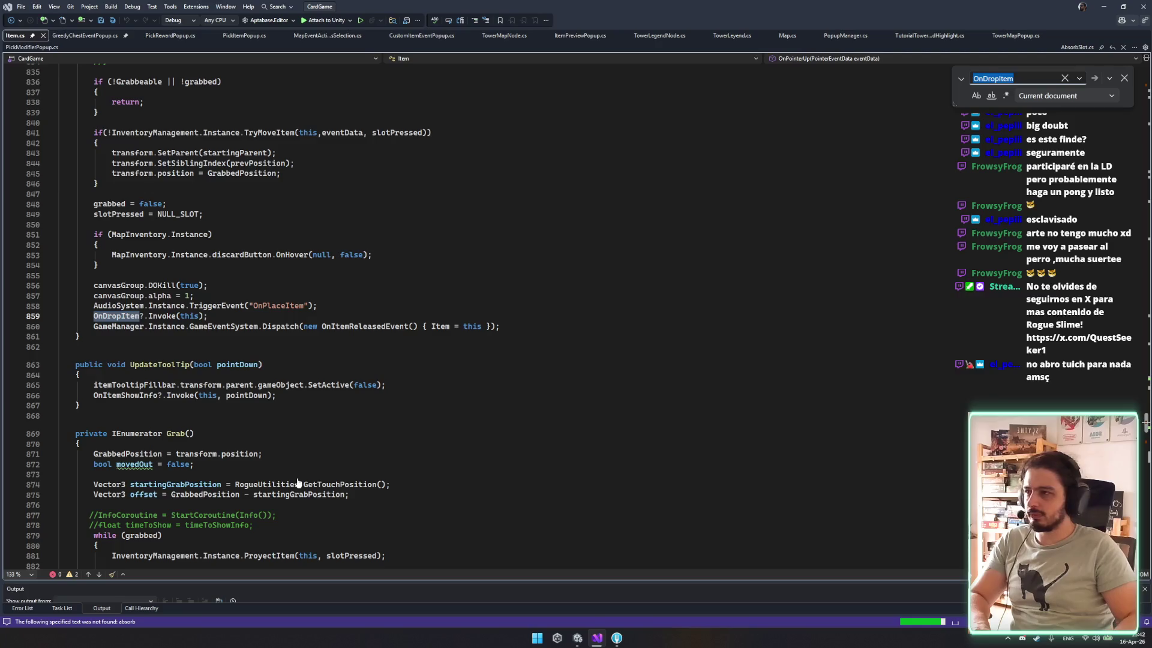
Inspect the OnItemReleasedEvent dispatch, then return to PickItemPopup.cs via PickRewardPopup.
scroll(284, 468, "up", 2)
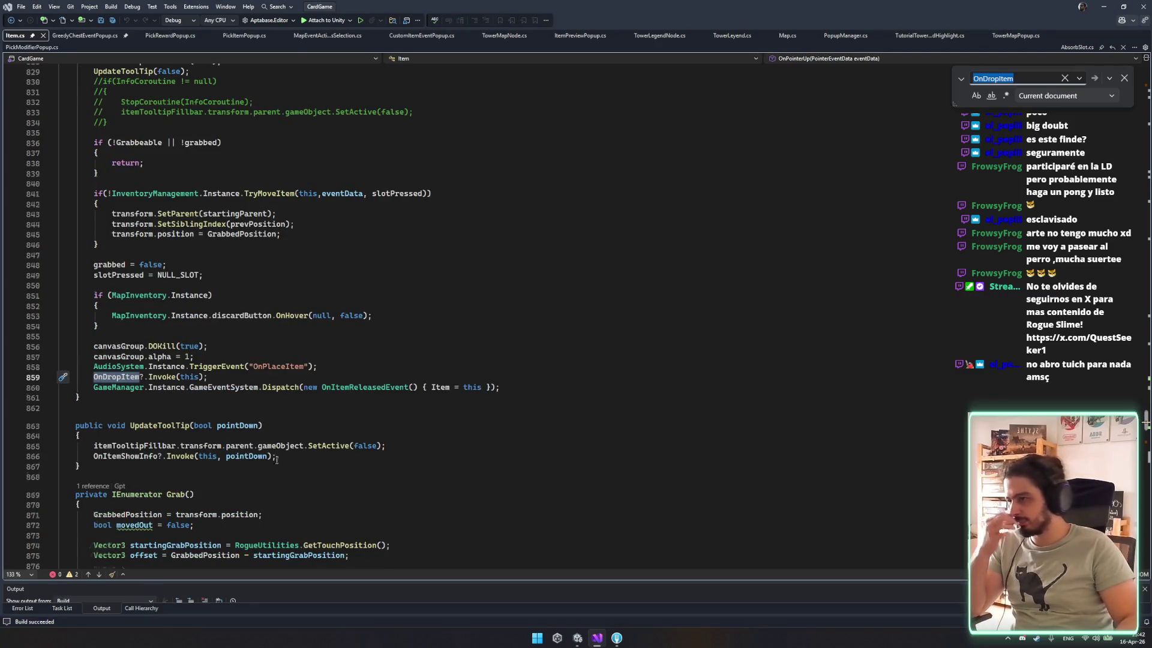
scroll(277, 459, "down", 4)
left_click(360, 264)
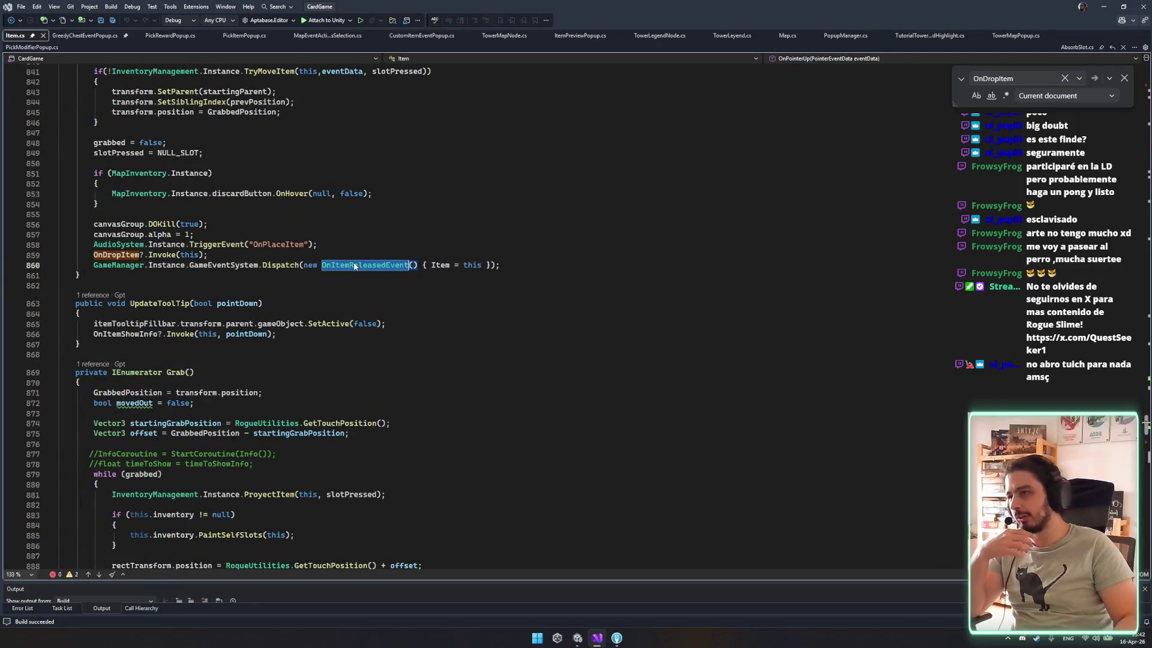
scroll(250, 321, "down", 10)
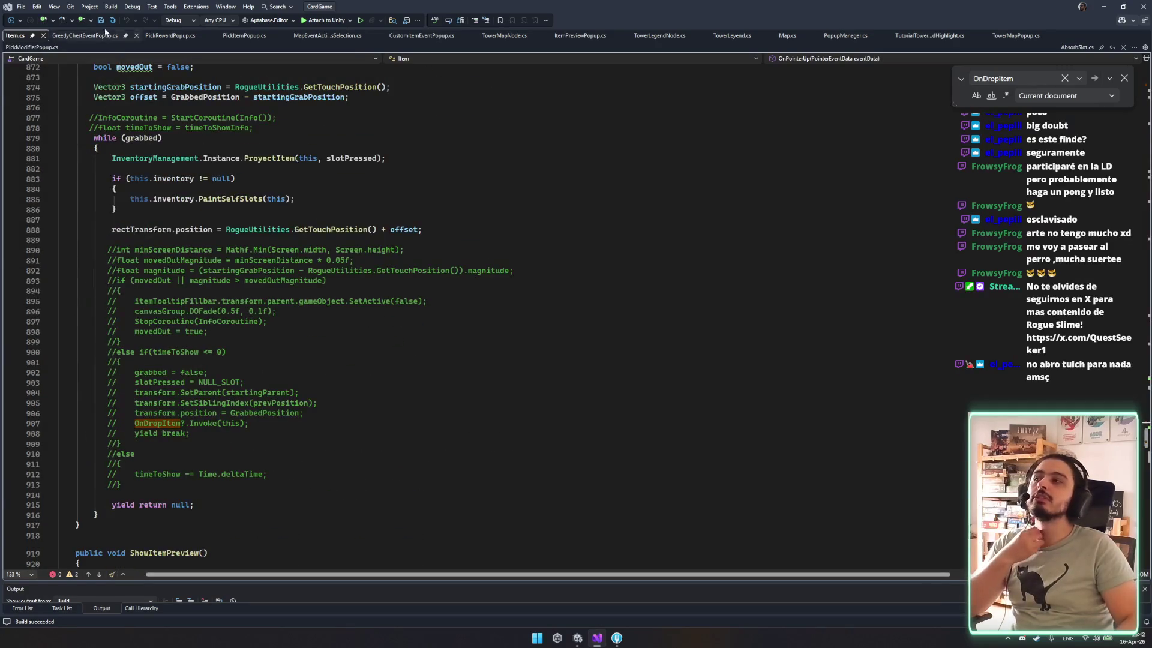
left_click(171, 37)
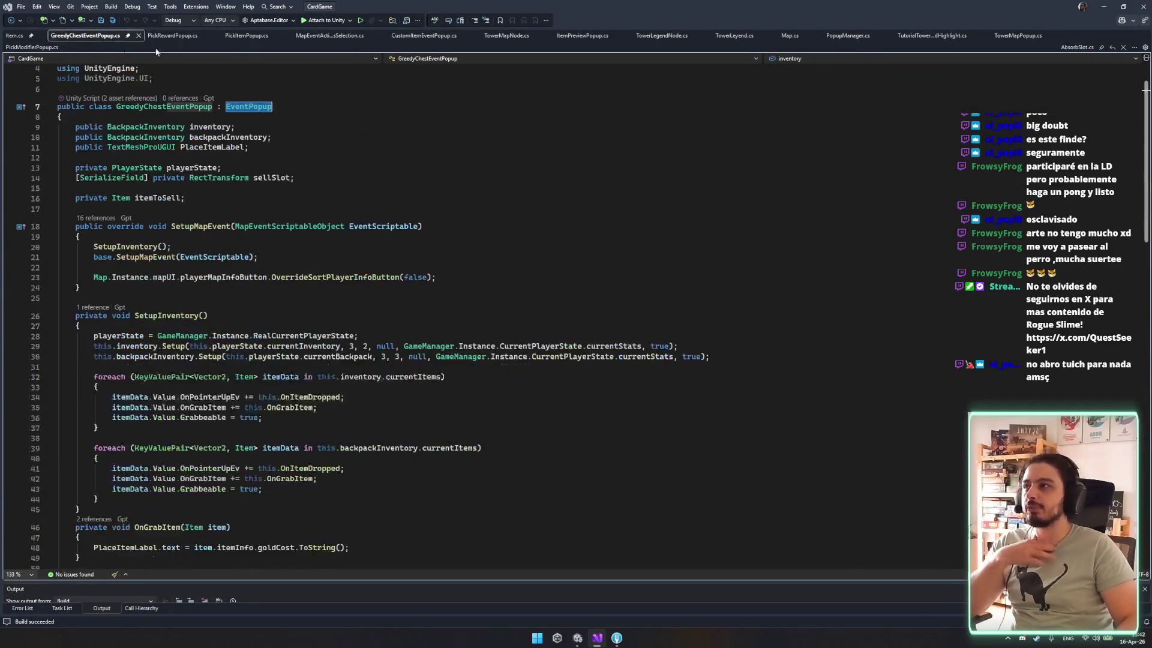
left_click(243, 36)
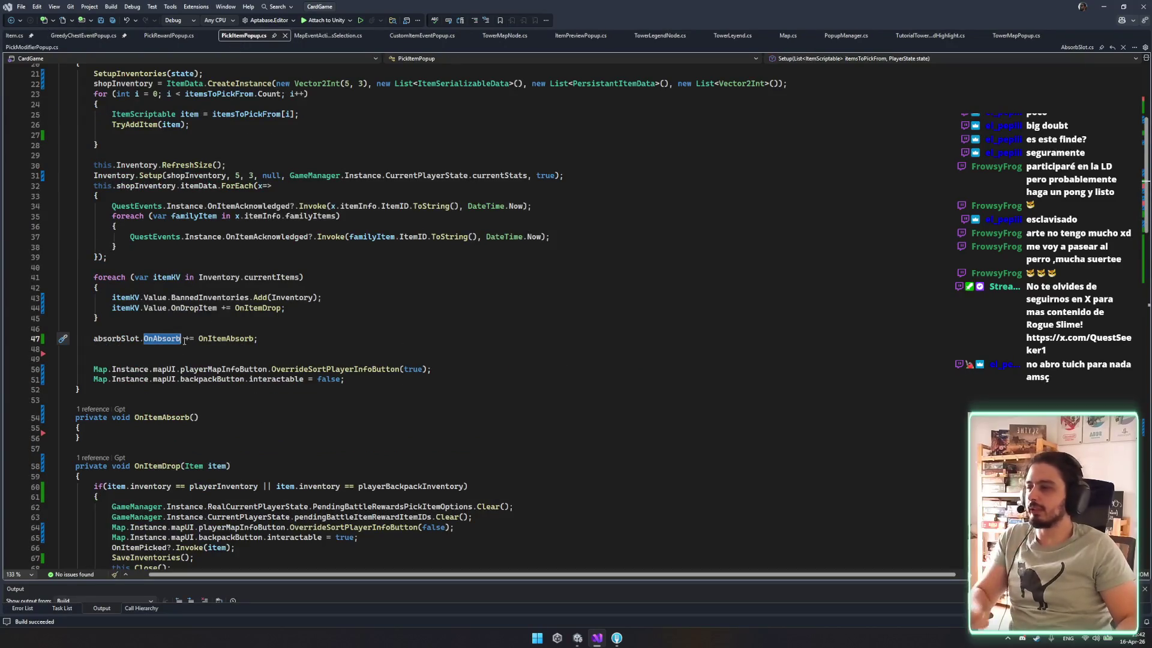
Remove the extra blank line before the Map calls and save PickItemPopup.cs.
left_click(174, 359)
key("Delete")
key("ctrl+s")
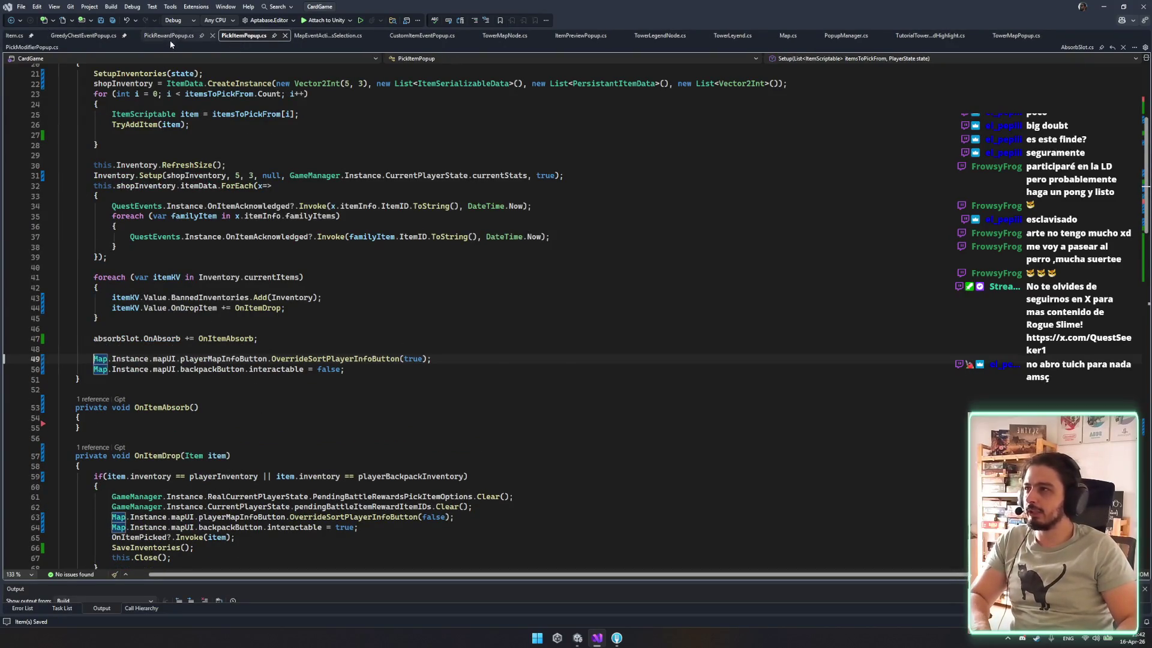
Check PickRewardPopup's SetupItem and OnRewardedItemDiscarded, GreedyChestEventPopup and Item scripts.
left_click(169, 36)
scroll(234, 240, "down", 8)
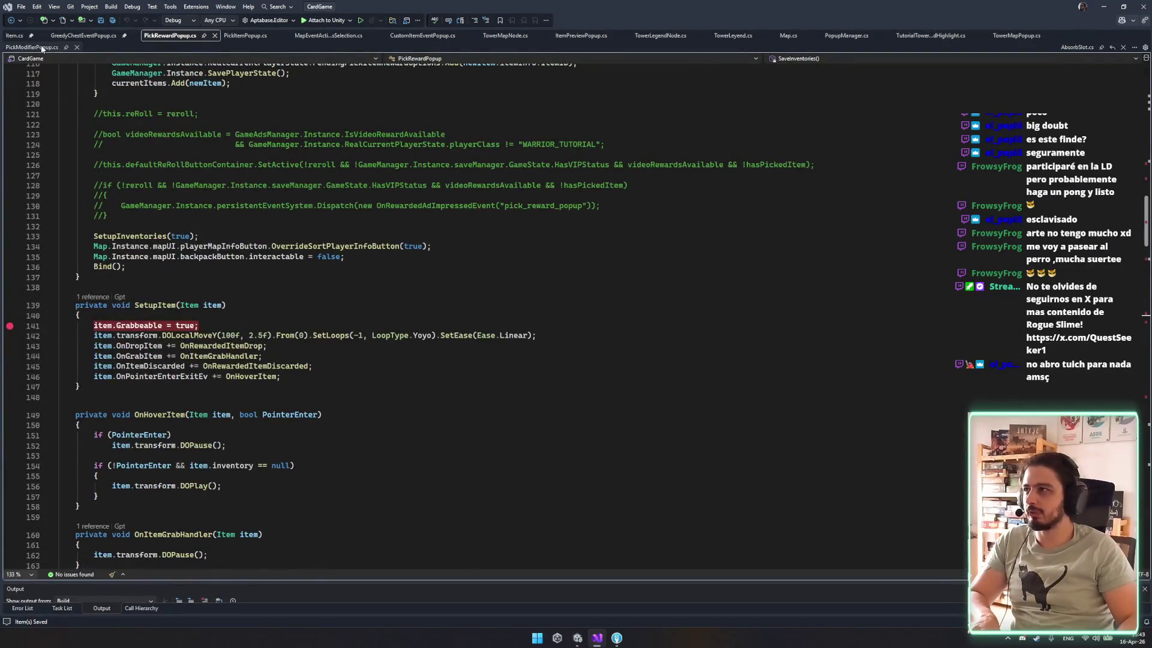
scroll(137, 154, "down", 6)
left_click(138, 155)
left_click(216, 173)
left_click(264, 183)
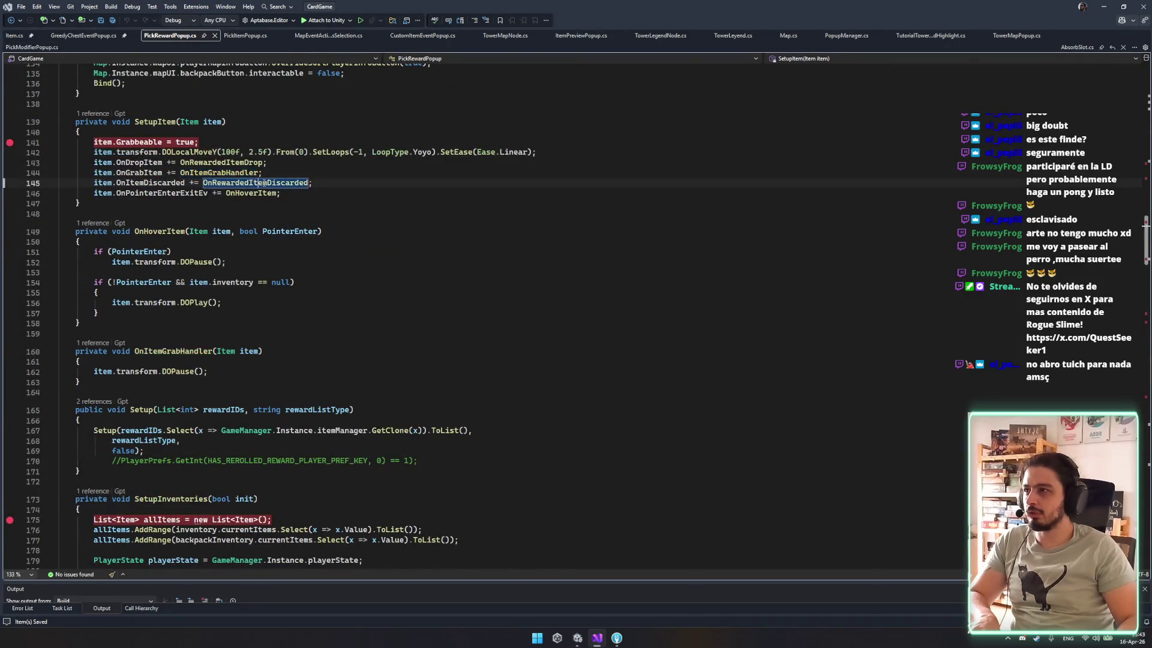
left_click(178, 182)
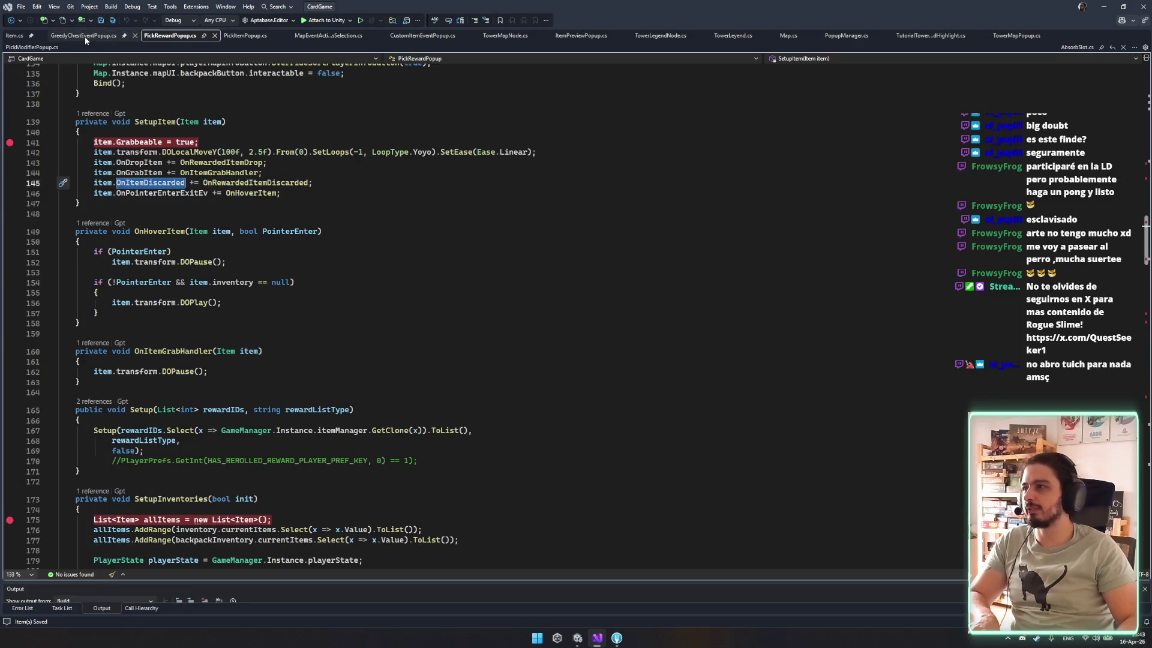
left_click(85, 37)
left_click(24, 37)
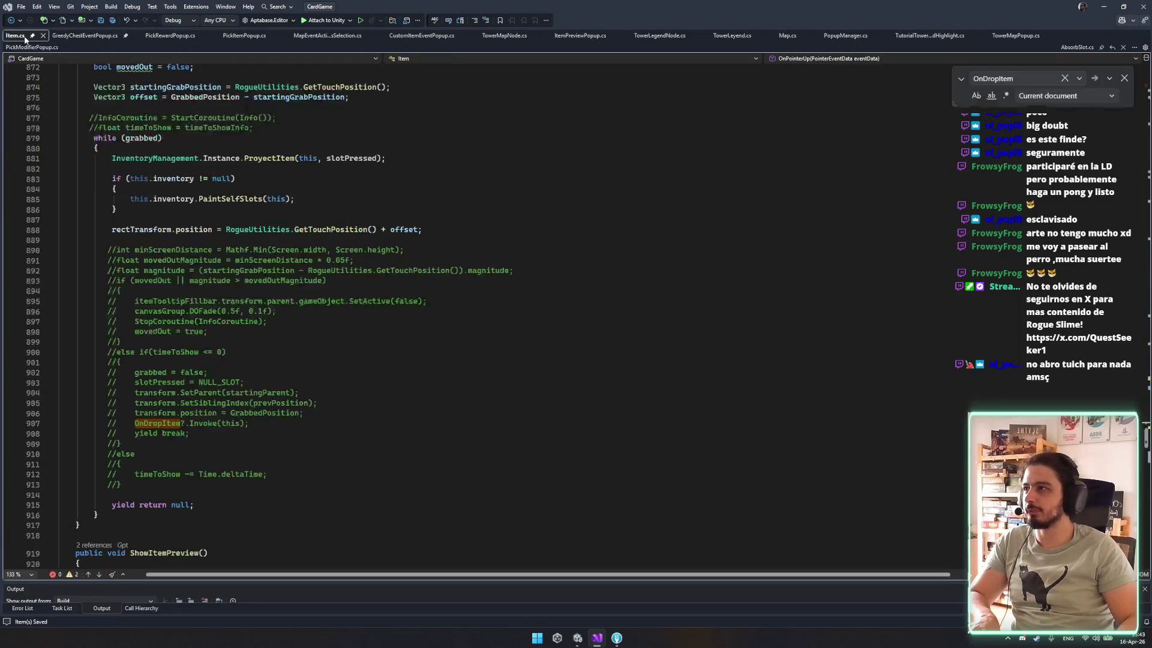
scroll(256, 326, "up", 20)
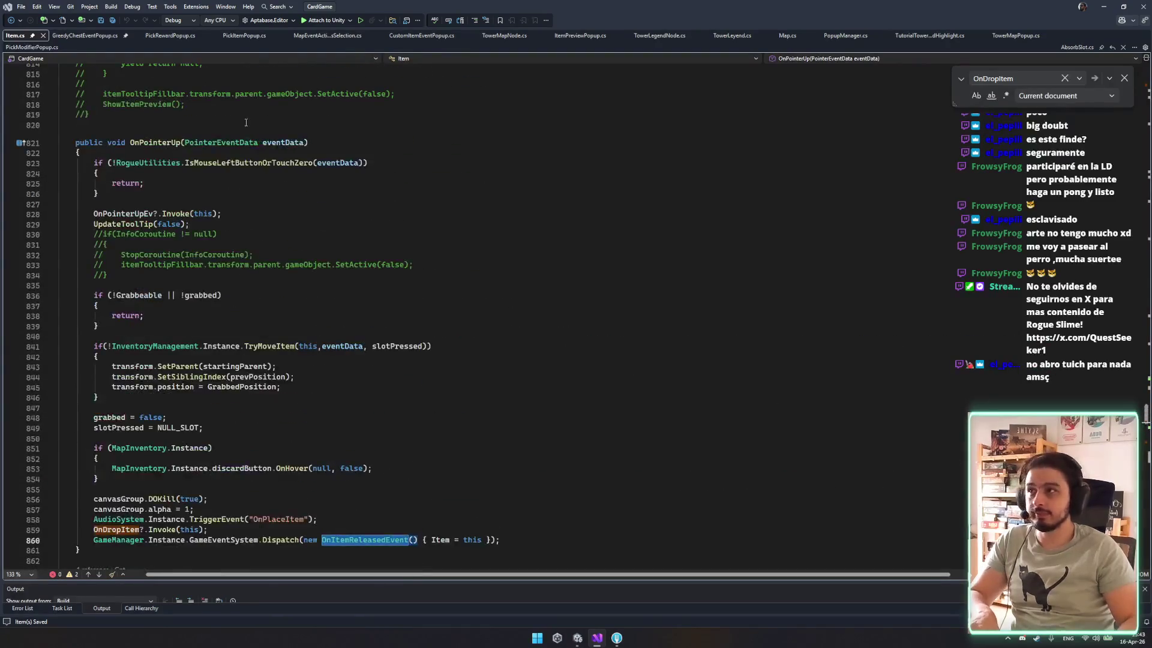
Delete the absorbSlot field declaration and the absorbSlot.OnAbsorb subscription from PickItemPopup.cs.
left_click(246, 35)
scroll(307, 240, "up", 6)
left_click(308, 228)
key("ctrl+z")
key("ctrl+z")
scroll(296, 360, "down", 3)
left_click(295, 440)
key("ctrl+x")
key("ctrl+x")
left_click(318, 410)
Add 'itemKV.Value.OnItemDiscarded += OnItemDrop;' in the loop, save, and delete OnItemAbsorb.
key("Return")
type("itemKV.")
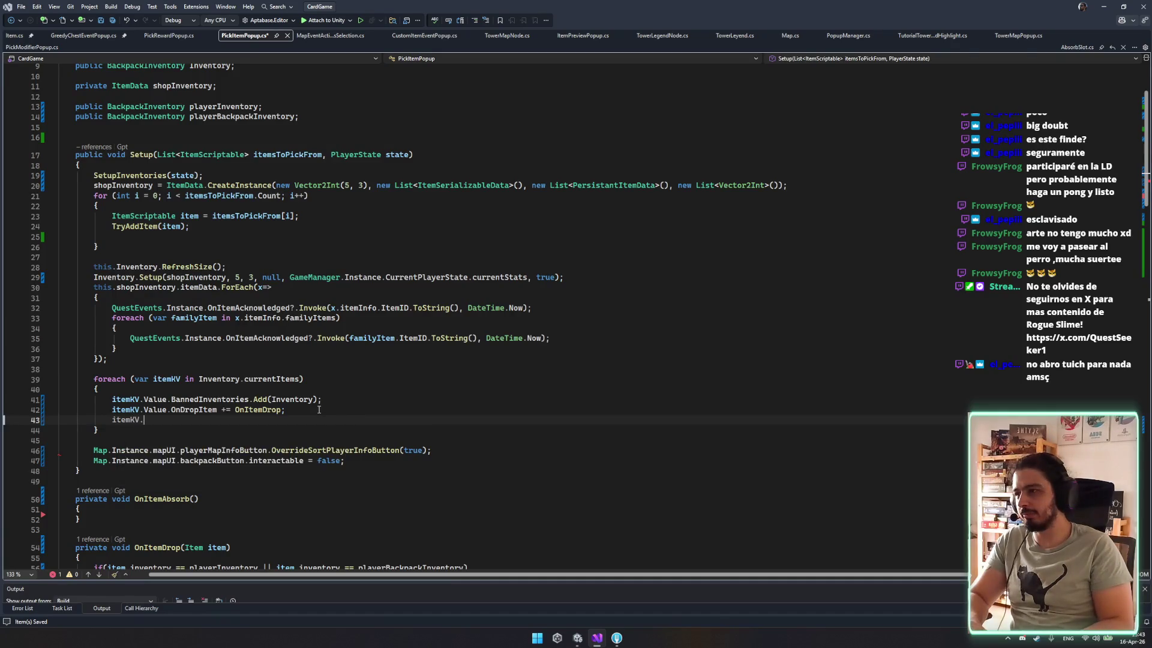
type("va.onitemd")
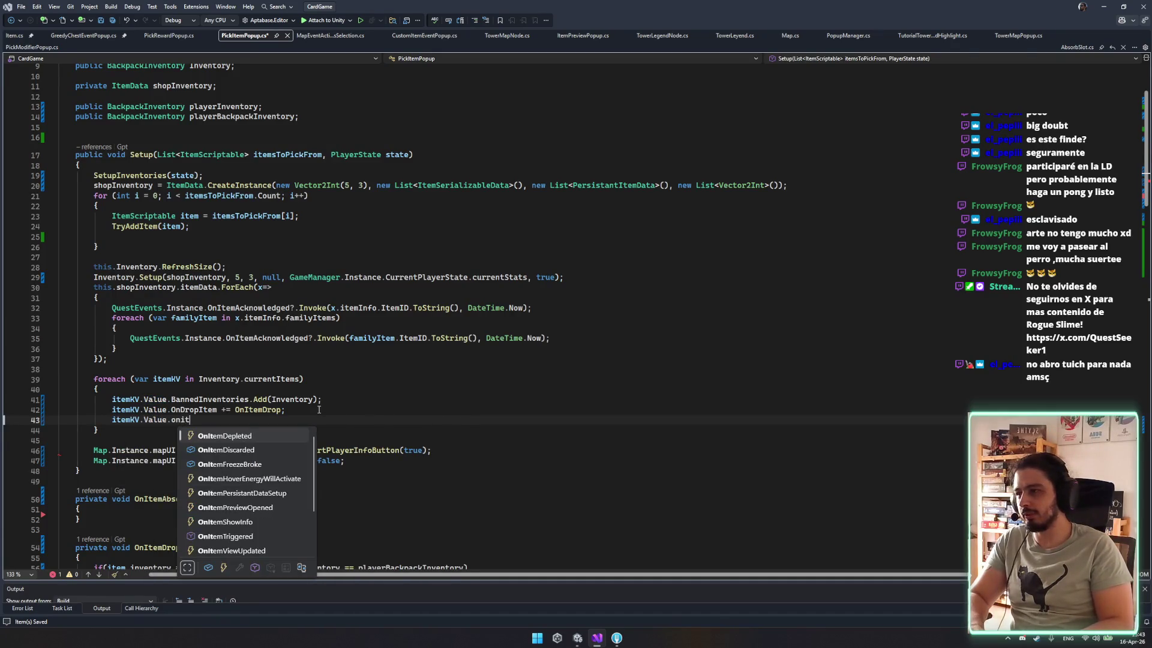
key("Down")
key("Tab")
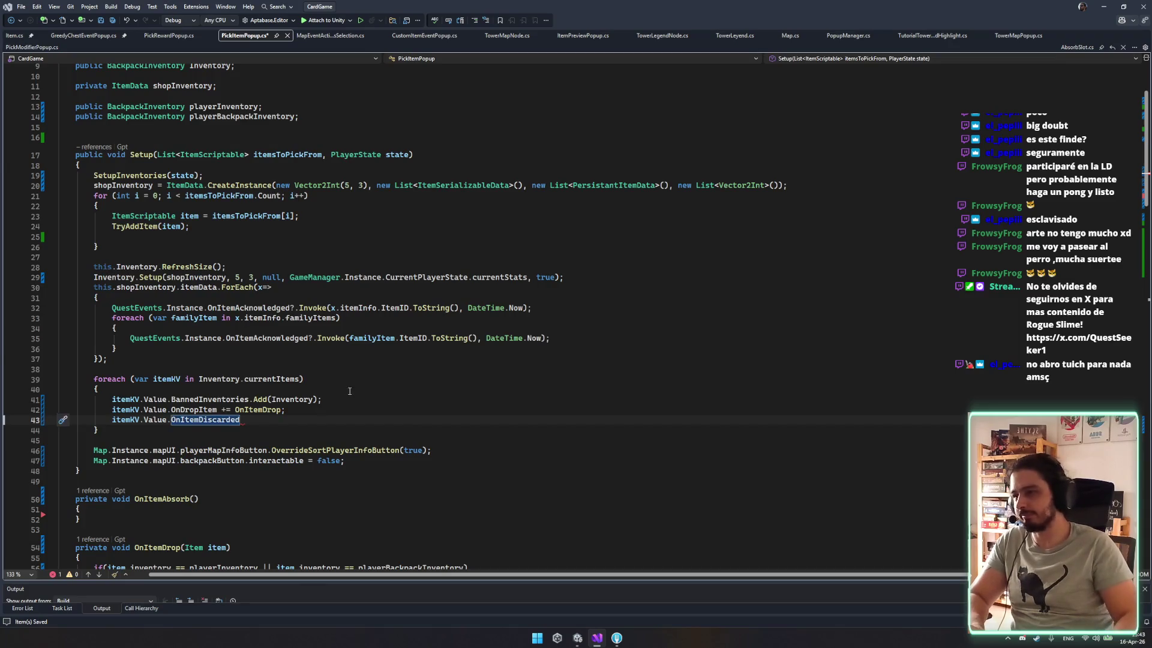
scroll(336, 396, "down", 6)
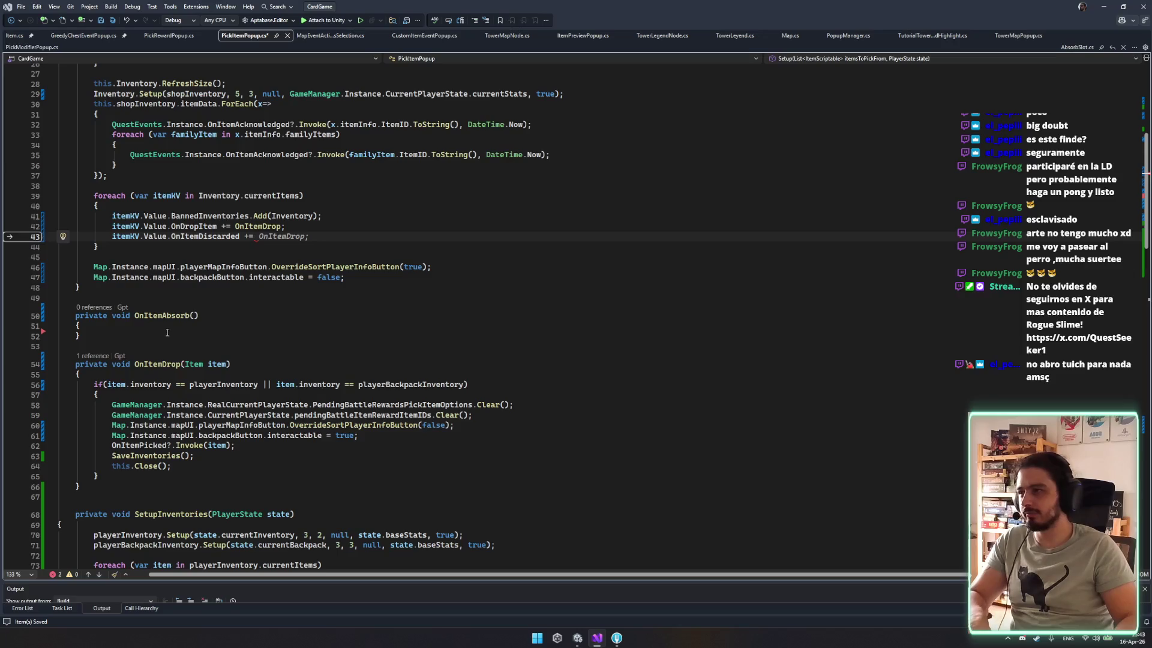
key("Tab")
key("ctrl+s")
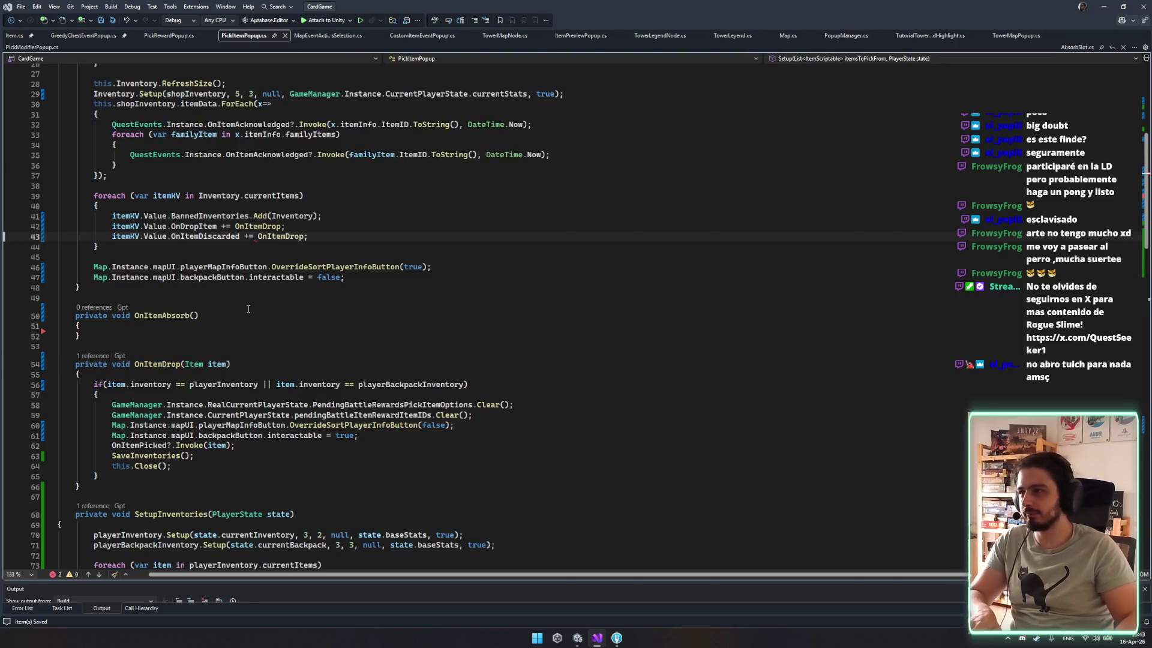
left_click_drag(84, 336, 237, 301)
key("Delete")
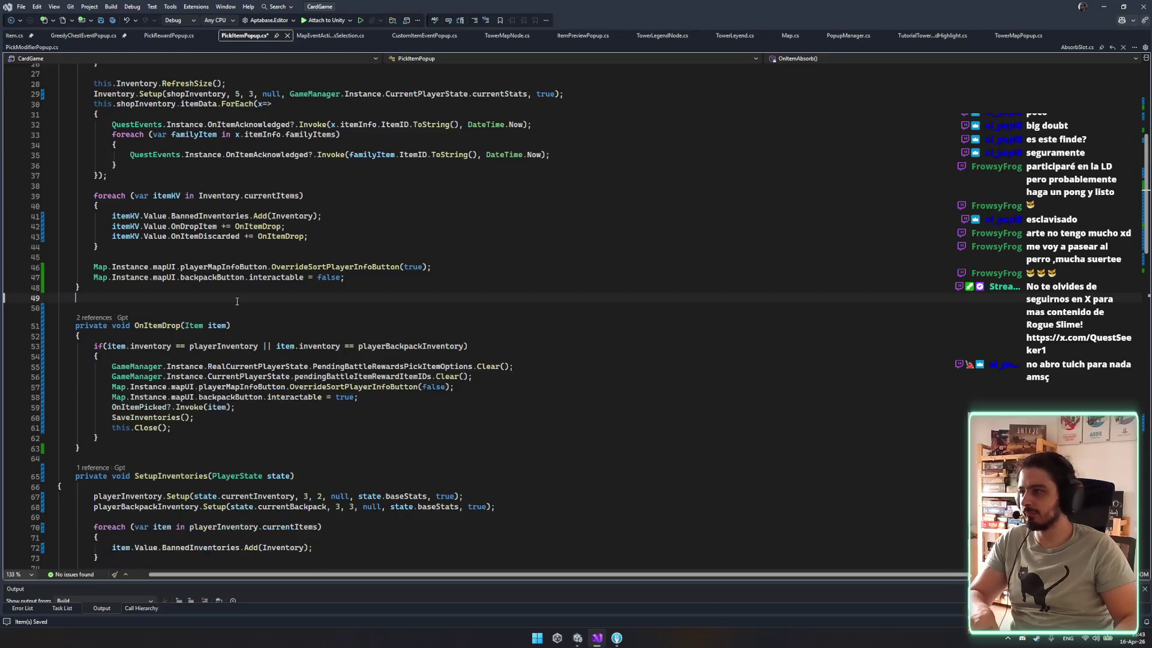
Prefix OnItemDrop's if condition with 'item.inventory == null ||', save, and return to Unity.
key("Delete")
key("ctrl+s")
left_click(336, 325)
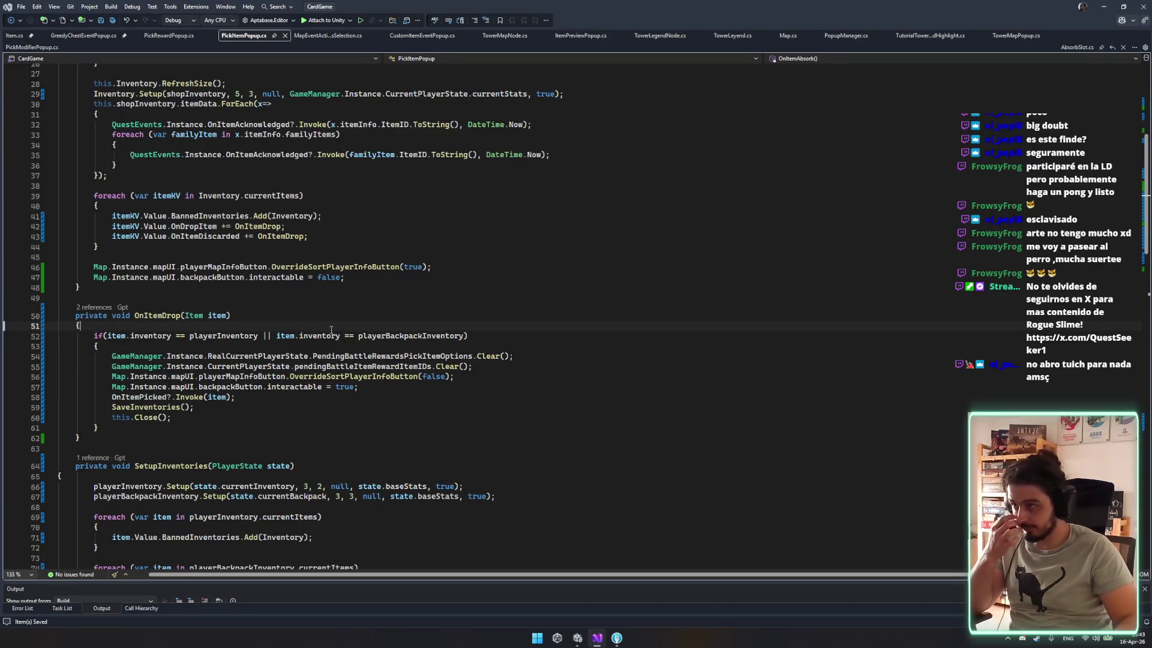
left_click(107, 335)
type("item.")
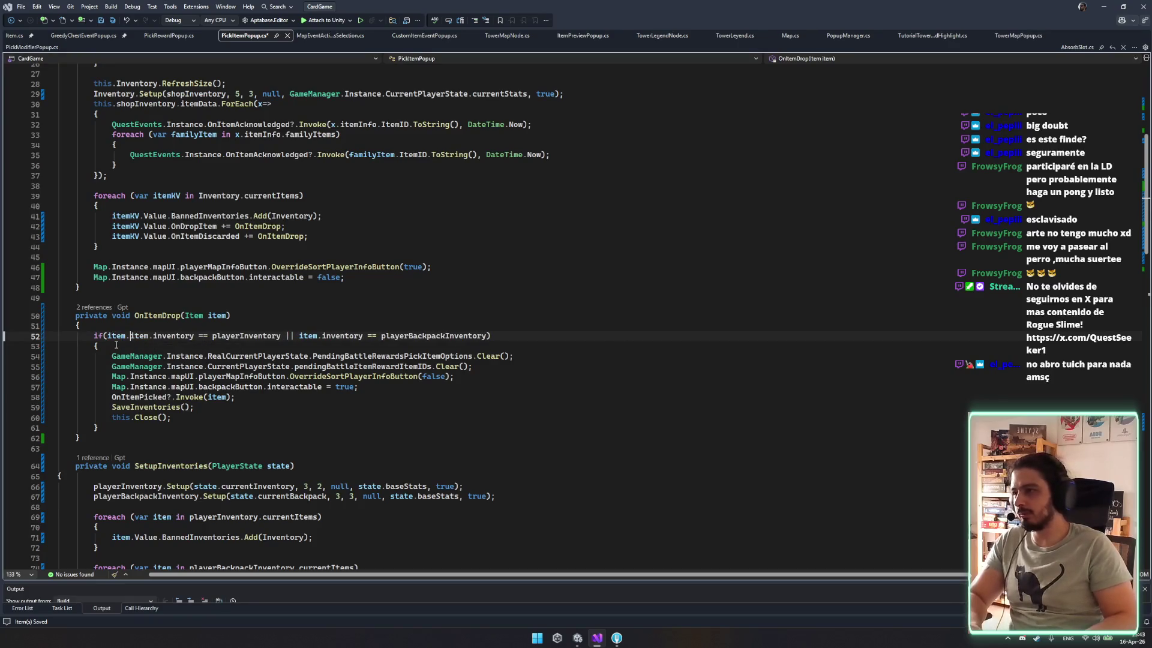
type("inventory == ")
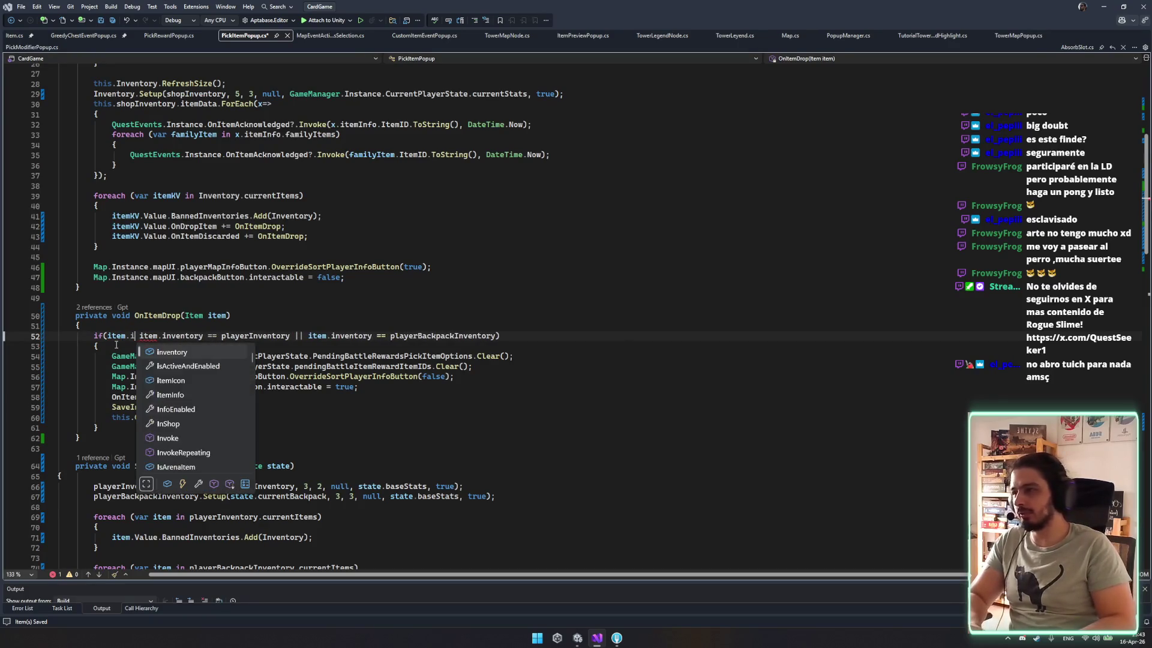
type("null ||")
left_click(116, 345)
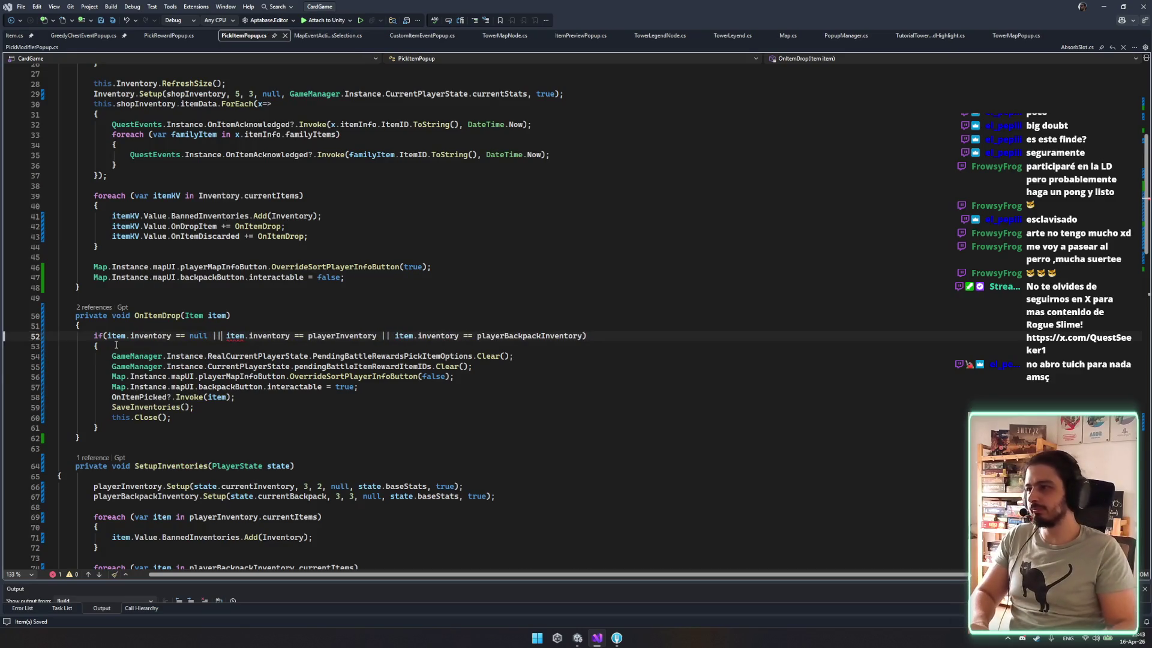
left_click(572, 384)
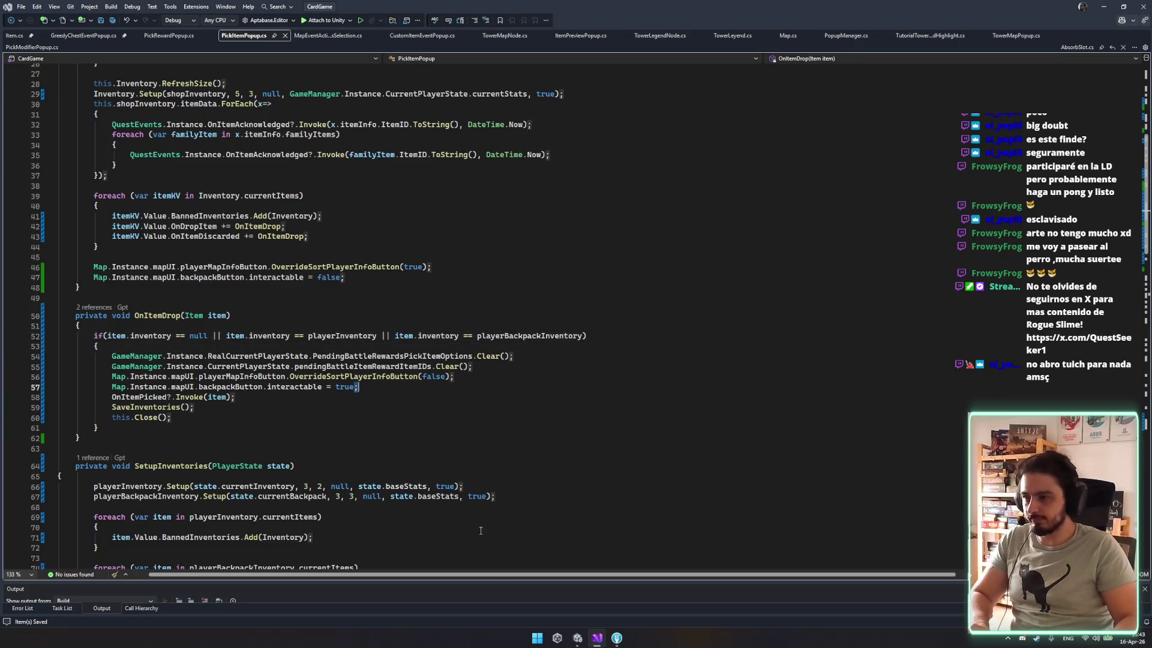
left_click(580, 639)
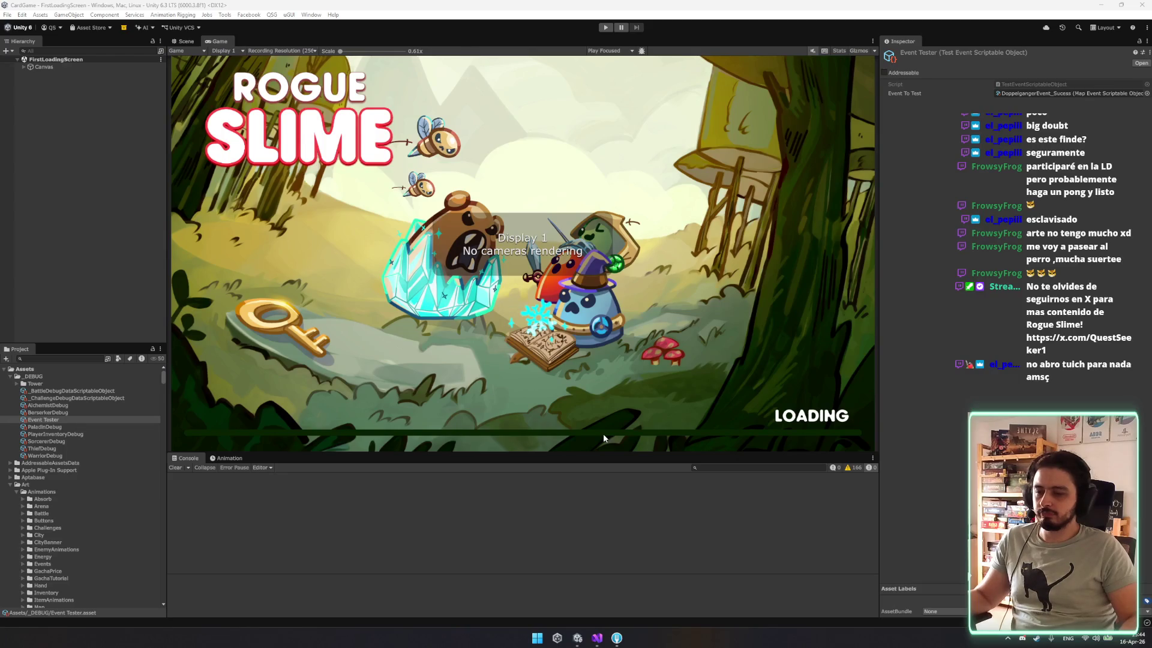
Enter play mode and start a Thief run from the Tower section.
left_click(604, 28)
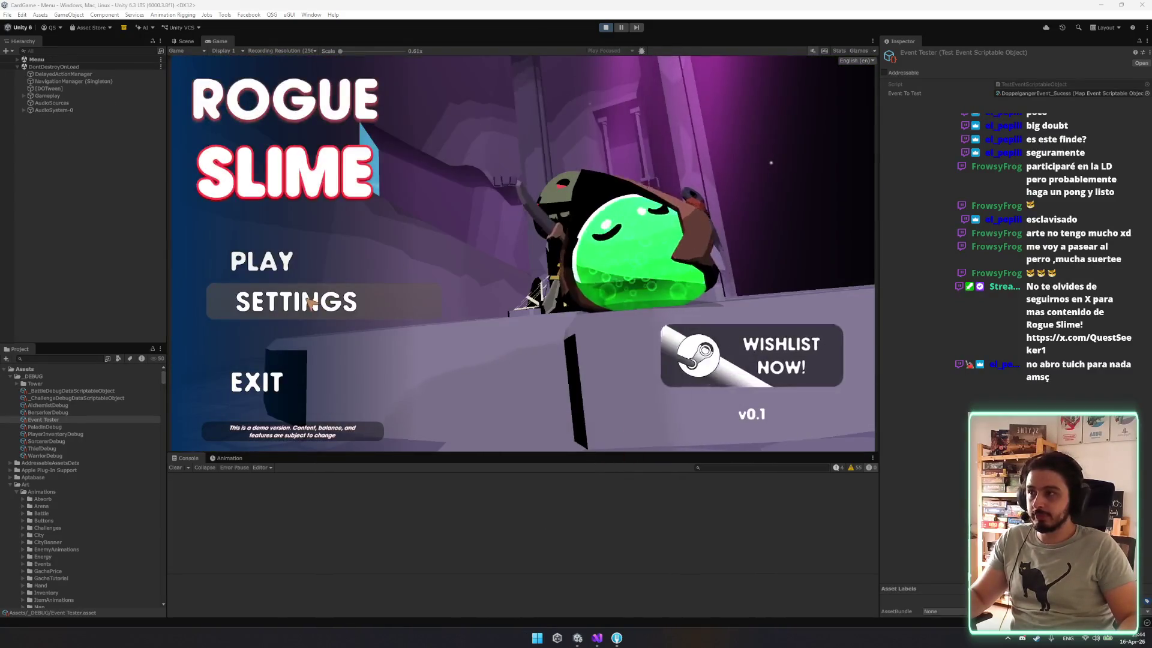
left_click(312, 270)
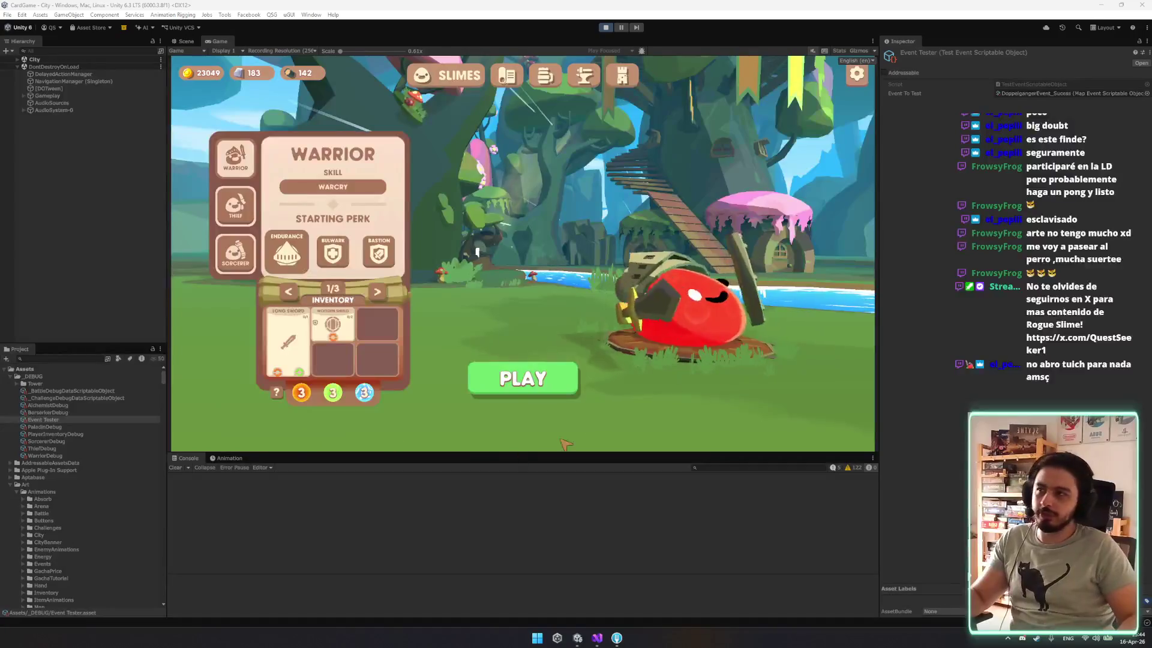
left_click(623, 77)
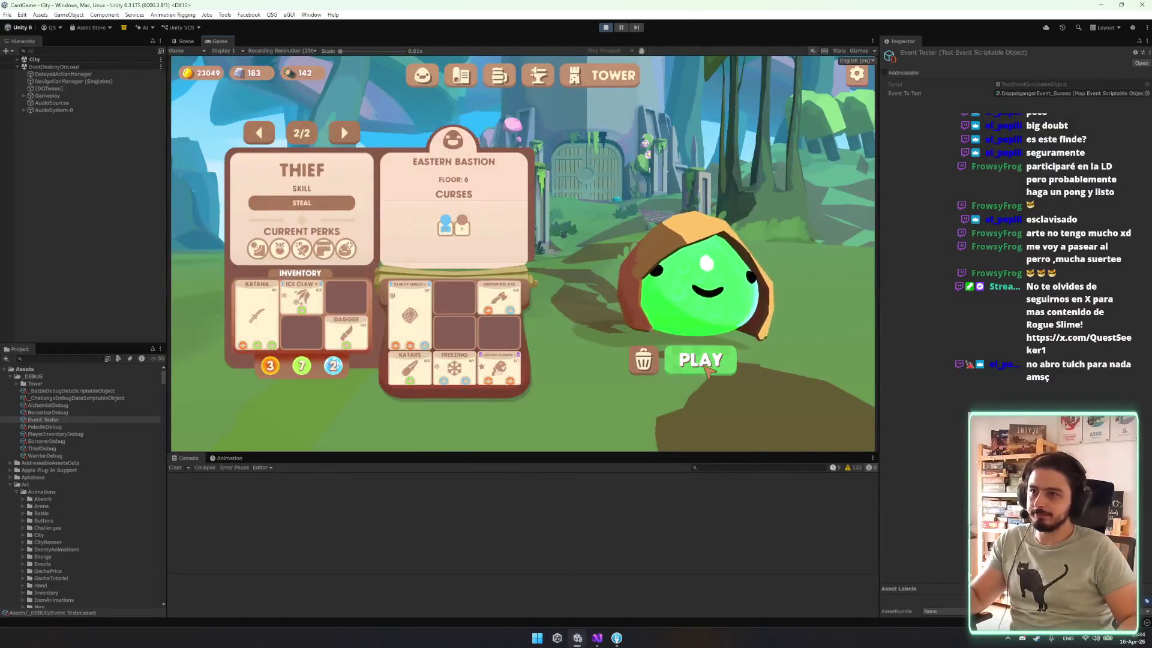
left_click(704, 367)
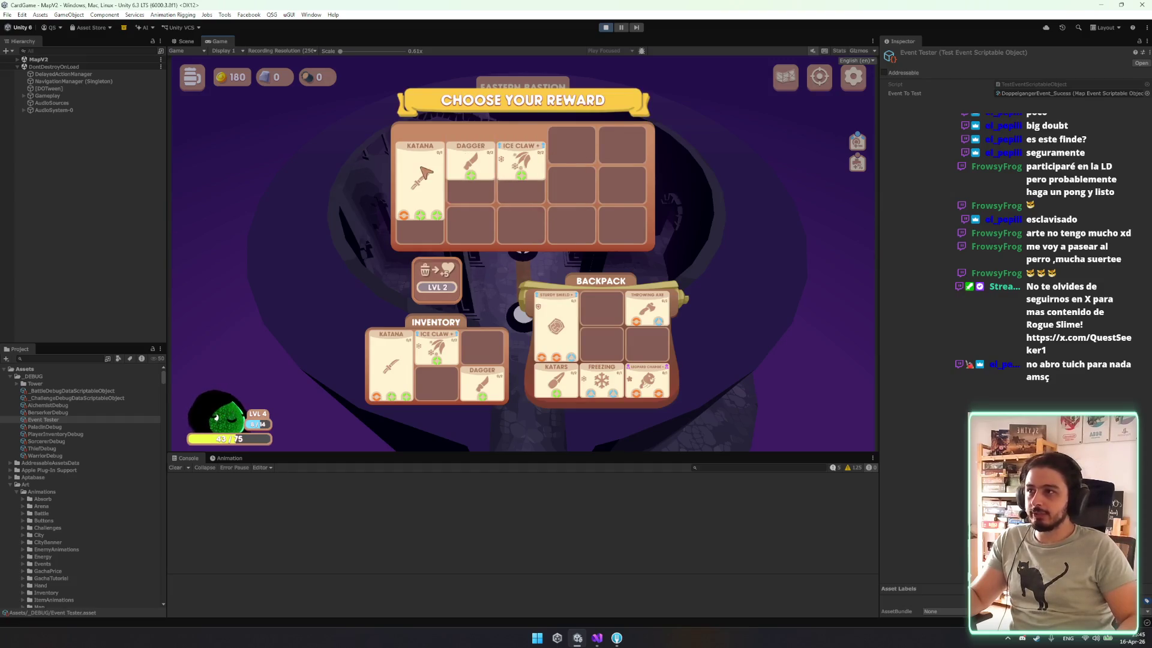
Move the reward Katana into the inventory, then trigger the Doppelgänger test event.
mouse_move(436, 348)
left_mouse_down()
mouse_move(456, 198)
mouse_move(600, 192)
mouse_move(480, 174)
mouse_move(490, 227)
mouse_move(445, 350)
left_mouse_up()
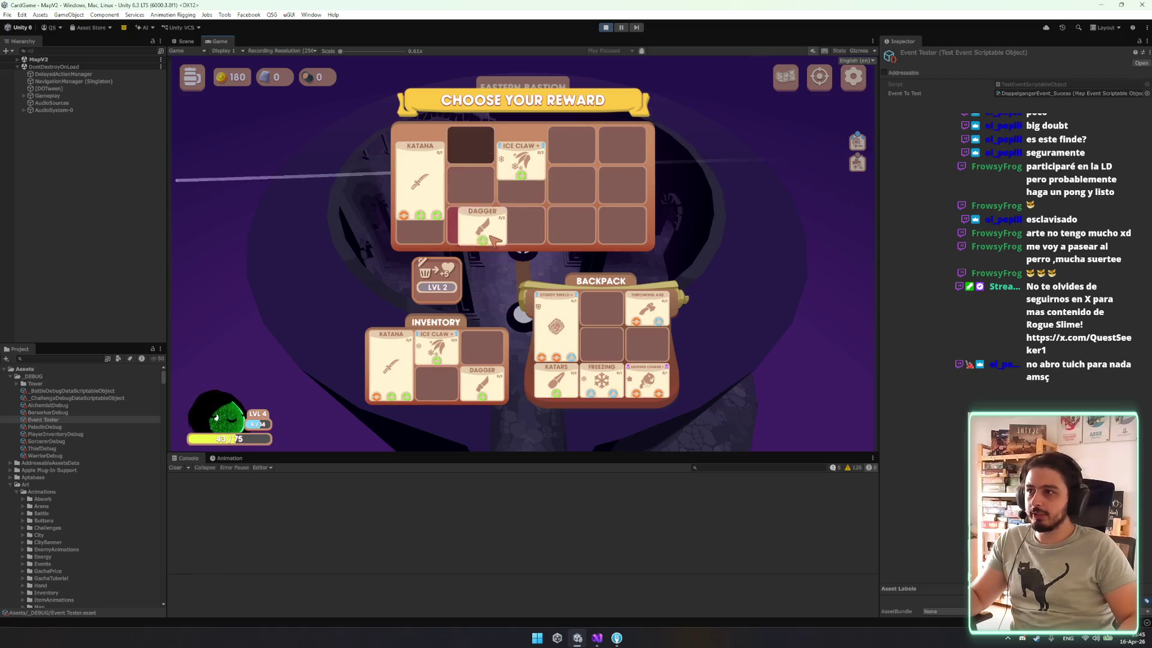
left_click_drag(495, 385, 436, 384)
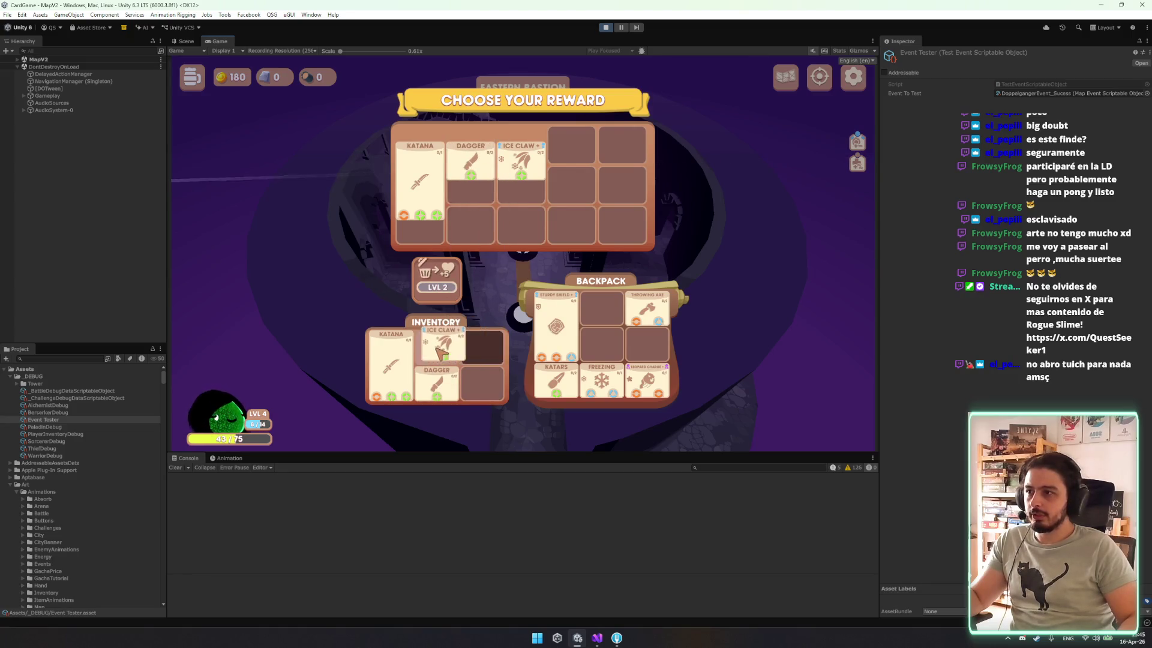
left_click_drag(434, 183, 483, 384)
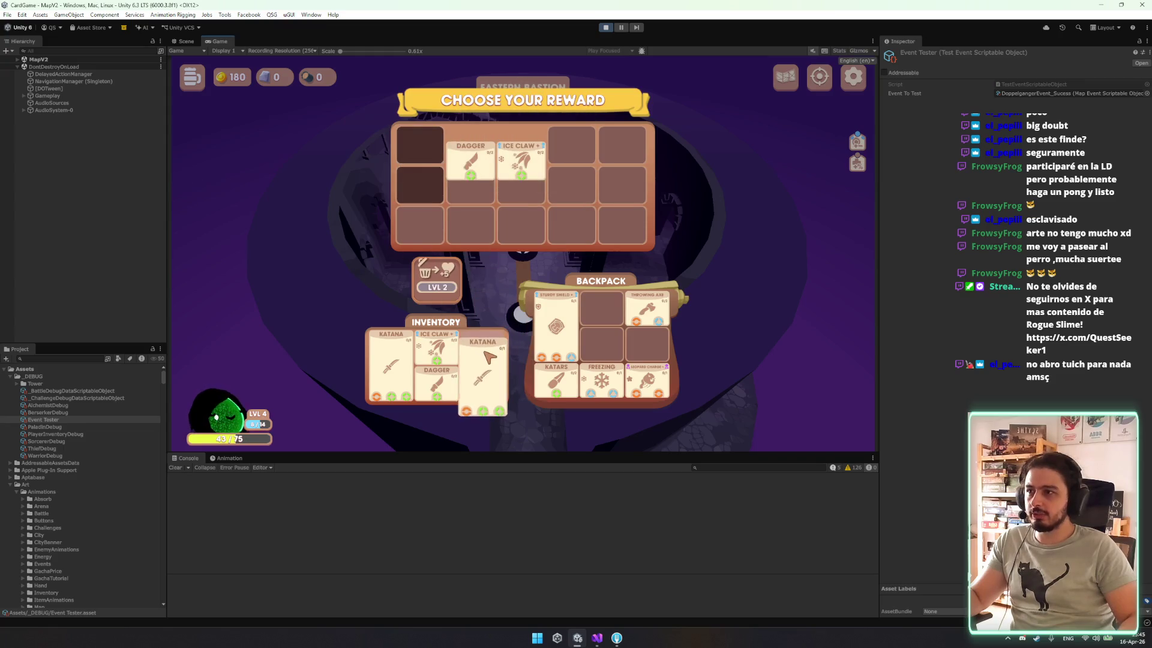
left_click(658, 411)
left_click(303, 433)
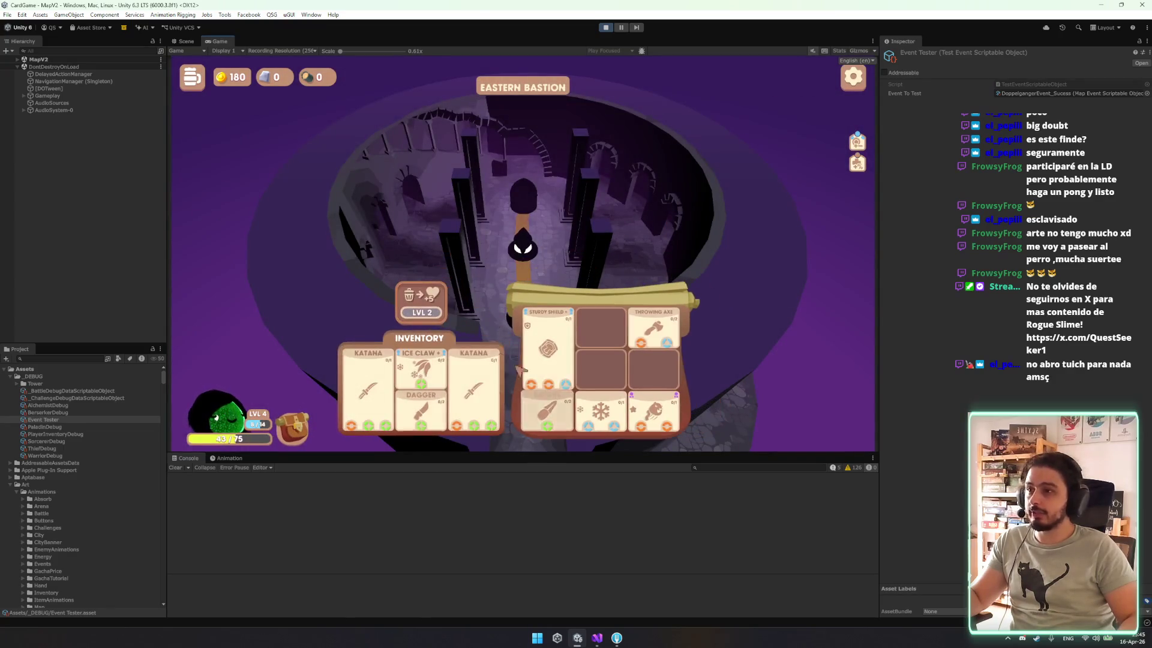
left_click(303, 433)
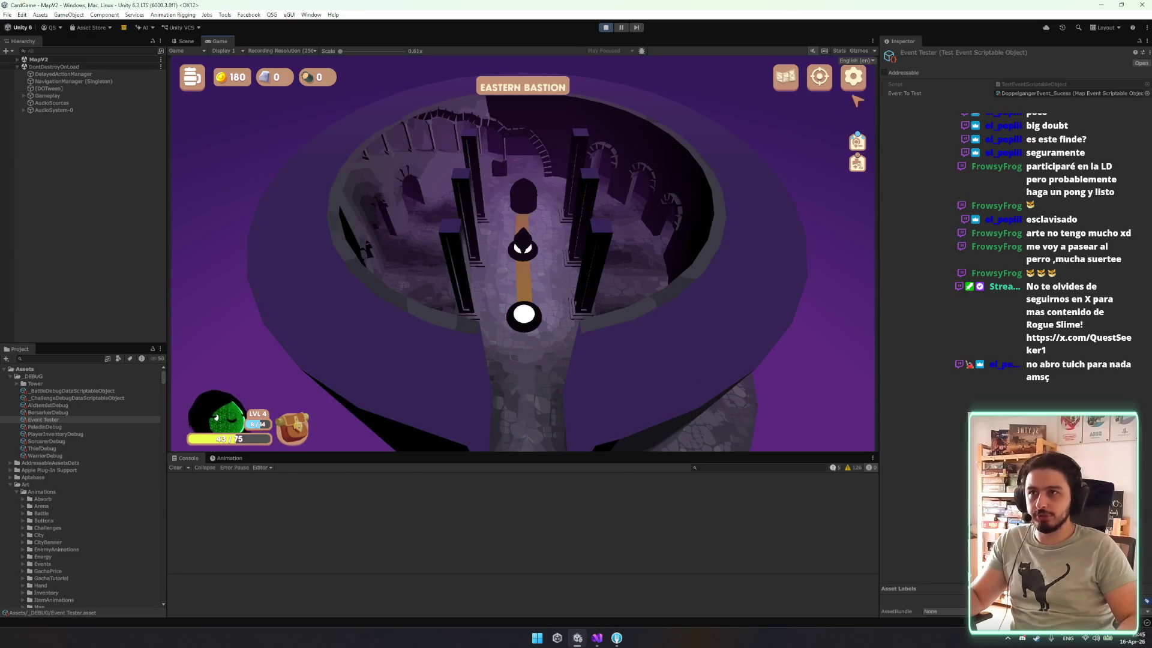
right_click(987, 55)
left_click(1038, 78)
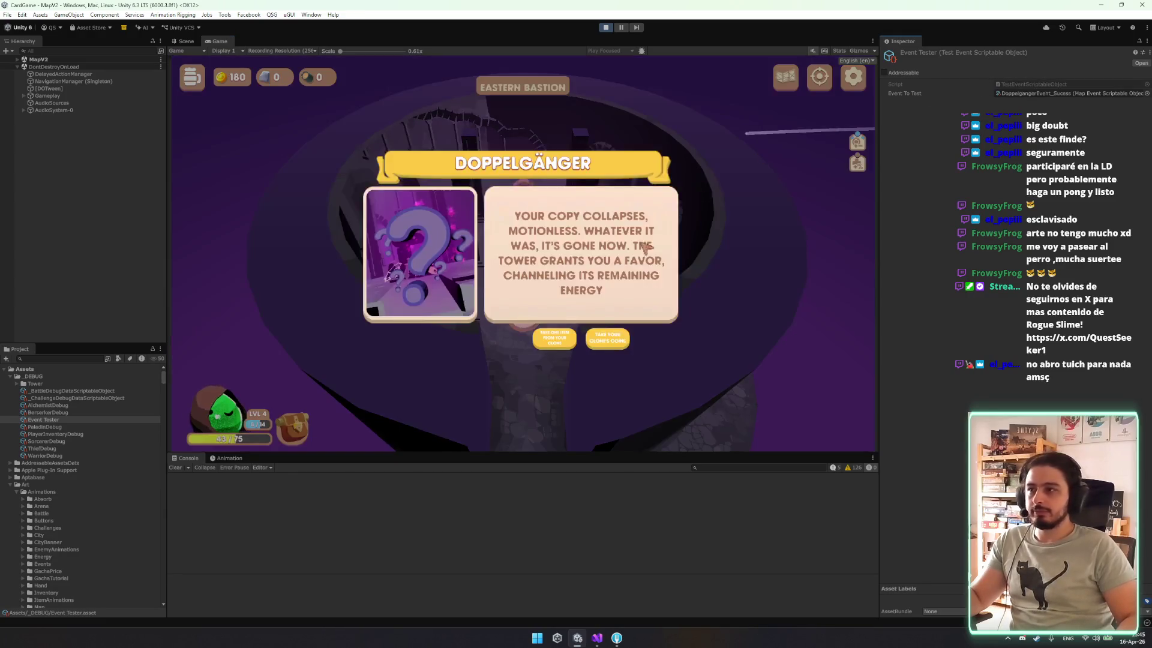
Take the coin reward, then retrigger the Doppelgänger event and choose the item-reward option.
left_click(608, 339)
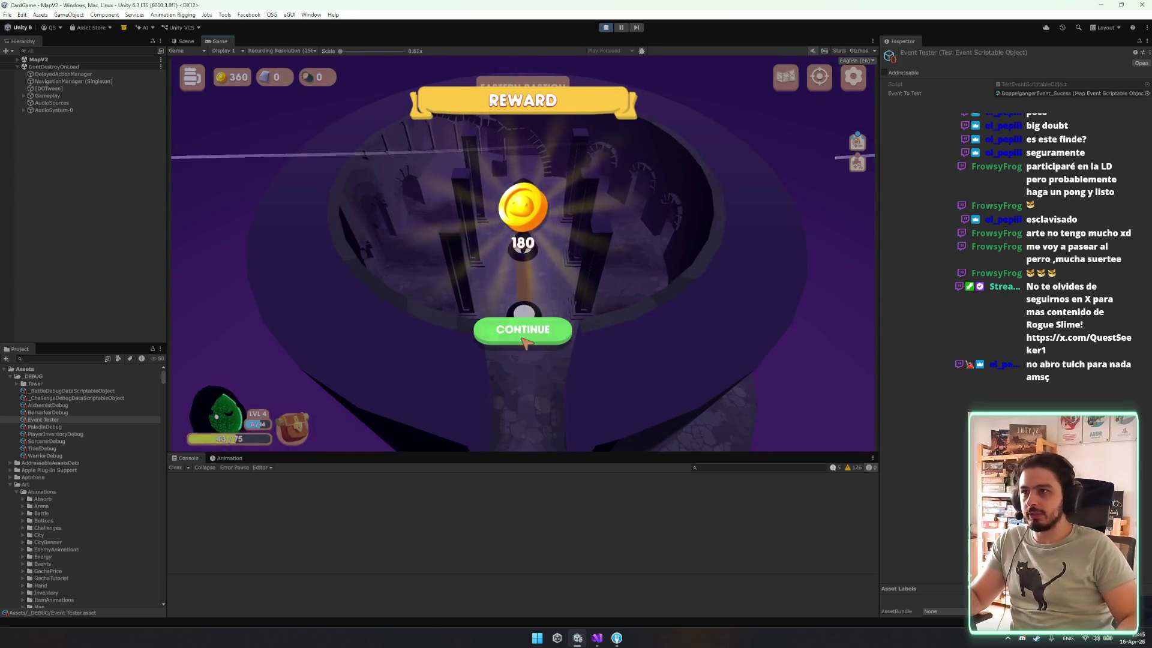
left_click(527, 333)
right_click(963, 53)
left_click(988, 69)
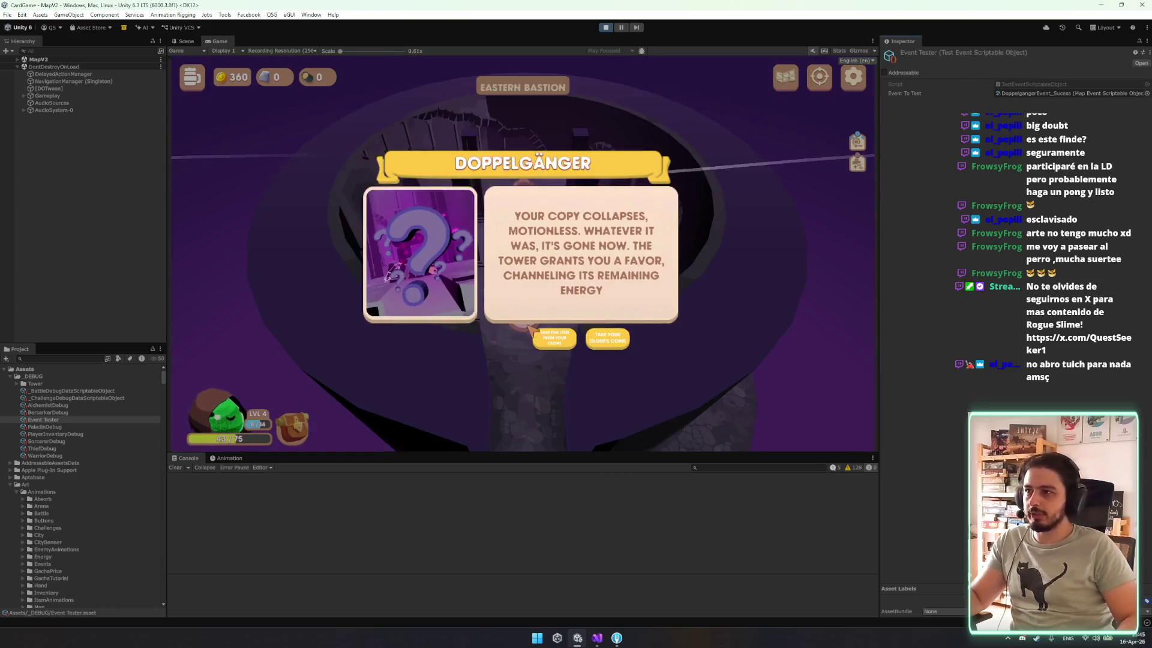
left_click(552, 337)
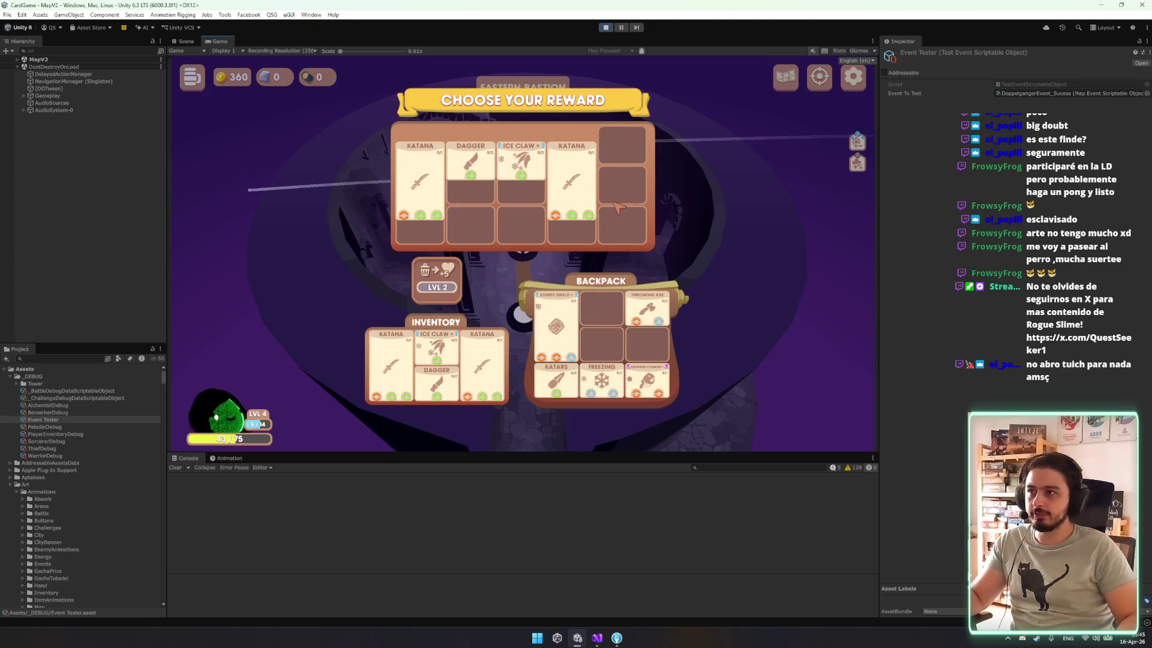
Absorb the Ice Claw and the reward Dagger, confirming each, then return to PickItemPopup.cs.
mouse_move(573, 306)
left_mouse_down()
mouse_move(629, 162)
mouse_move(441, 288)
mouse_move(555, 257)
left_mouse_up()
left_click_drag(437, 351, 437, 279)
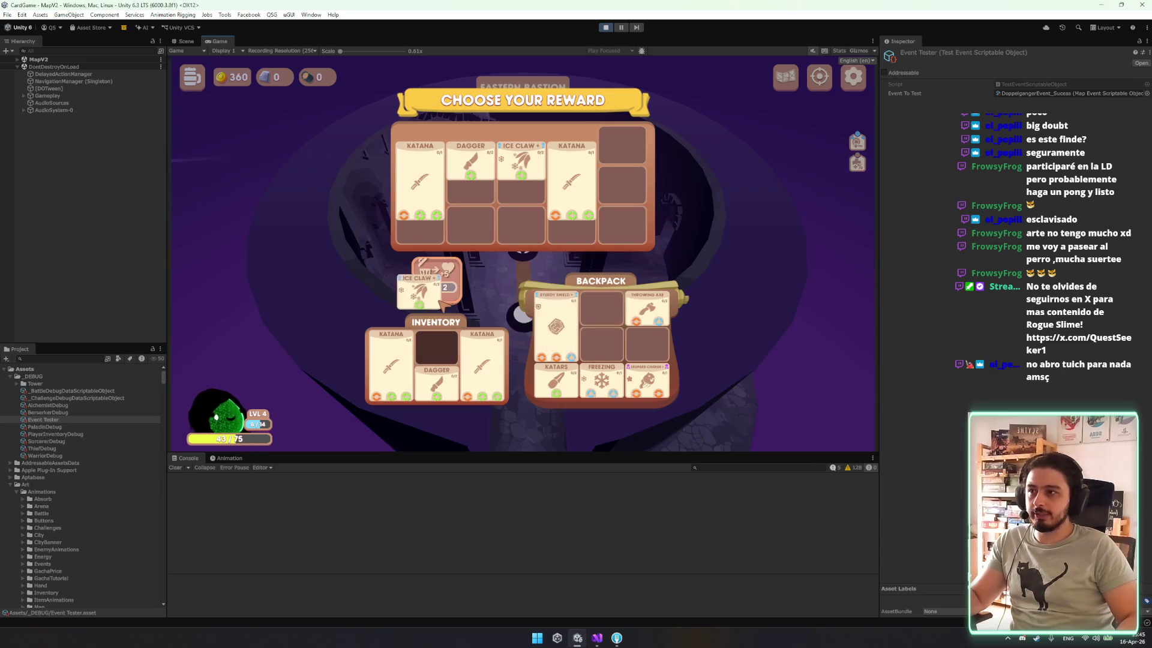
left_click(567, 339)
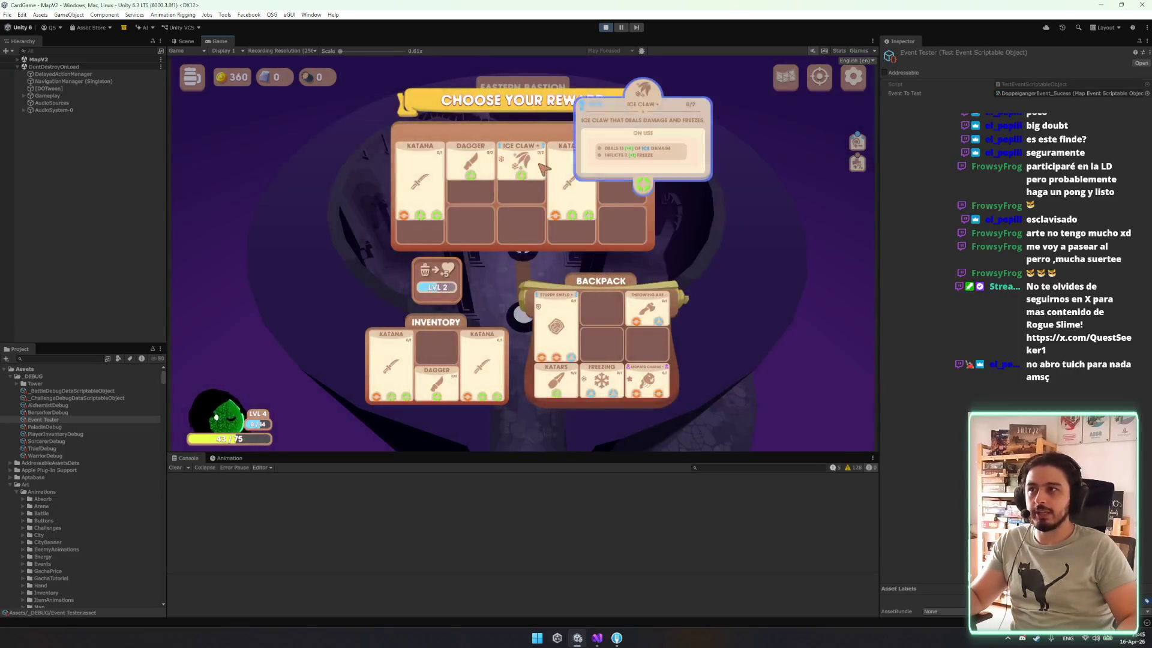
left_click_drag(470, 162, 437, 279)
left_click(577, 344)
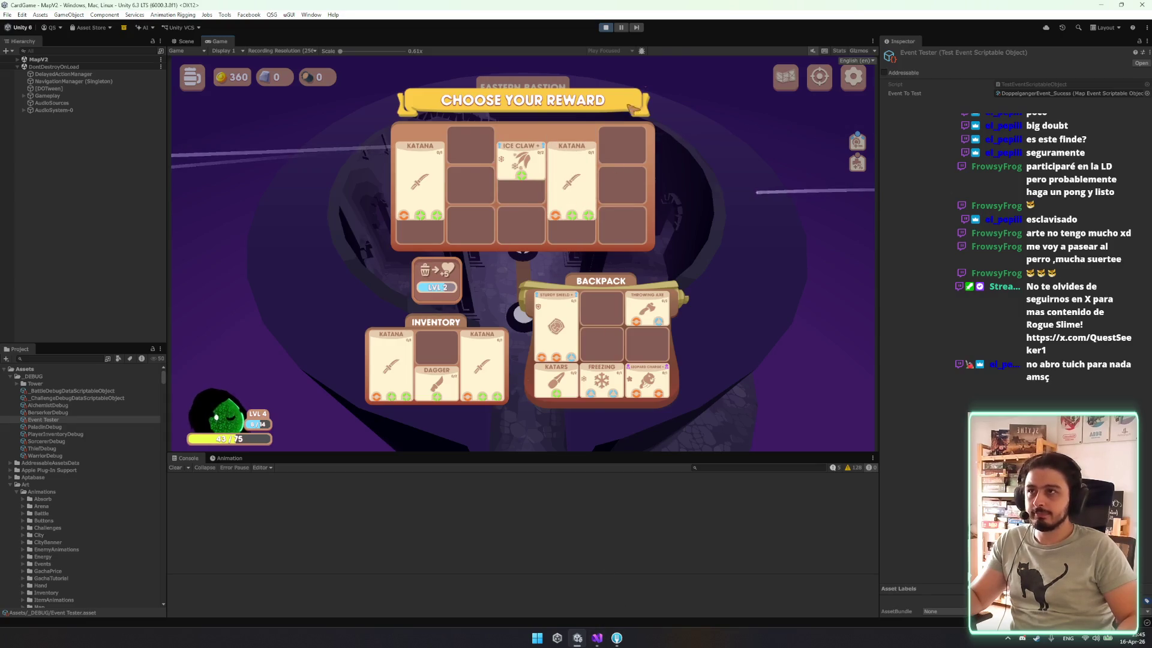
left_click(597, 640)
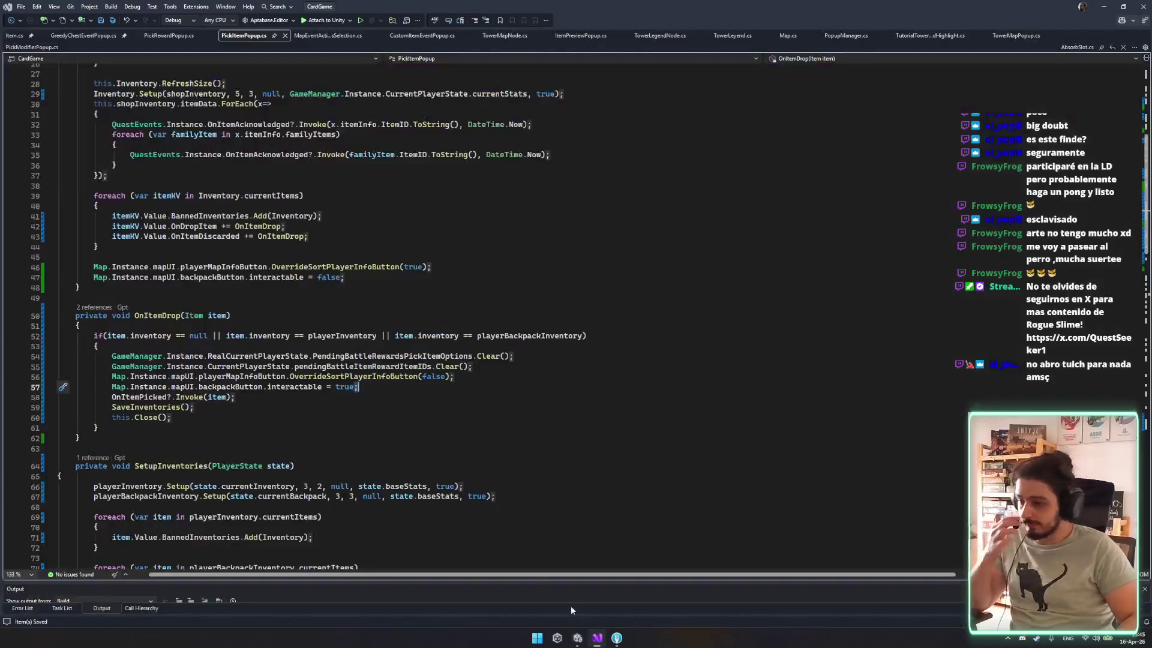
Remove the 'item.inventory == null ||' check from OnItemDrop's condition.
scroll(274, 314, "down", 2)
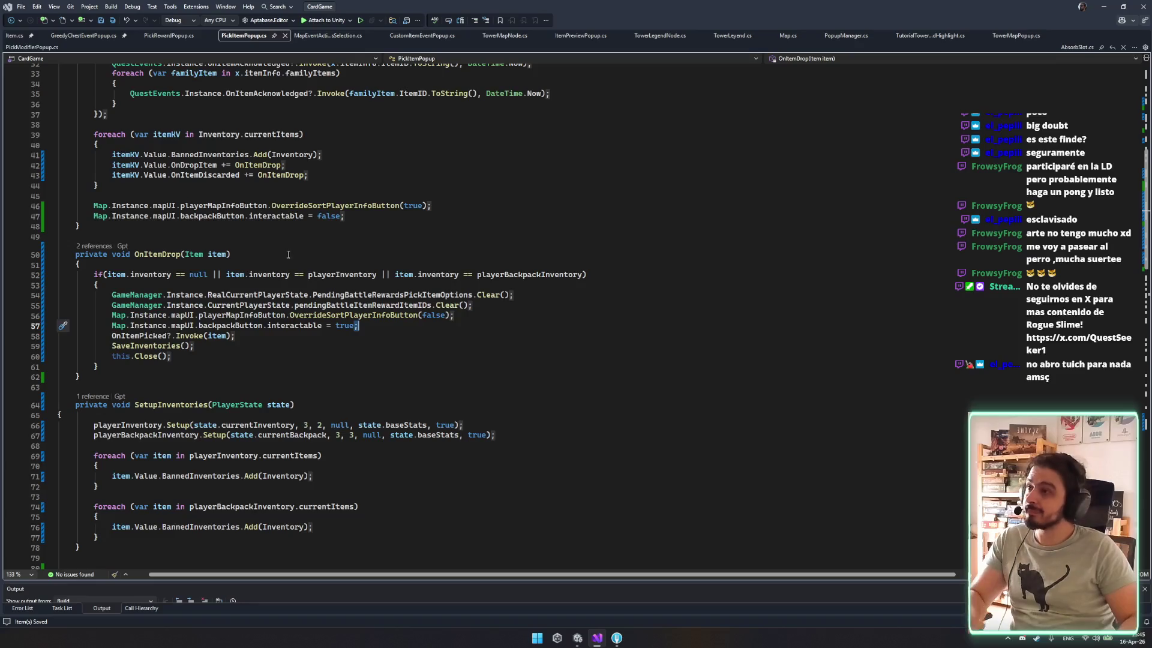
left_click_drag(223, 273, 111, 273)
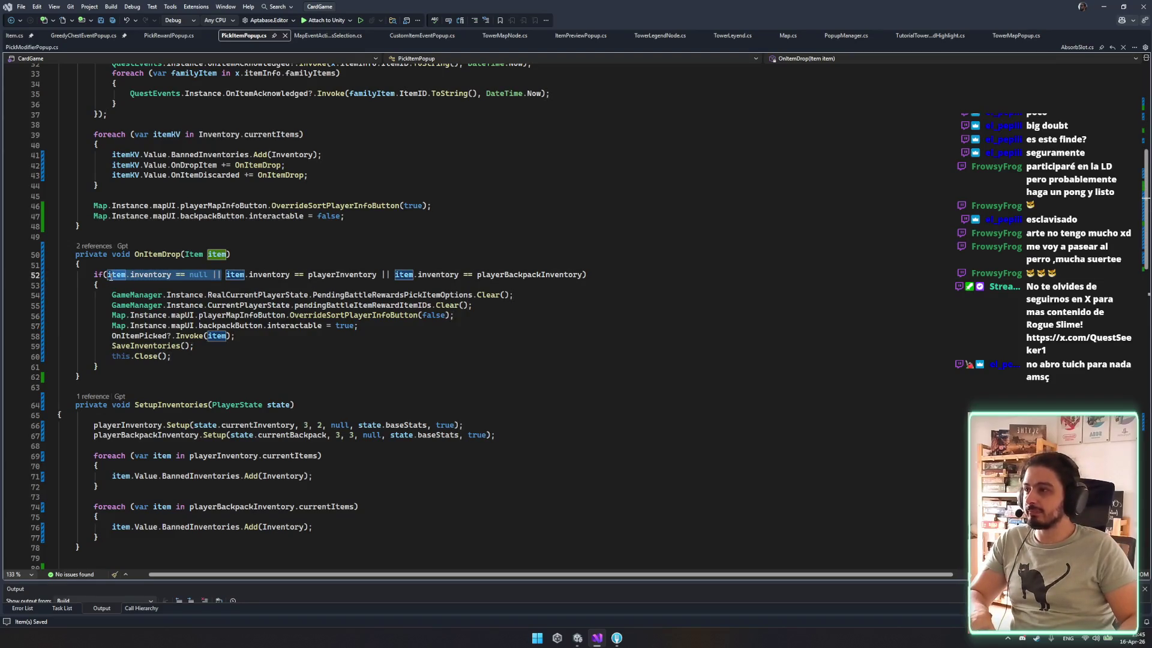
key("BackSpace")
key("BackSpace")
Add a new empty private void OnItemAbsorb(Item item) method.
left_click(170, 226)
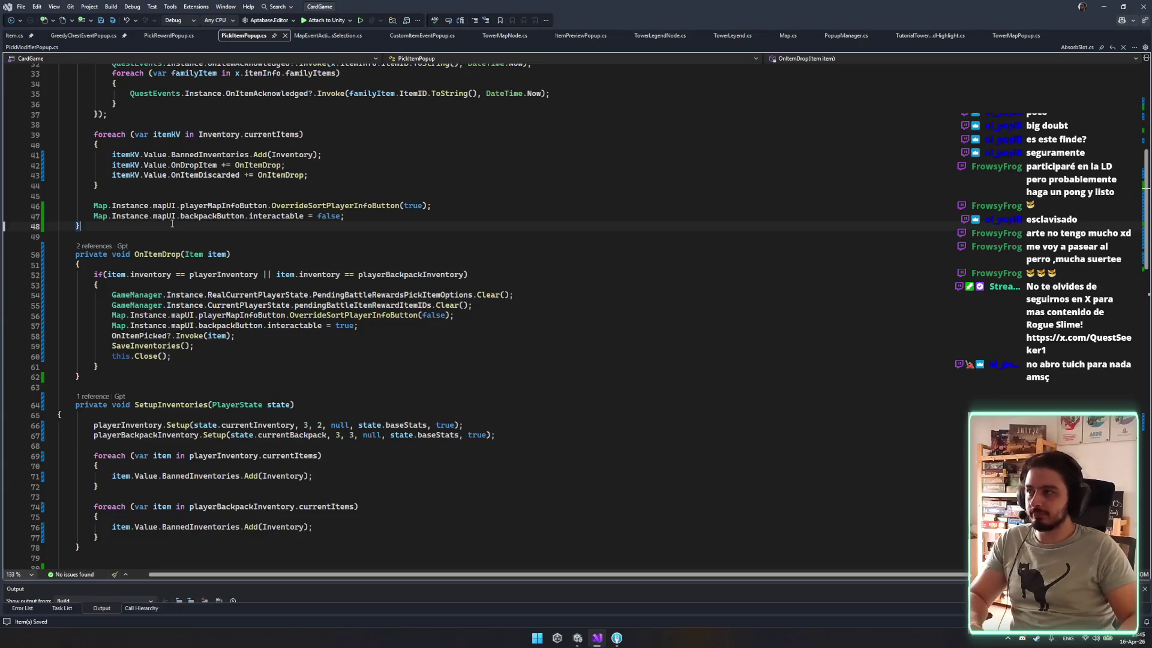
key("Return")
key("Return")
type("private void O")
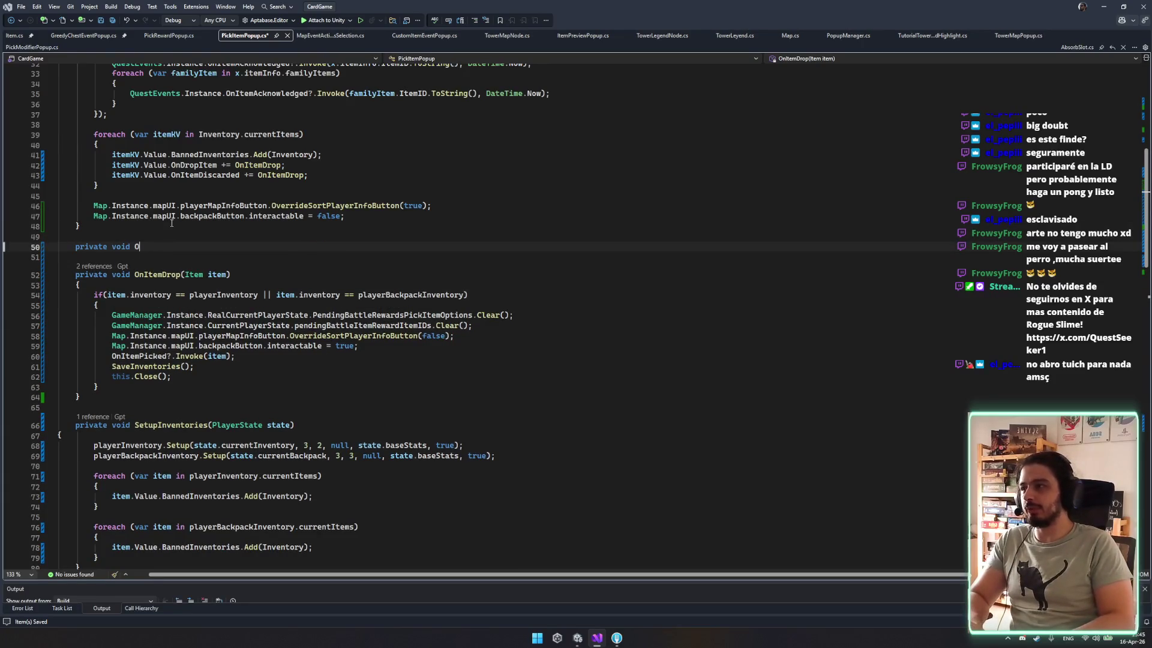
type("nItemAbsro")
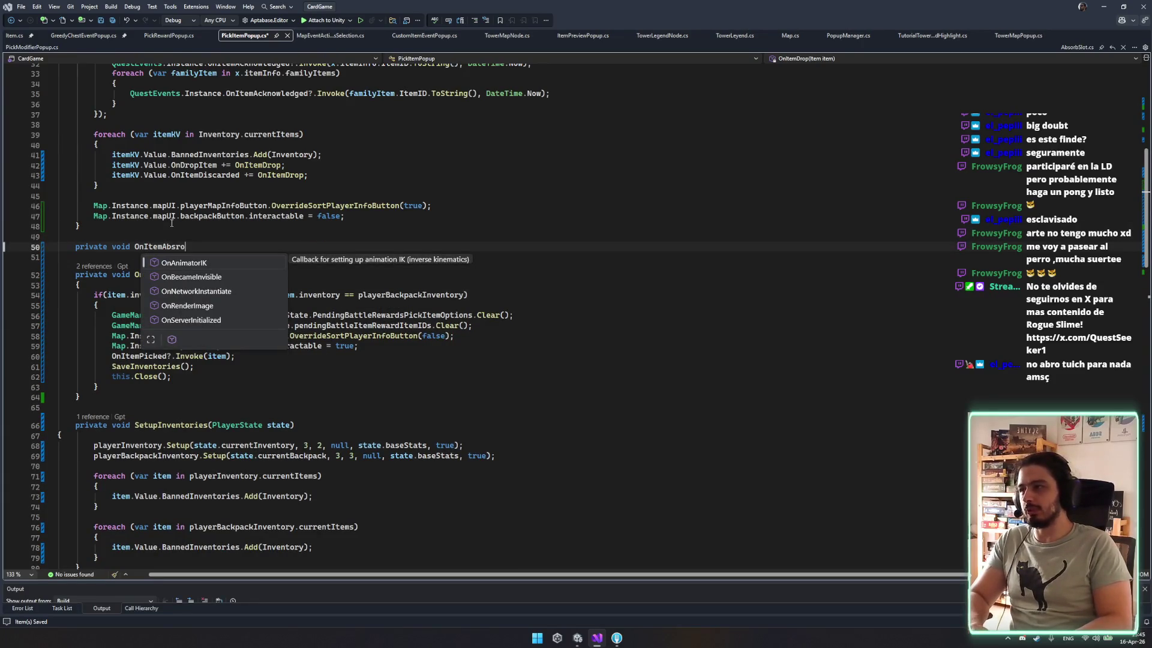
type("sorb")
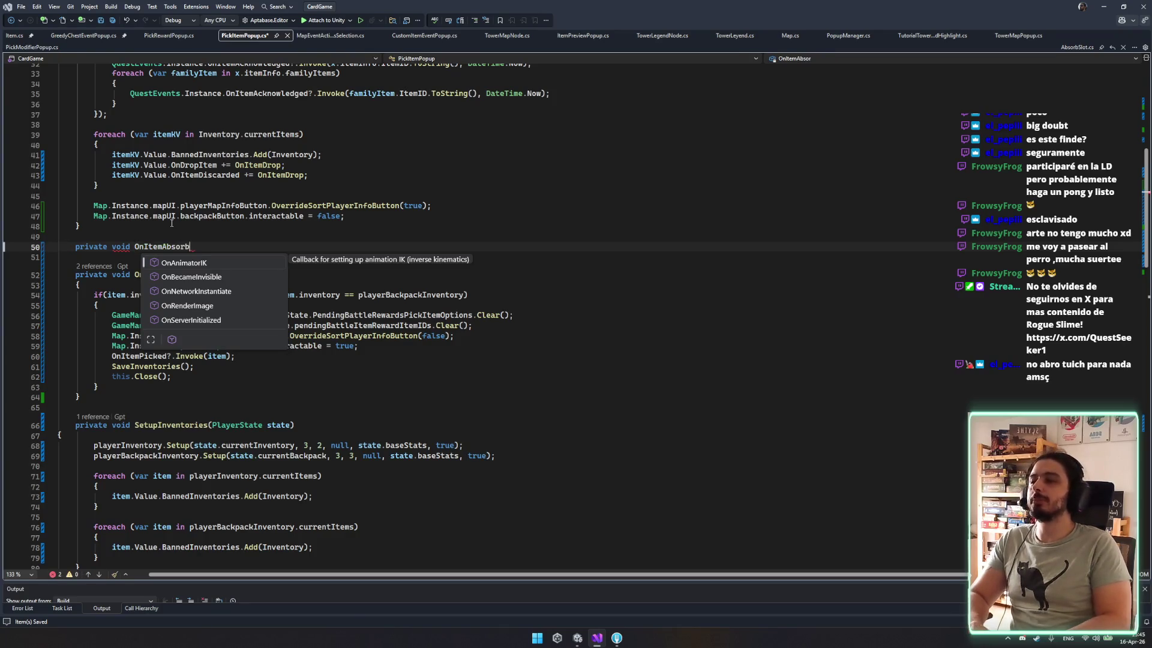
key("Escape")
key("Tab")
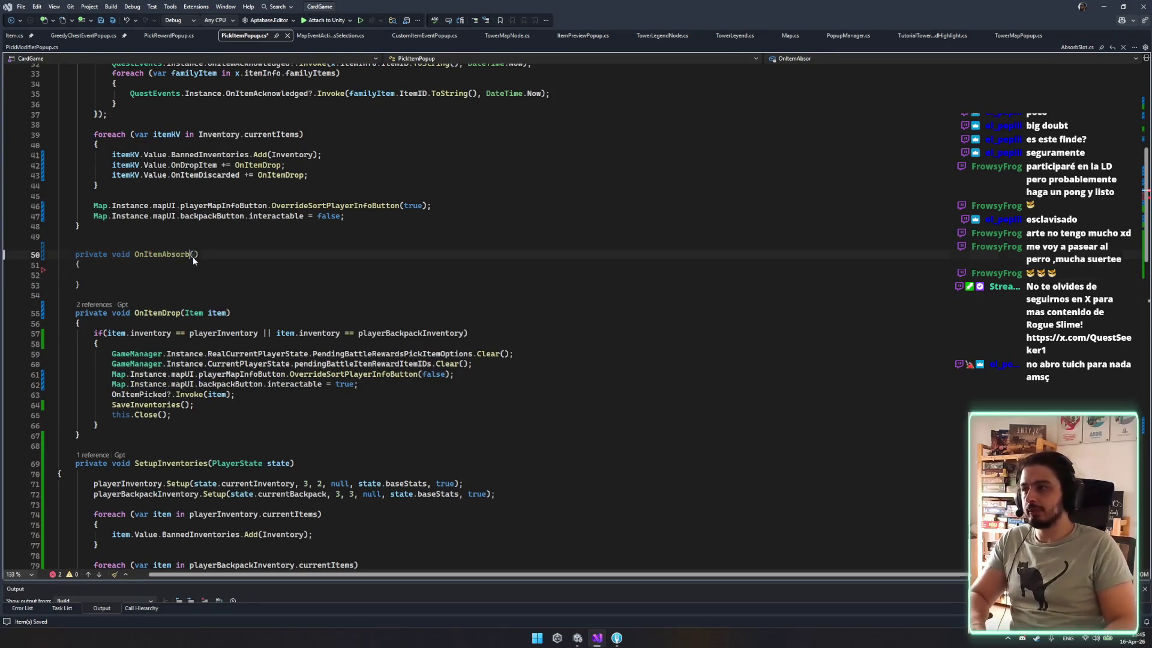
type("Item item")
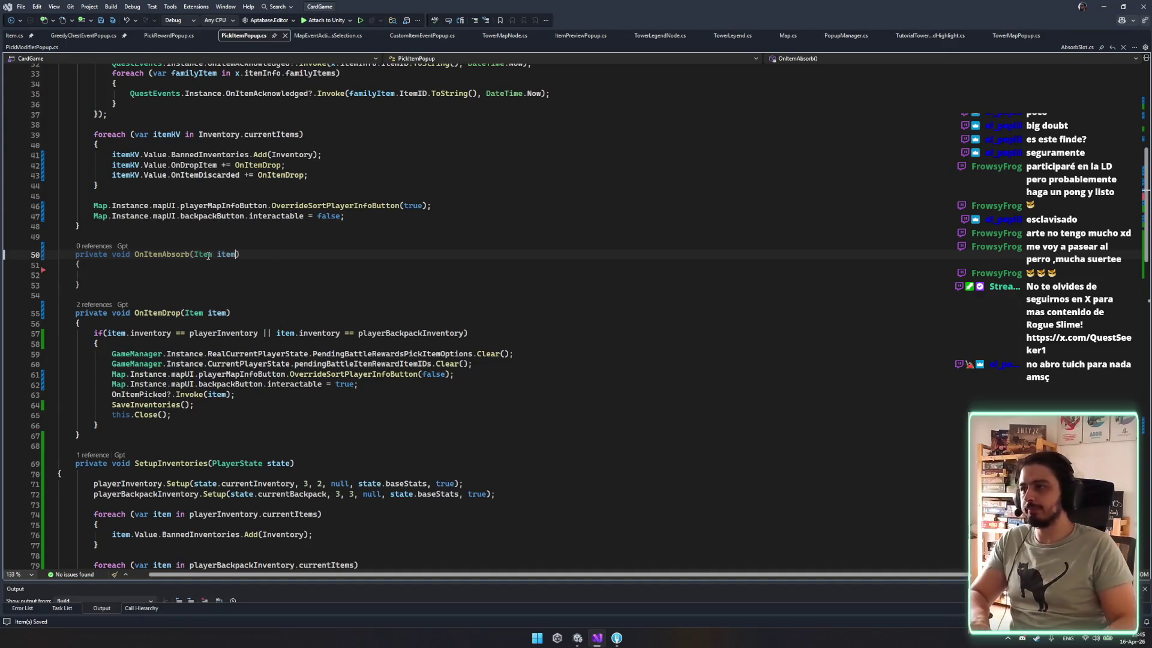
key("ctrl+Left")
key("ctrl+Left")
key("ctrl+Left")
Hook OnItemDiscarded to OnItemAbsorb instead of OnItemDrop, and select OnItemDrop's cleanup lines.
key("ctrl+c")
double_click(271, 176)
key("ctrl+v")
double_click(156, 312)
key("ctrl+c")
left_click(159, 275)
key("ctrl+v")
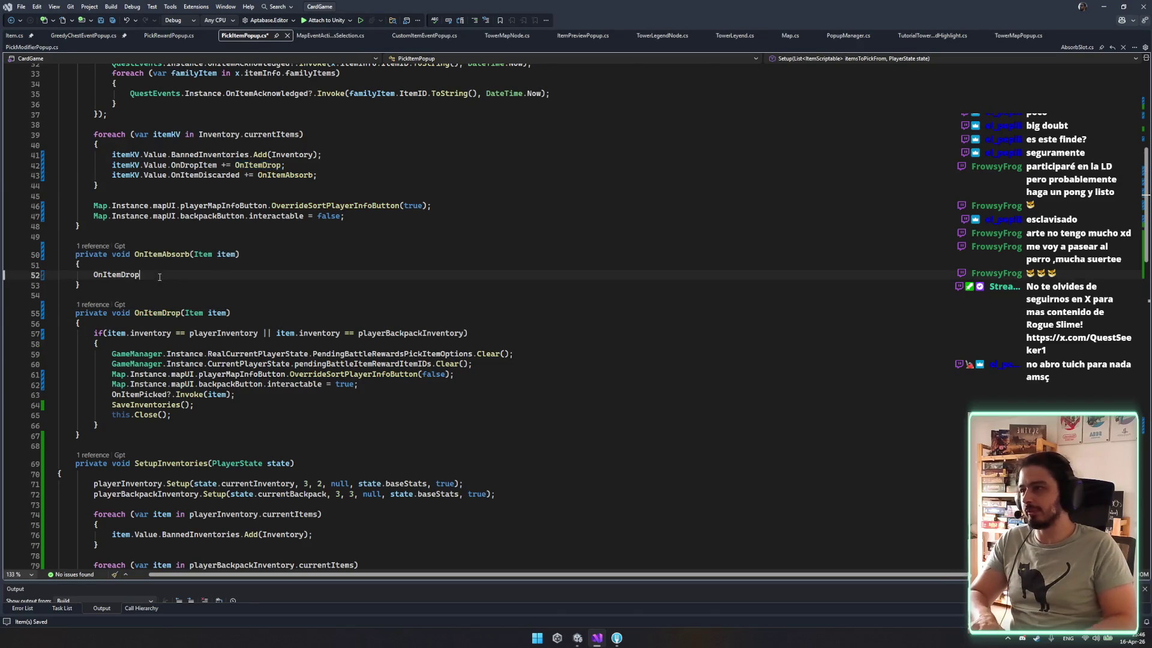
type("(item);")
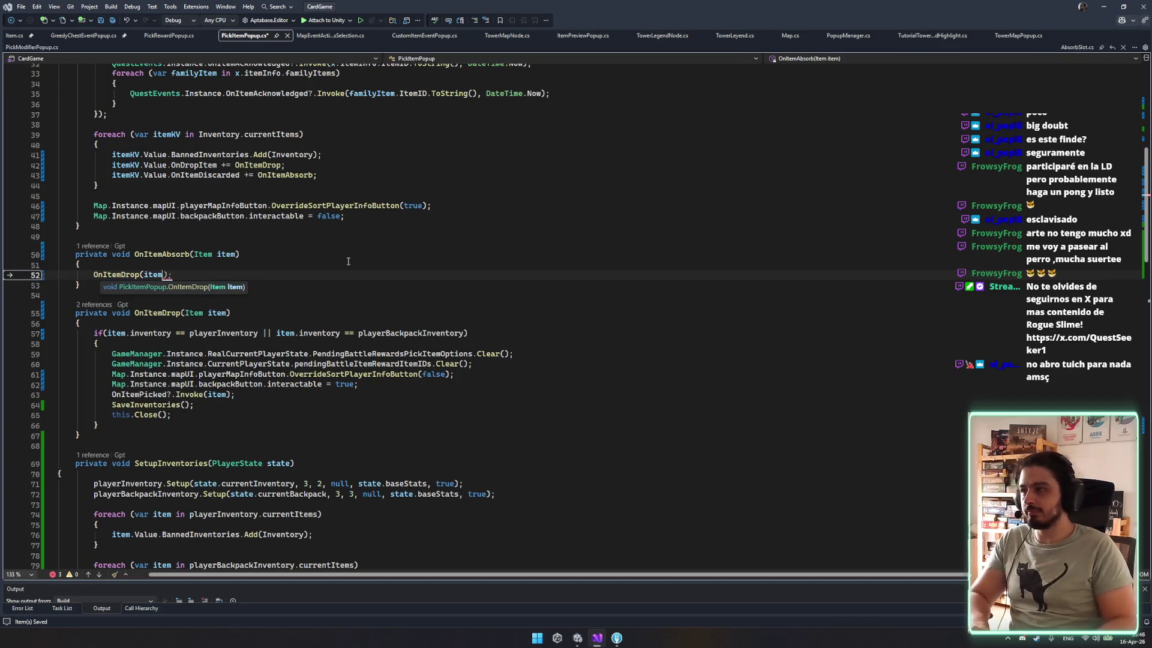
type(";")
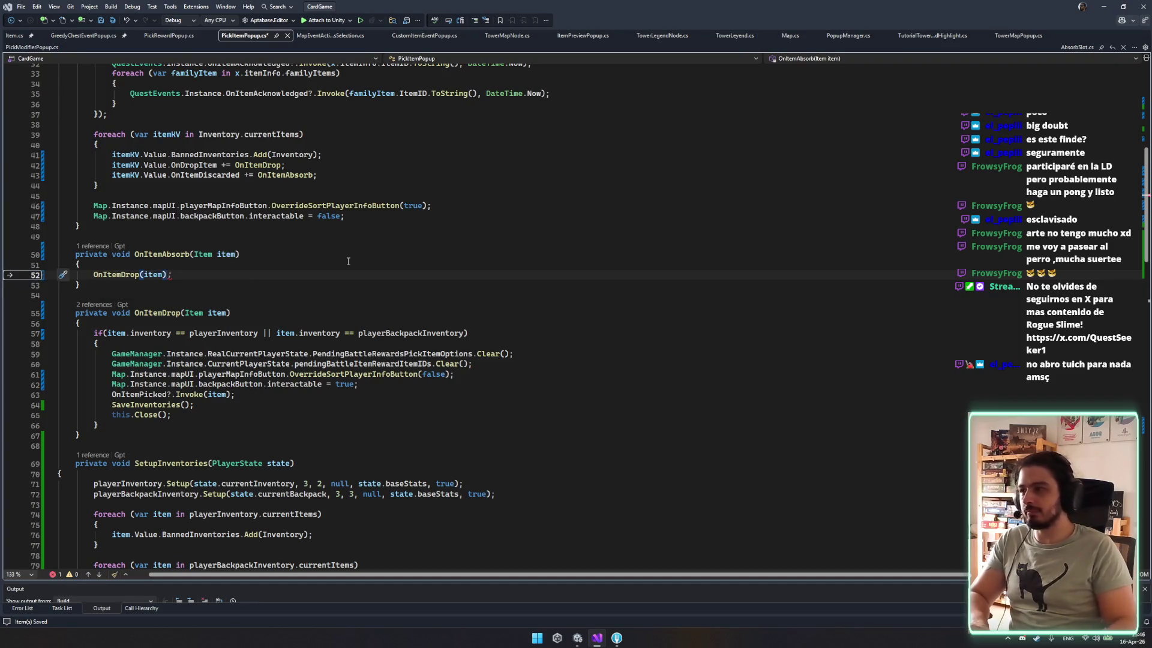
key("ctrl+x")
left_click_drag(58, 344, 259, 407)
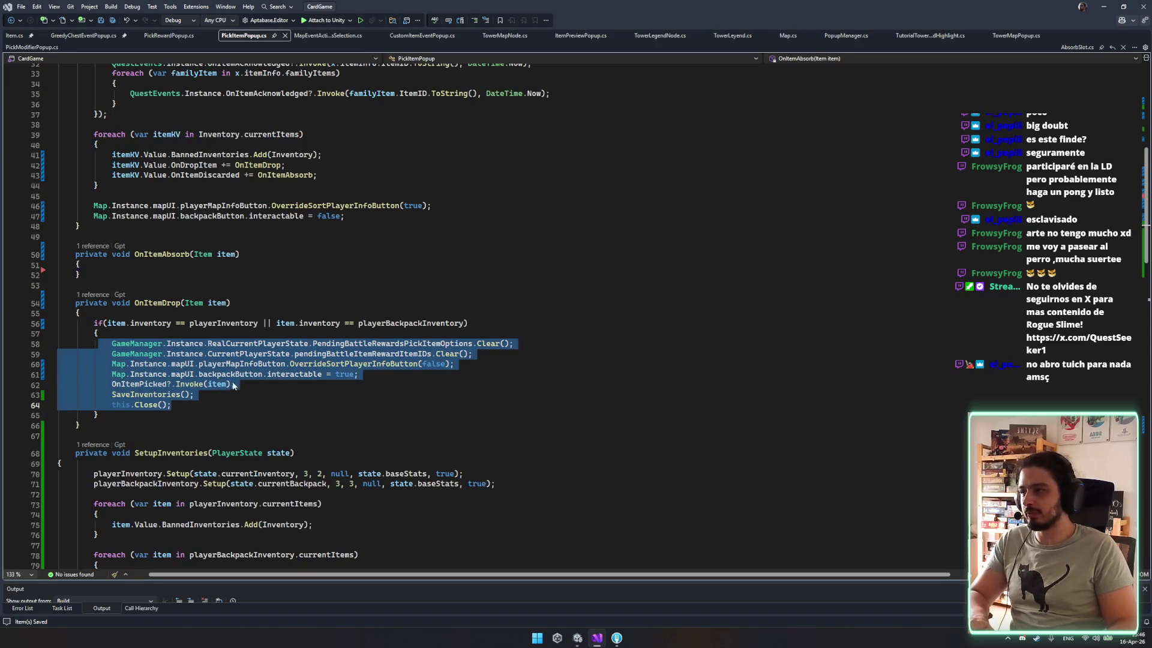
Extract the selected cleanup code into a new method named ClosePopup.
key("ctrl+period")
key("Escape")
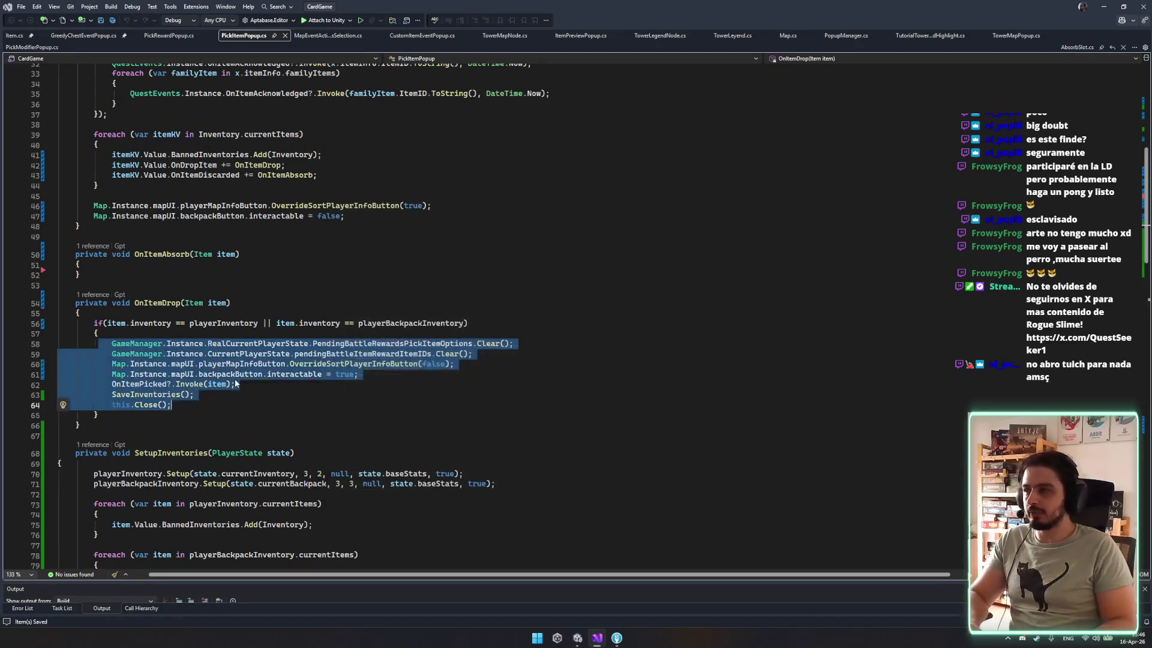
key("ctrl+period")
key("Return")
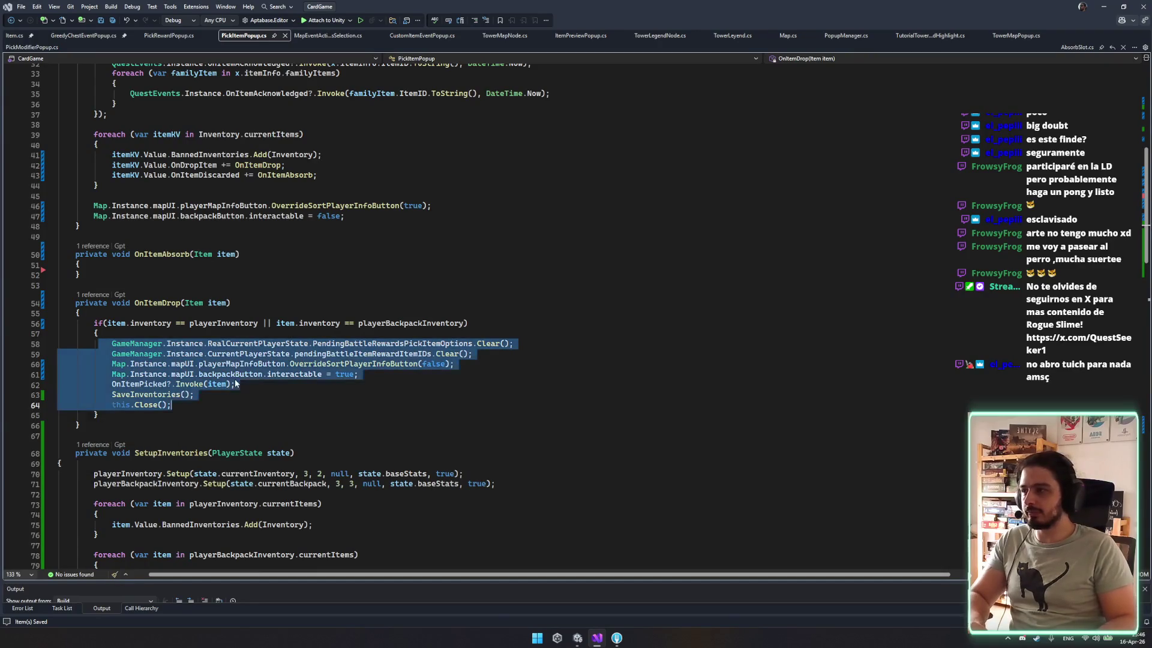
type("Cl")
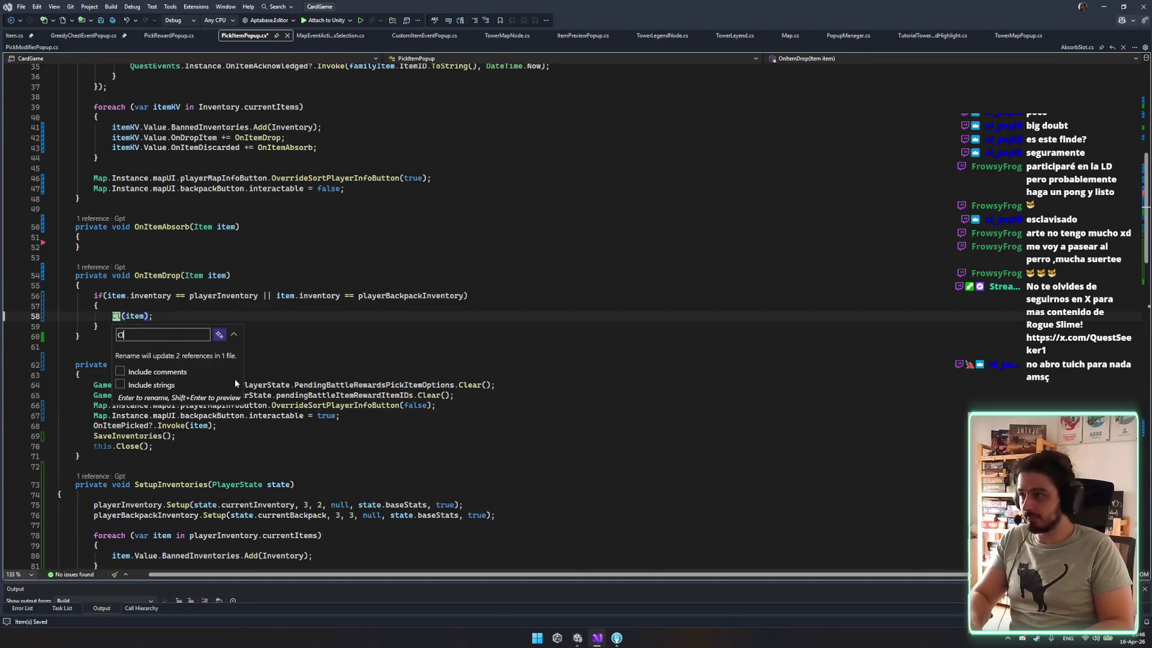
type("osePopup")
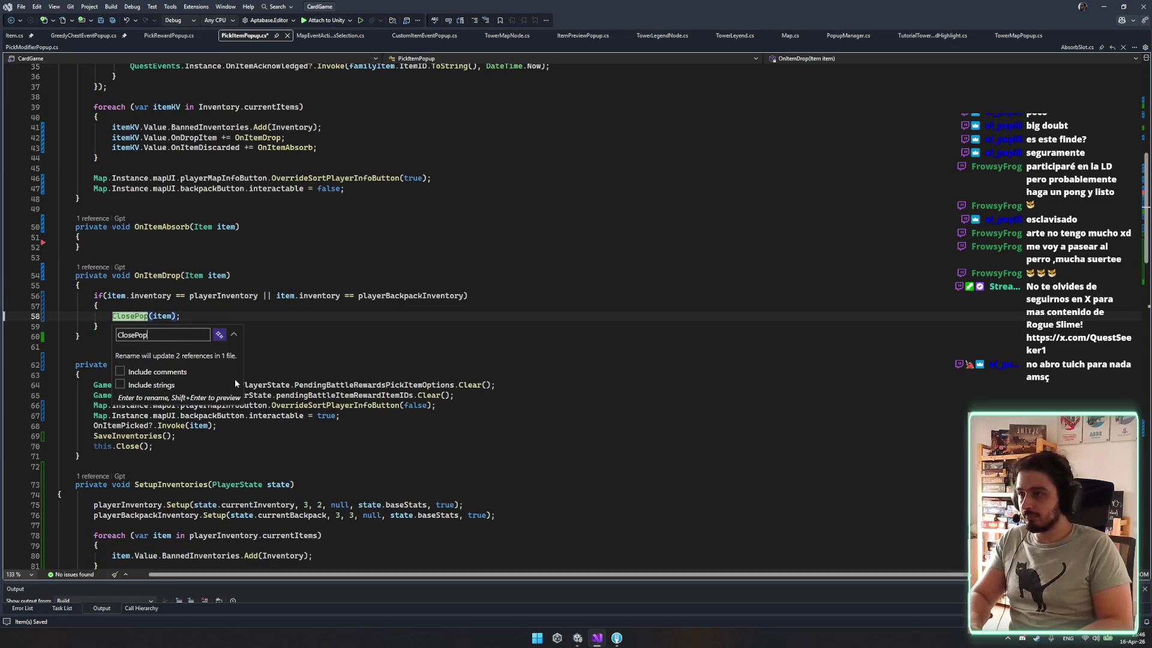
key("Return")
Call ClosePopup(item) from OnItemAbsorb and save PickItemPopup.cs.
left_click(153, 364)
left_click(180, 237)
key("Return")
type("ClosePopup(I")
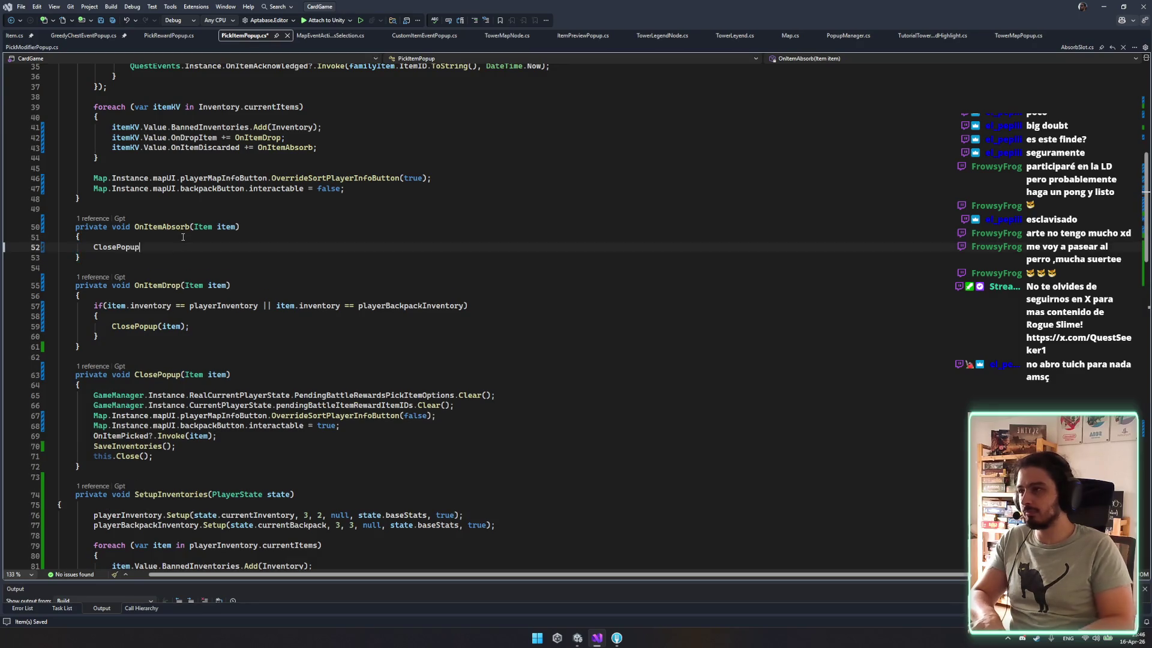
key("Tab")
key("BackSpace")
key("BackSpace")
key("BackSpace")
type("item);")
key("ctrl+s")
Review the ClosePopup method, keep its name unchanged, save again and go to Unity.
left_click(159, 405)
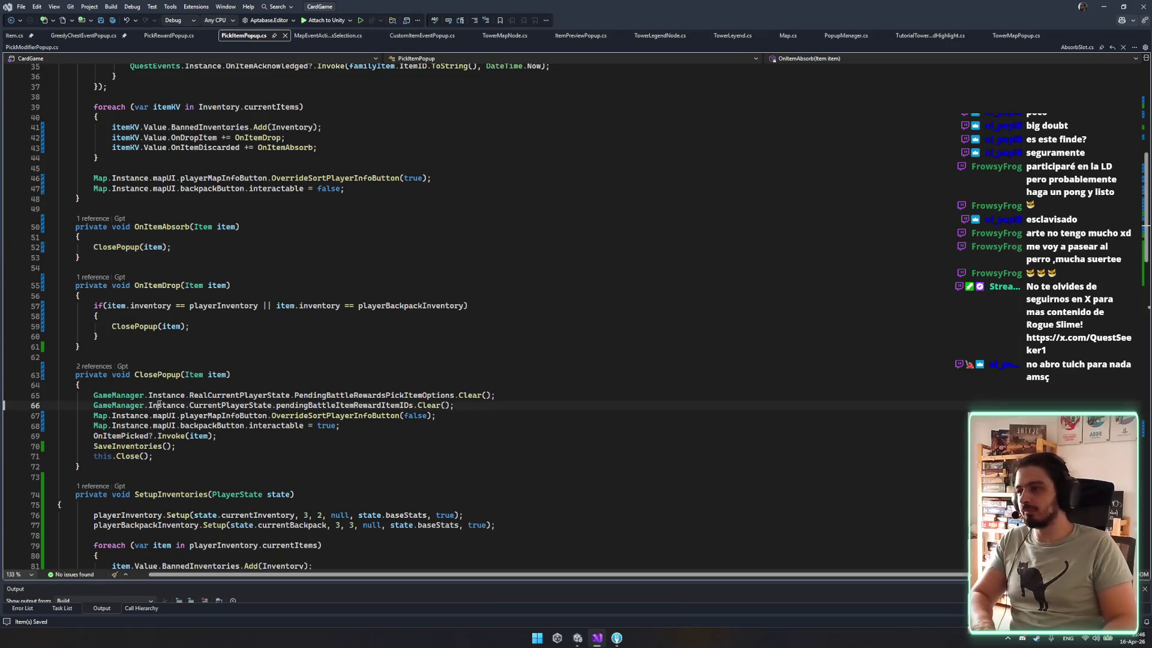
double_click(166, 375)
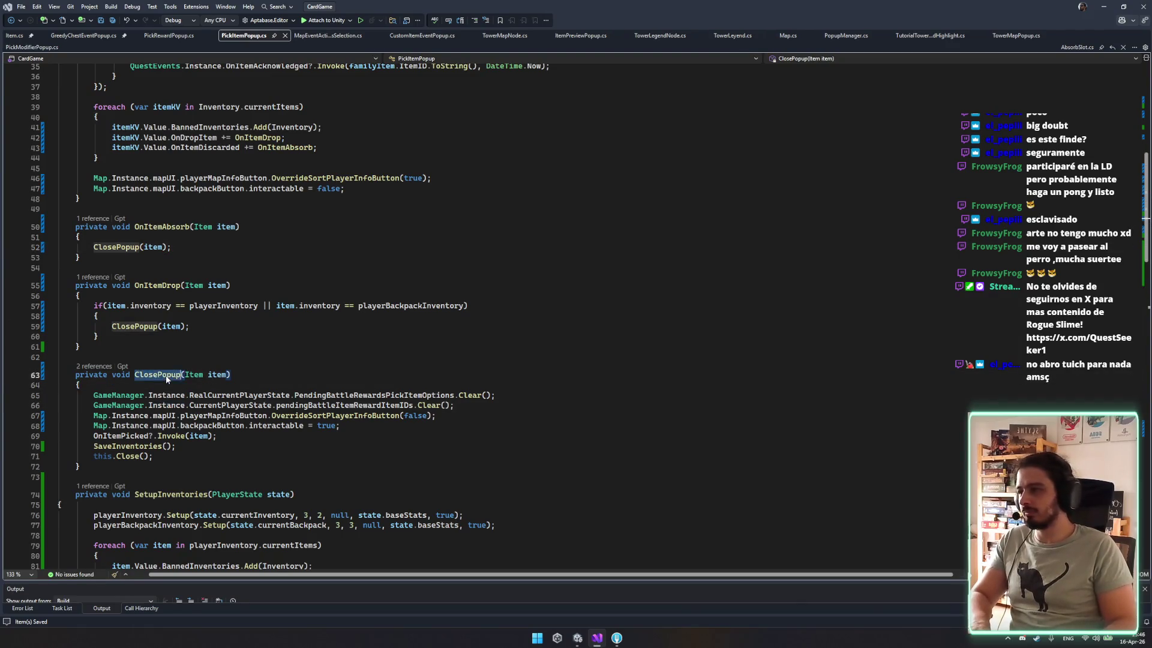
key("ctrl+r")
key("ctrl+r")
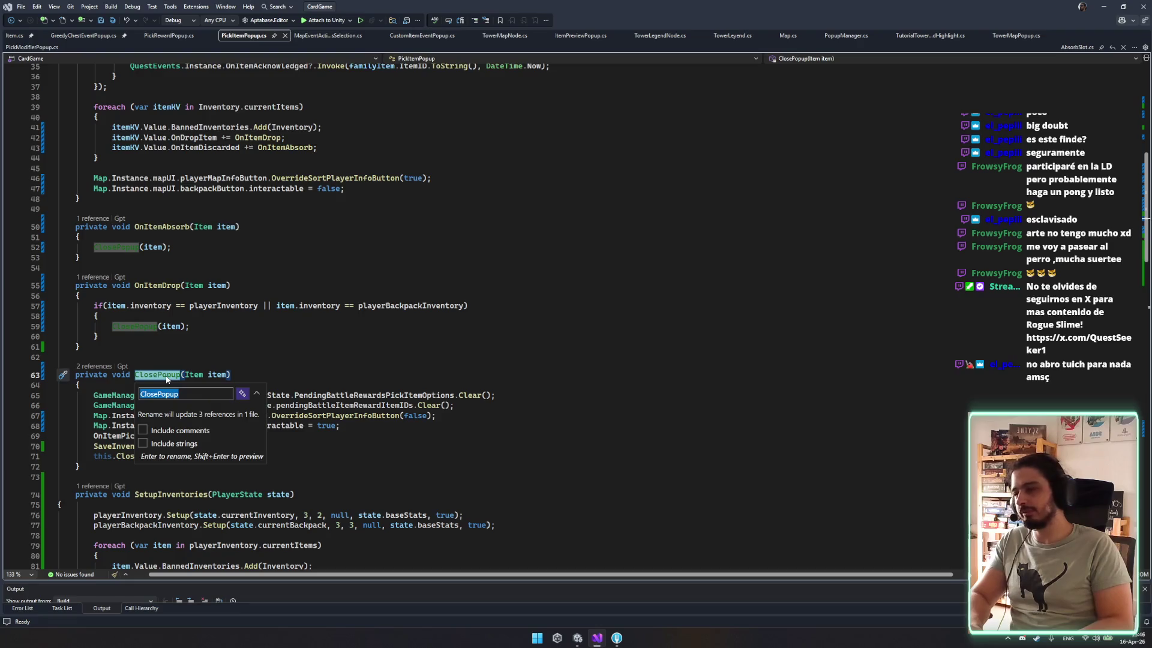
key("Escape")
key("ctrl+s")
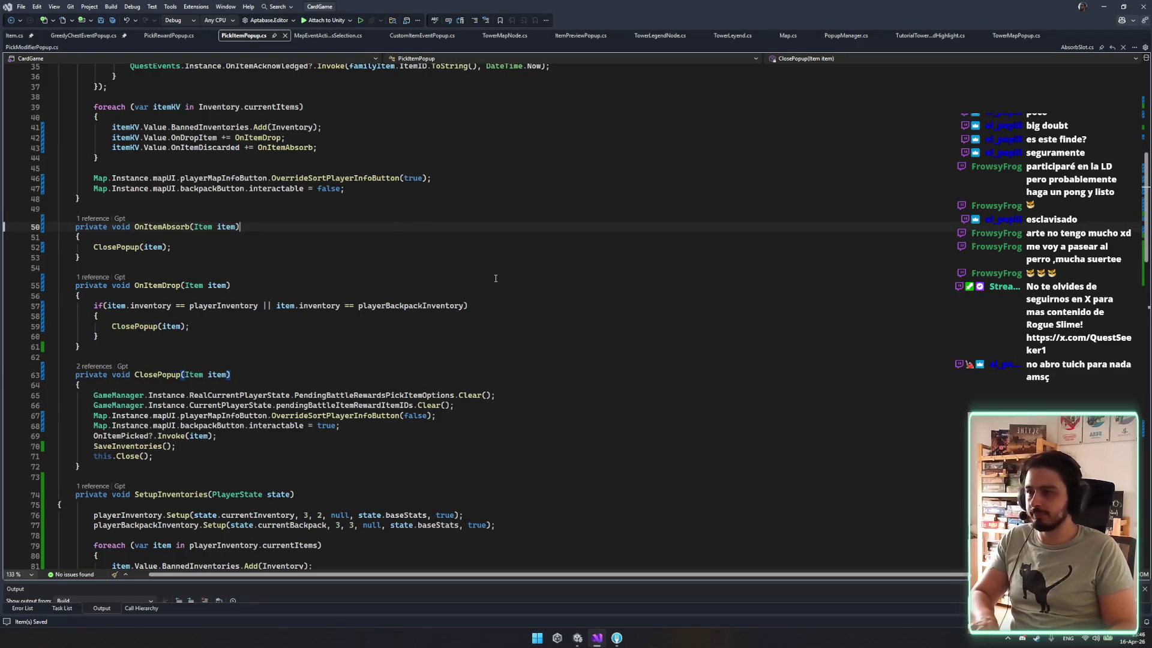
left_click(576, 638)
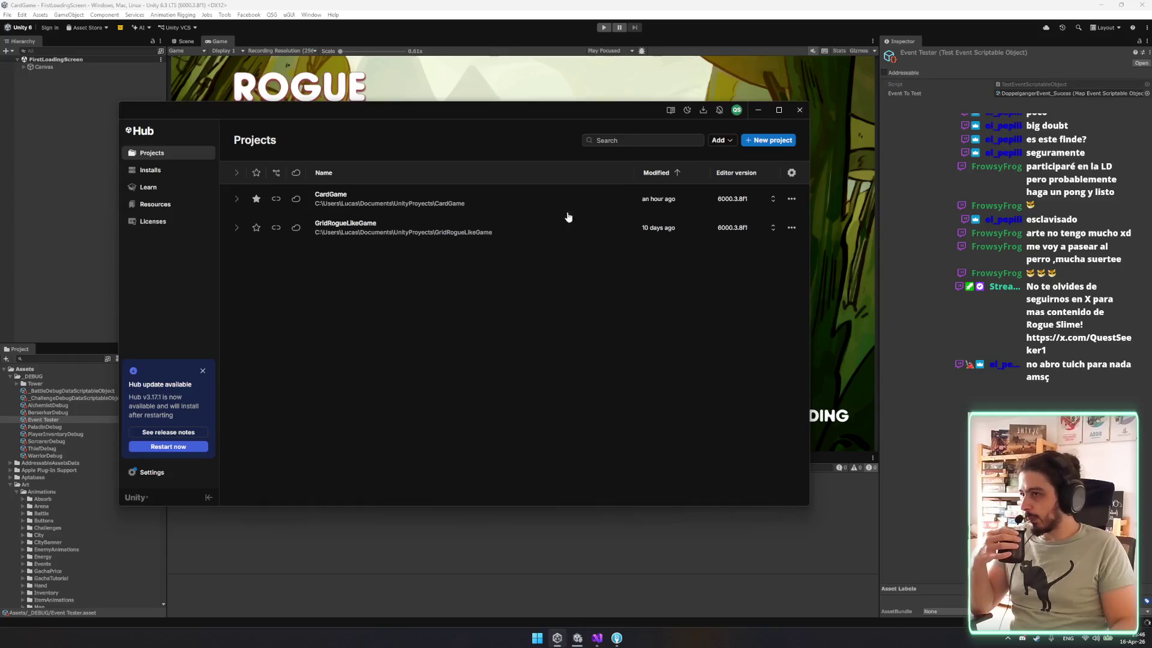
Close the Unity Hub window, enter play mode, and start the game from the main menu.
left_click(799, 110)
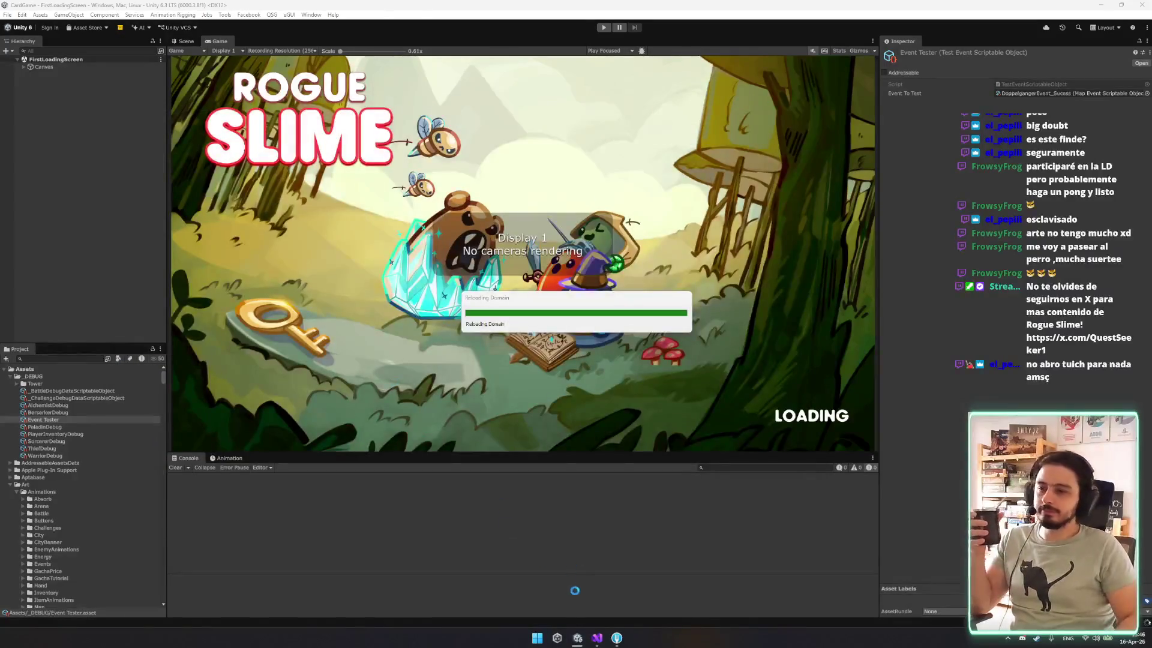
mouse_move(572, 636)
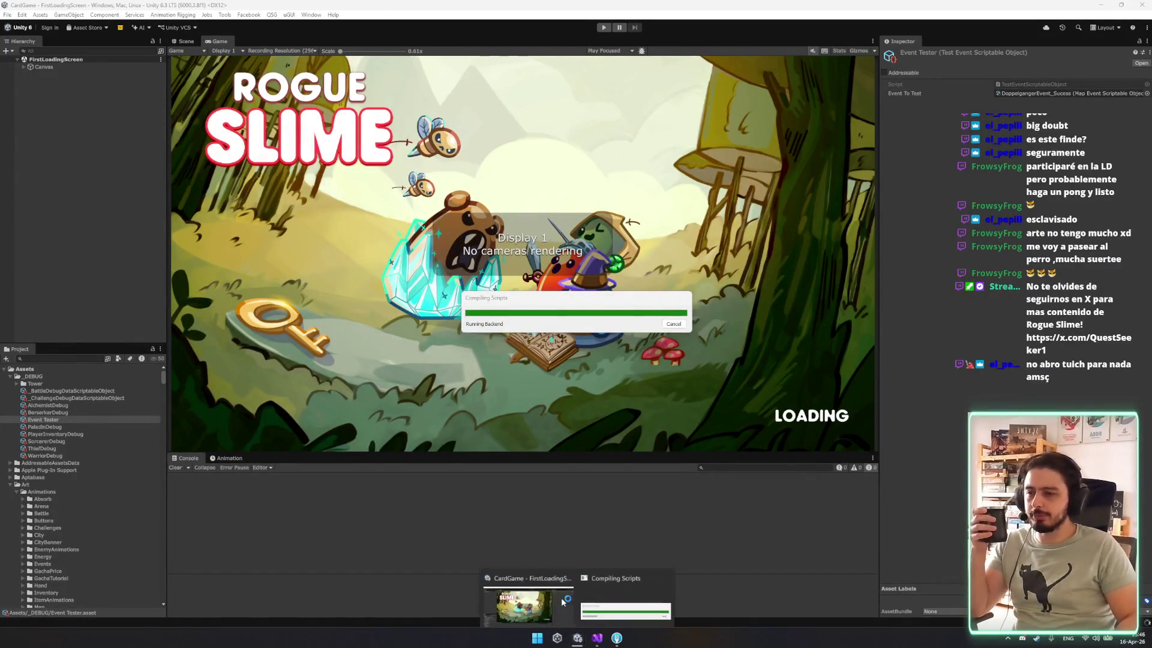
left_click(627, 602)
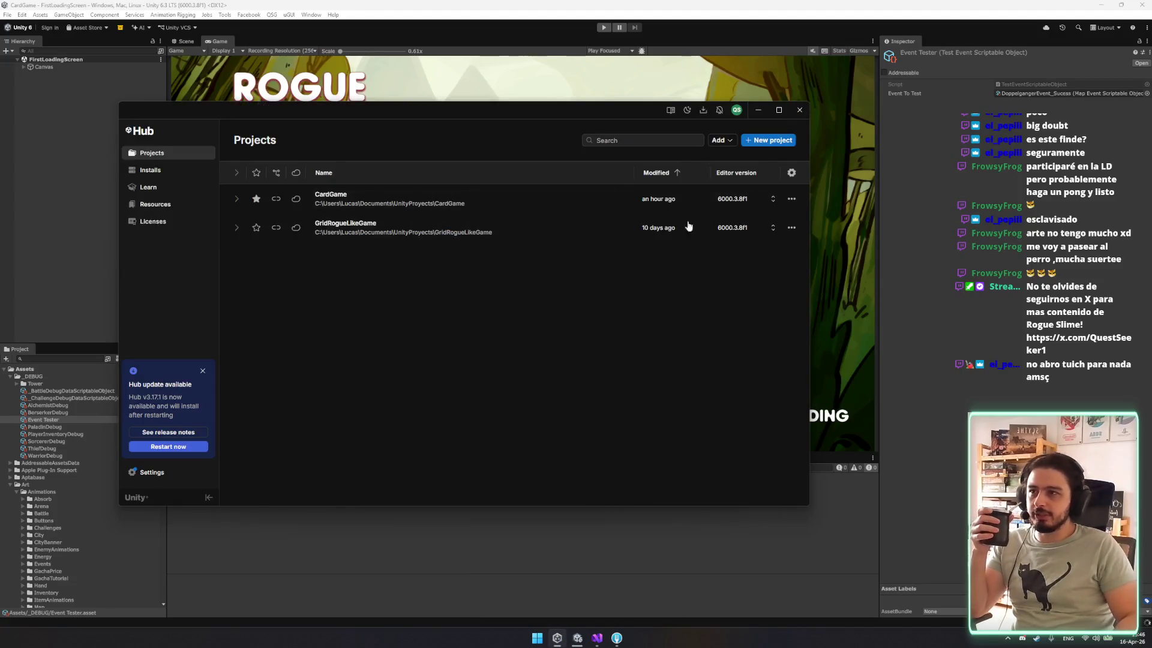
left_click(798, 110)
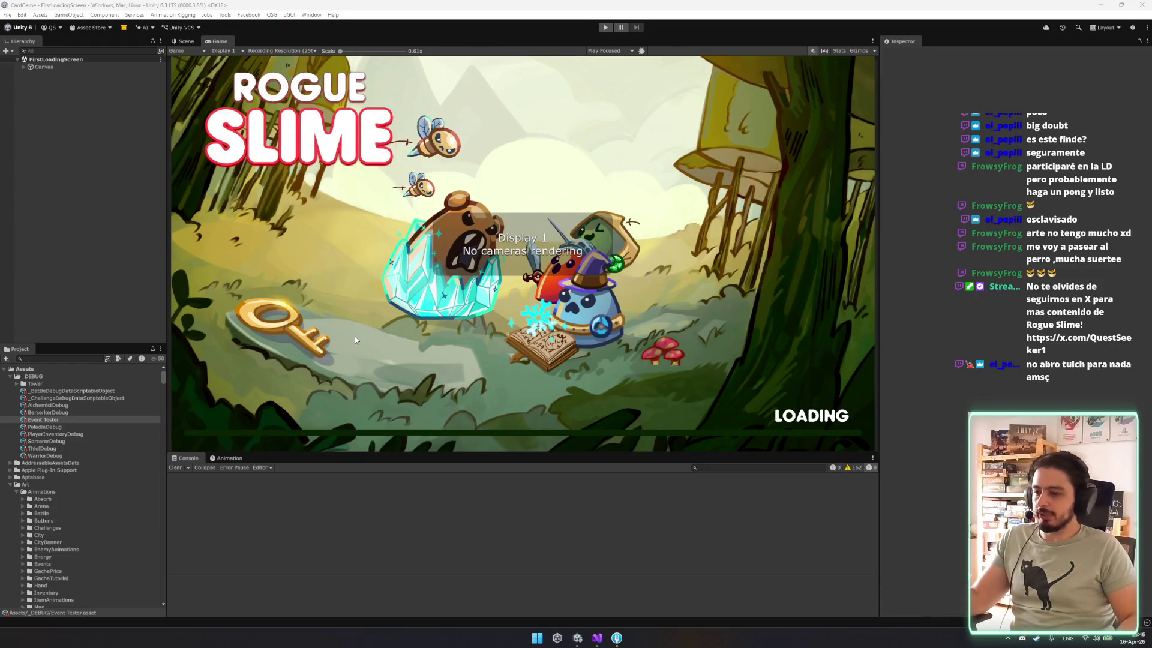
left_click(605, 28)
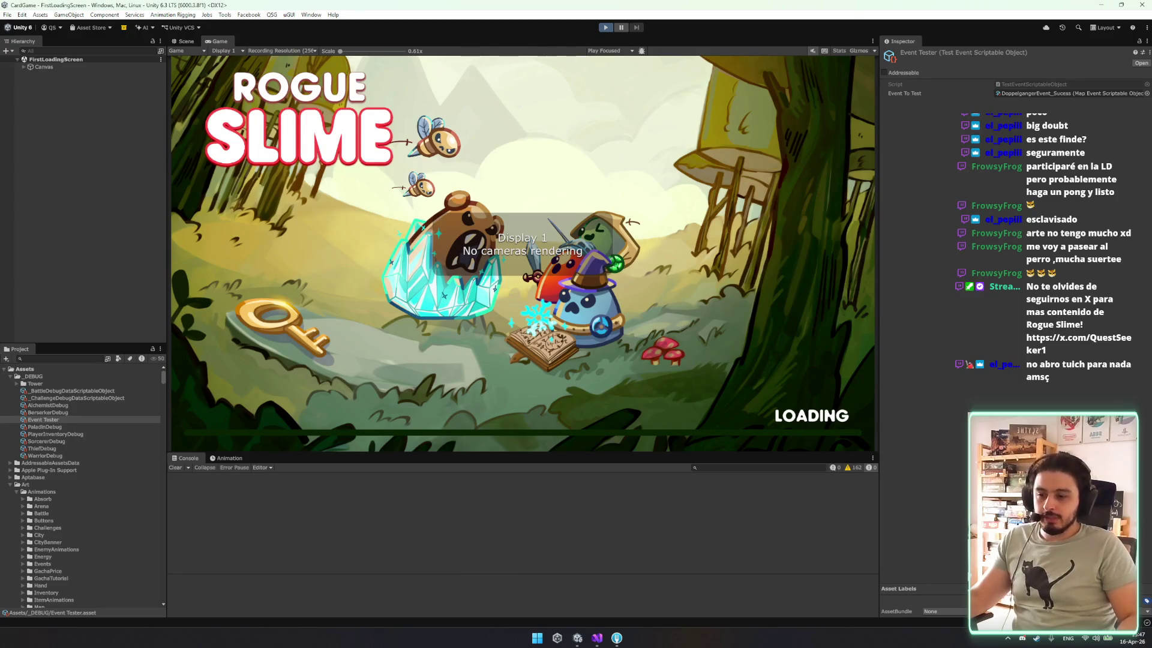
mouse_move(597, 638)
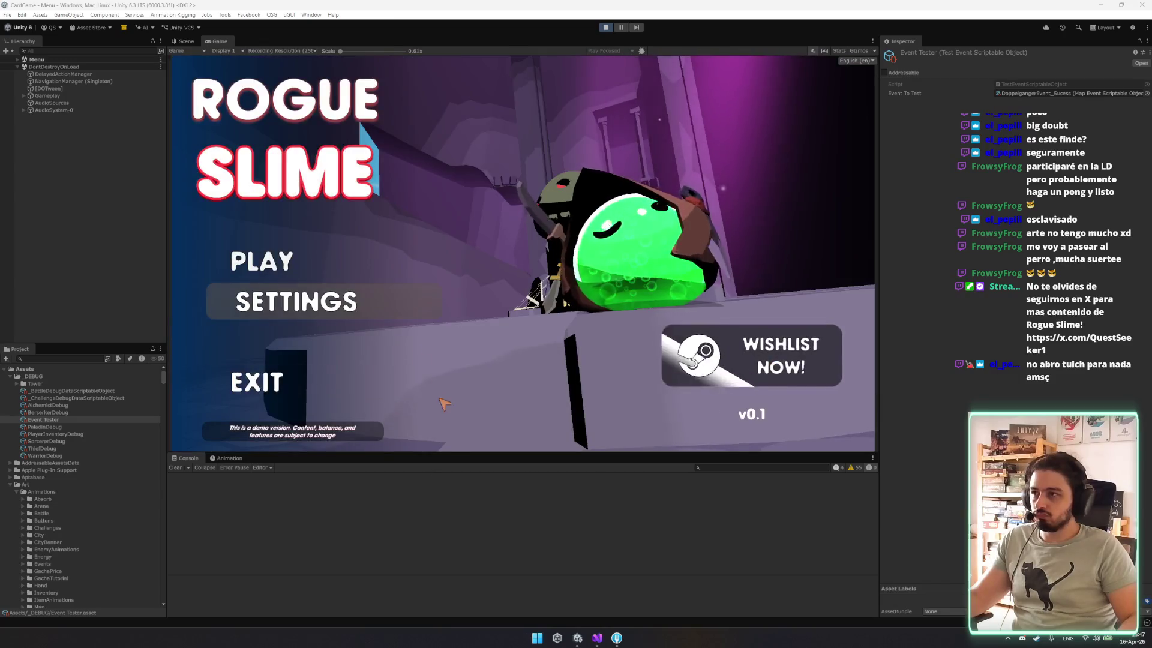
left_click(328, 264)
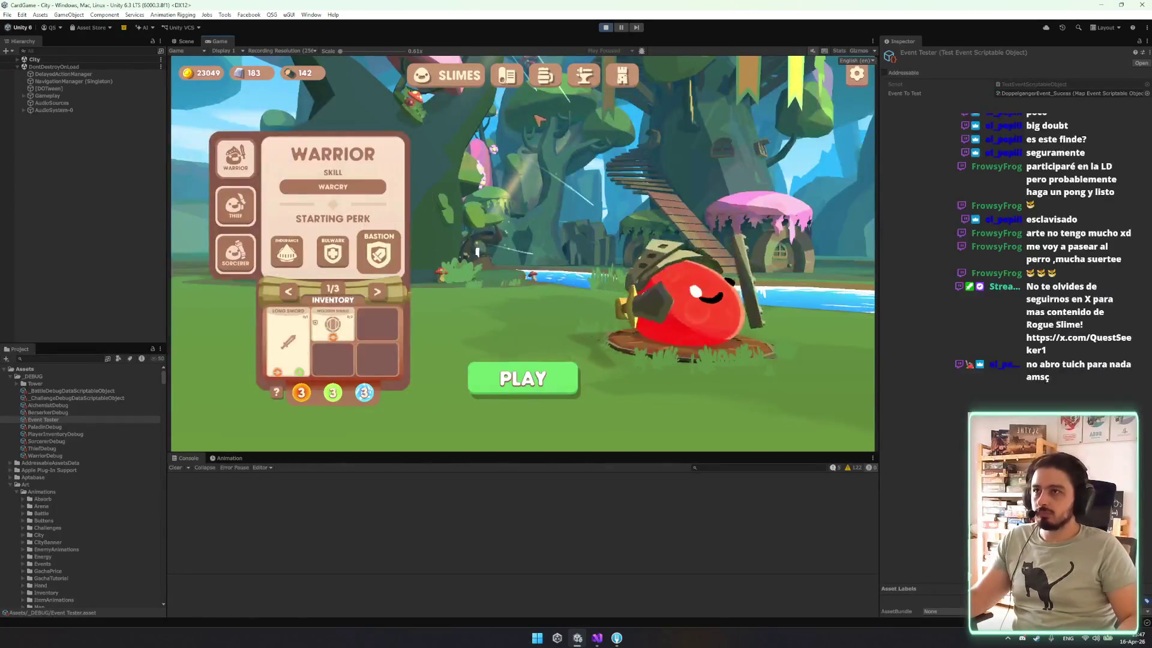
Enter the tower run and absorb the Dagger, Katars and Ice Claw rewards, confirming each prompt.
left_click(624, 76)
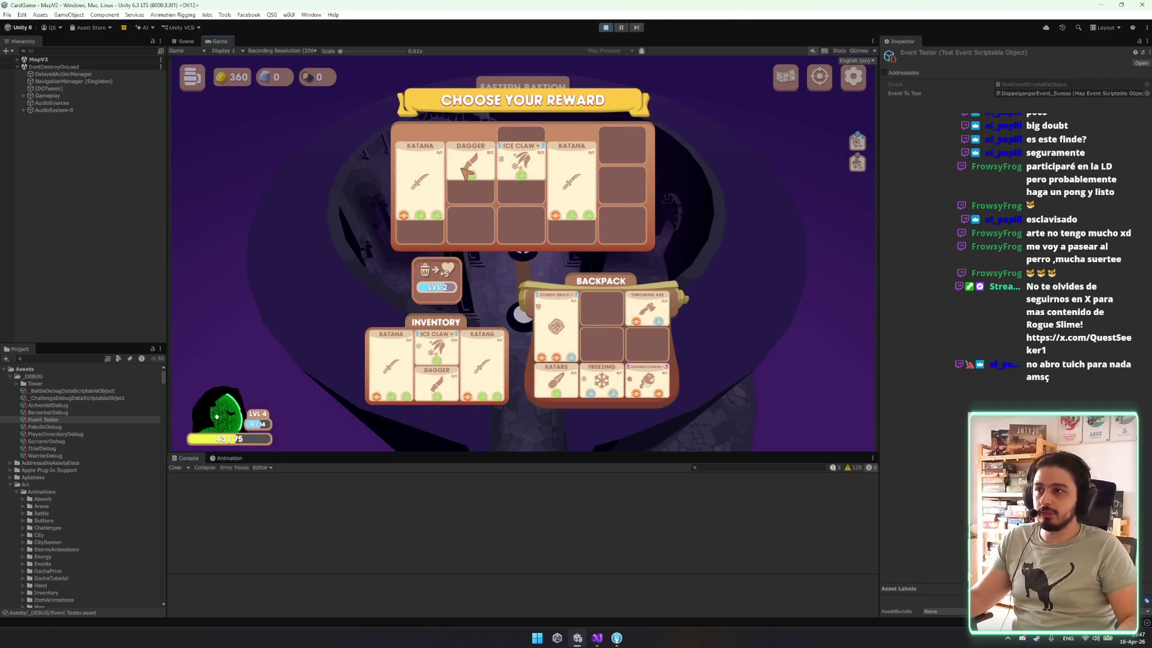
mouse_move(470, 164)
left_mouse_down()
mouse_move(580, 326)
mouse_move(612, 320)
mouse_move(438, 281)
left_mouse_up()
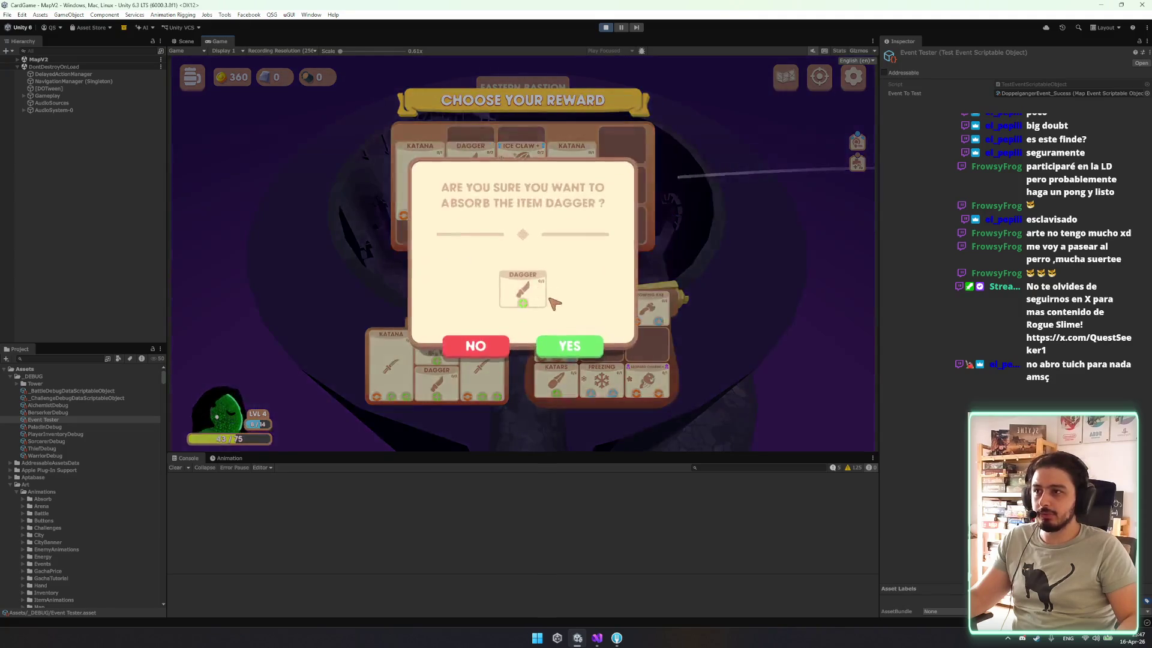
left_click(568, 346)
left_click(575, 363)
left_click(573, 354)
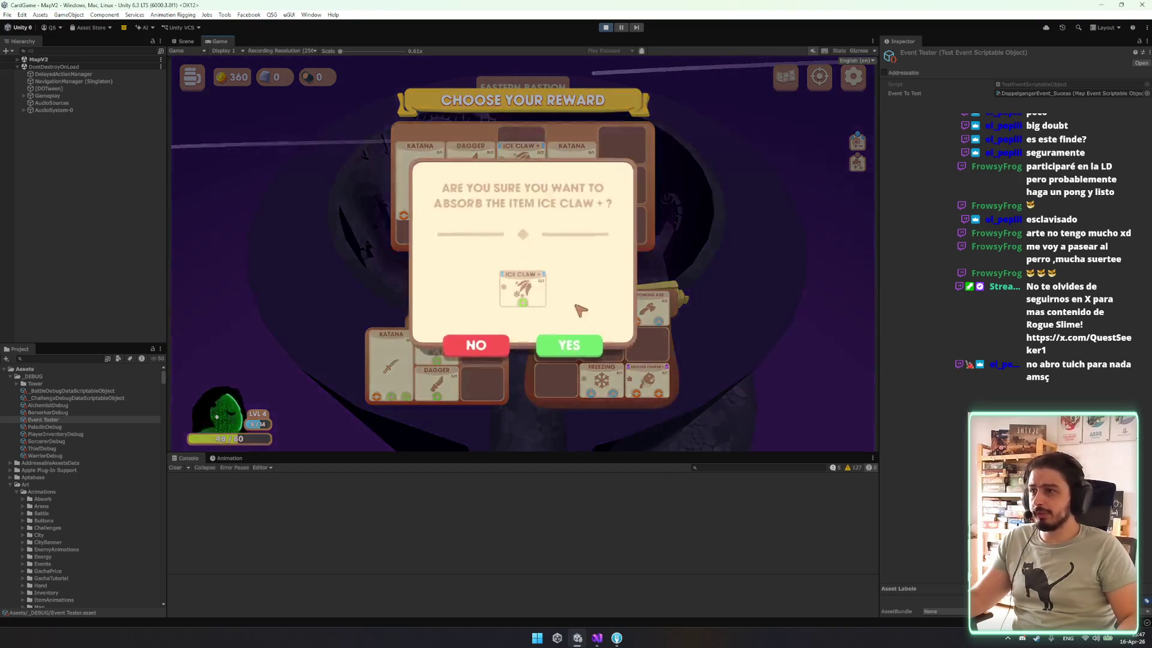
left_click(571, 347)
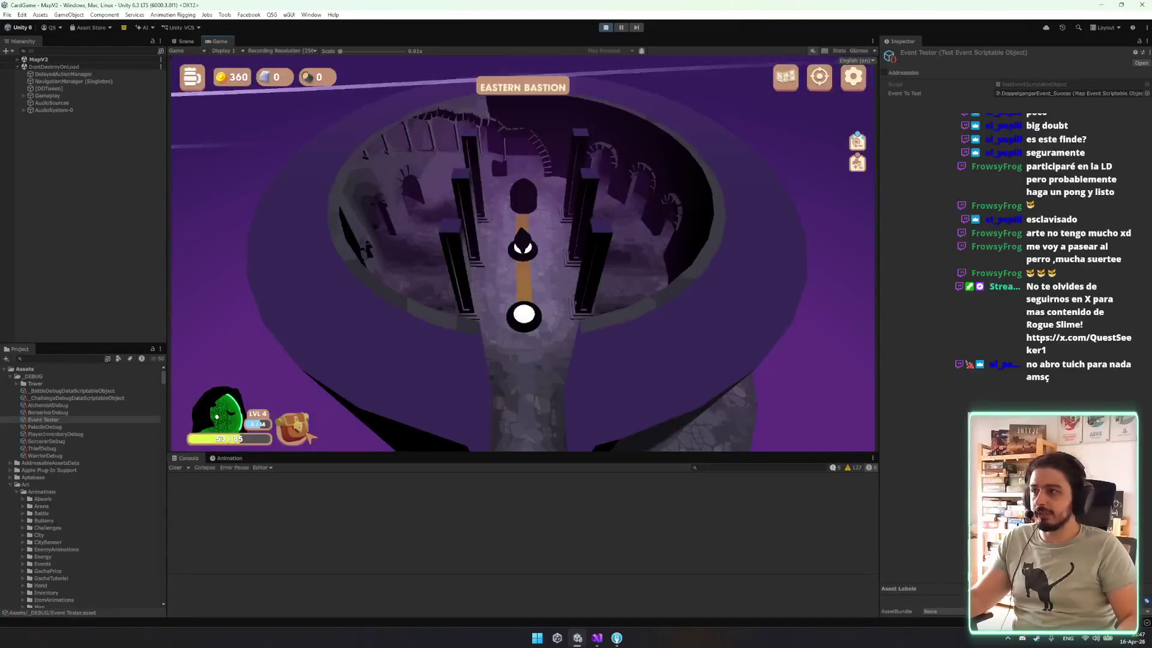
Open the inventory and move Freezing and Throwing Axe into backpack slots.
left_click(294, 427)
left_click_drag(600, 412, 548, 328)
left_click_drag(653, 328, 601, 369)
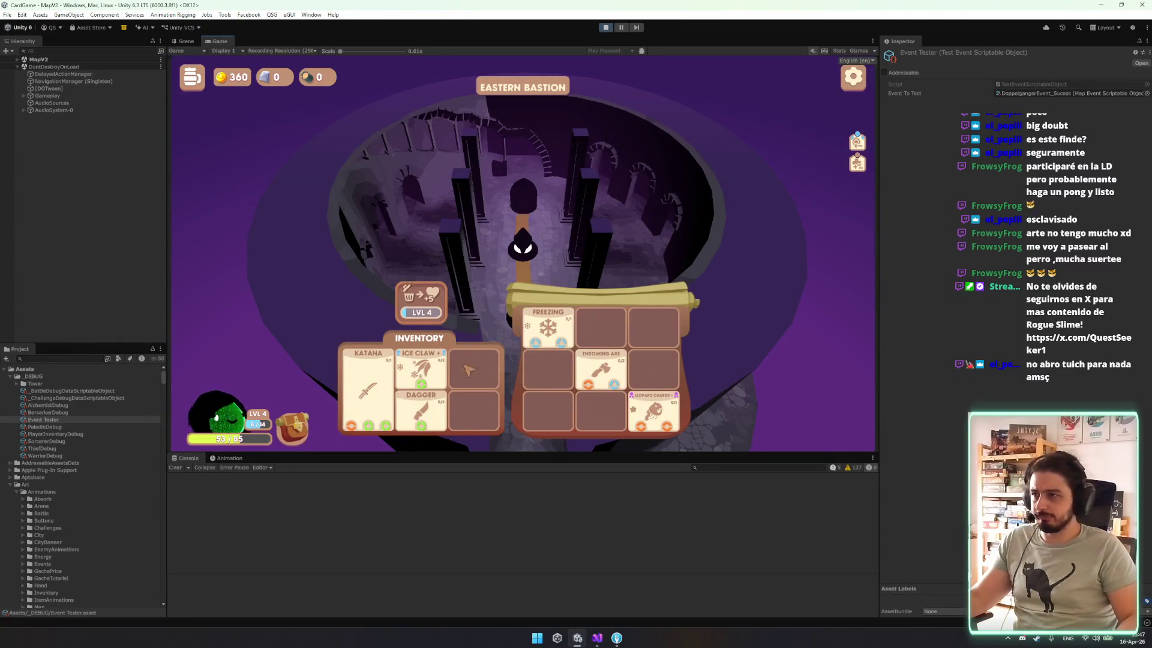
Trigger the Doppelgänger event, take an item, place the reward Dagger in the inventory, and close it.
left_click(950, 55)
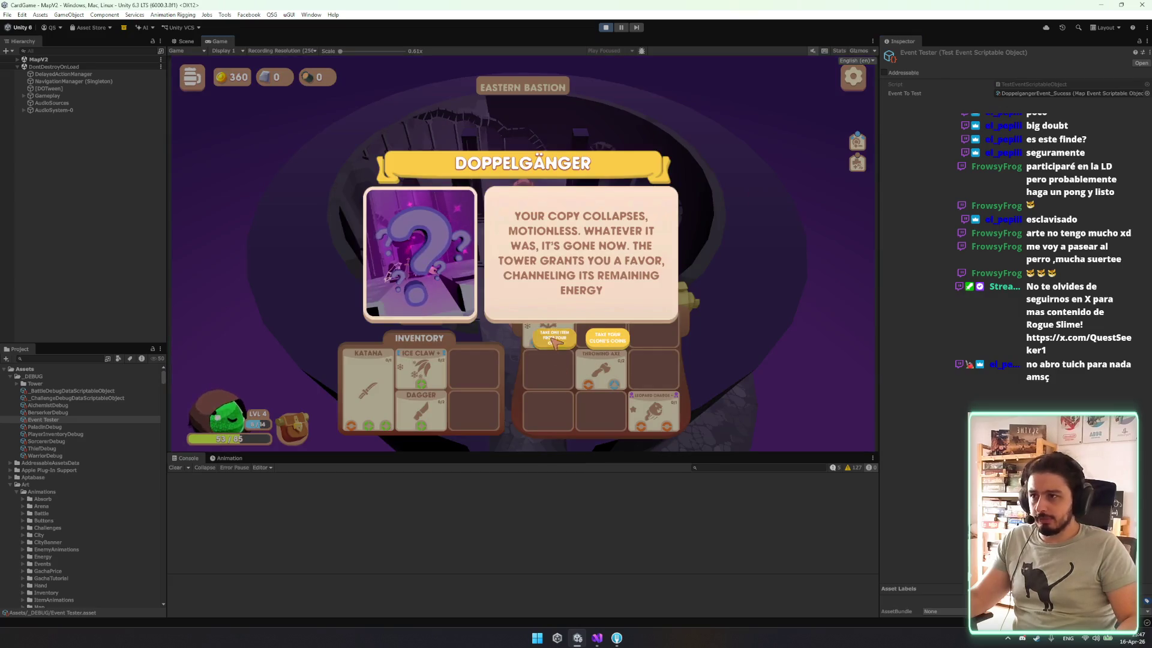
left_click(553, 339)
mouse_move(421, 413)
left_mouse_down()
mouse_move(438, 384)
mouse_move(459, 405)
mouse_move(473, 372)
left_mouse_up()
mouse_move(368, 390)
left_mouse_down()
mouse_move(474, 378)
mouse_move(369, 390)
mouse_move(472, 357)
mouse_move(462, 360)
left_mouse_up()
mouse_move(480, 165)
left_mouse_down()
mouse_move(543, 345)
mouse_move(473, 387)
mouse_move(493, 370)
mouse_move(477, 414)
mouse_move(477, 342)
left_mouse_up()
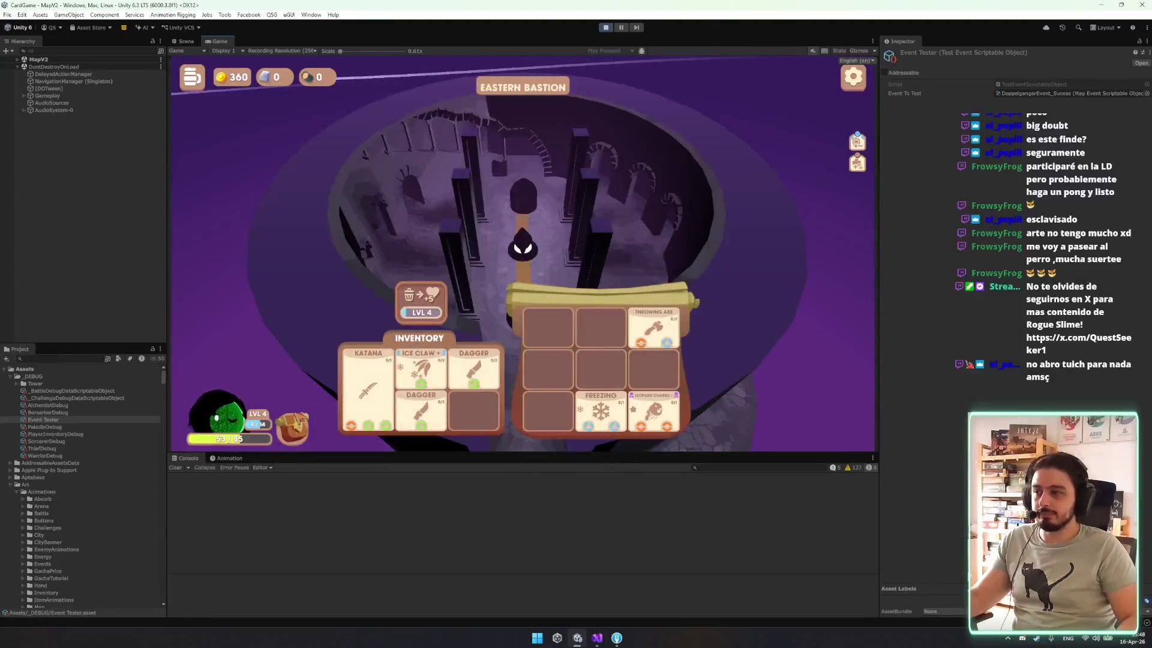
left_click(297, 432)
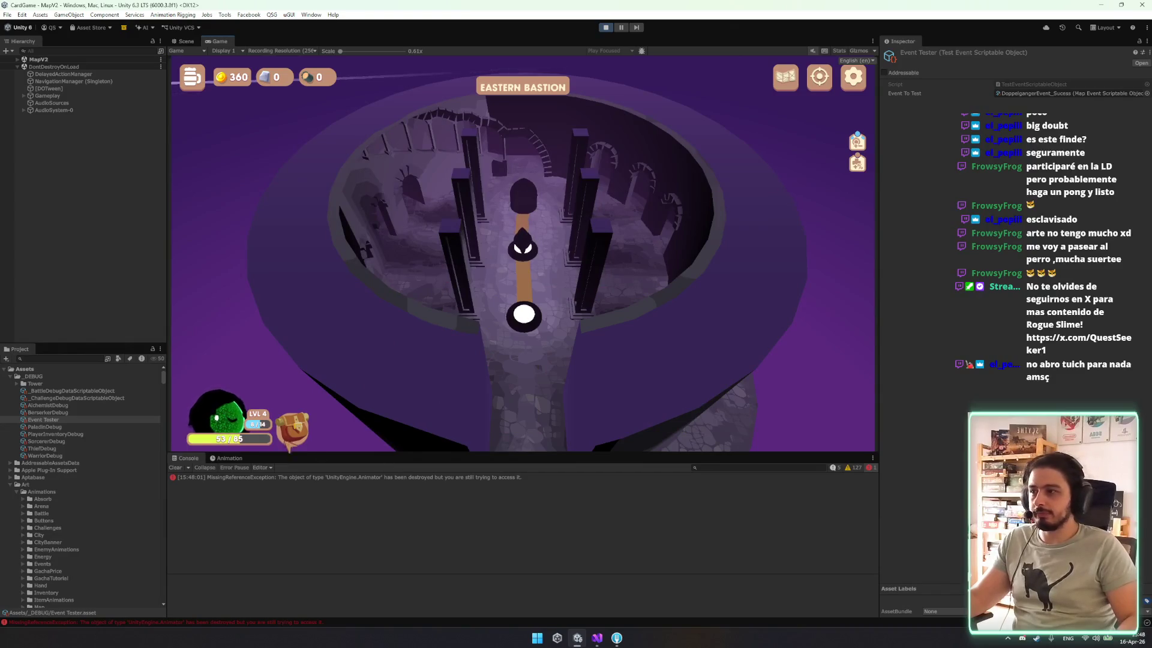
Replay the Doppelgänger event, take an item, and hold Ice Claw over the inventory.
right_click(1003, 54)
left_click(1026, 78)
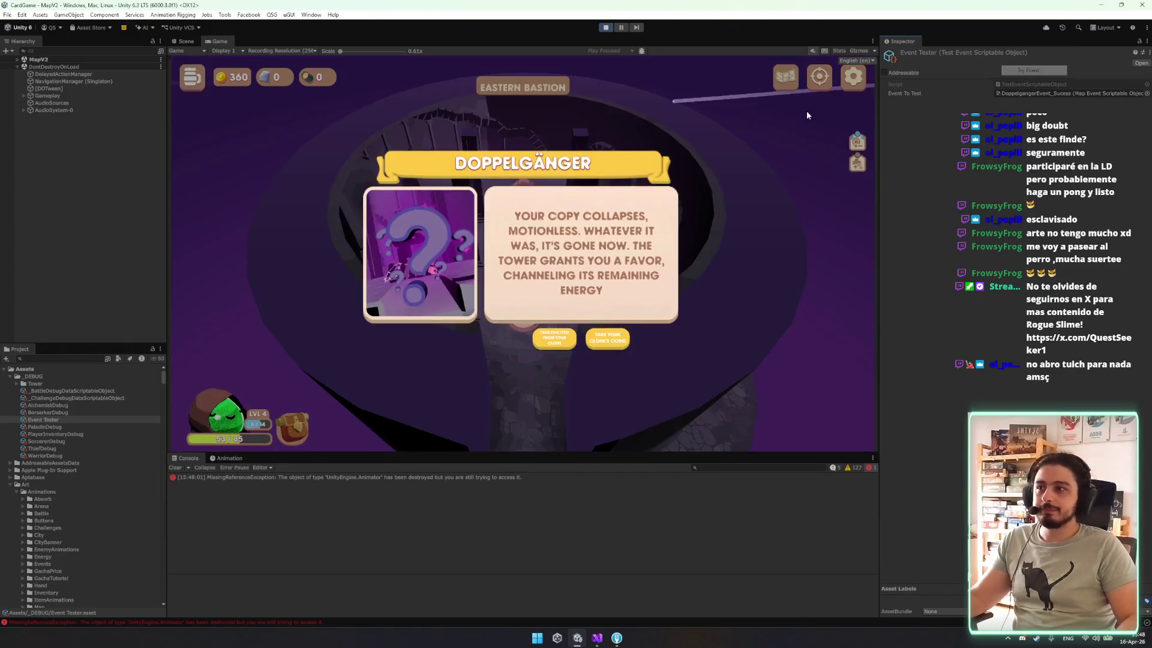
left_click(562, 341)
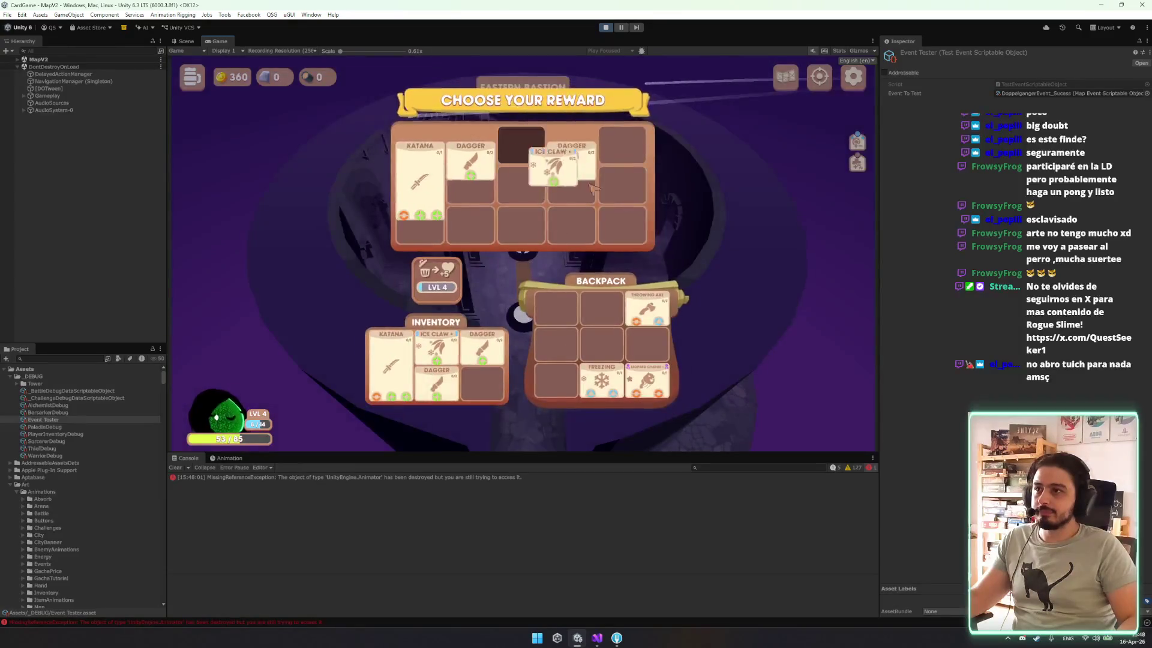
left_click_drag(492, 167, 488, 369)
mouse_move(537, 161)
left_mouse_down()
mouse_move(513, 336)
mouse_move(483, 387)
left_mouse_up()
left_click(113, 51)
type("inventori")
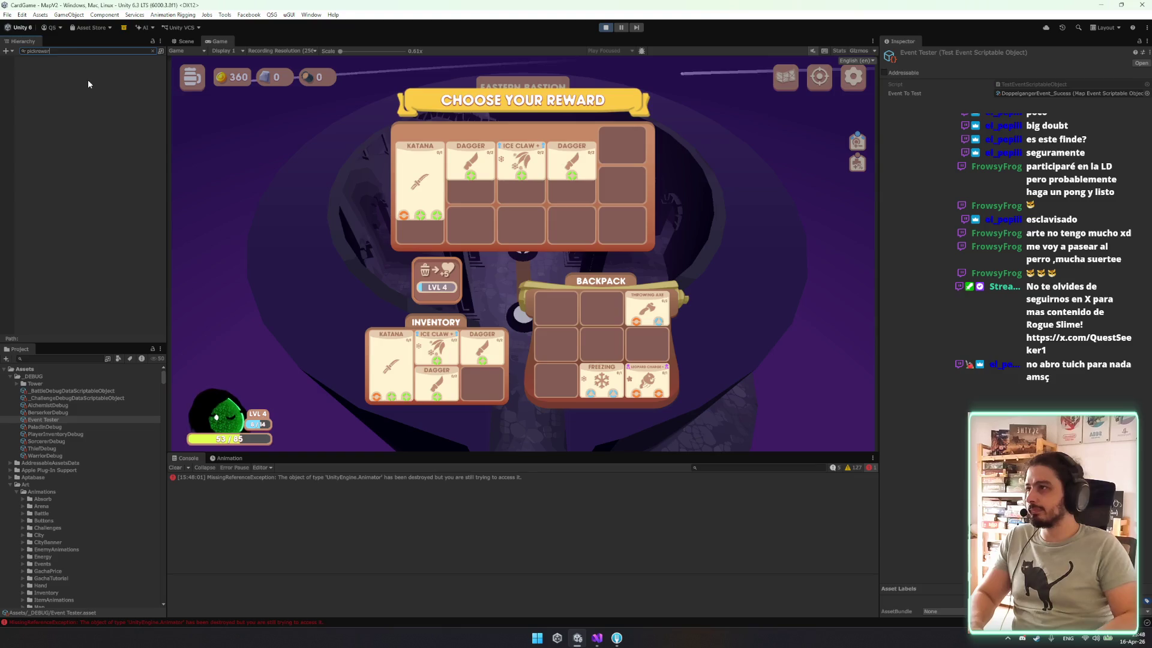
Search the Hierarchy for 'pick' and expand PickItemPopup(Clone) down to its Inventory's item clones.
key("BackSpace")
key("BackSpace")
key("BackSpace")
key("BackSpace")
type("ick")
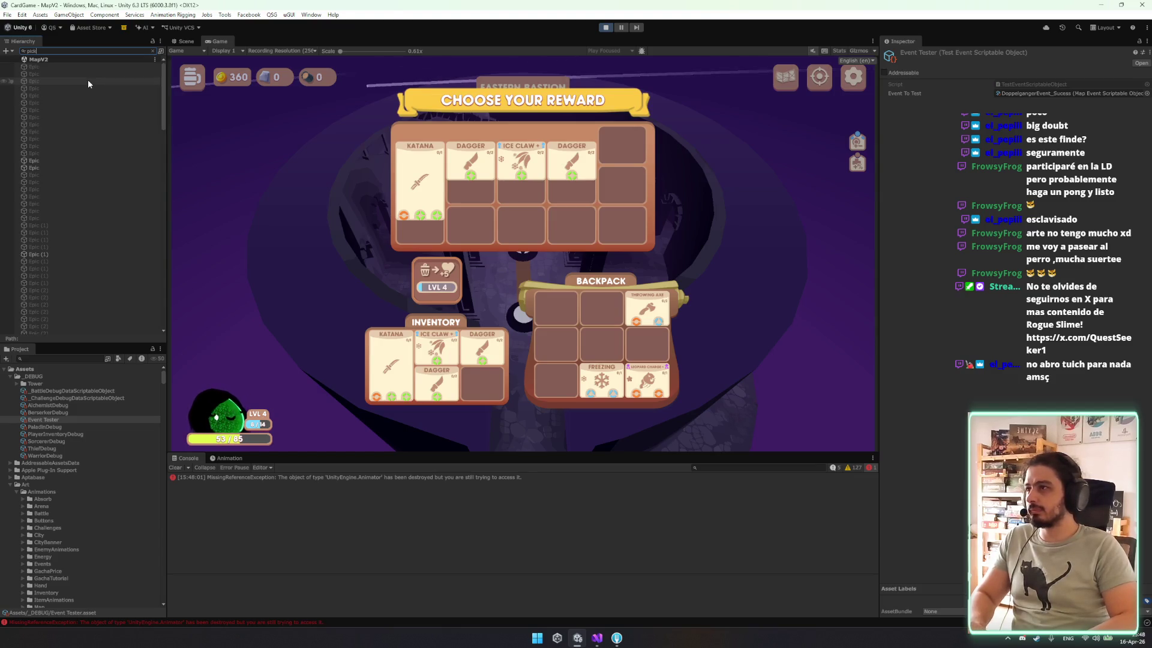
left_click(86, 67)
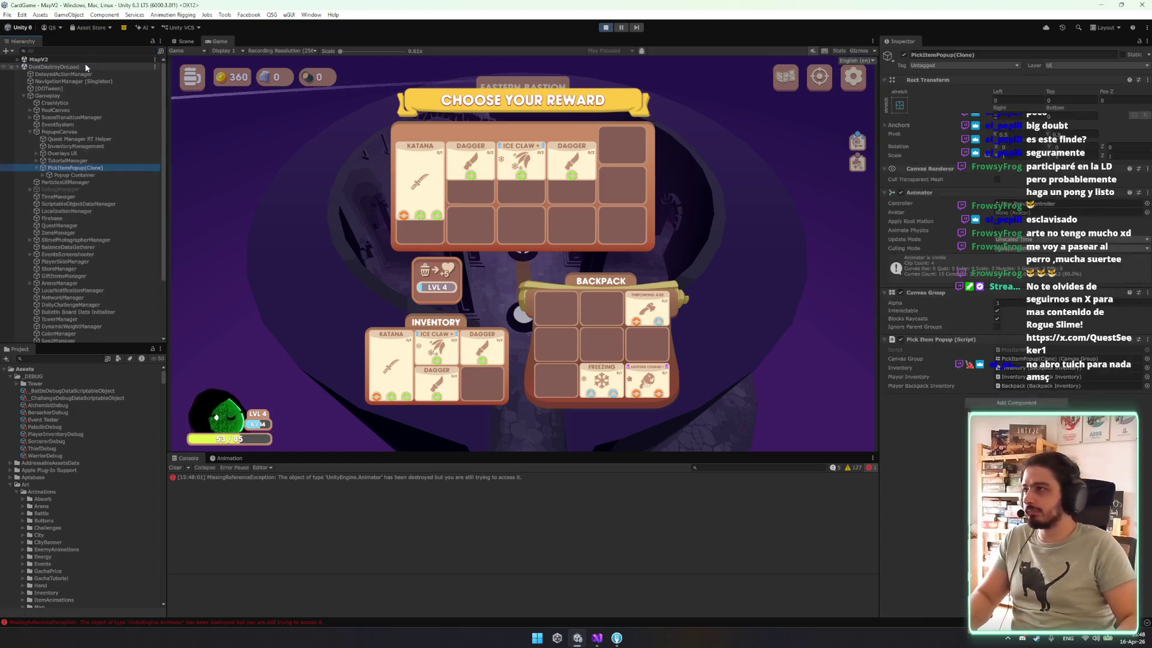
key("Down")
key("Right")
key("Down")
key("Right")
key("Down")
key("Down")
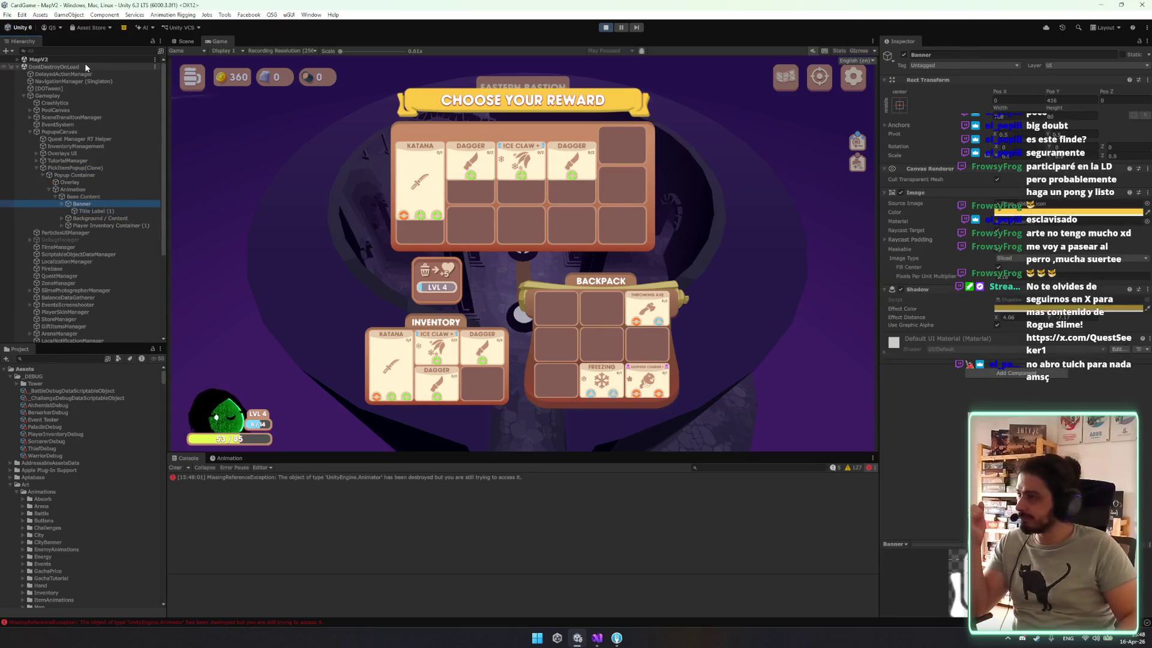
key("Right")
key("Up")
key("Left")
key("Down")
key("Right")
key("Down")
key("Right")
key("Down")
key("Right")
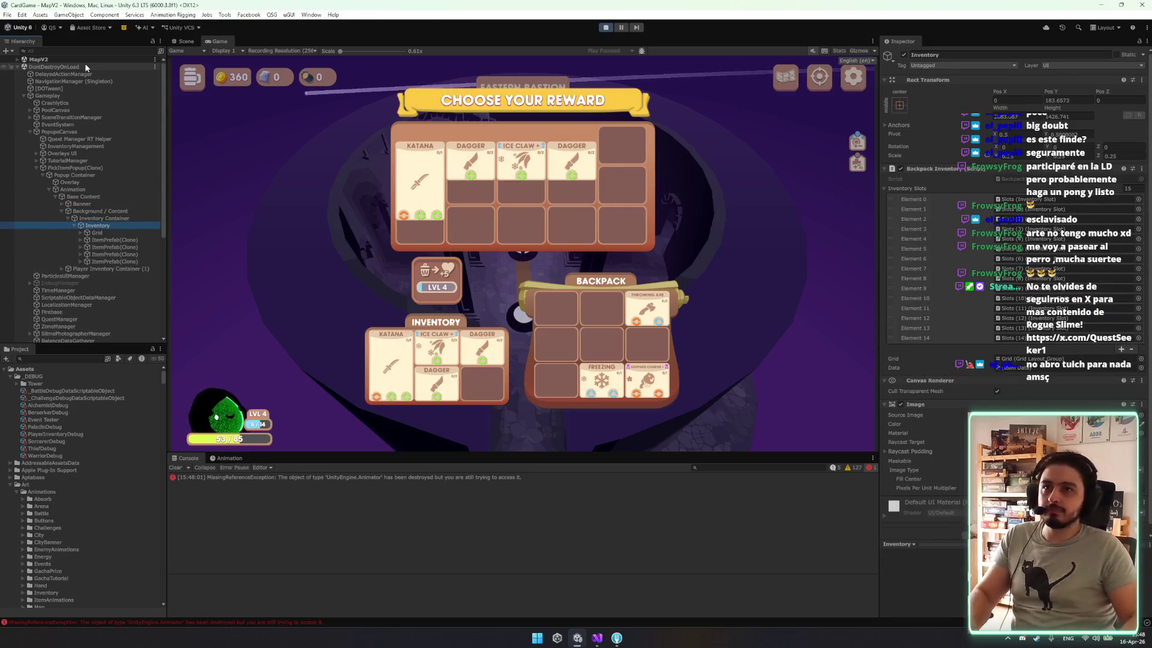
Select all four ItemPrefab(Clone) objects and inspect their Pos Y value.
left_click(126, 240)
left_click(129, 247)
left_click(128, 240)
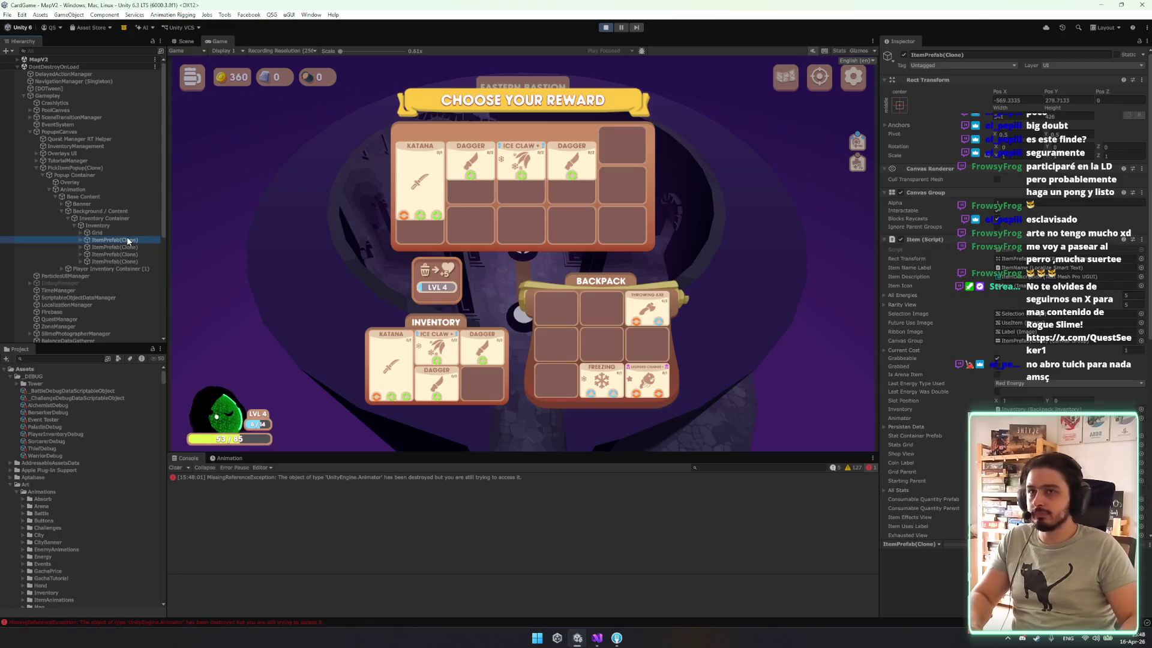
key("Down")
key("Down")
key("Down")
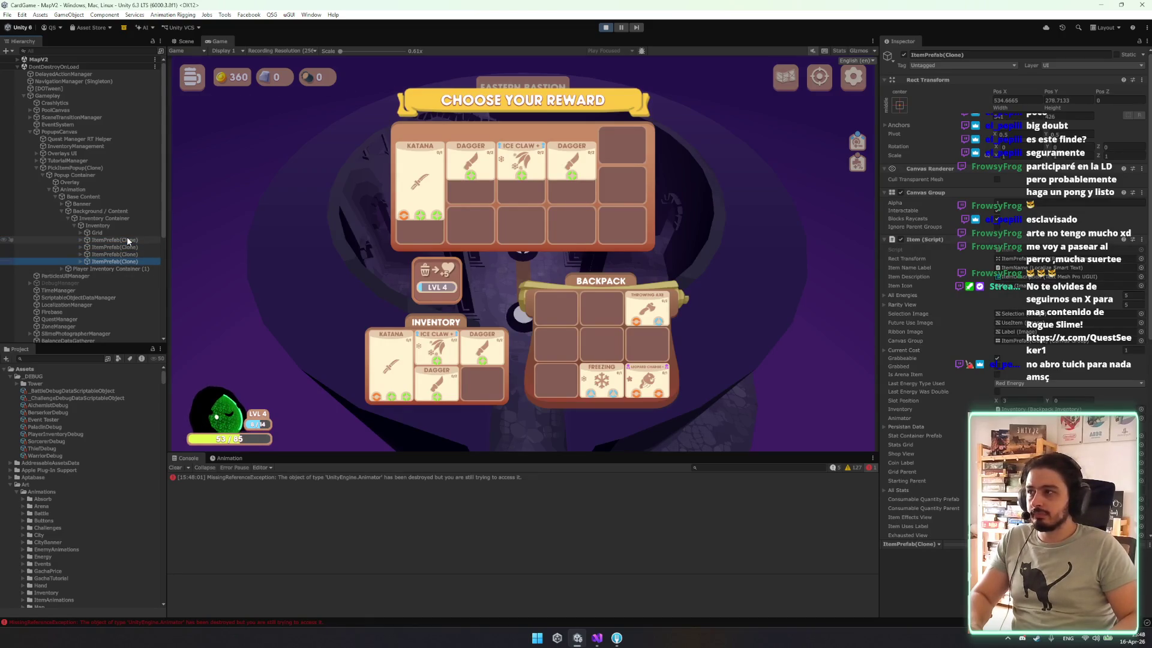
key("shift+Up")
key("shift+Up")
key("shift+Up")
left_click(1085, 102)
type("-=")
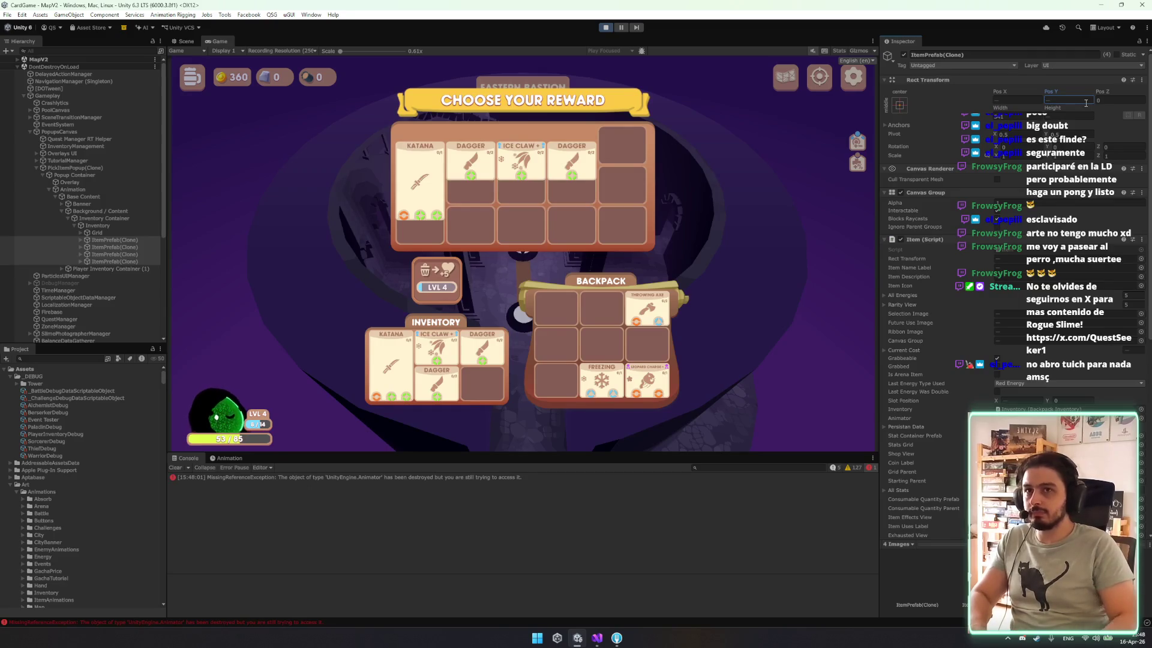
Select the reward popup's Inventory, check its height and Pos Y, then select Inventory Container.
left_click(138, 242)
left_click(114, 233)
left_click(106, 226)
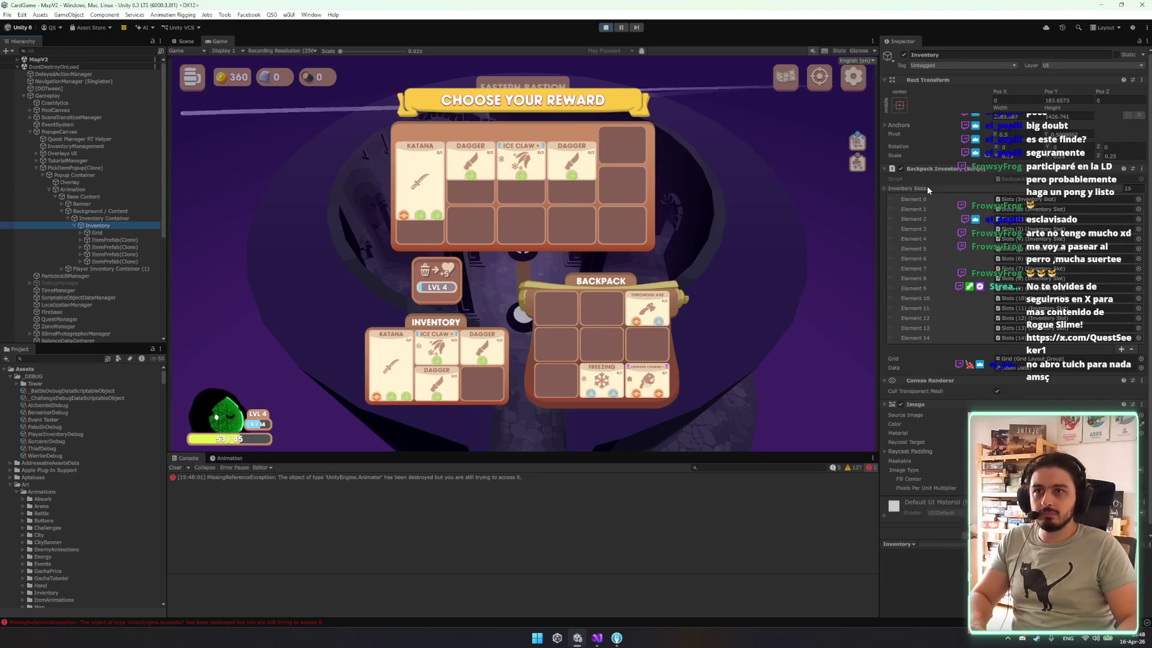
left_click(1062, 103)
left_click(1062, 101)
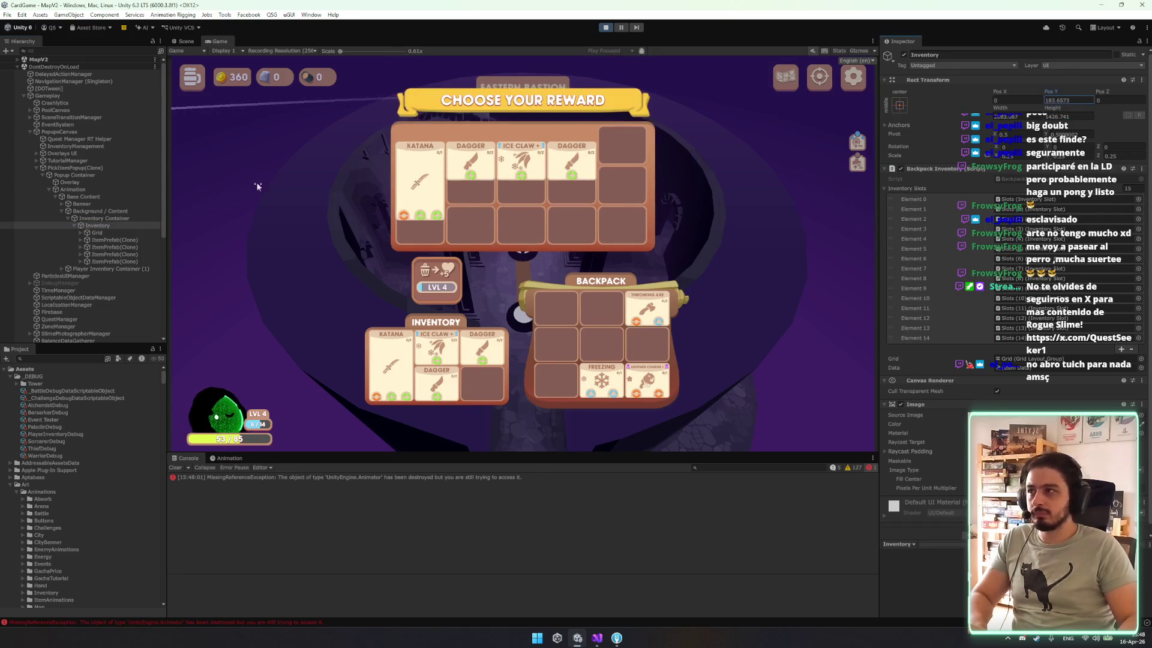
left_click(123, 217)
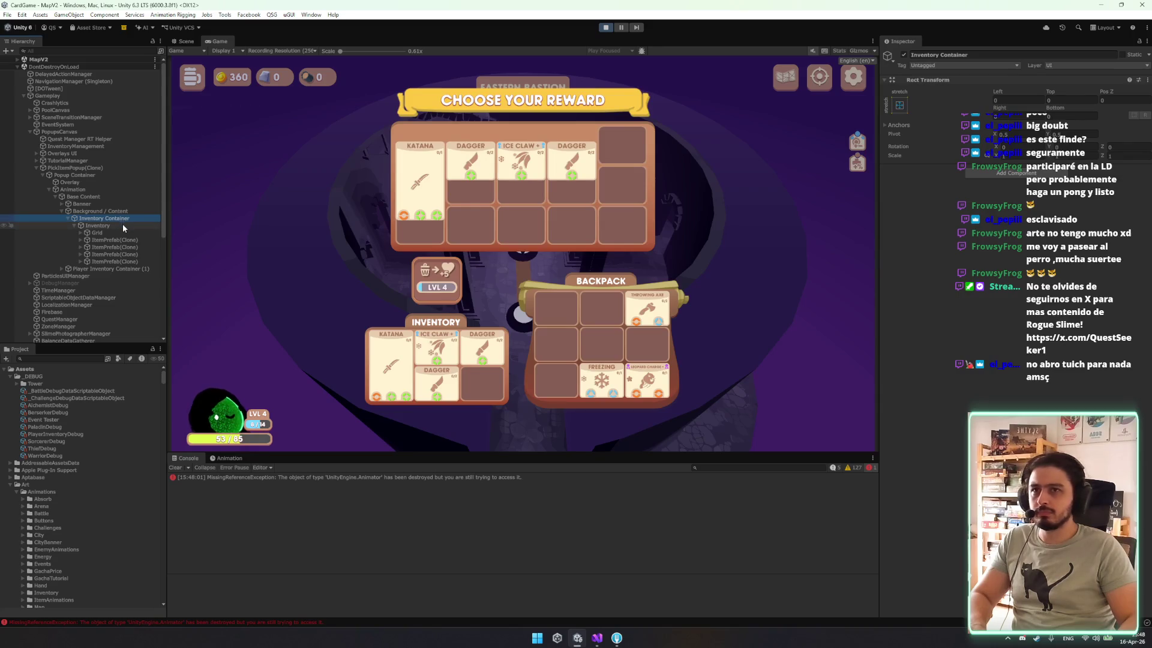
Inspect the Grid object, then reselect Inventory Container and the reward Inventory.
left_click(124, 232)
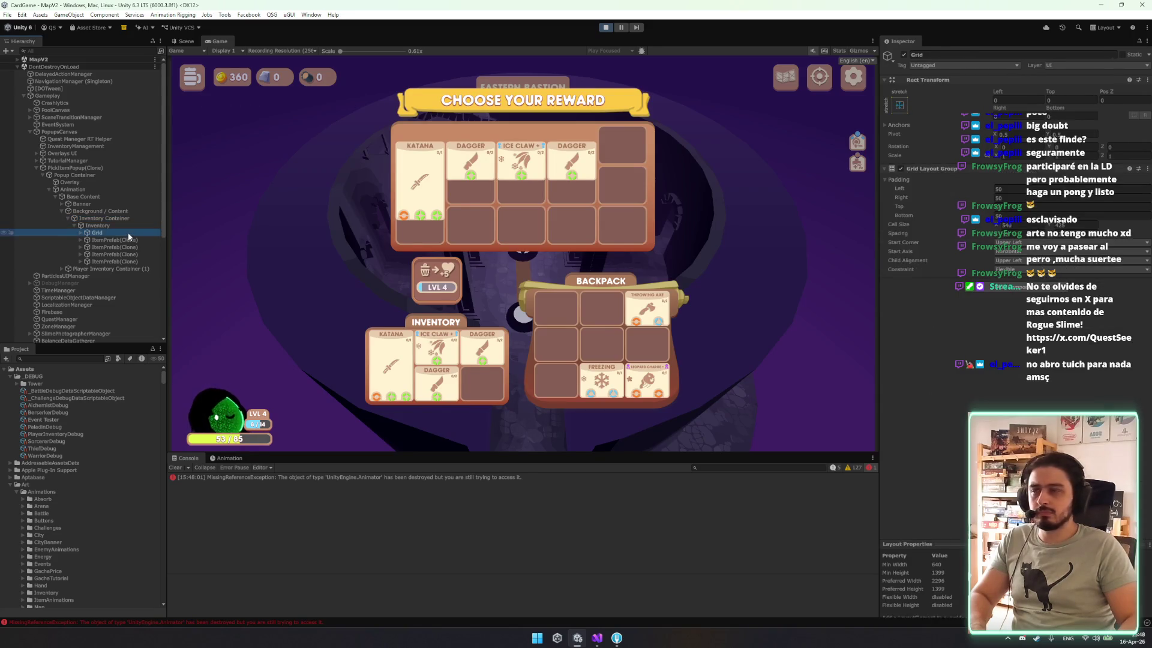
key("Right")
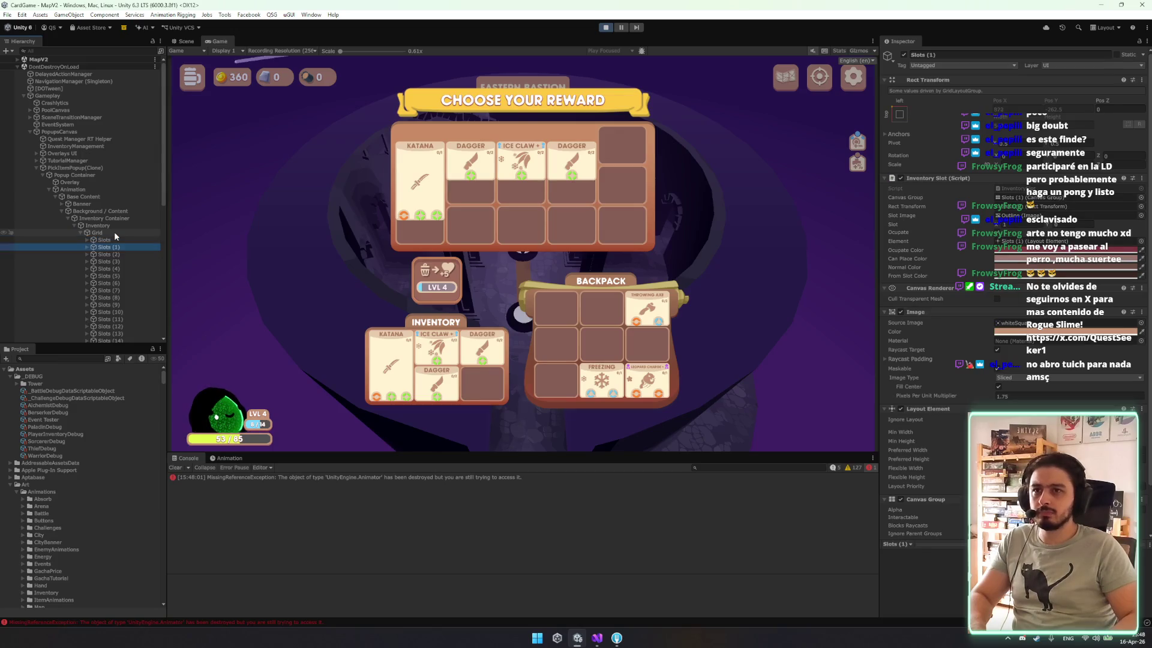
key("Left")
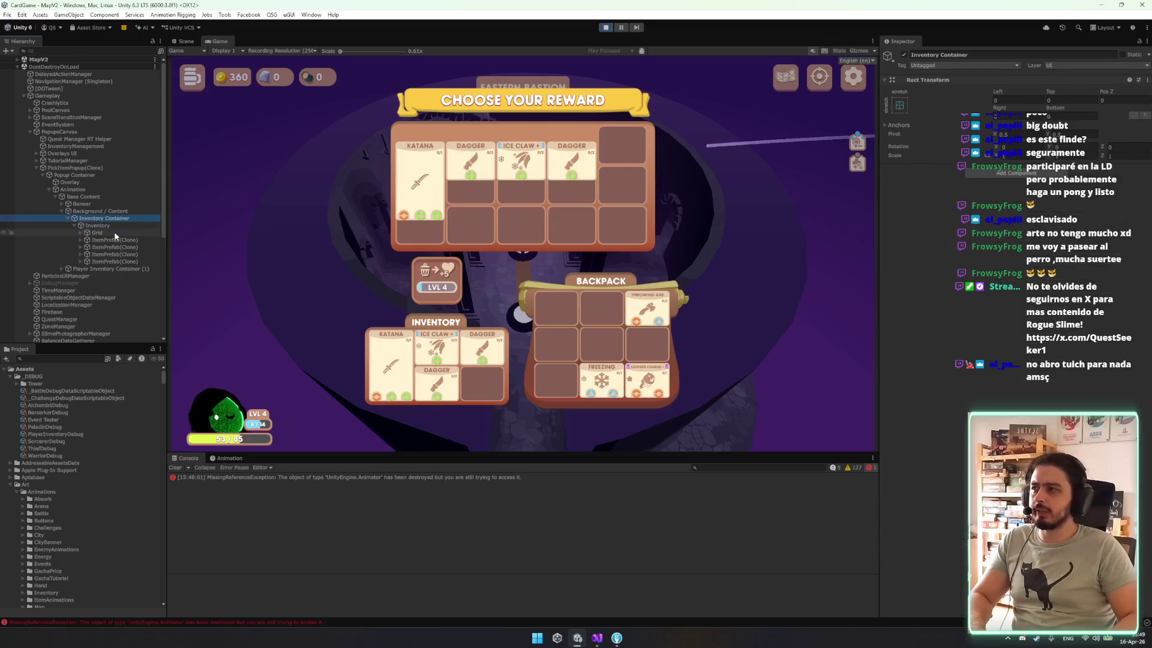
left_click(134, 220)
left_click(135, 225)
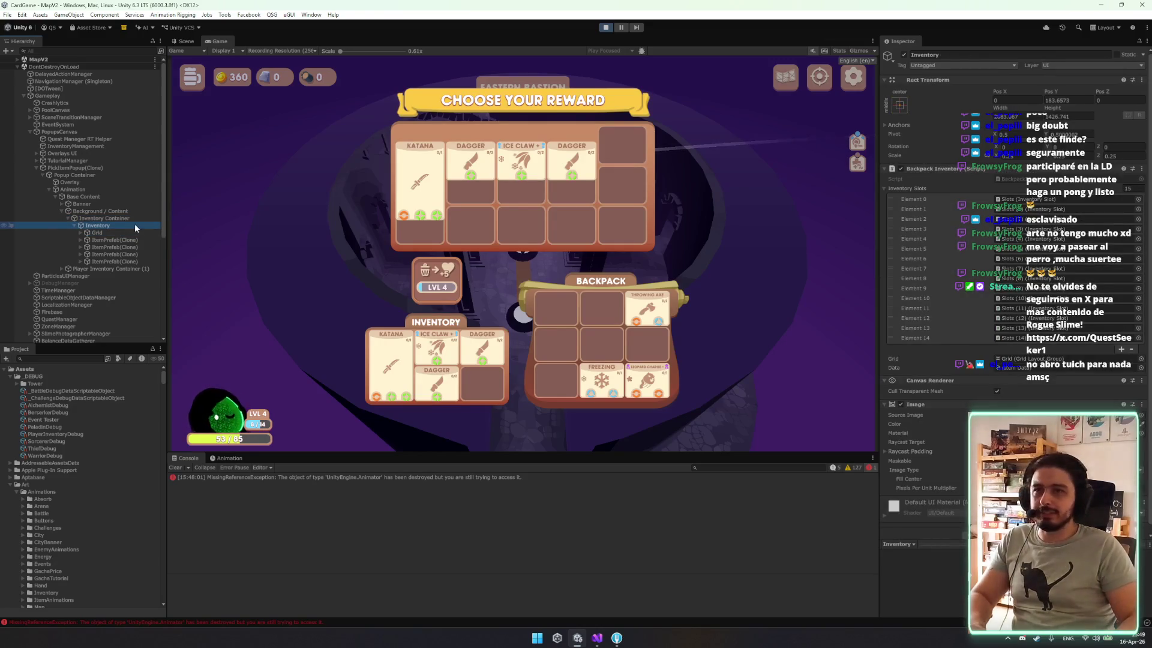
Expand Player Inventory Container (1) to inspect its Title, Inventory and AbsorbSlot children.
left_click(138, 270)
key("Right")
key("Down")
key("Right")
key("Down")
key("Right")
key("Down")
key("Down")
key("Down")
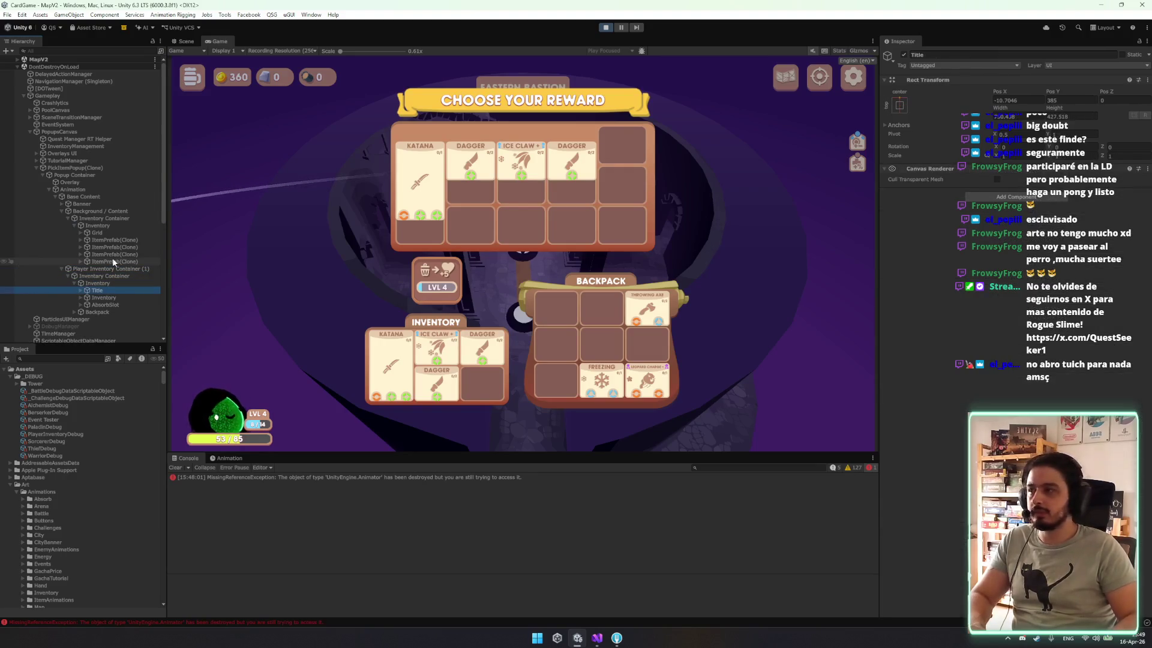
key("Up")
key("Right")
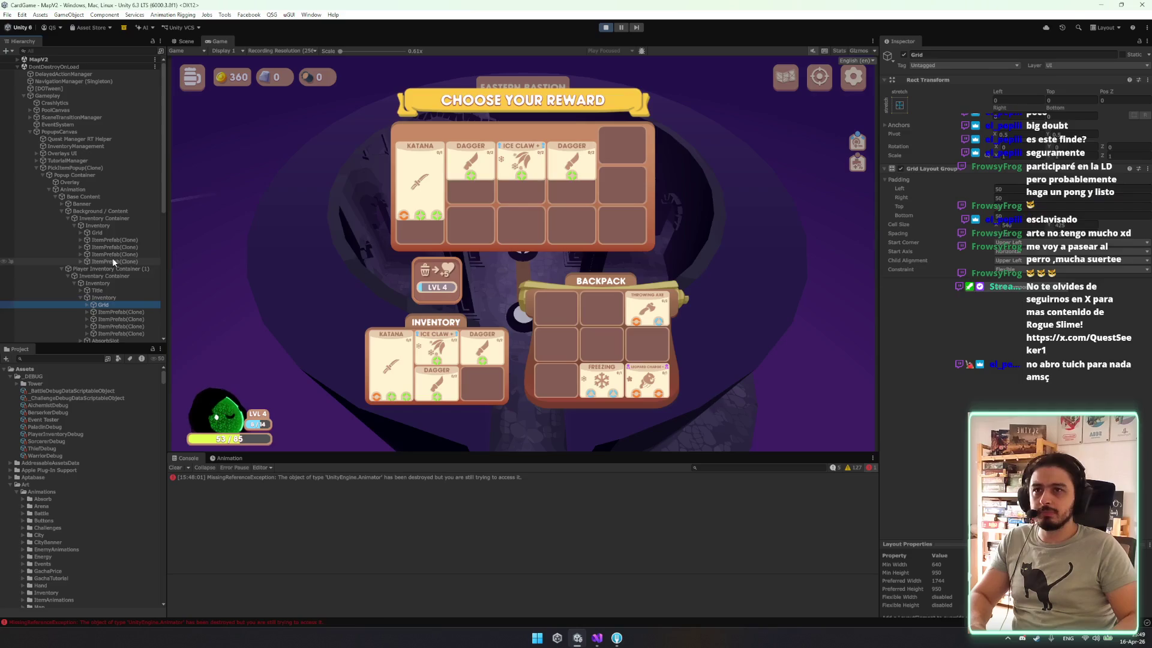
key("Up")
key("Down")
key("Left")
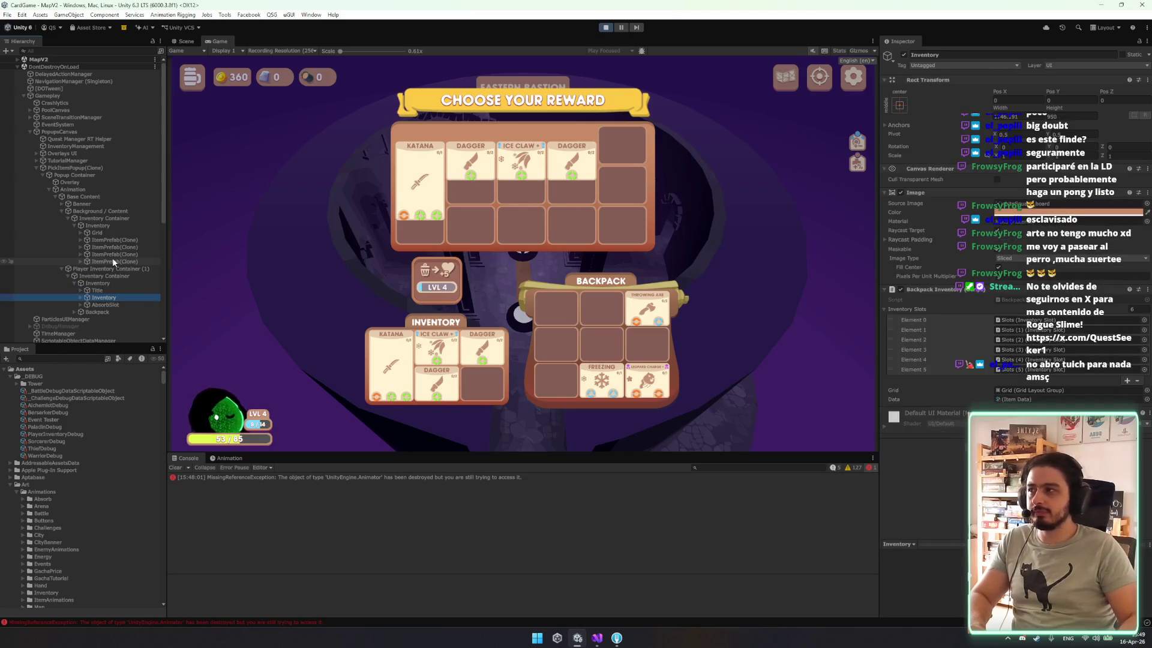
Set the reward popup Inventory's Pos Y to 0 and stop play mode.
left_click(99, 225)
left_click(1068, 100)
type("0")
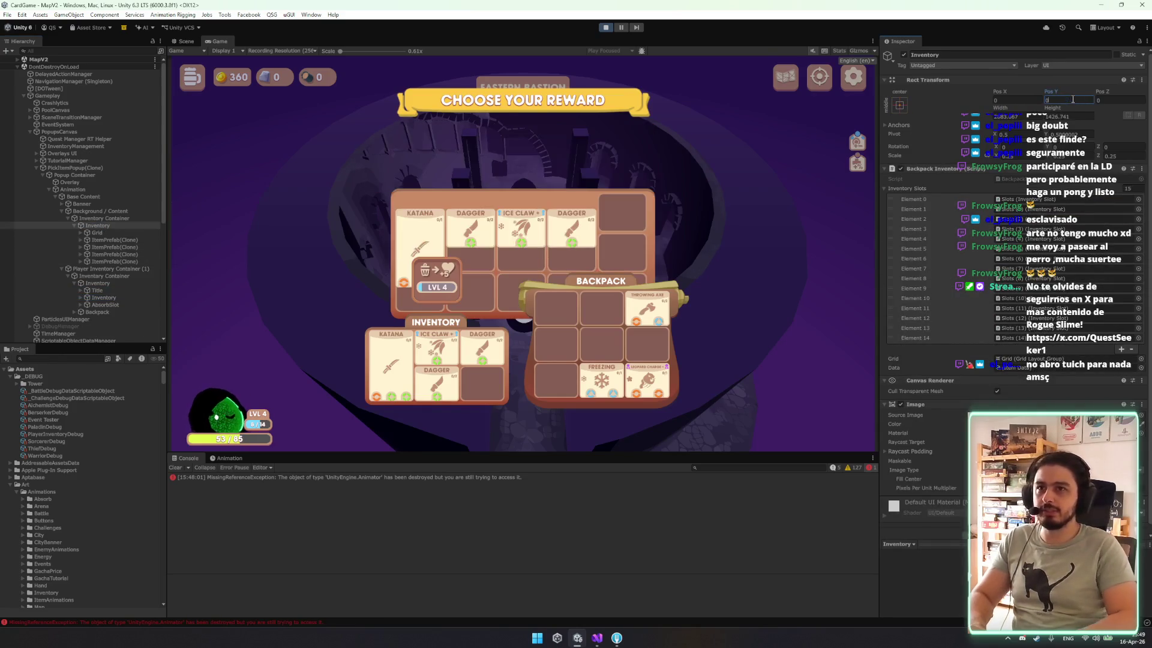
key("Return")
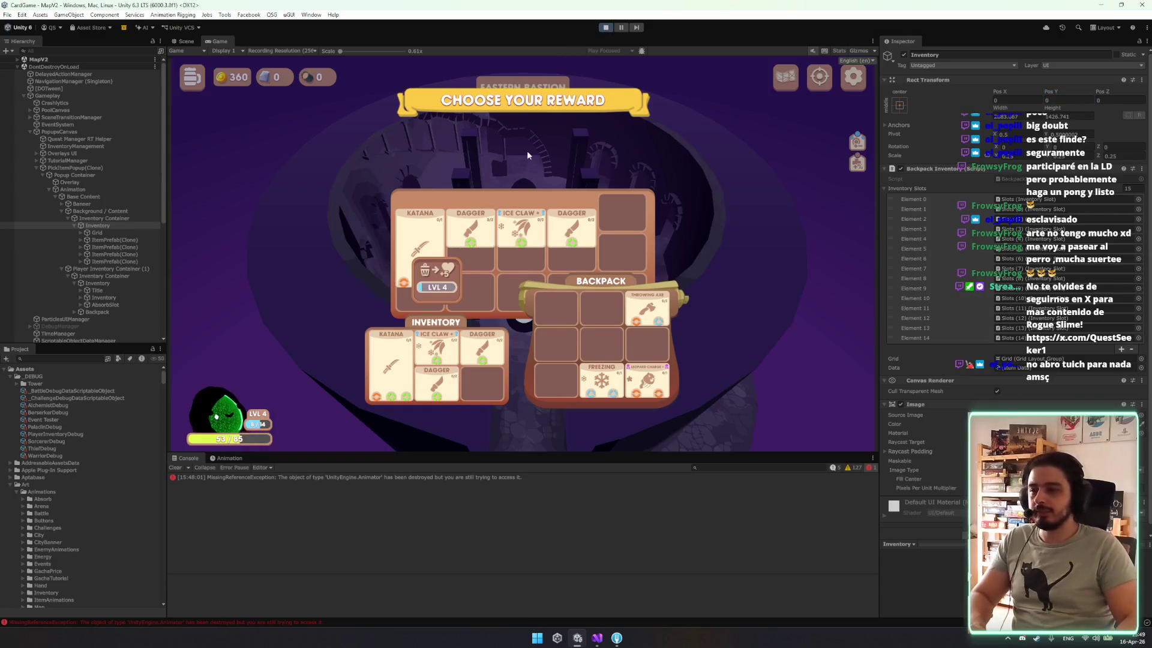
key("ctrl+p")
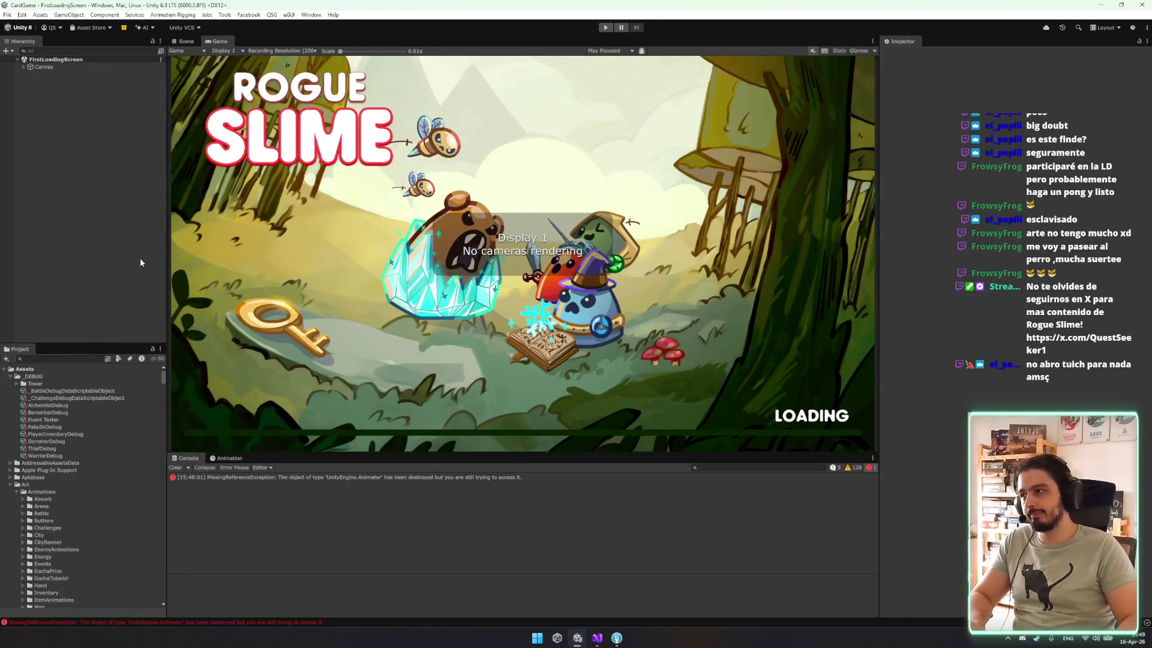
Open the PickRewardPopup prefab from the project assets and frame its Items Container.
left_click(84, 360)
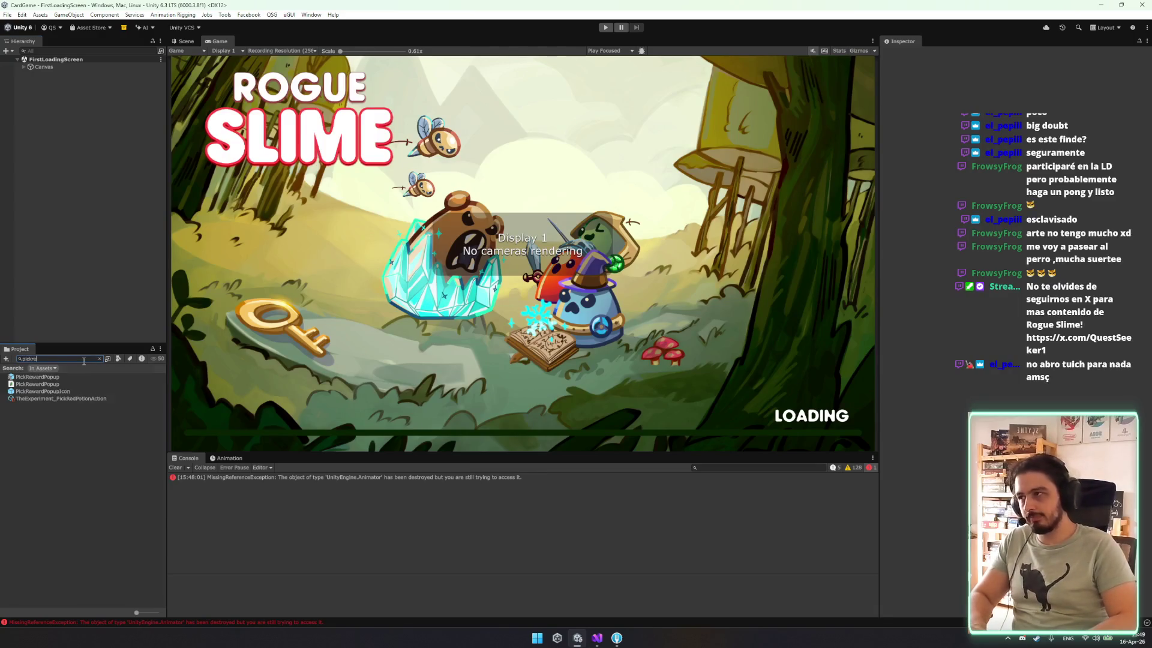
double_click(37, 377)
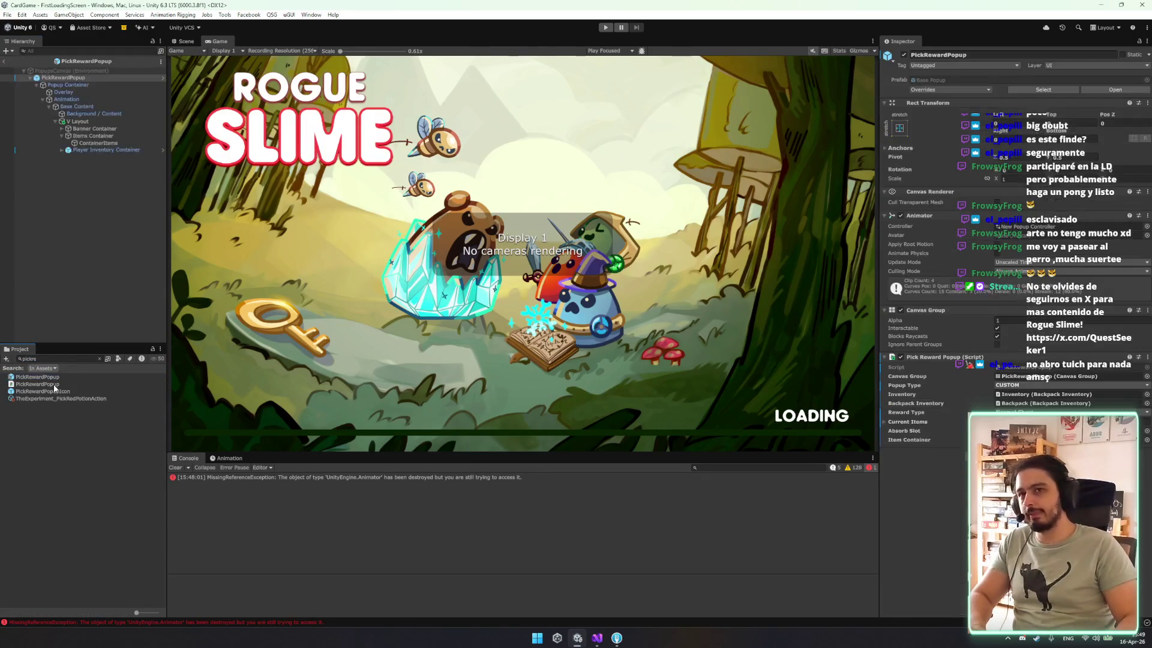
left_click(93, 135)
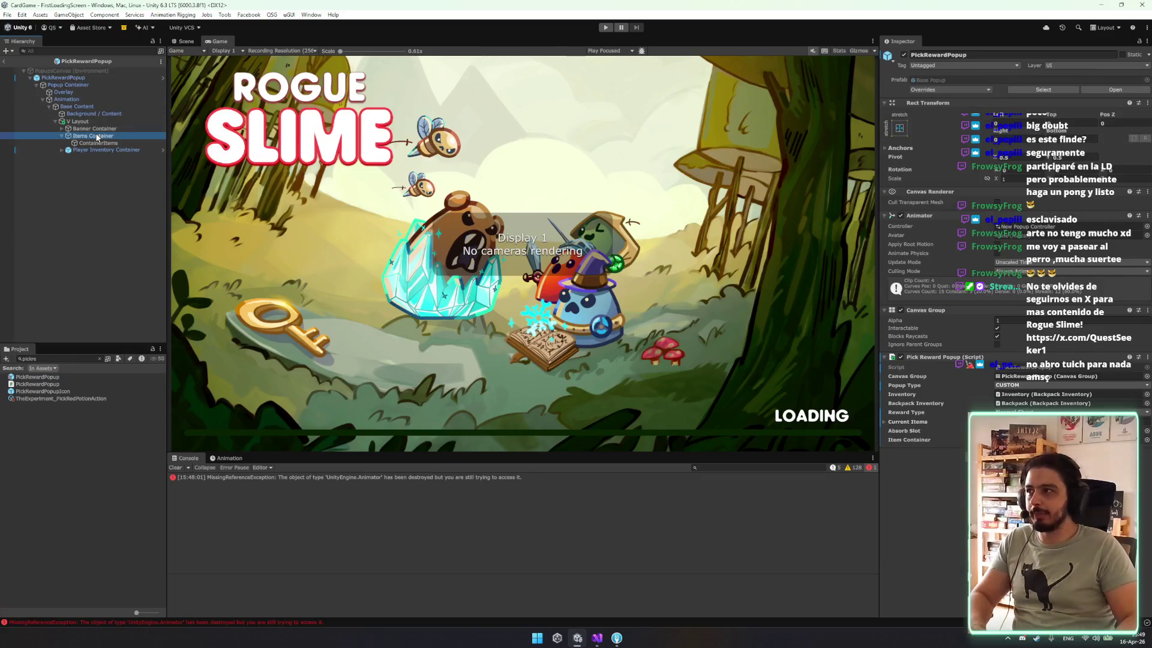
left_click(184, 42)
key("f")
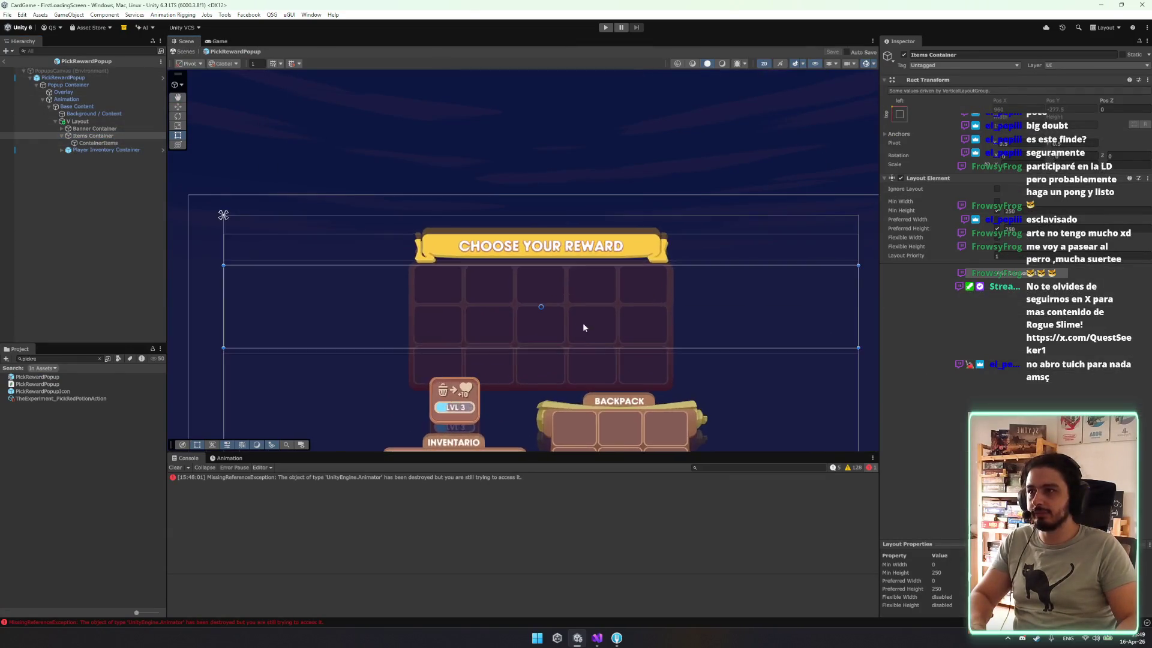
scroll(601, 375, "down", 3)
Inspect ContainerItems and V Layout in the prefab hierarchy, then exit Prefab Mode.
left_click(110, 143)
key("Left")
key("Left")
key("Left")
key("Up")
key("Down")
key("Right")
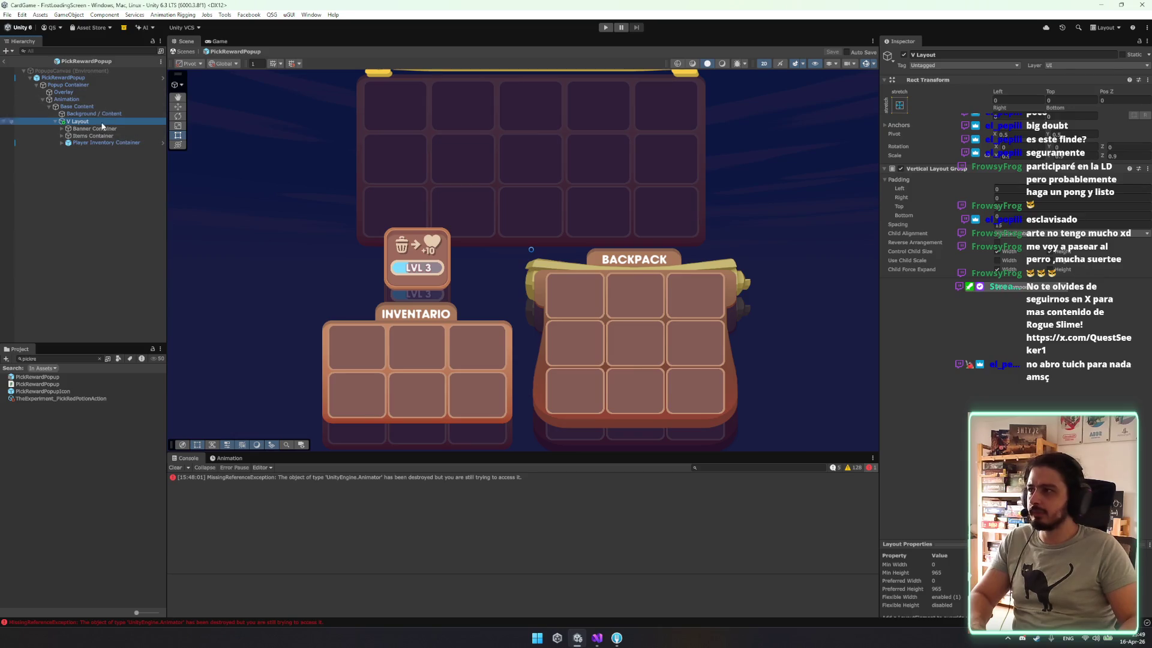
scroll(468, 320, "down", 2)
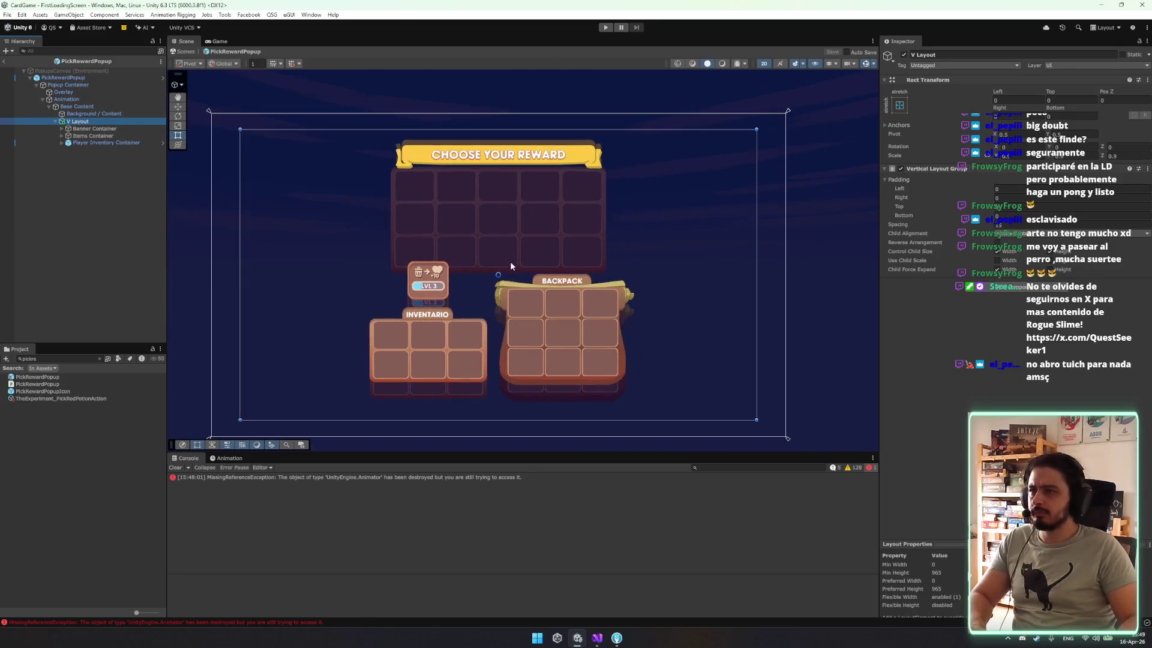
left_click(183, 51)
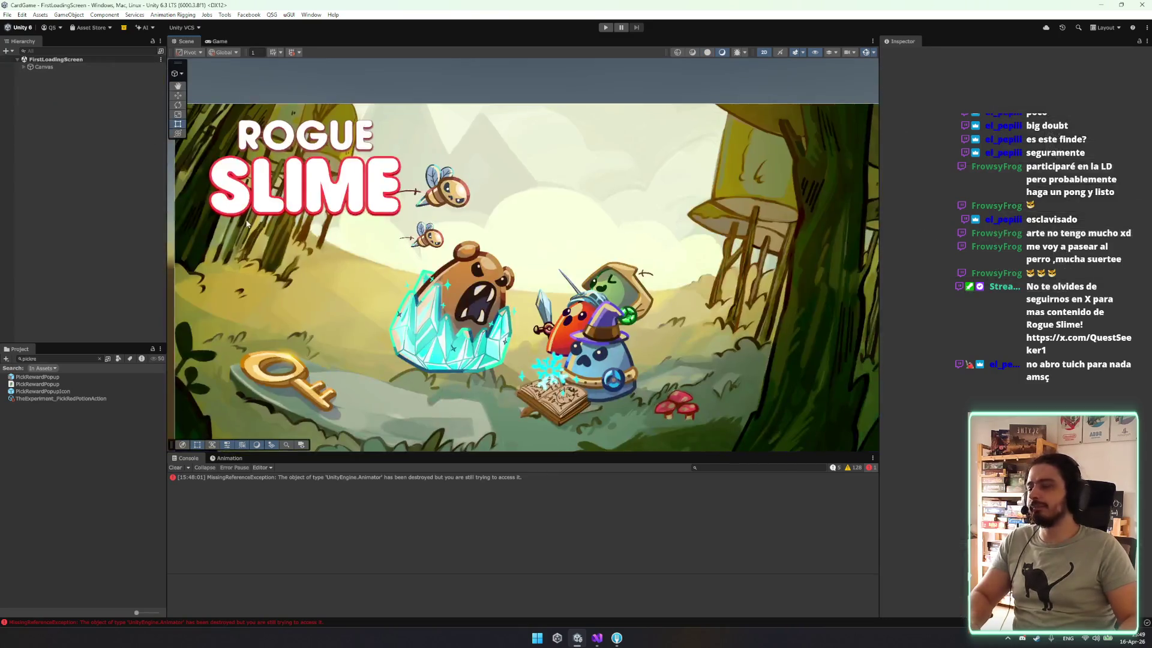
Load the UI Context scene with SceneTool and expand PopupsCanvas down toward the popup.
left_click(300, 329)
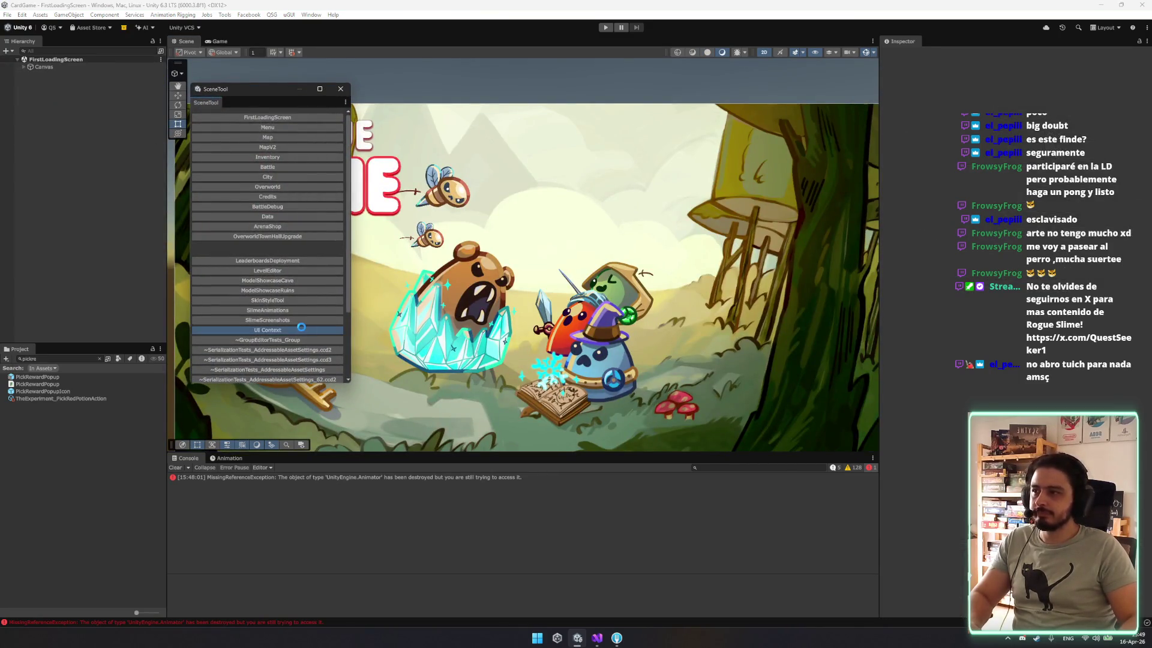
left_click(340, 89)
left_click(43, 68)
key("Down")
key("Right")
key("Down")
key("Down")
key("Down")
key("Right")
key("Down")
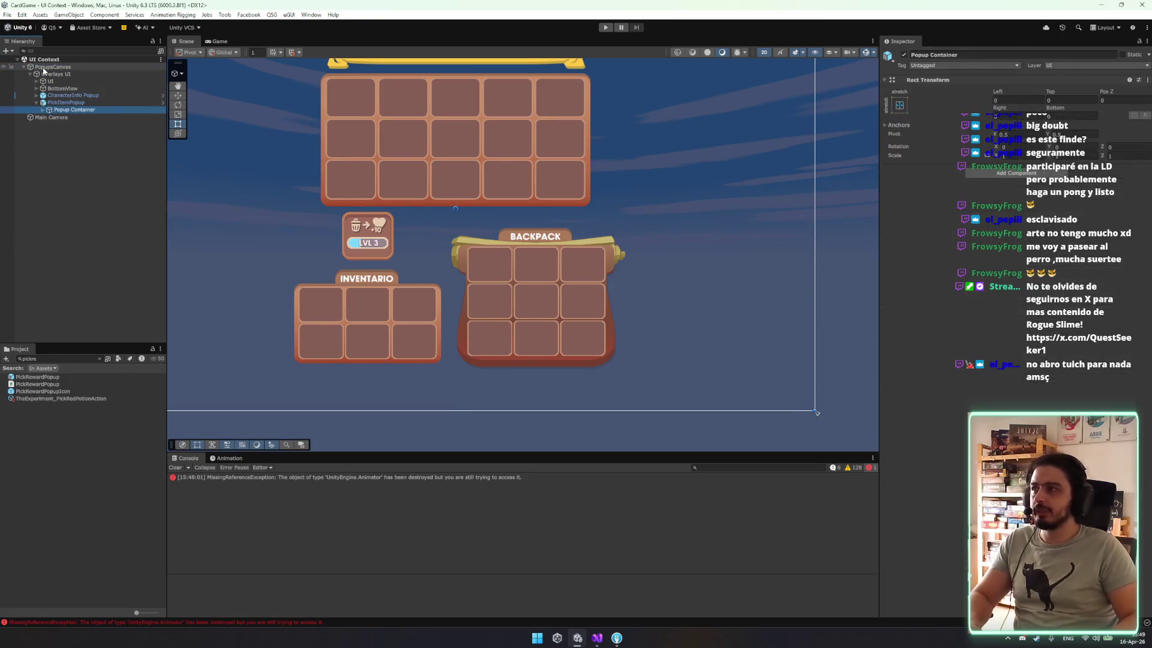
key("Right")
key("Down")
key("Down")
key("Right")
Select the Inventory Container and drag the reward grid up above the inventory.
key("Down")
key("Right")
key("Down")
key("Right")
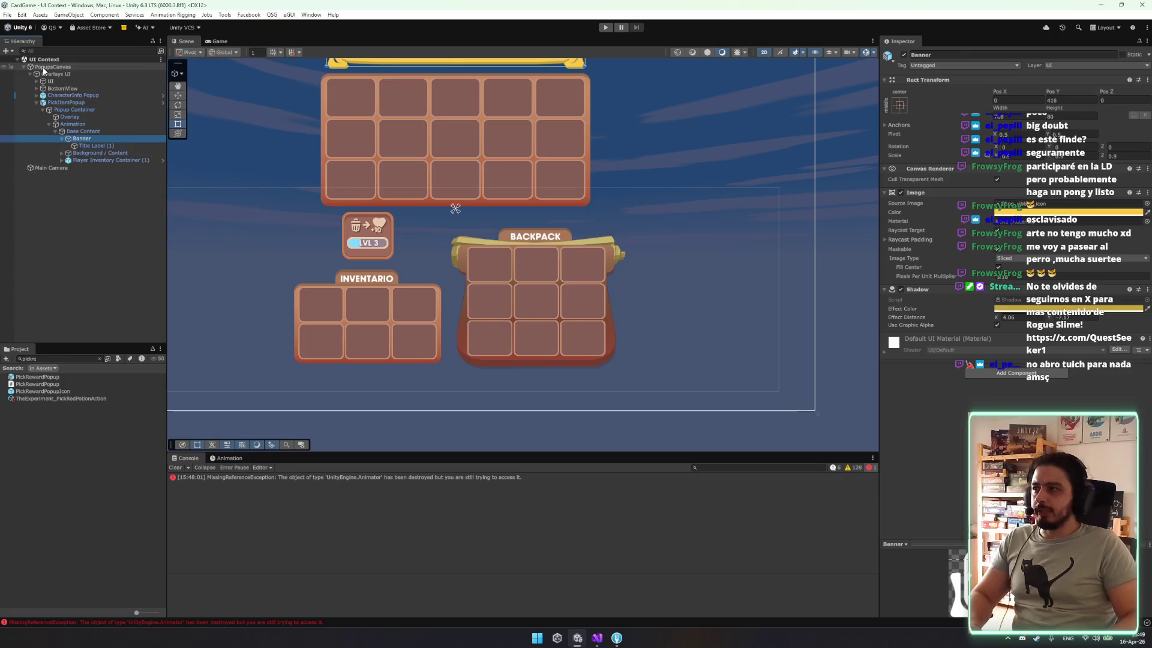
key("Left")
key("Down")
key("Right")
key("Down")
key("Right")
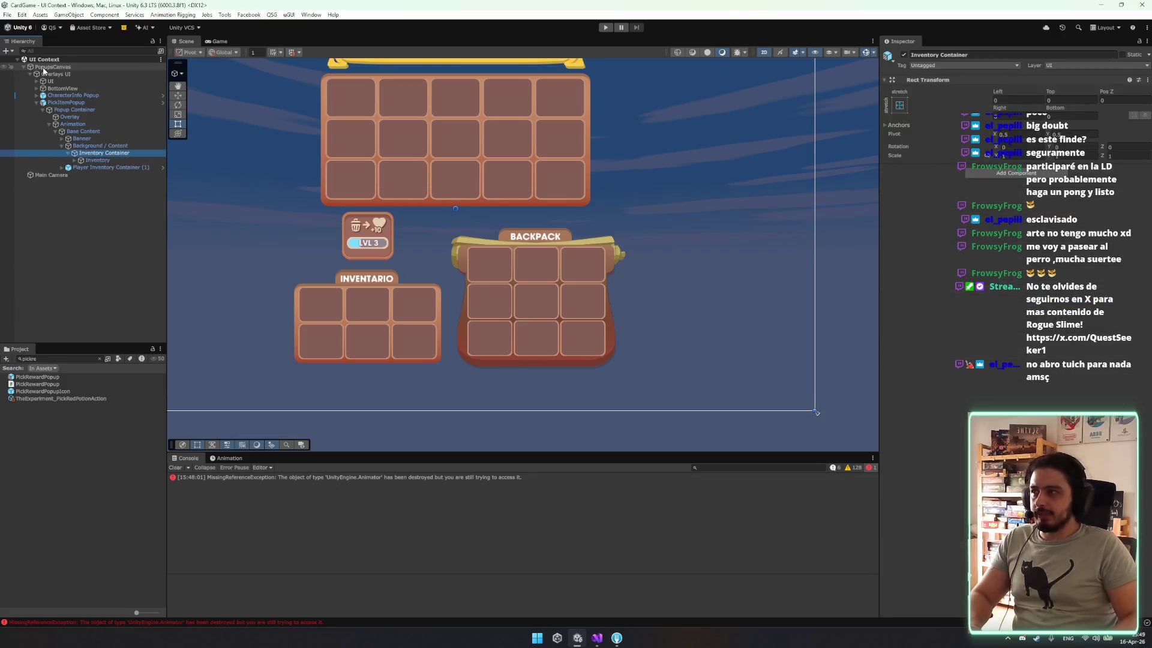
key("Down")
left_click_drag(1053, 94, 1058, 96)
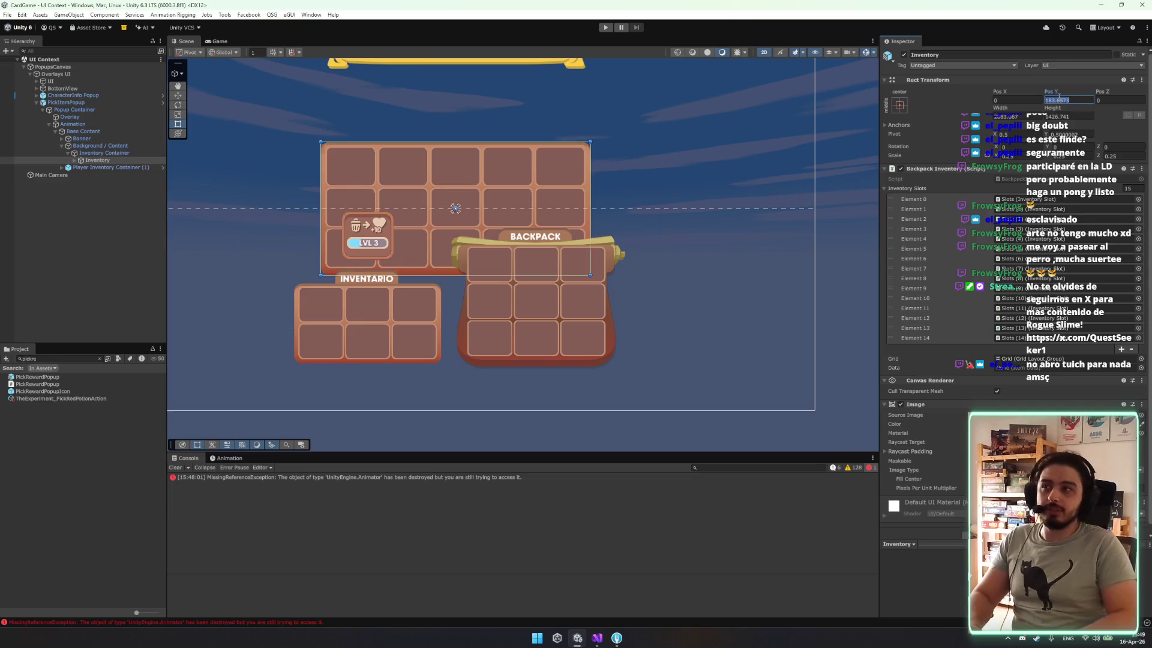
key("Left")
key("f")
left_click_drag(486, 270, 501, 206)
Anchor the Inventory Container to middle-center and raise it to Pos Y 177.
key("t")
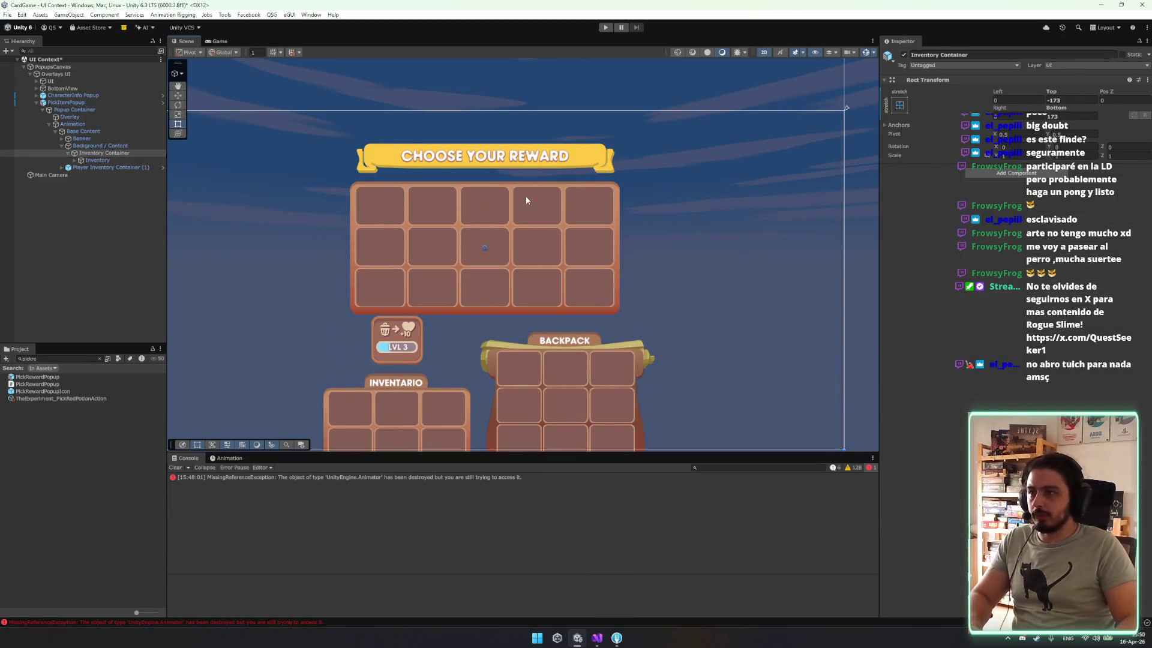
scroll(524, 195, "down", 3)
left_click(899, 105)
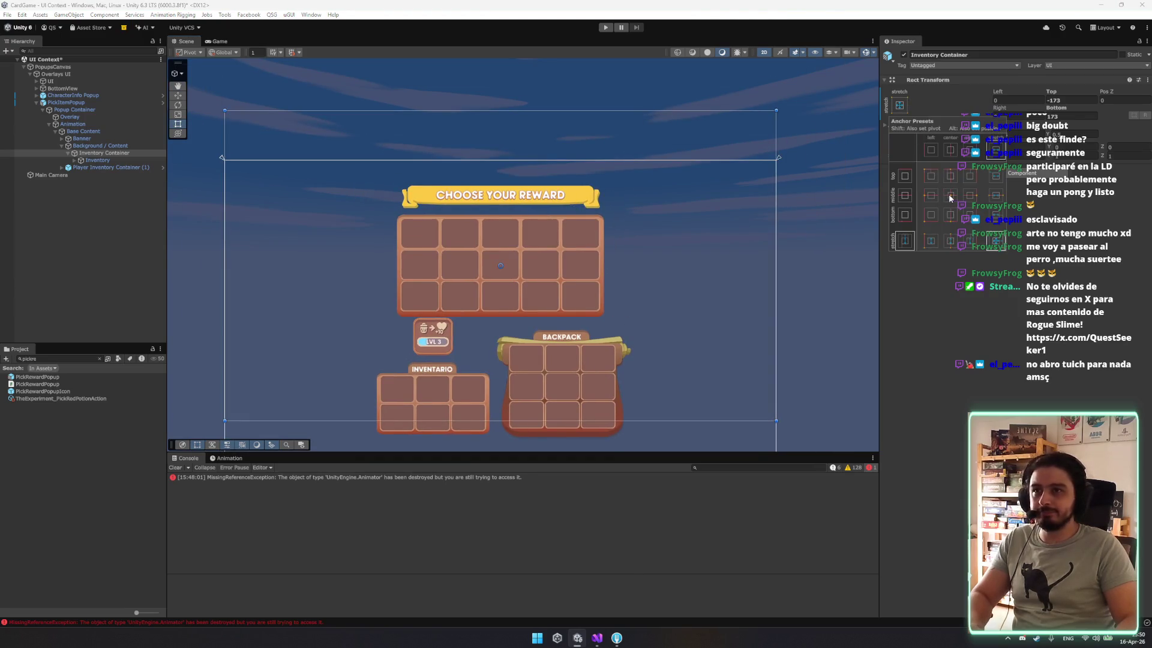
left_click(951, 195)
left_click(504, 292)
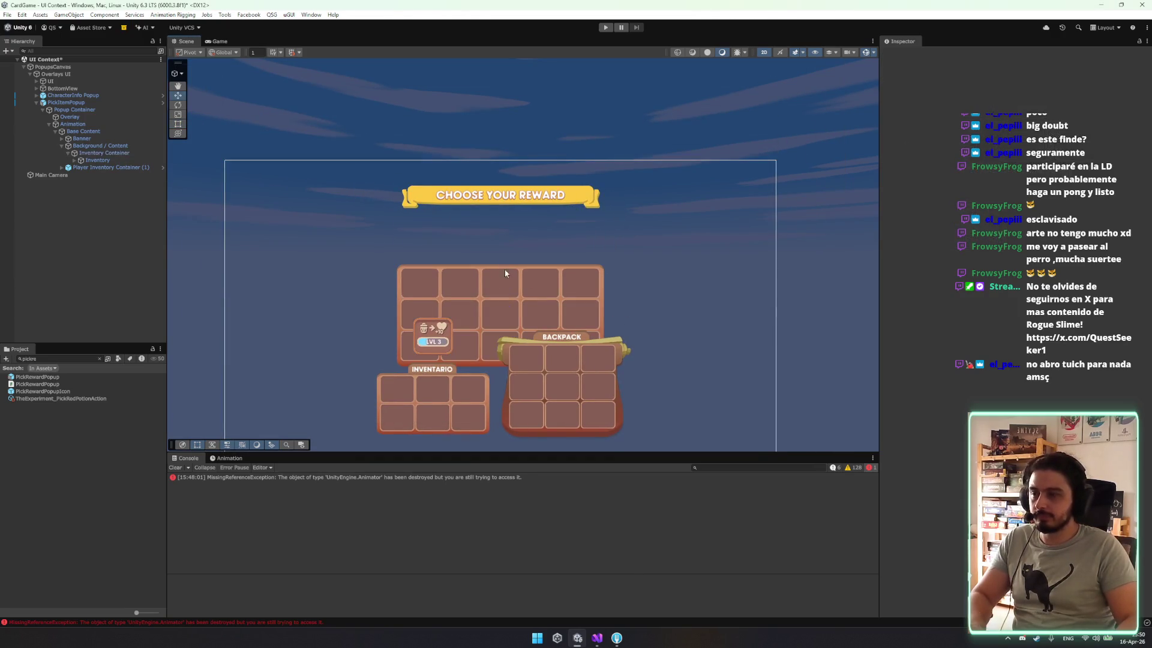
left_click_drag(515, 279, 515, 228)
Resize the container with the Rect tool to about 744 wide and 371 high.
key("t")
mouse_move(531, 104)
left_mouse_down()
mouse_move(527, 280)
mouse_move(536, 210)
left_mouse_up()
left_click_drag(775, 243, 606, 248)
scroll(594, 251, "up", 3)
key("w")
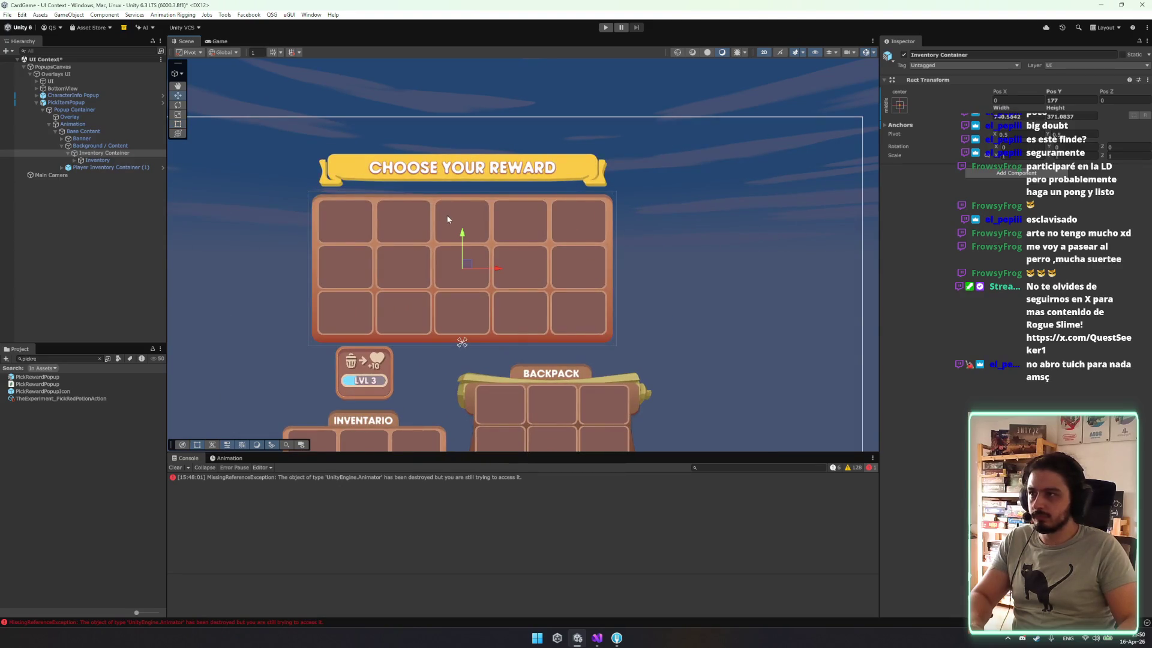
left_click(101, 147)
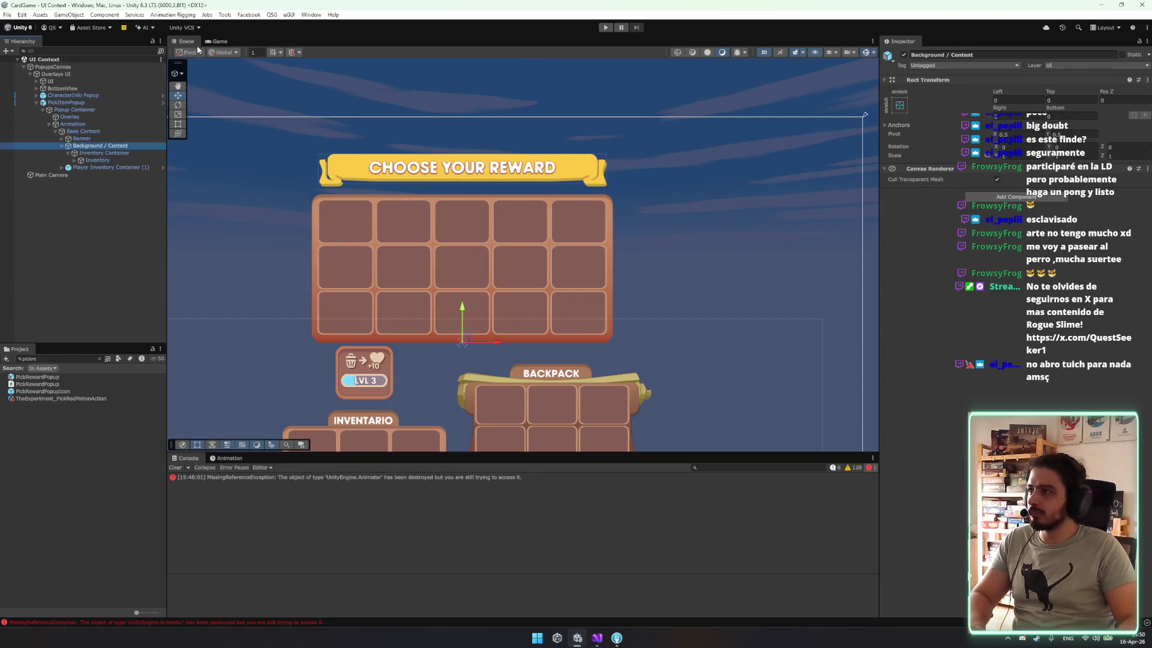
Apply all PickItemPopup overrides to the prefab and delete the instance from the scene.
left_click(66, 102)
left_click(967, 89)
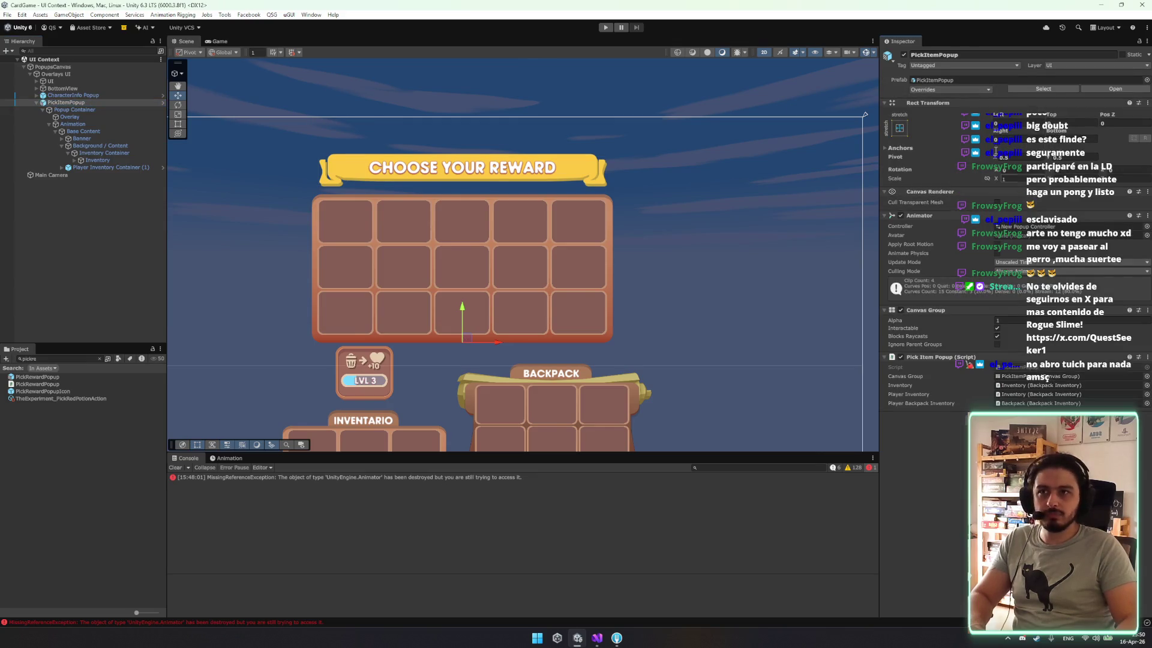
left_click(105, 99)
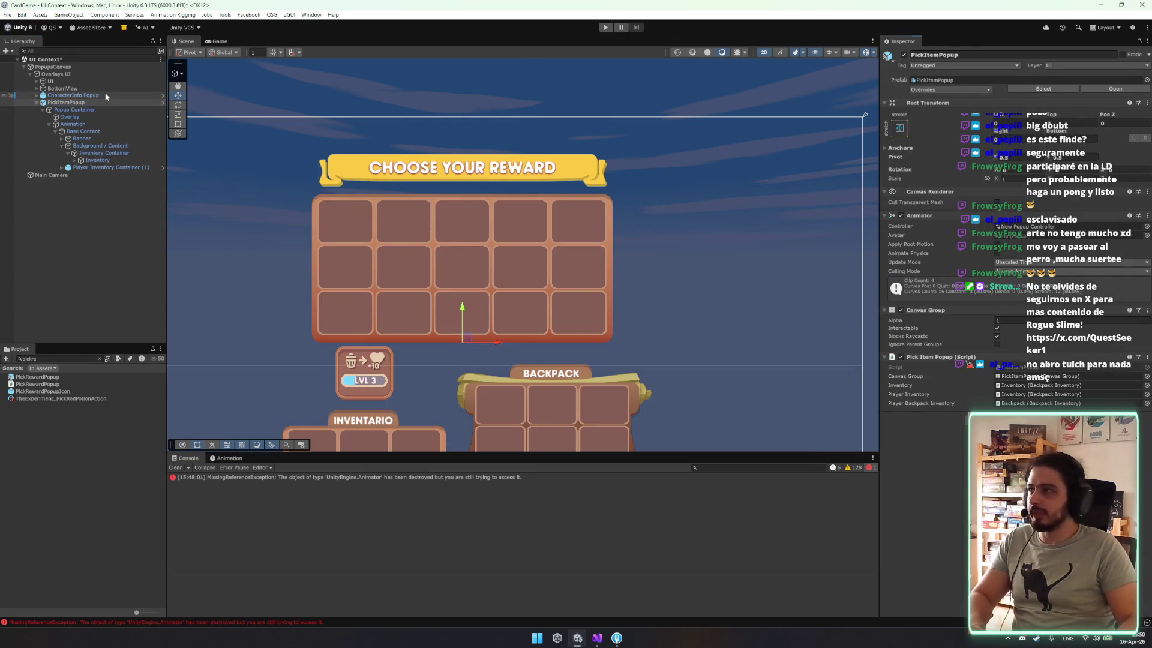
key("Delete")
Play the game, start a tower run, and place Dagger rewards into the inventory grid.
left_click(605, 27)
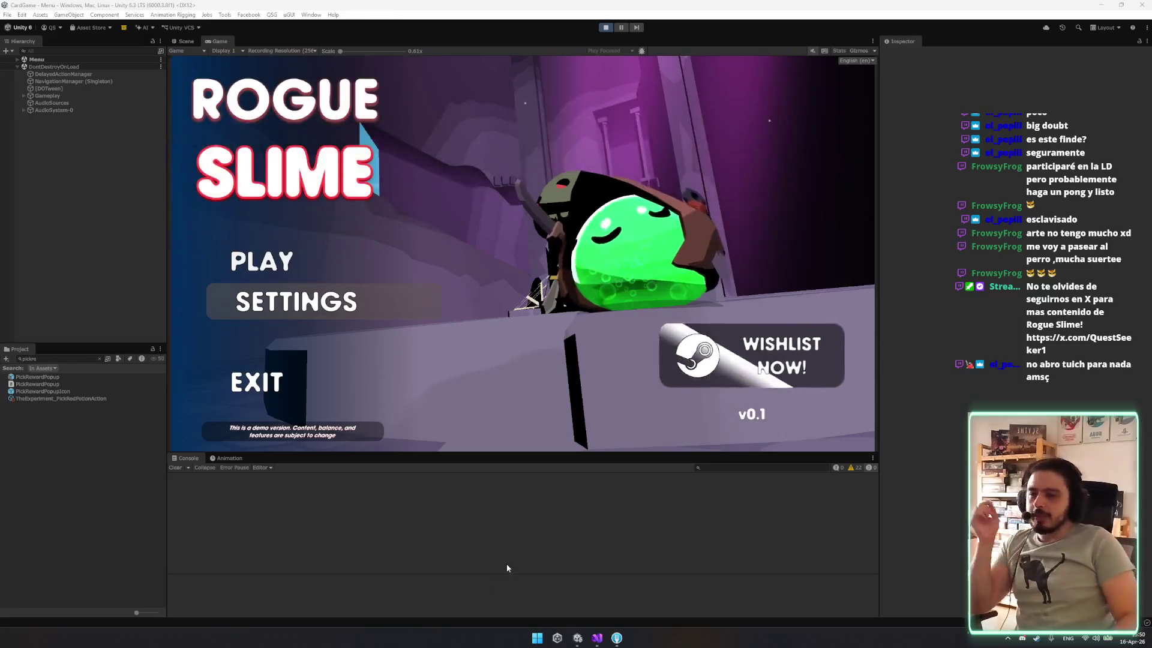
left_click(334, 258)
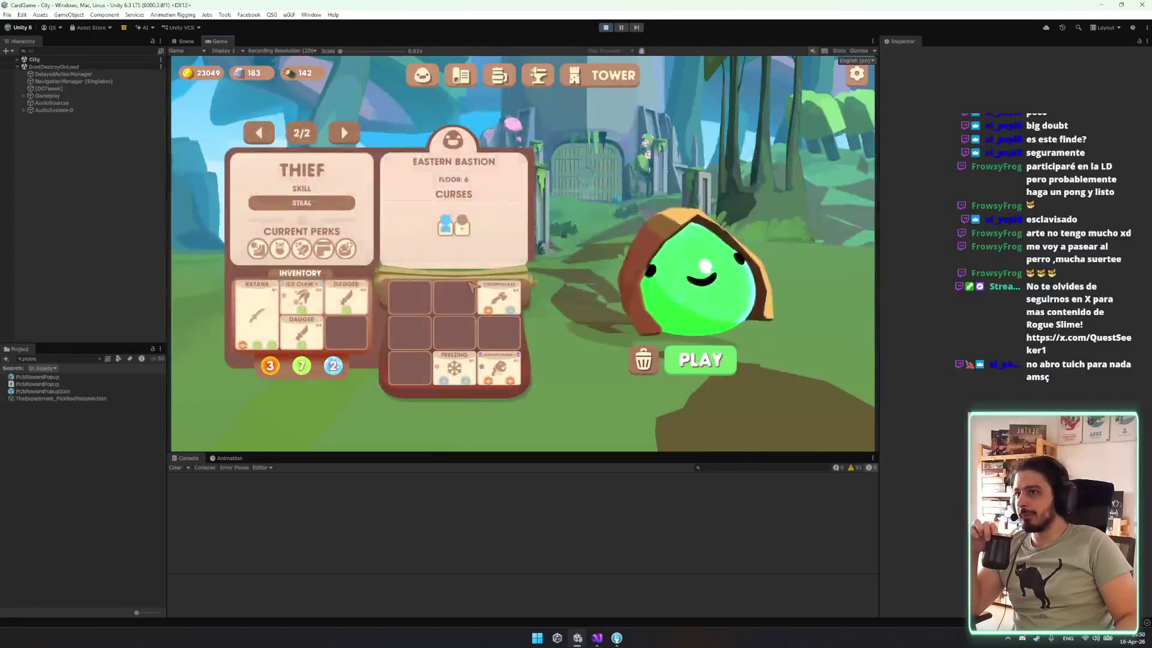
left_click(700, 363)
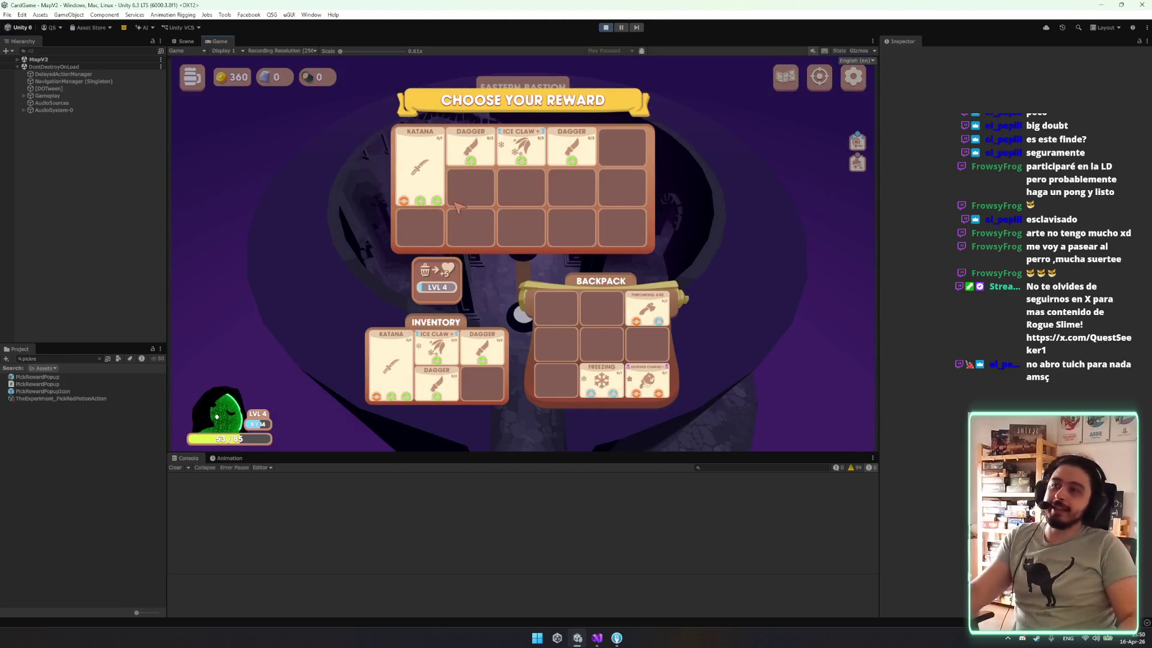
mouse_move(591, 155)
left_mouse_down()
mouse_move(591, 197)
mouse_move(534, 168)
mouse_move(480, 162)
mouse_move(480, 348)
left_mouse_up()
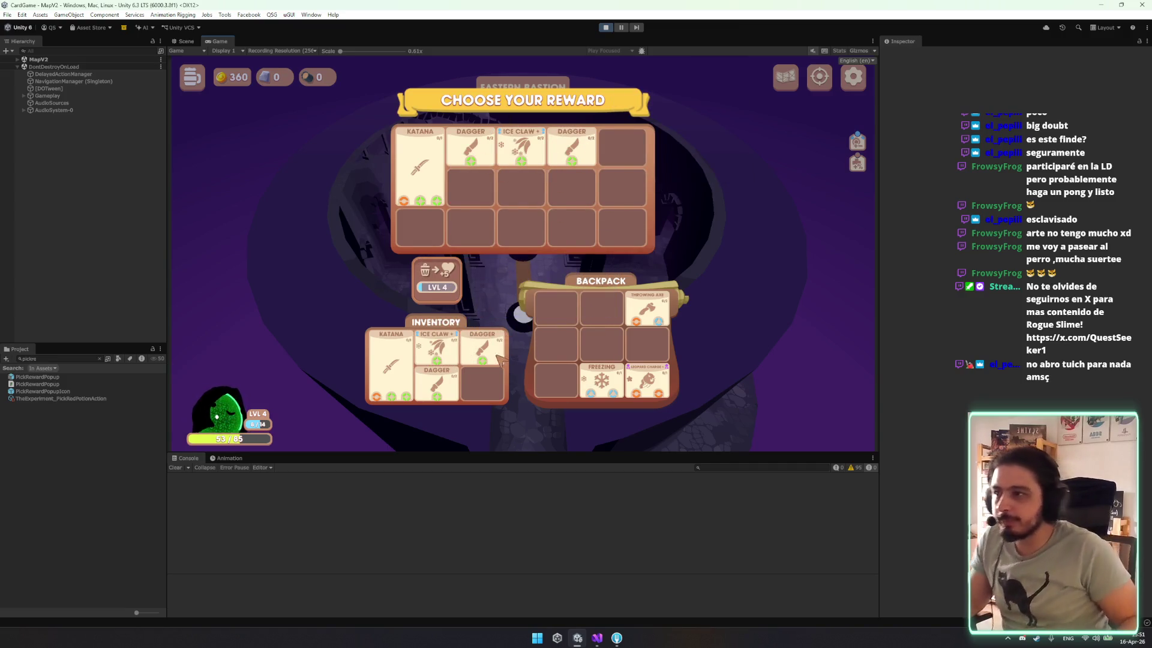
mouse_move(585, 159)
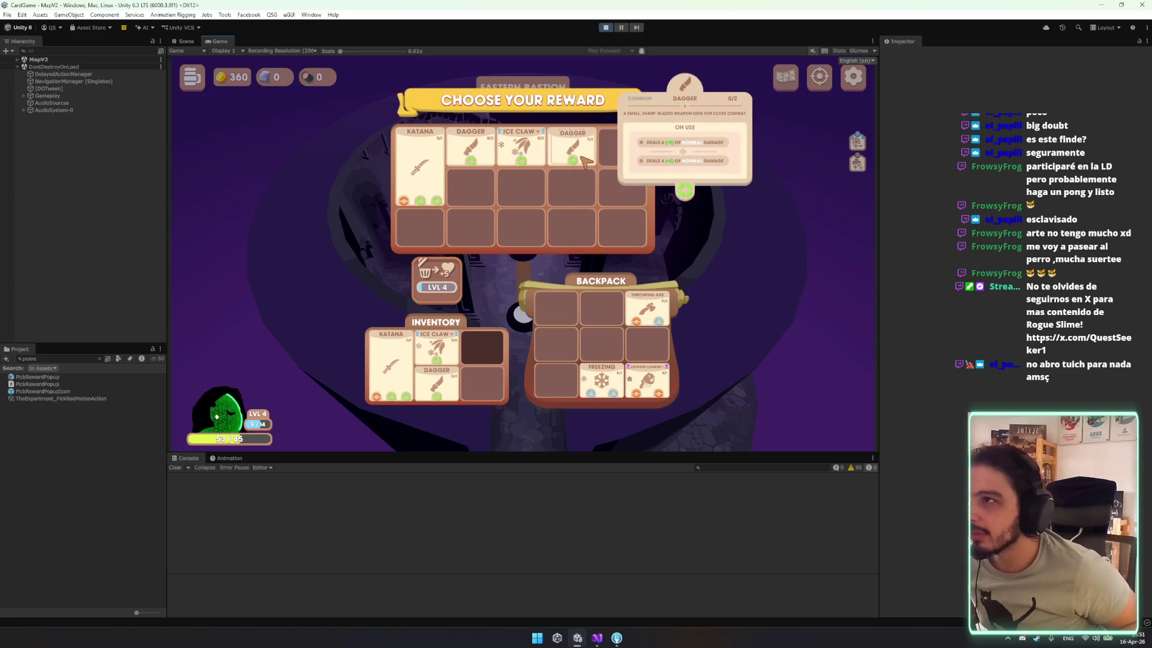
left_click(585, 159)
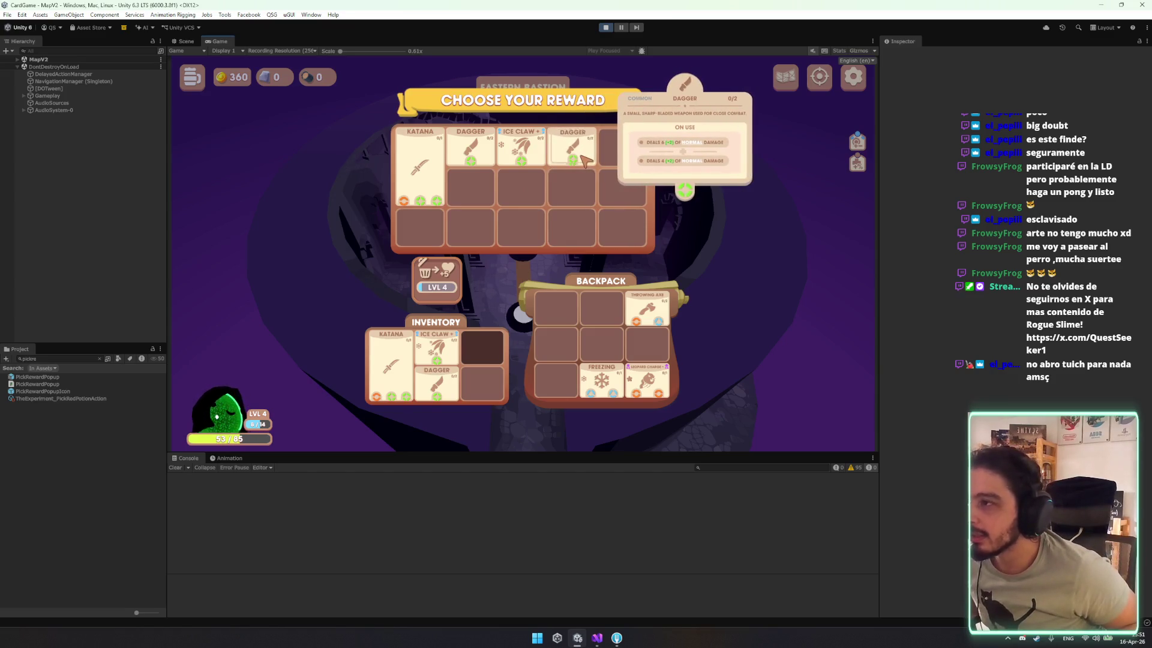
left_click(186, 41)
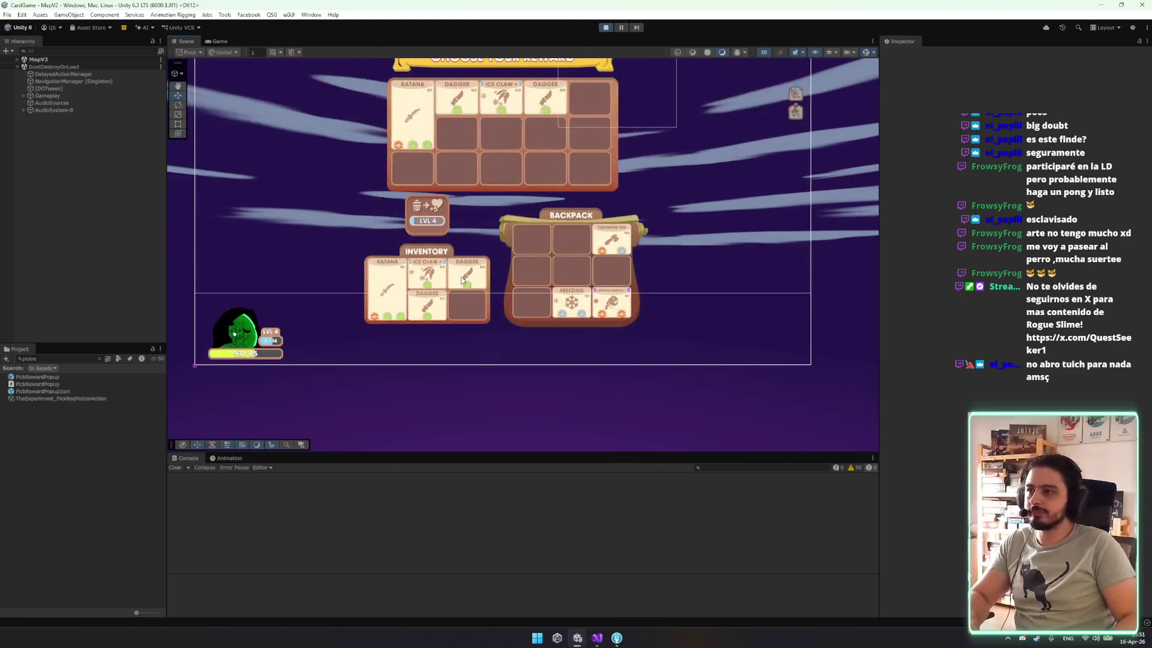
Select Player Inventory Container (1) from the Scene view, test dragging the Dagger, then stop play.
right_click(459, 273)
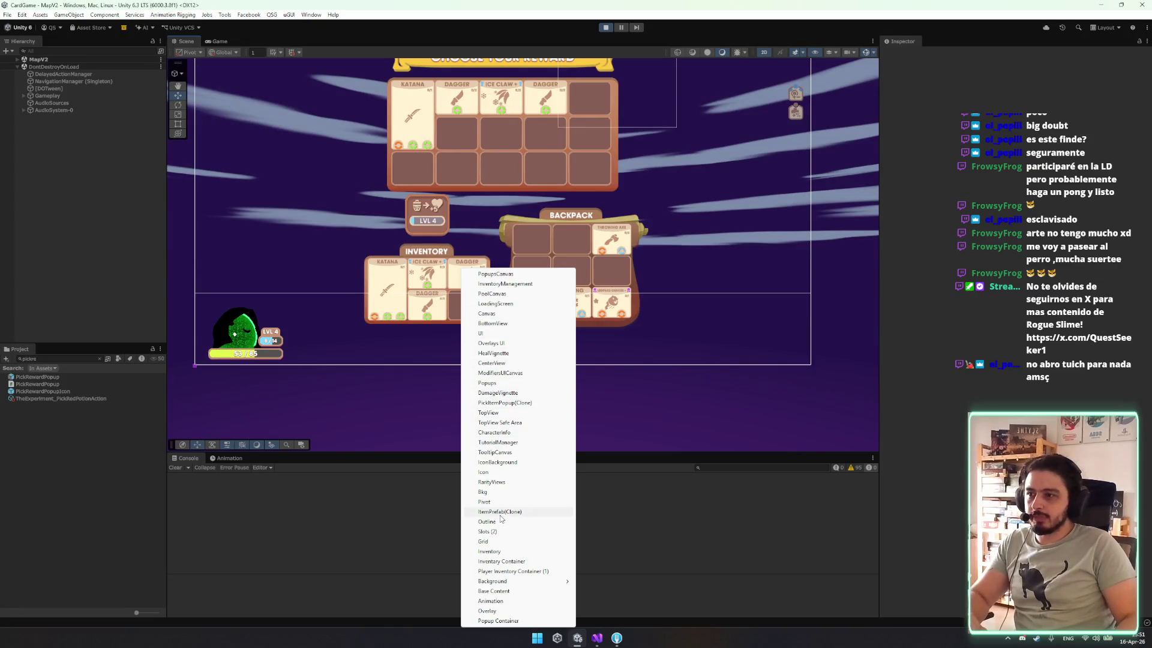
left_click(522, 571)
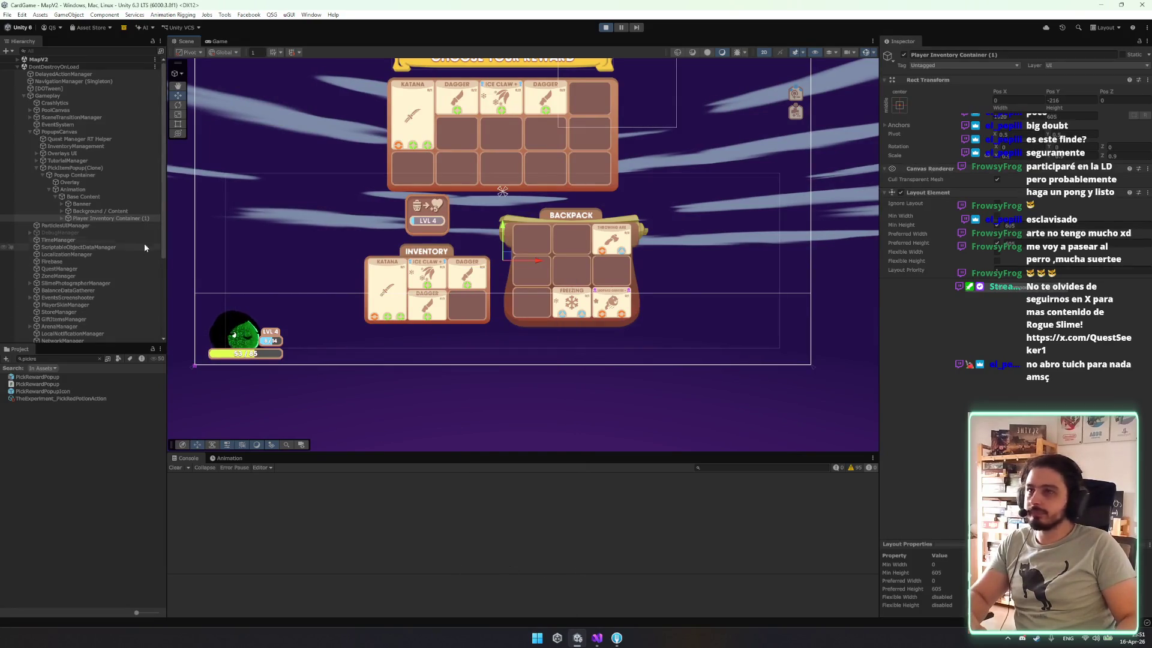
left_click(120, 218)
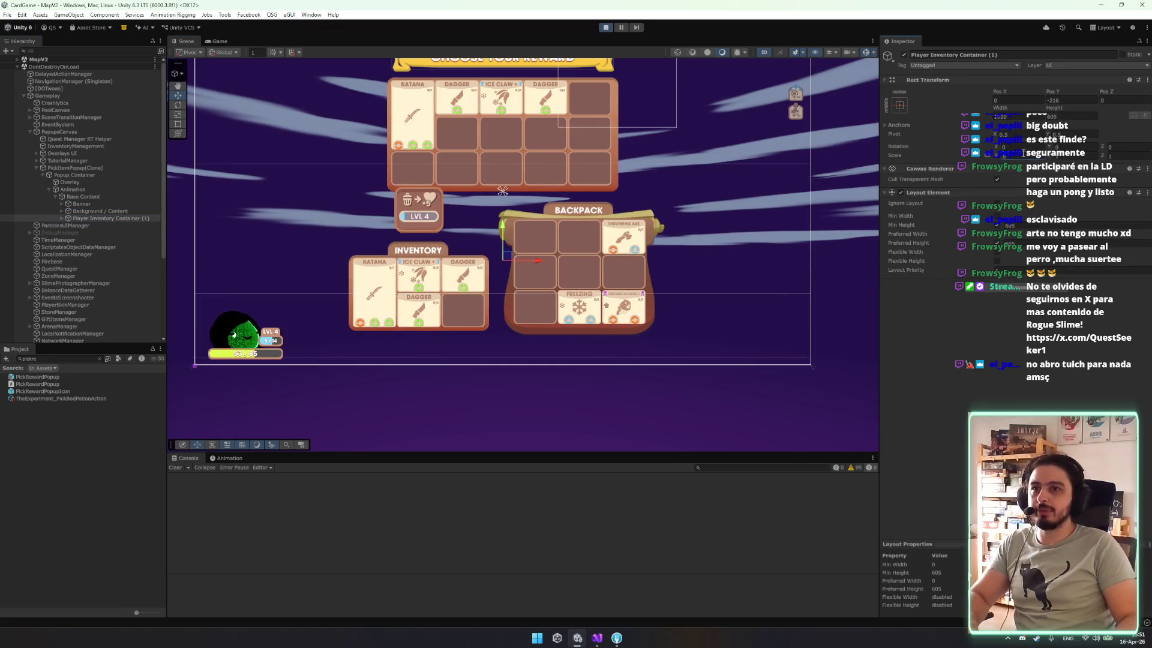
left_click(219, 41)
mouse_move(465, 330)
left_mouse_down()
mouse_move(570, 147)
mouse_move(525, 286)
left_mouse_up()
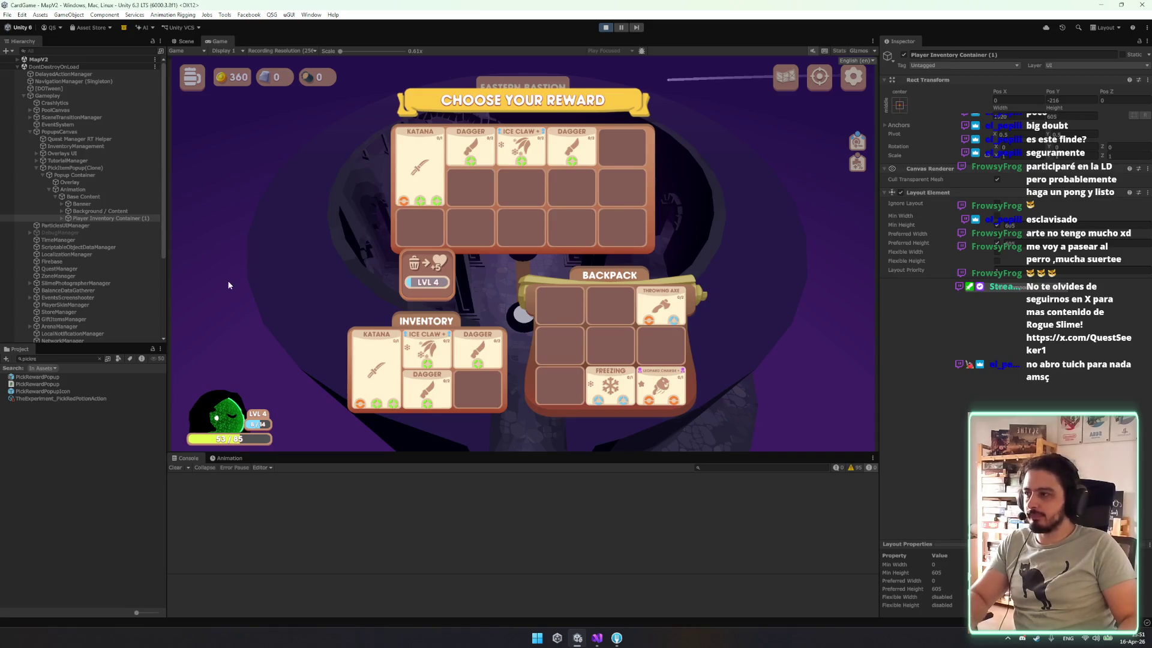
key("ctrl+p")
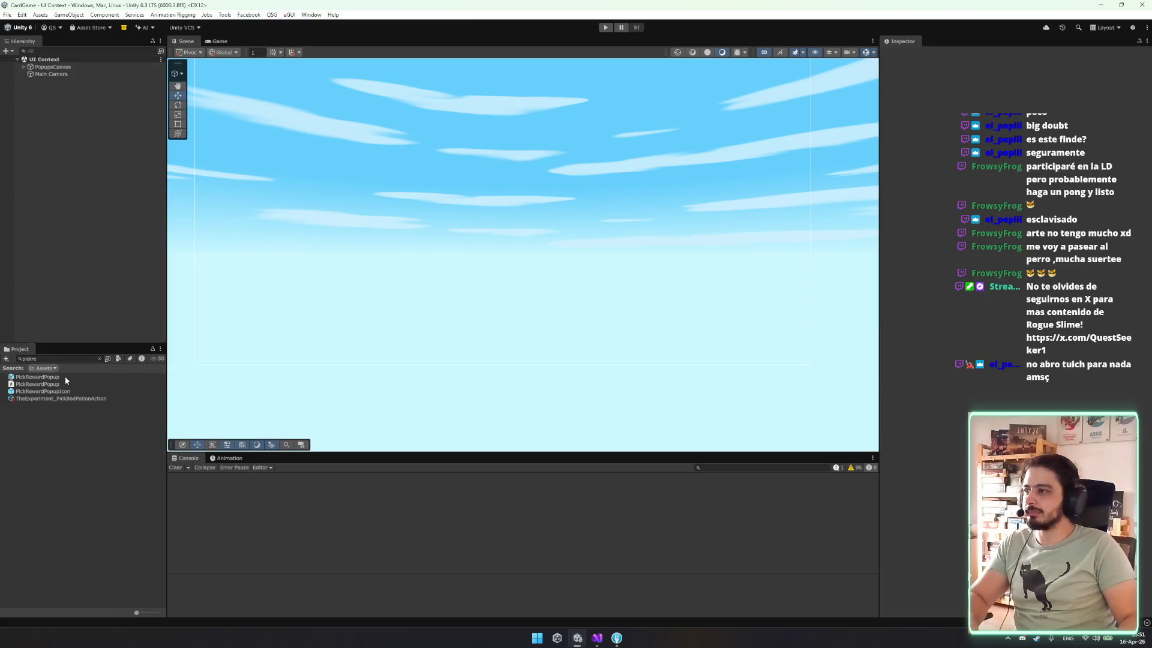
Open the PickRewardPopup prefab, inspect its Player Inventory Container, and save it.
double_click(65, 376)
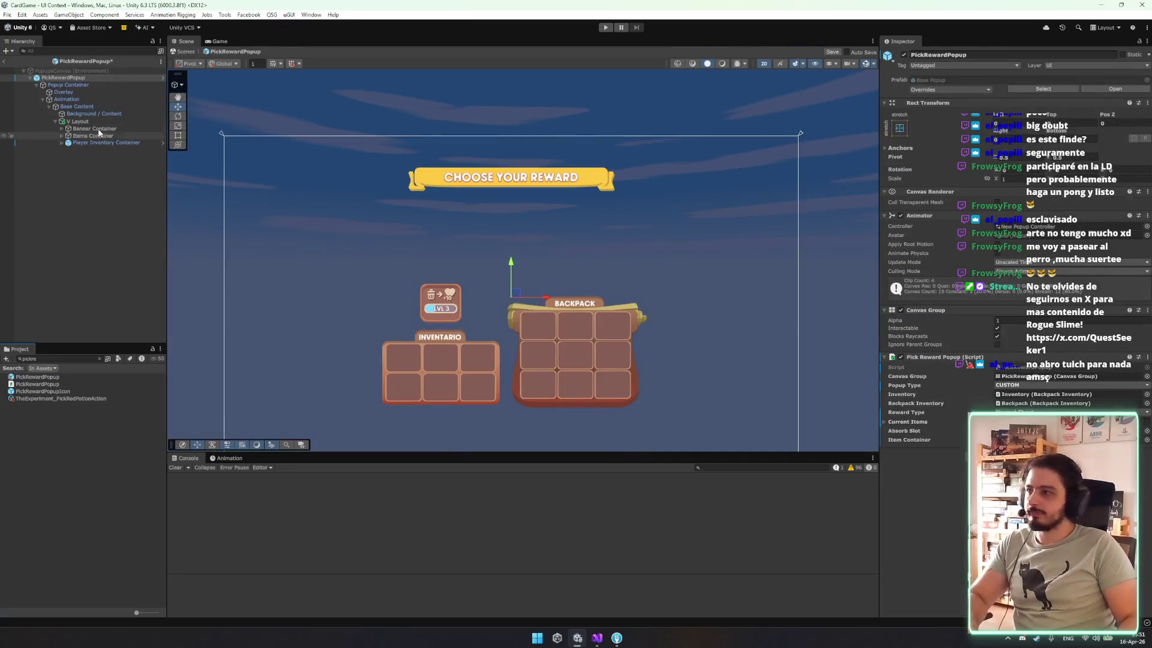
left_click(112, 143)
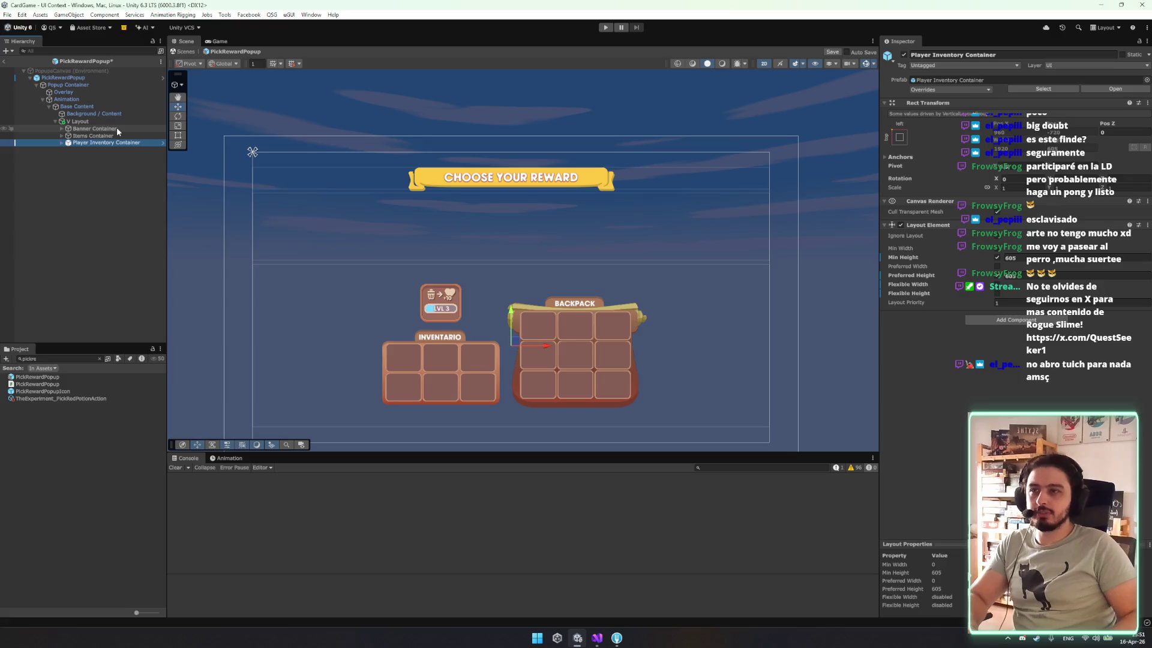
key("Right")
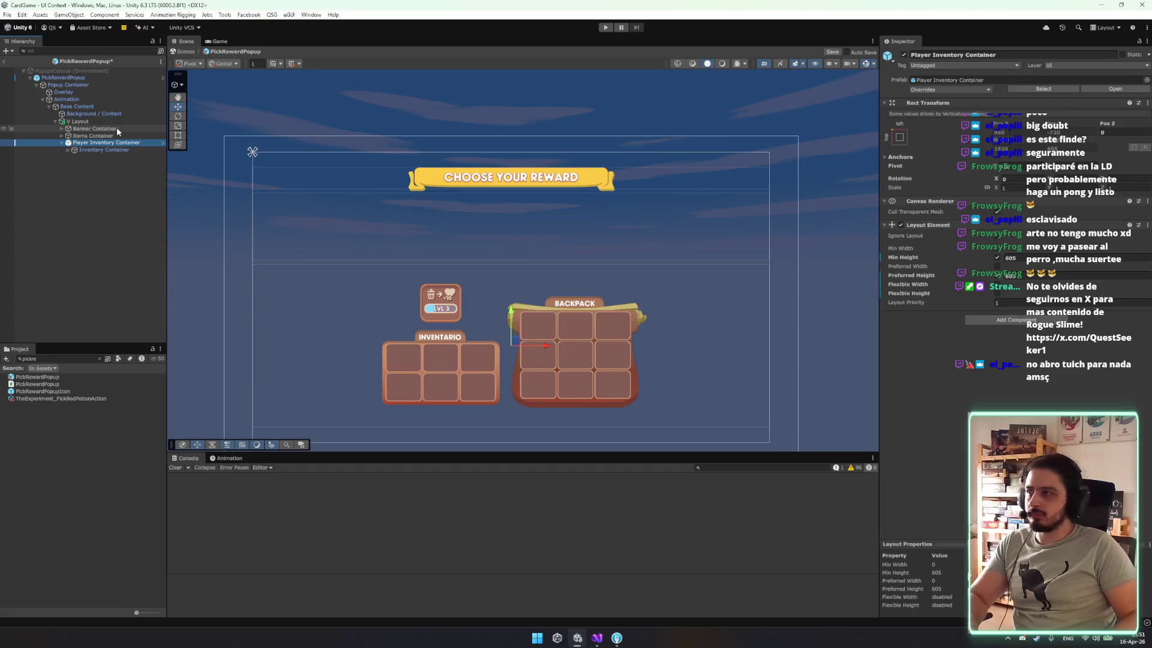
key("Left")
key("Up")
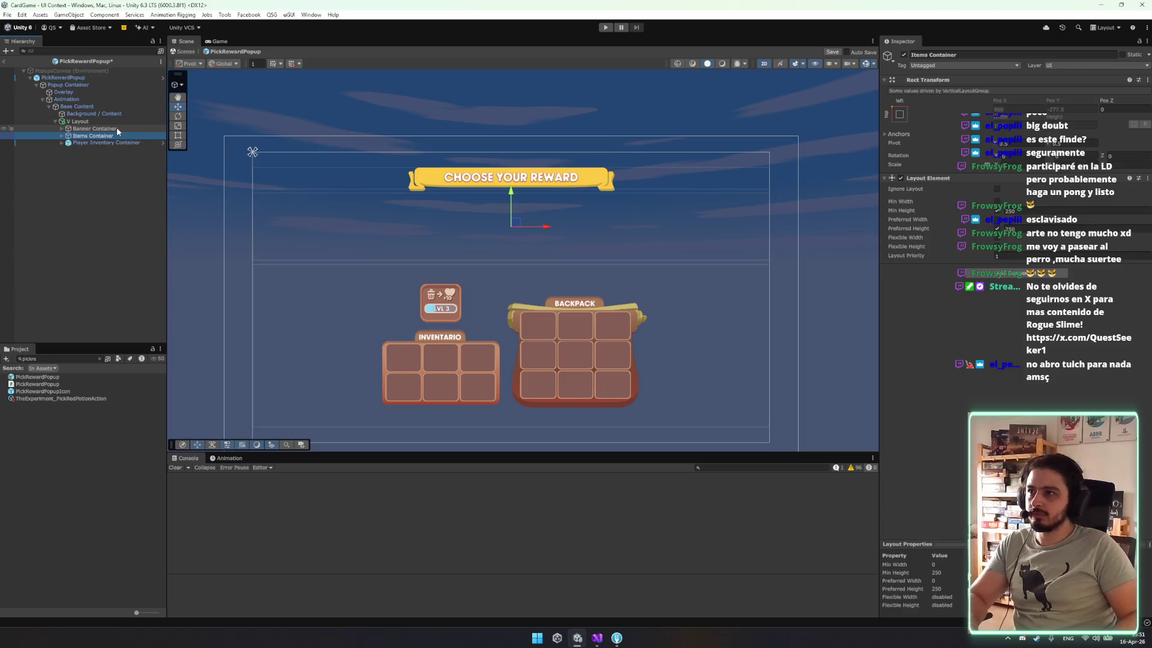
key("ctrl+s")
In the PickItemPopup prefab, scale the Inventory Container to 0.9, save, and exit prefab mode.
left_click(52, 359)
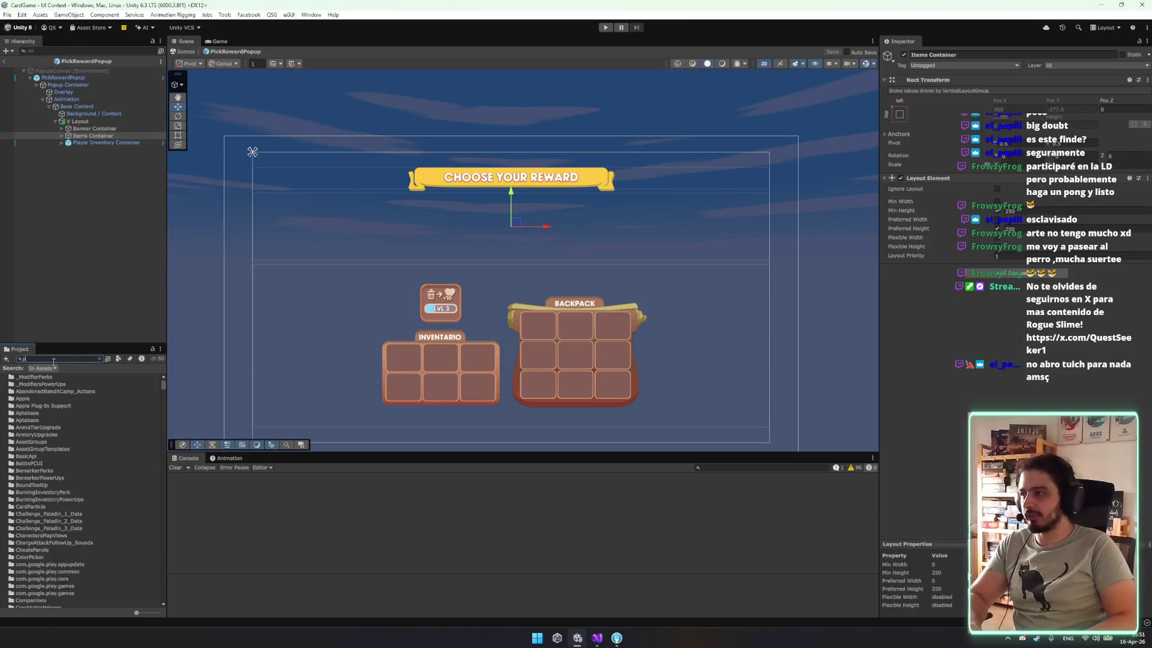
type("ickit")
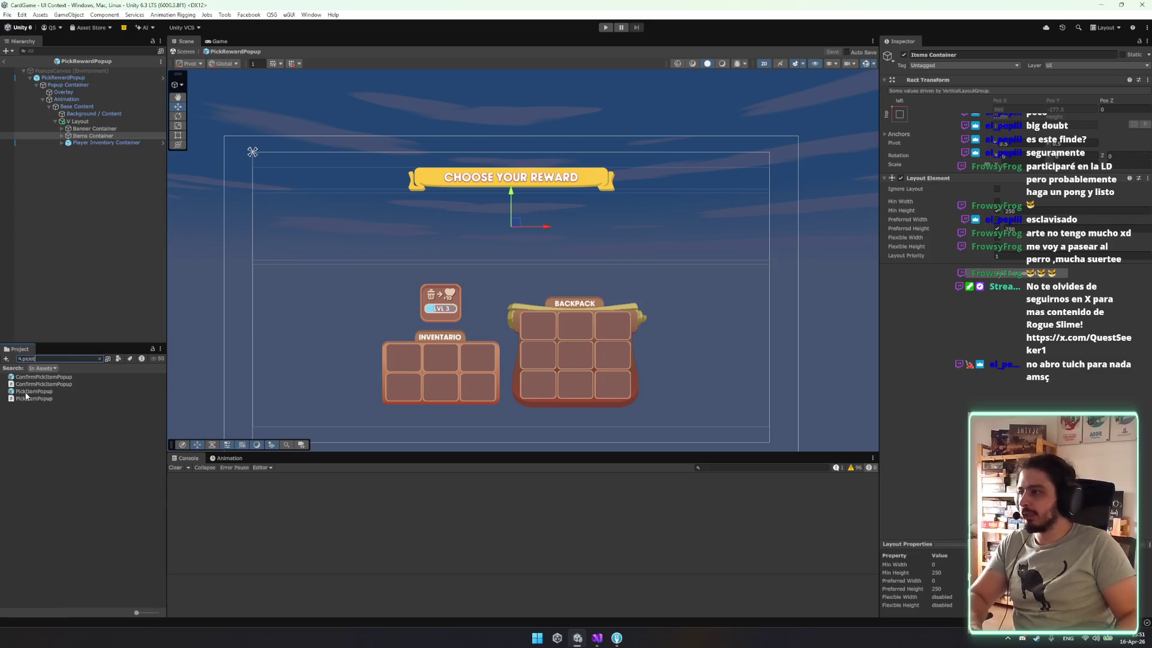
double_click(30, 392)
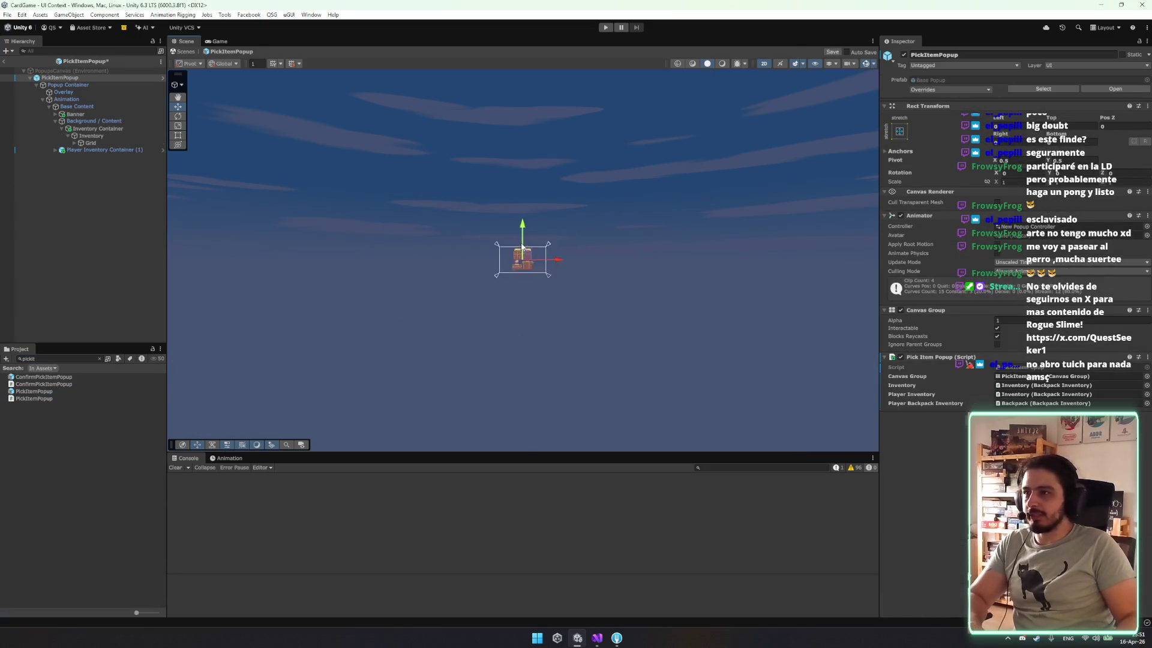
left_click(138, 150)
key("f")
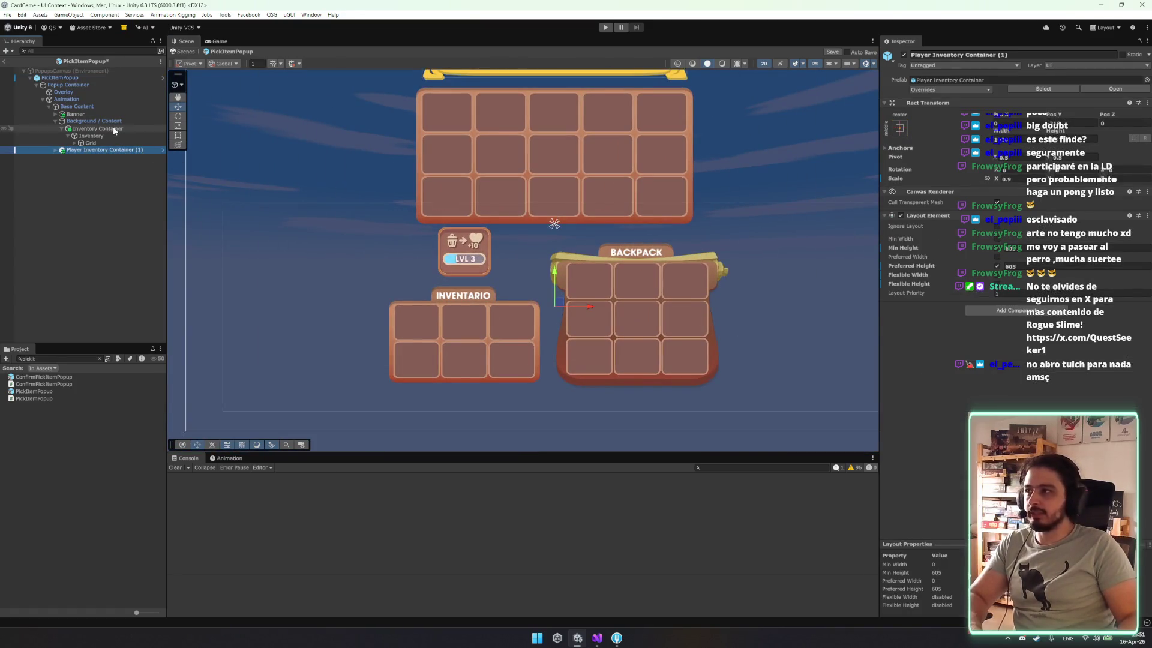
left_click(115, 130)
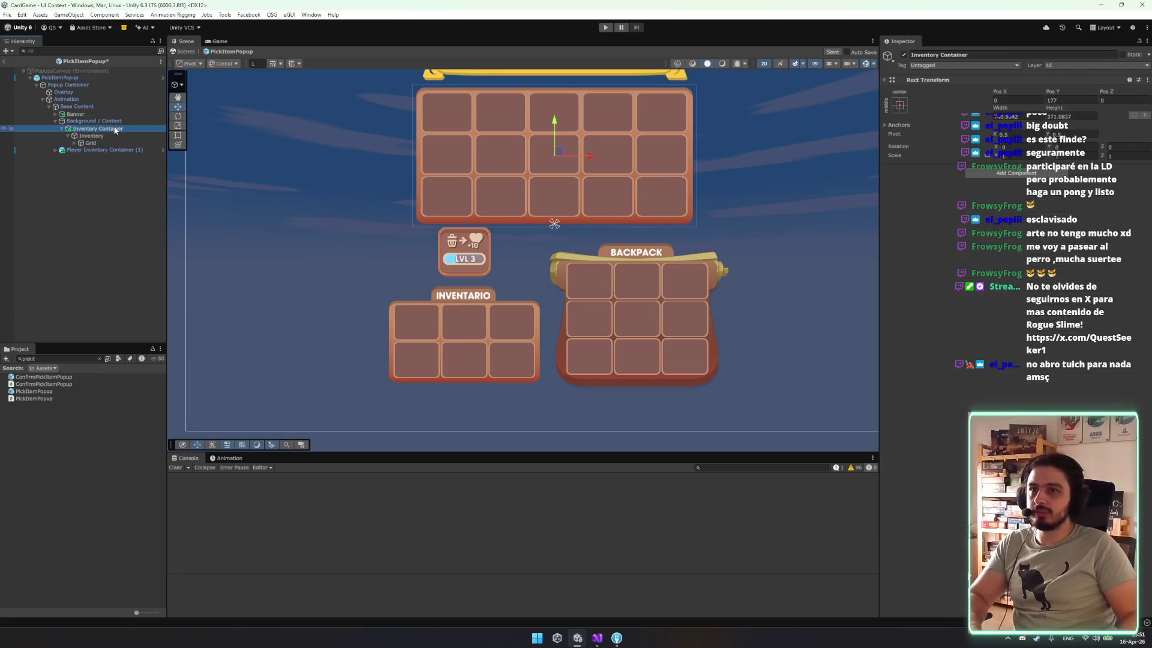
key("h")
key("h")
key("h")
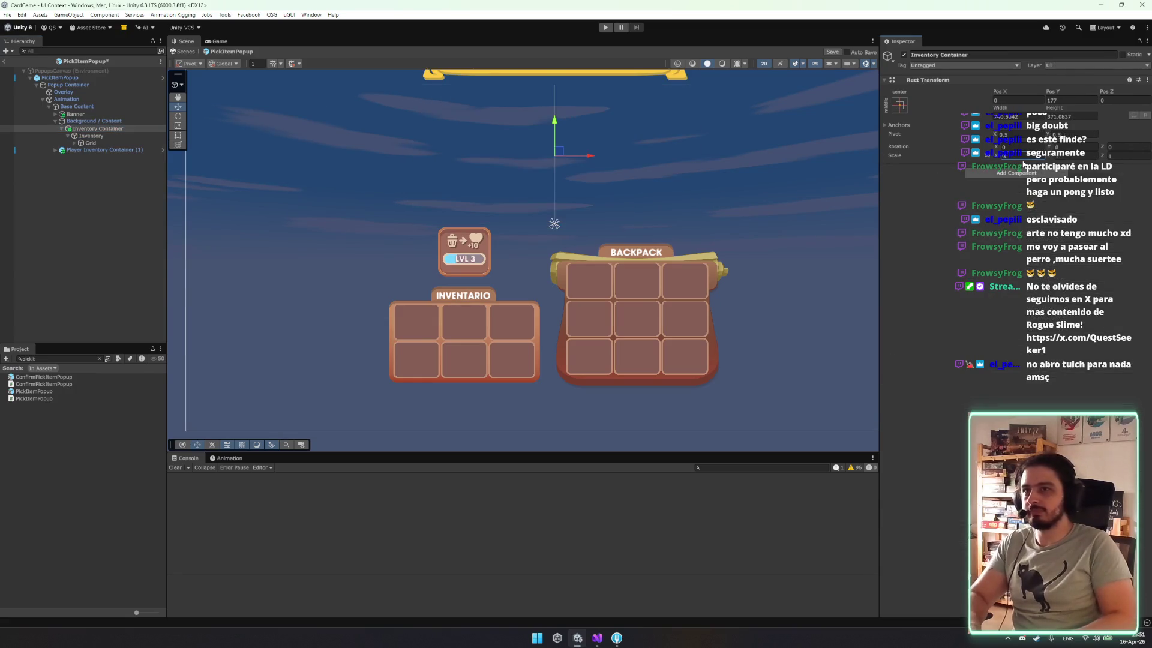
type("1")
key("Tab")
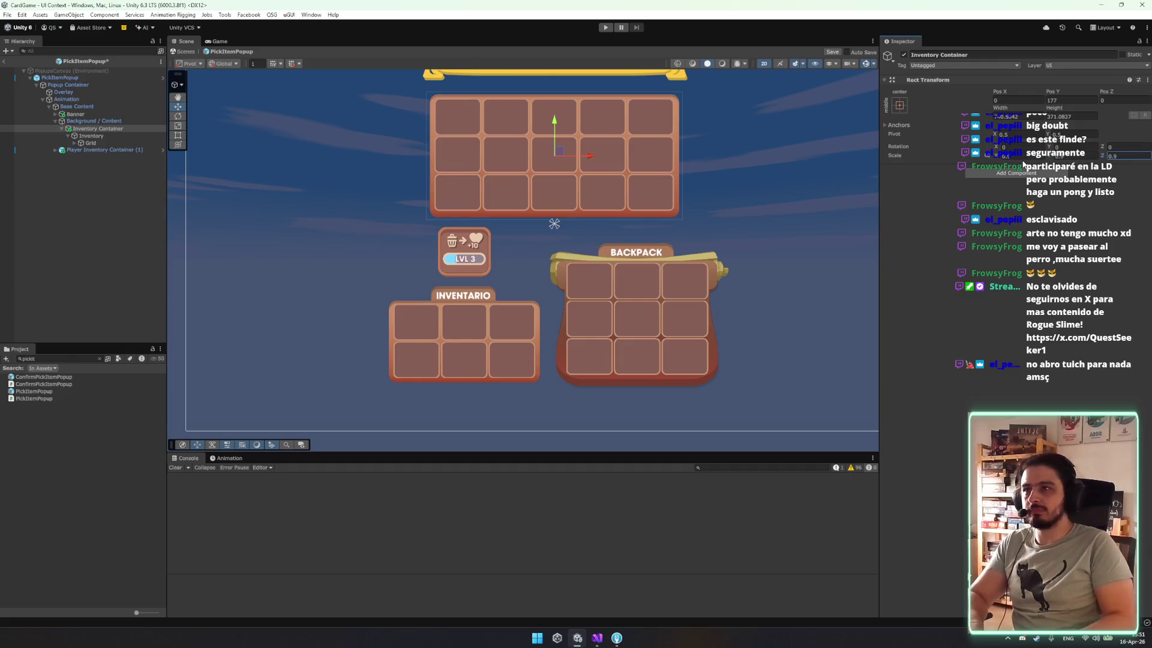
key("ctrl+s")
key("f")
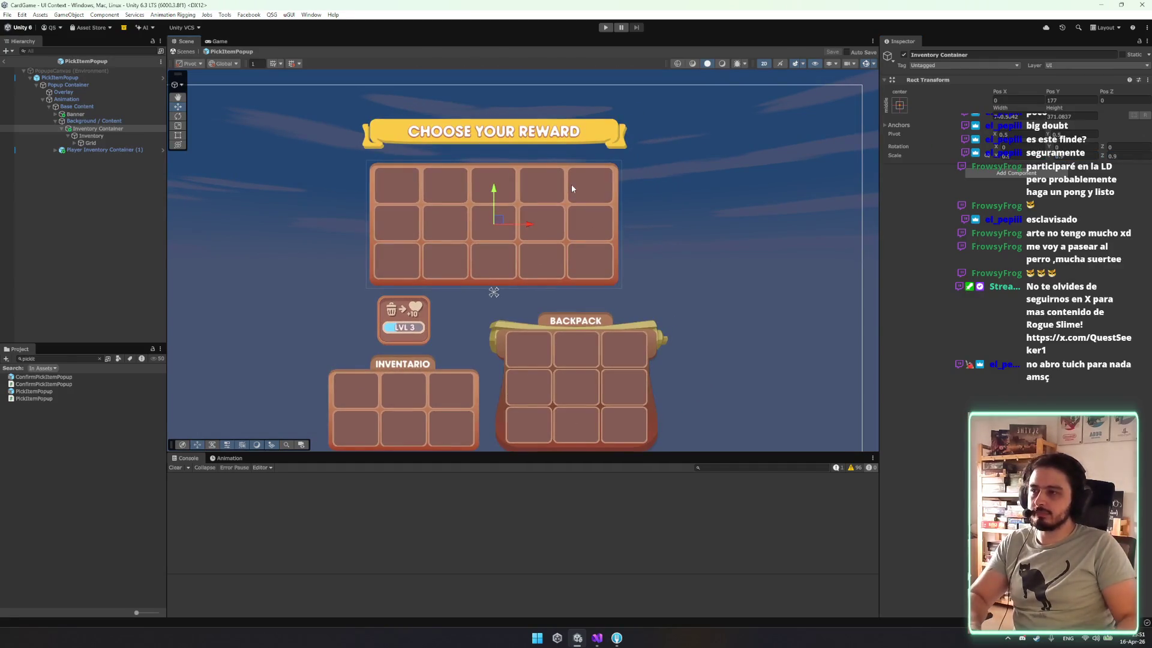
left_click(187, 52)
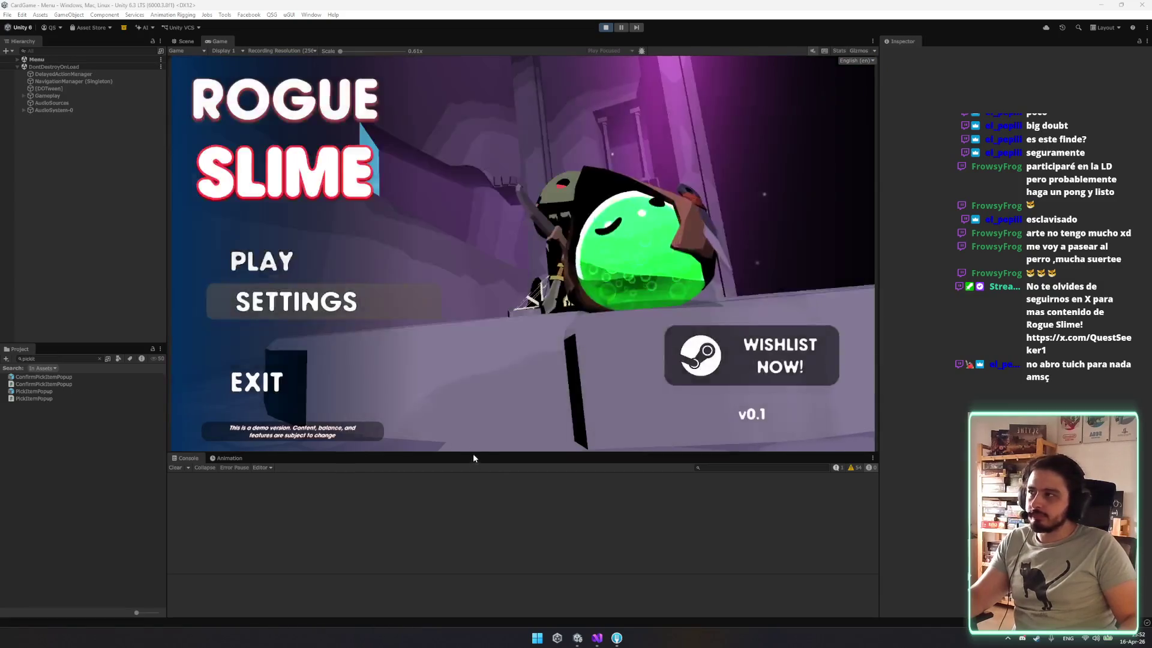
Start a tower run, merge the reward Dagger and store the Ice Claw, then stop the game.
left_click(312, 260)
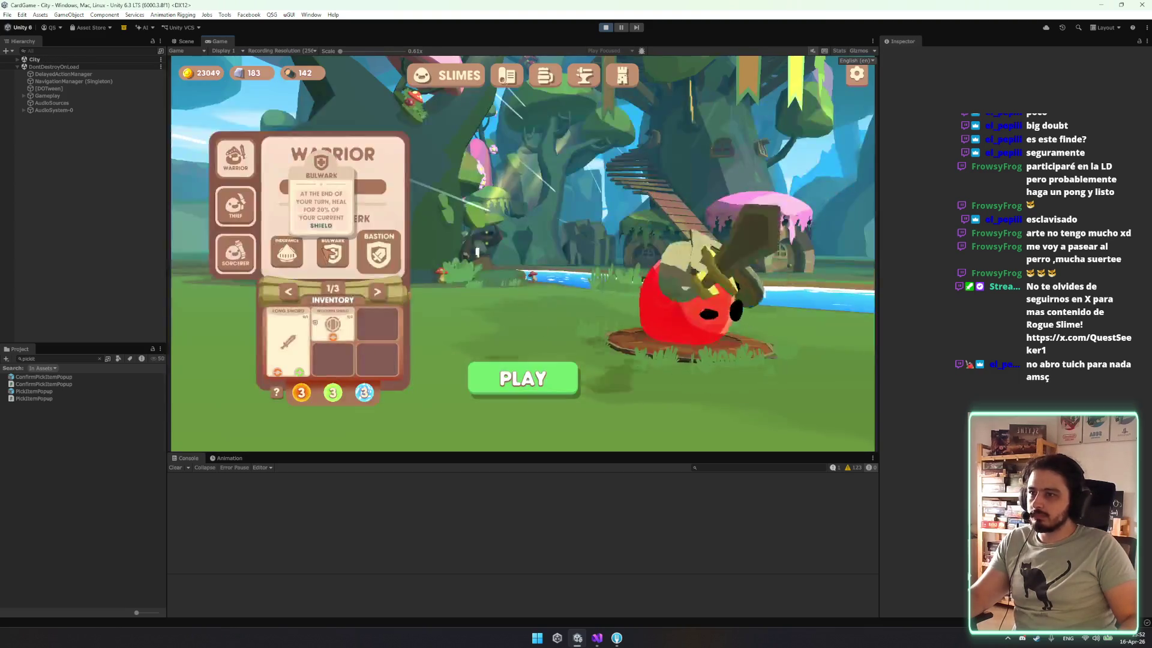
left_click(618, 84)
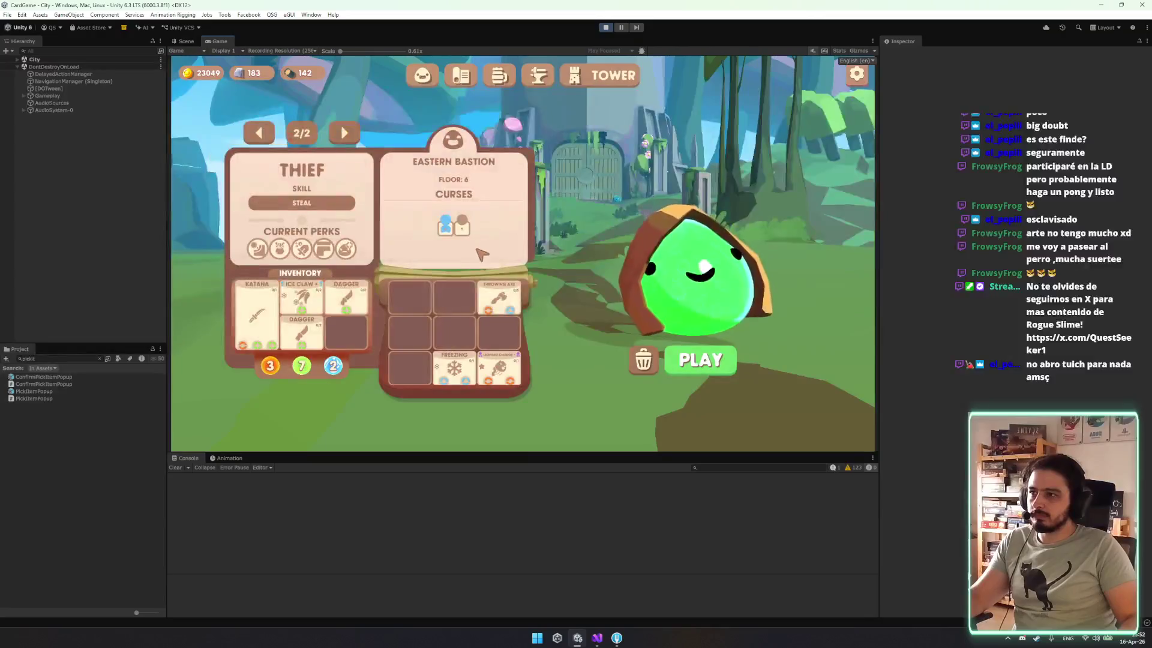
left_click(712, 358)
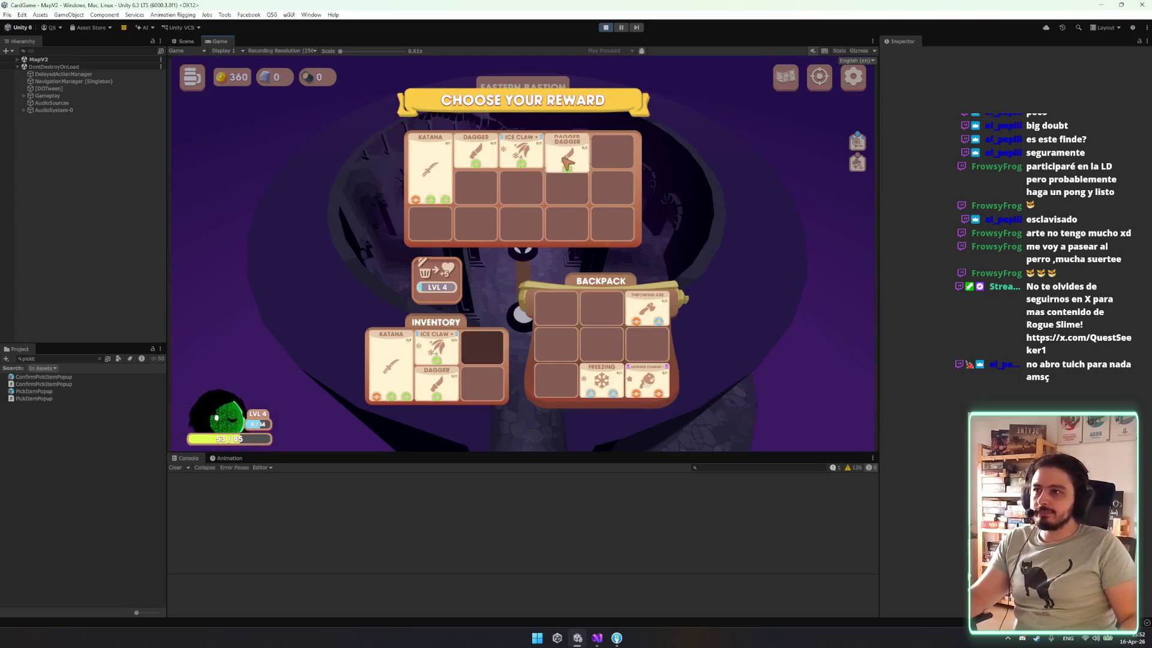
mouse_move(567, 153)
left_mouse_down()
mouse_move(516, 264)
mouse_move(497, 353)
mouse_move(474, 156)
left_mouse_up()
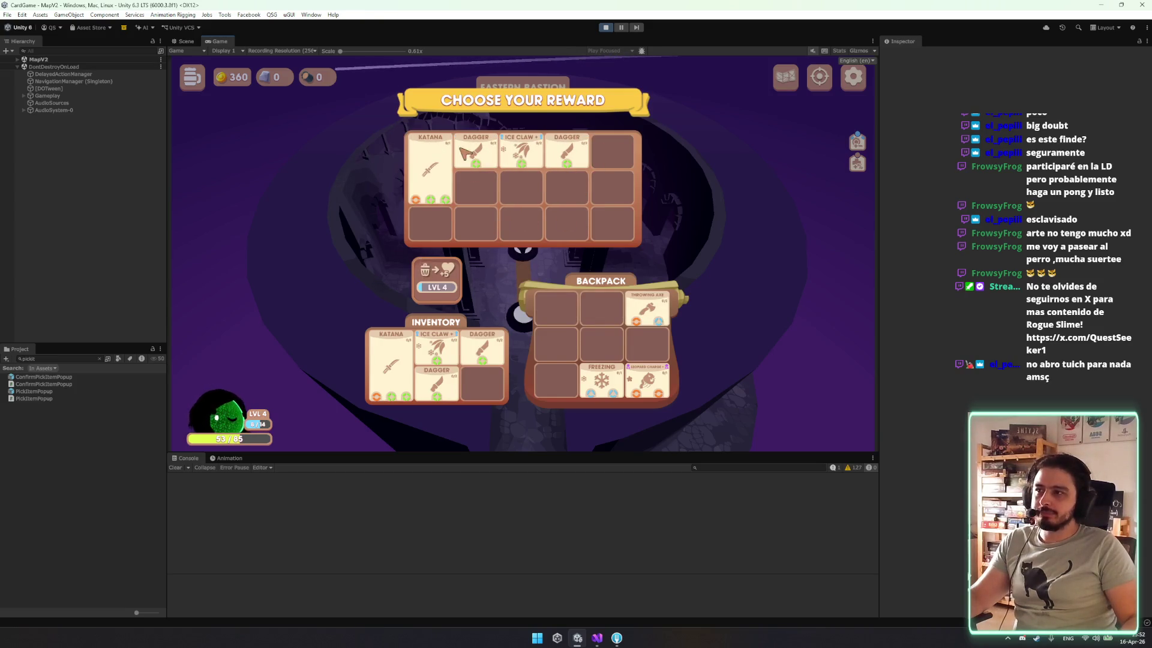
mouse_move(542, 166)
left_mouse_down()
mouse_move(514, 298)
mouse_move(480, 384)
left_mouse_up()
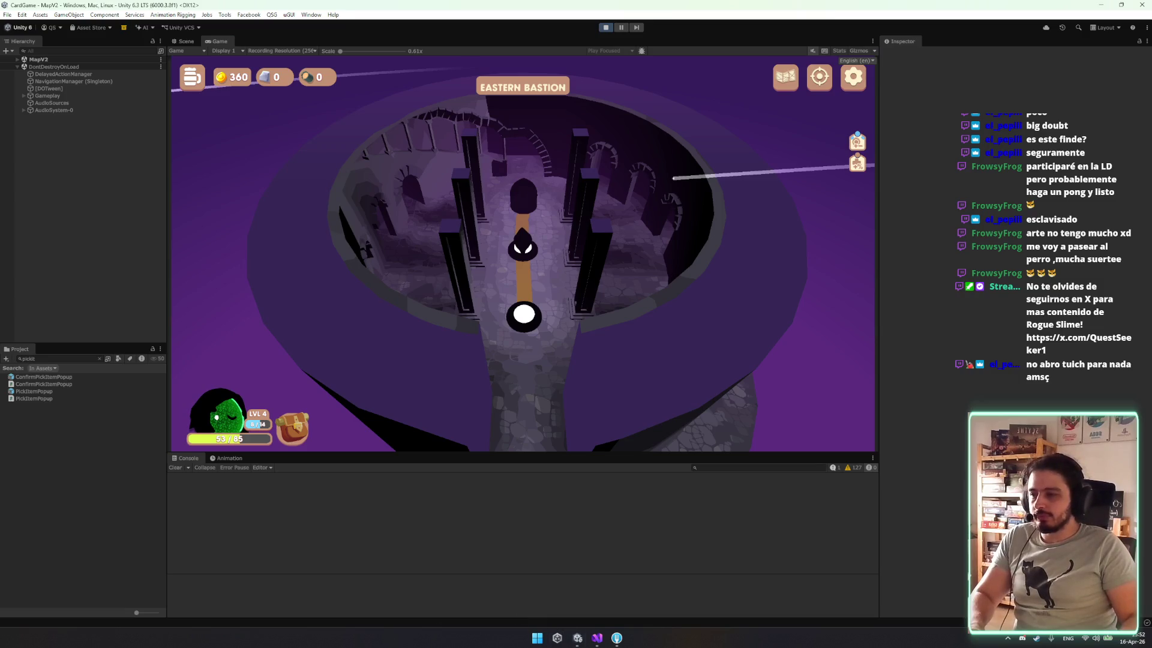
key("ctrl+p")
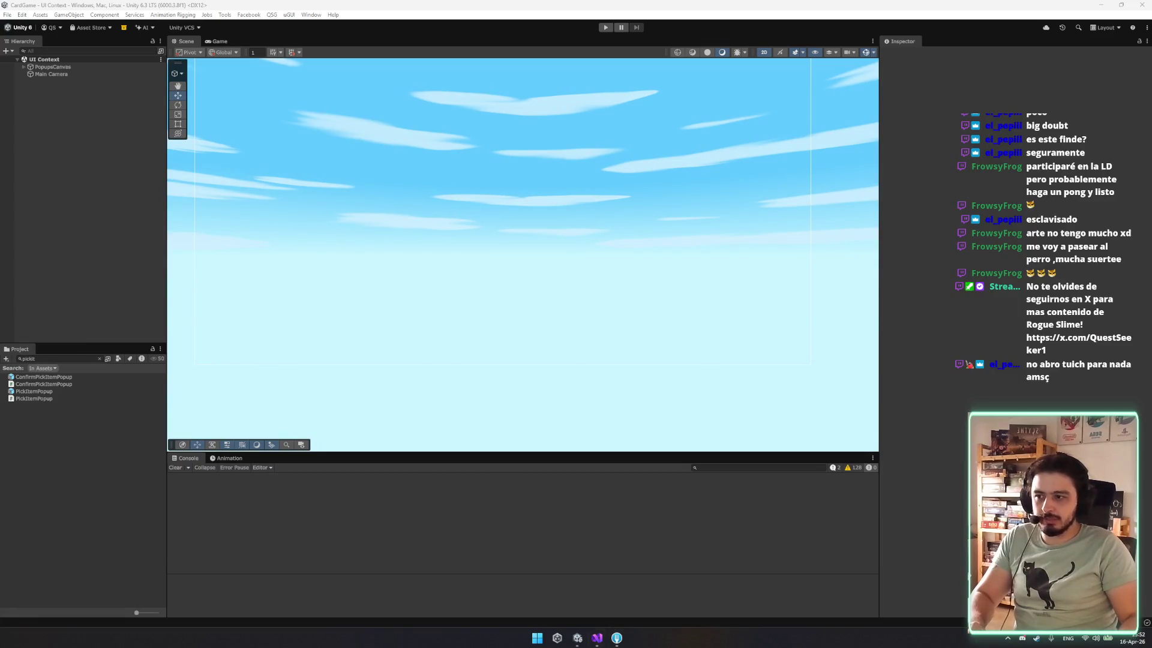
Check the UI Context.unity diff in Fork, save the Unity project, and bring the Trello browser in.
left_click(616, 637)
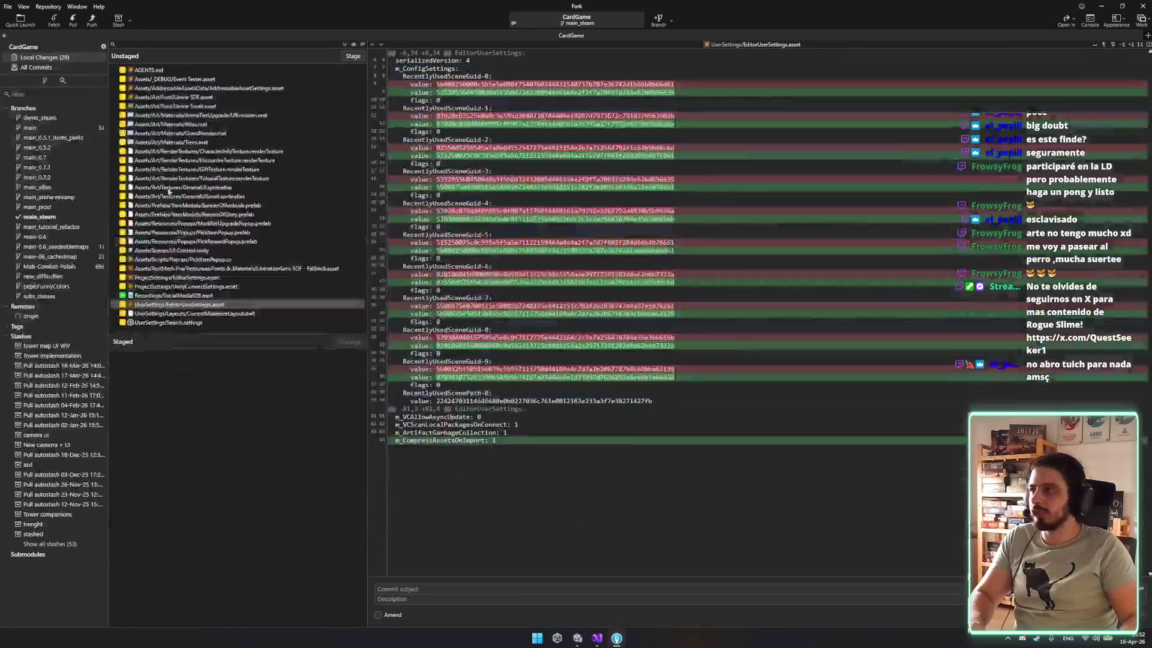
left_click(231, 247)
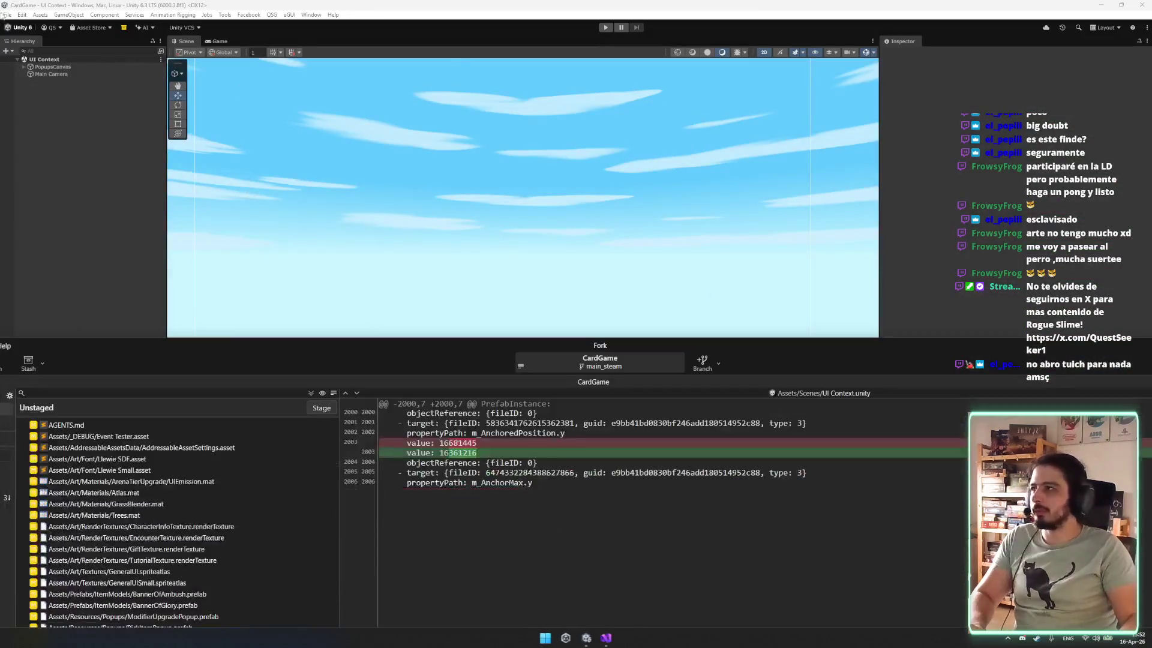
left_click(8, 14)
left_click(36, 113)
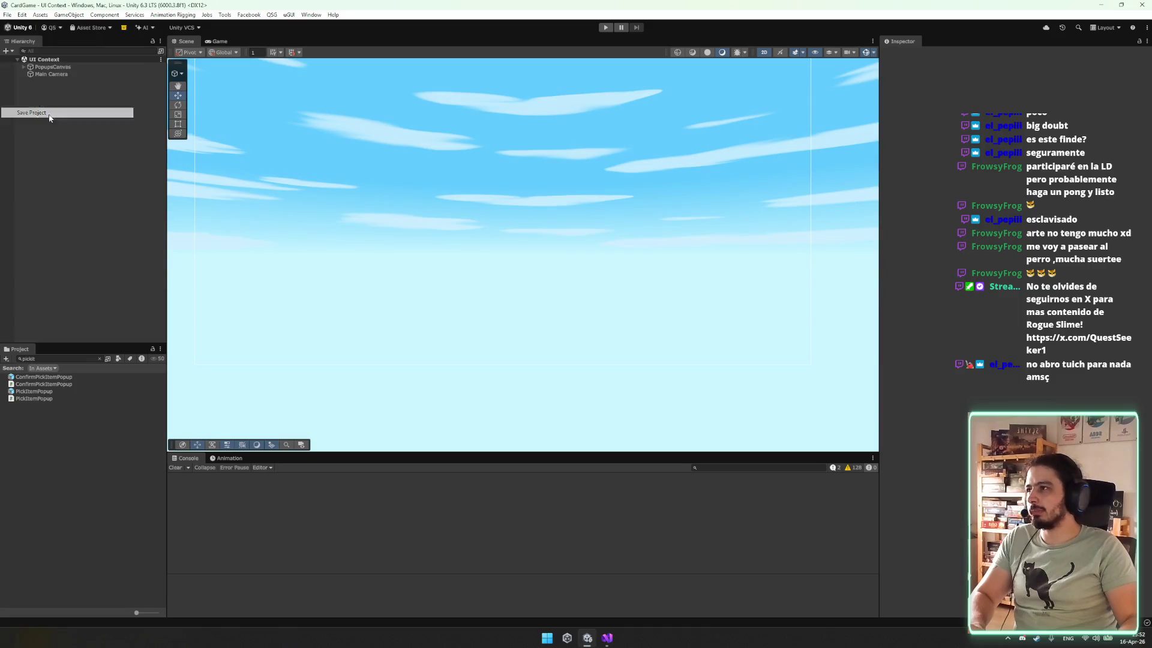
left_click(609, 637)
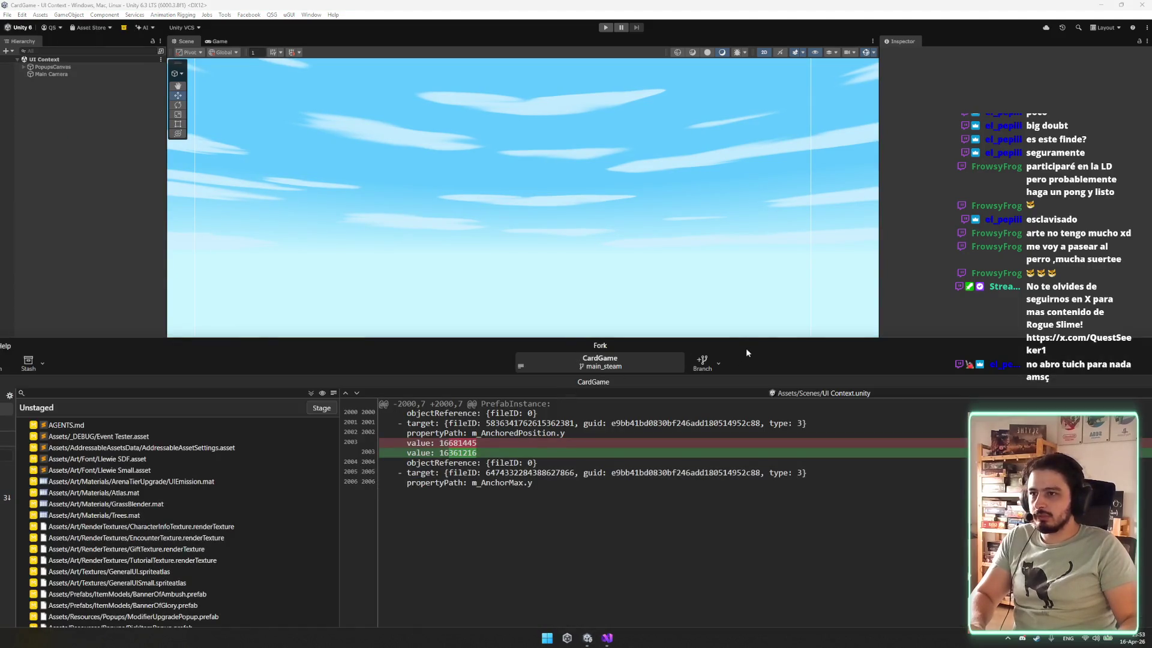
key("alt+Tab")
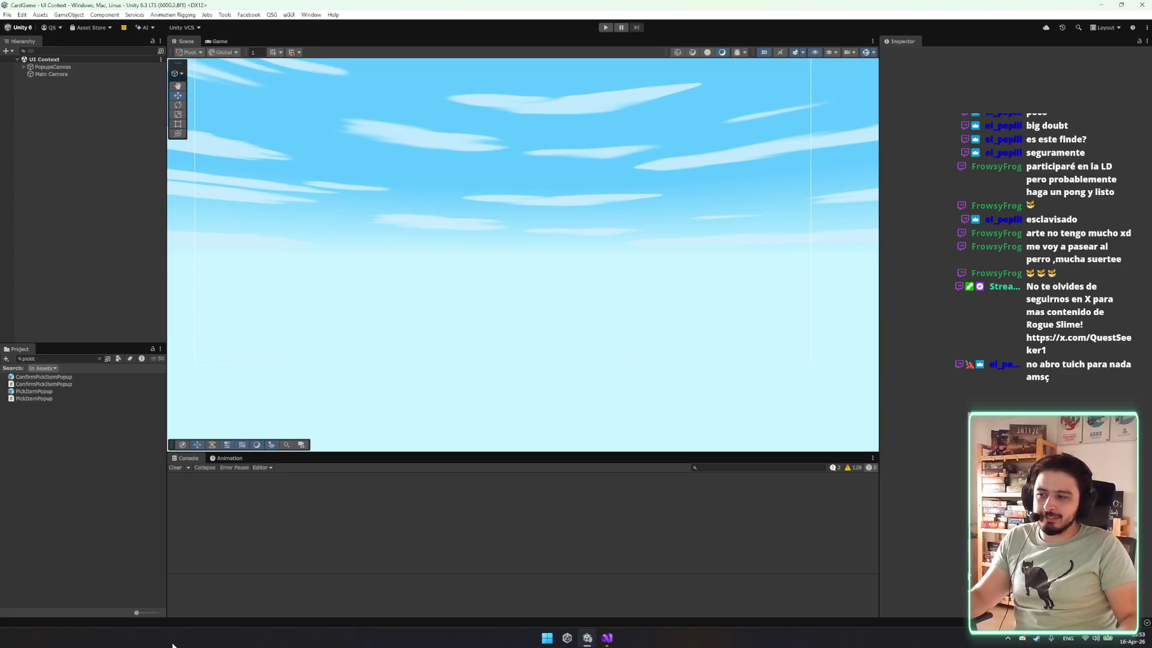
left_click_drag(531, 120, 496, 69)
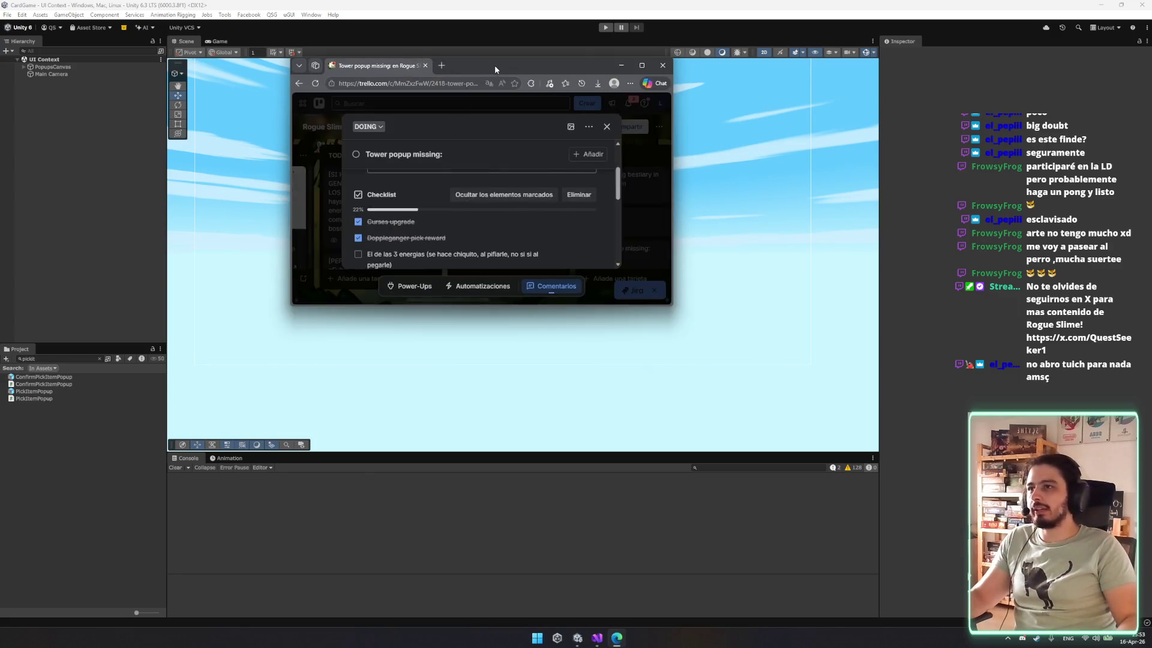
Maximize the browser on the 'Tower popup missing' card and open a new tab.
double_click(496, 69)
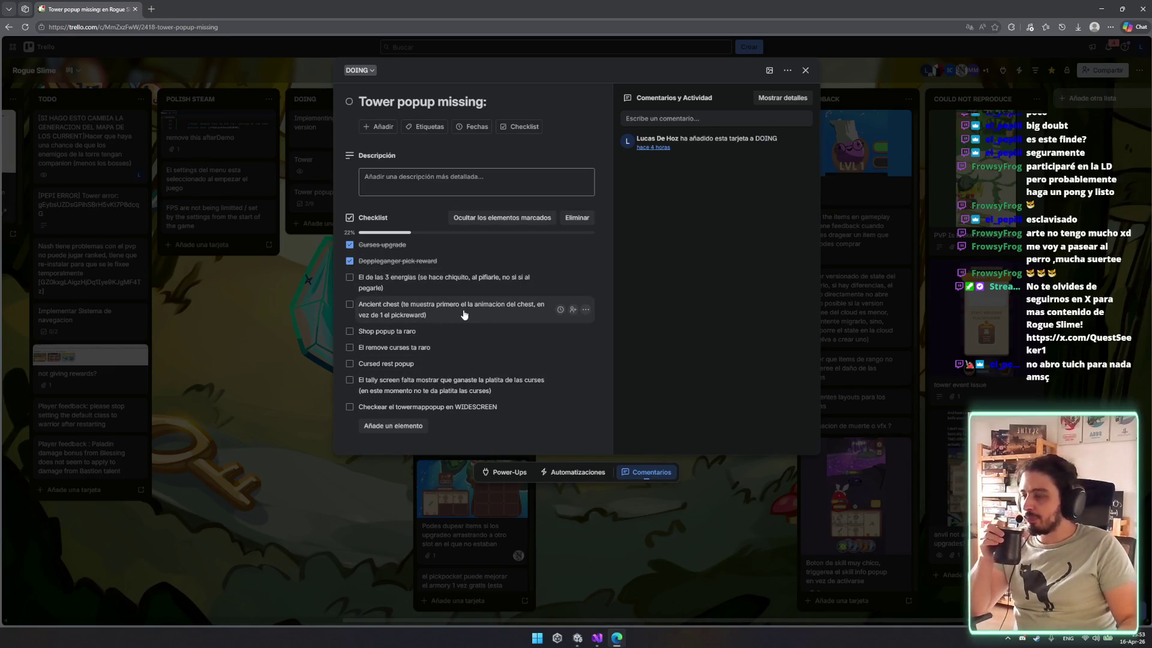
left_click(151, 9)
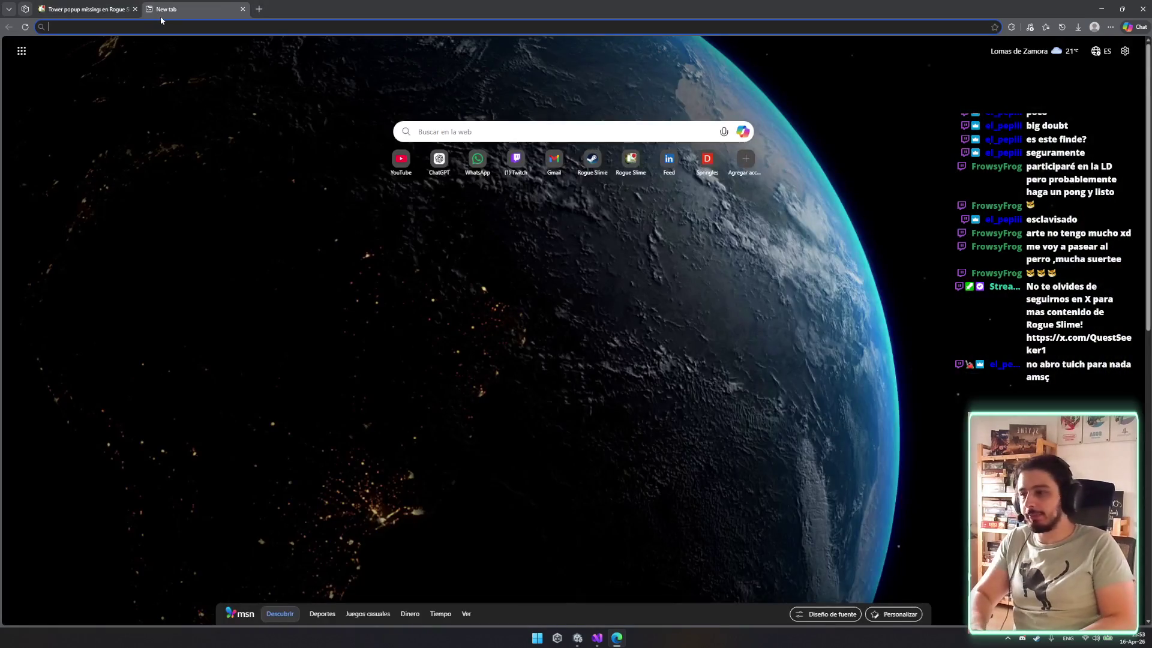
Go to the Rogue Slime: PC Edition Steam store page by entering store.steam.
type("store.steam")
key("Return")
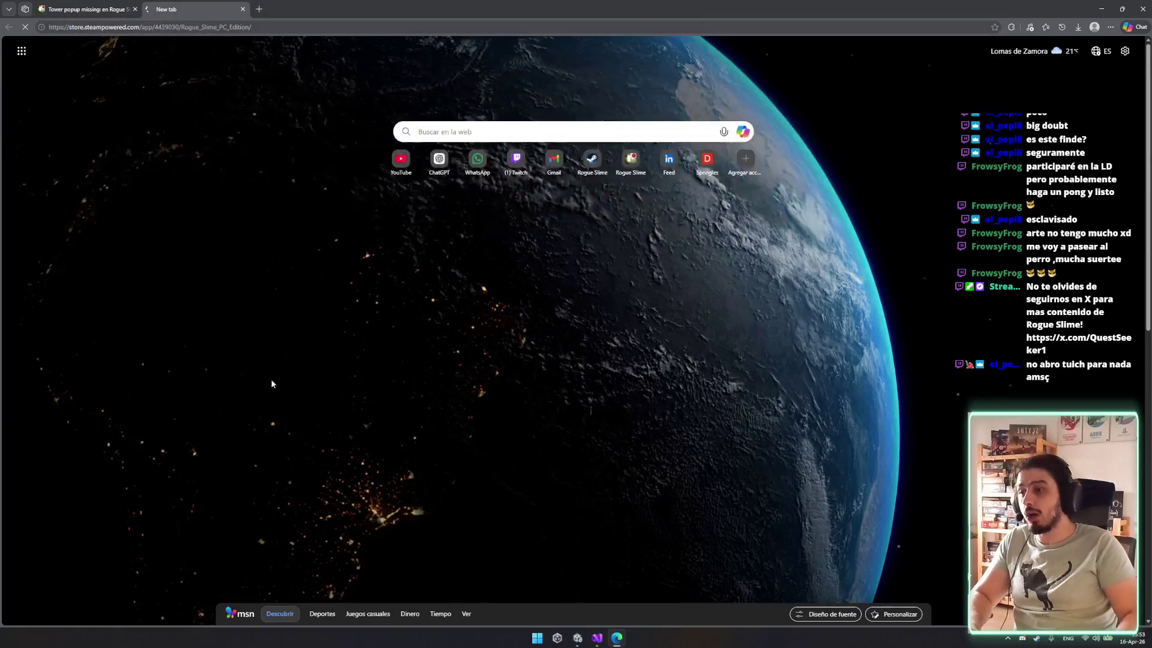
key("ctrl+l")
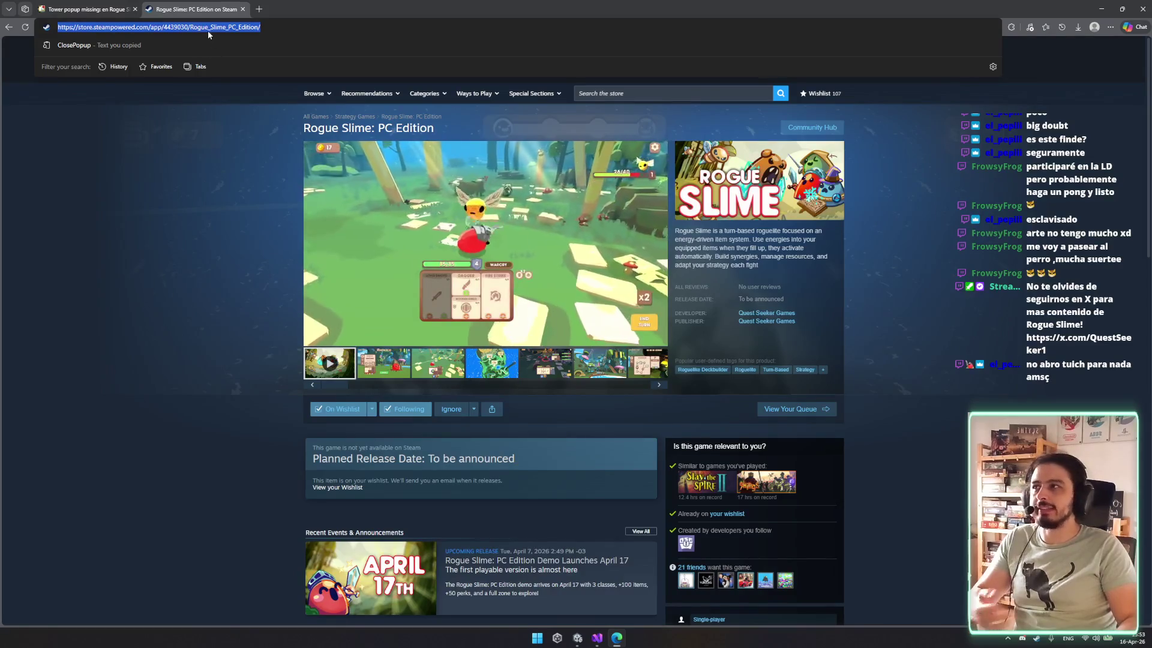
right_click(174, 9)
left_click(155, 237)
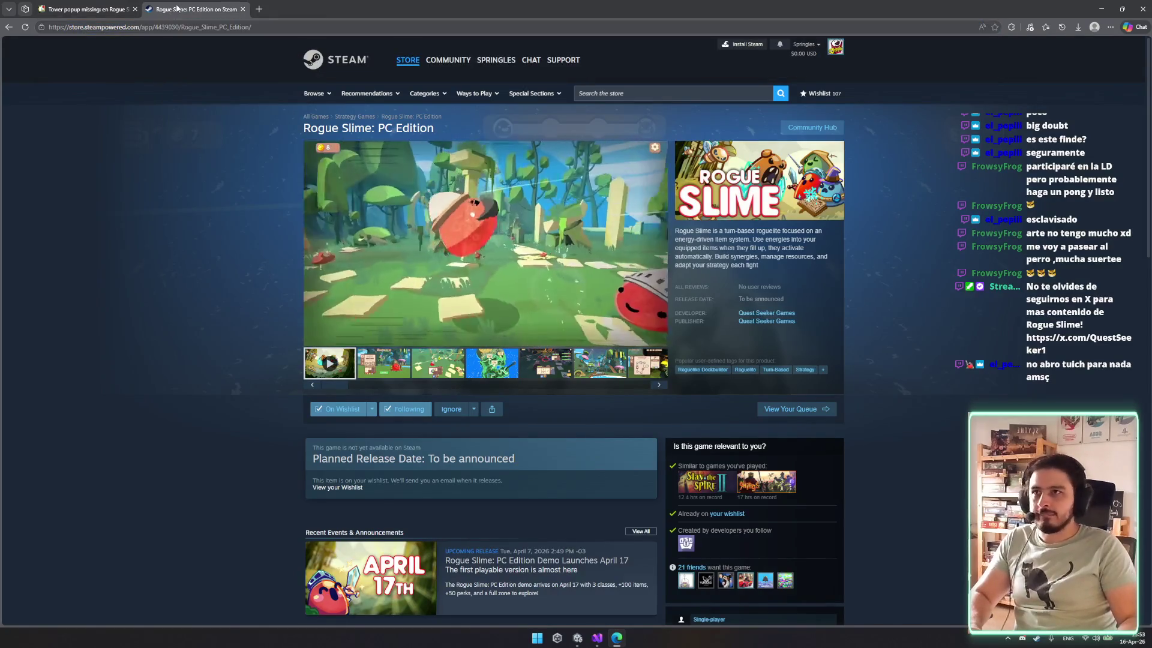
right_click(180, 9)
left_click(240, 279)
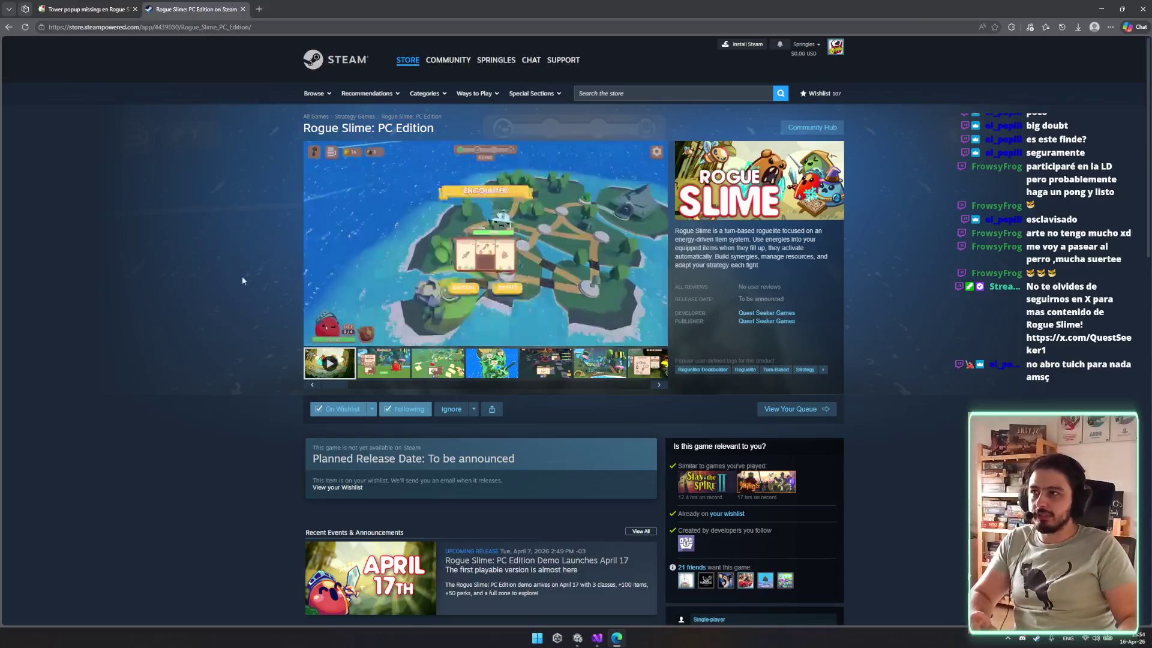
Scroll the store page and switch the media viewer from a screenshot back to the trailer.
scroll(240, 279, "down", 2)
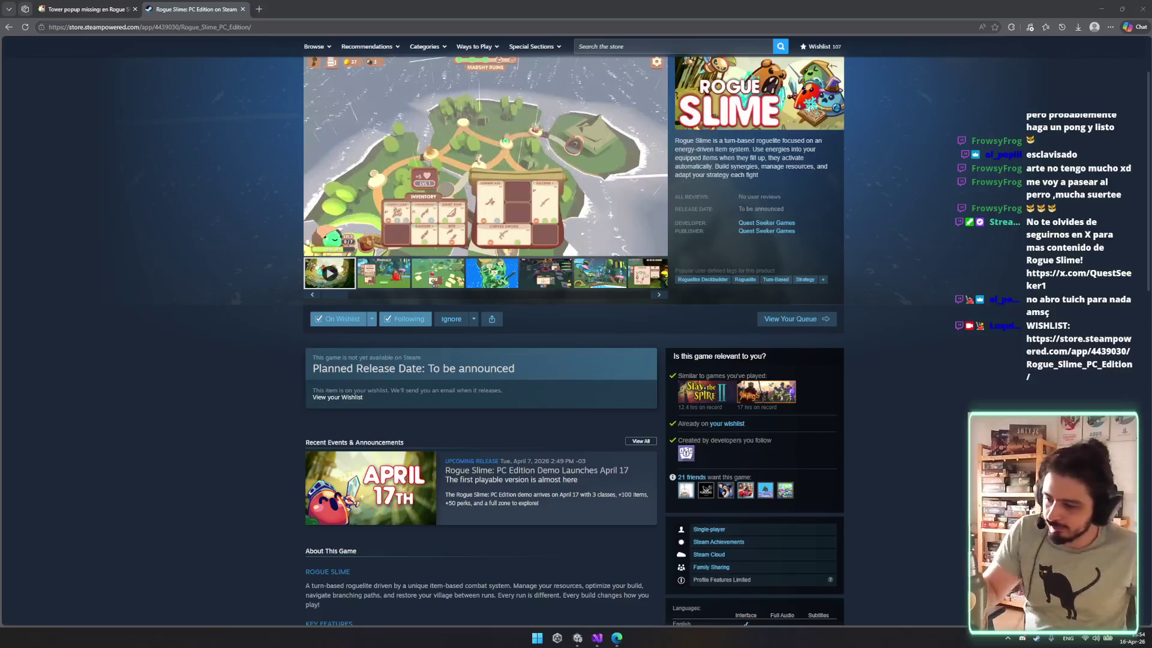
scroll(496, 309, "up", 2)
scroll(495, 309, "up", 2)
left_click(384, 321)
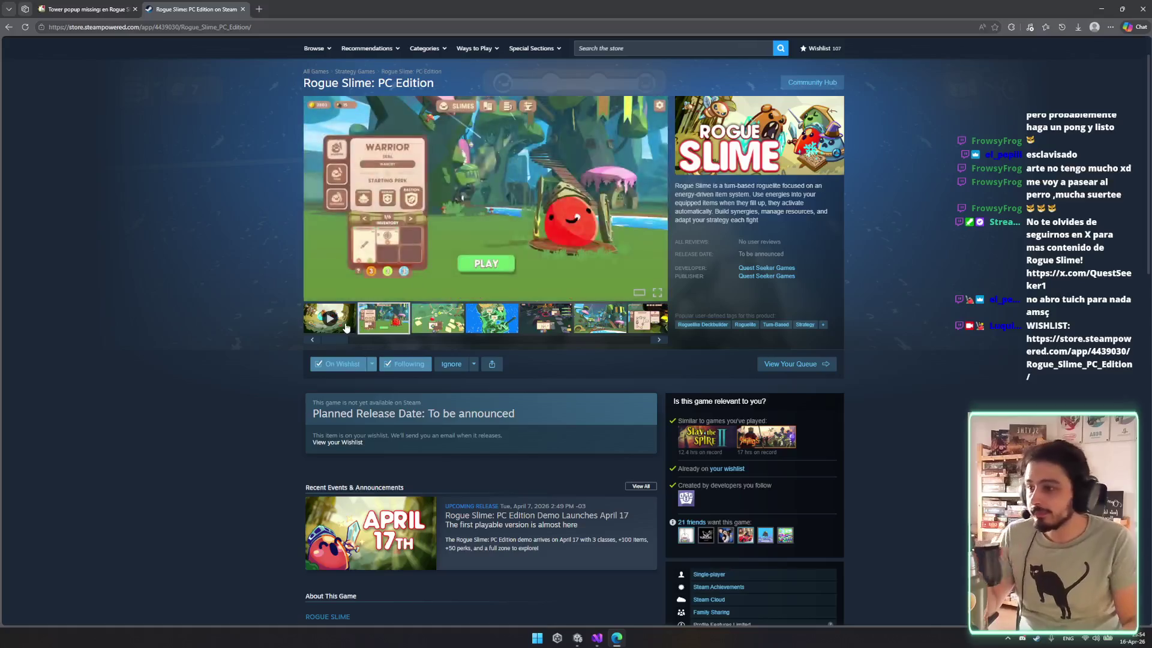
left_click(346, 327)
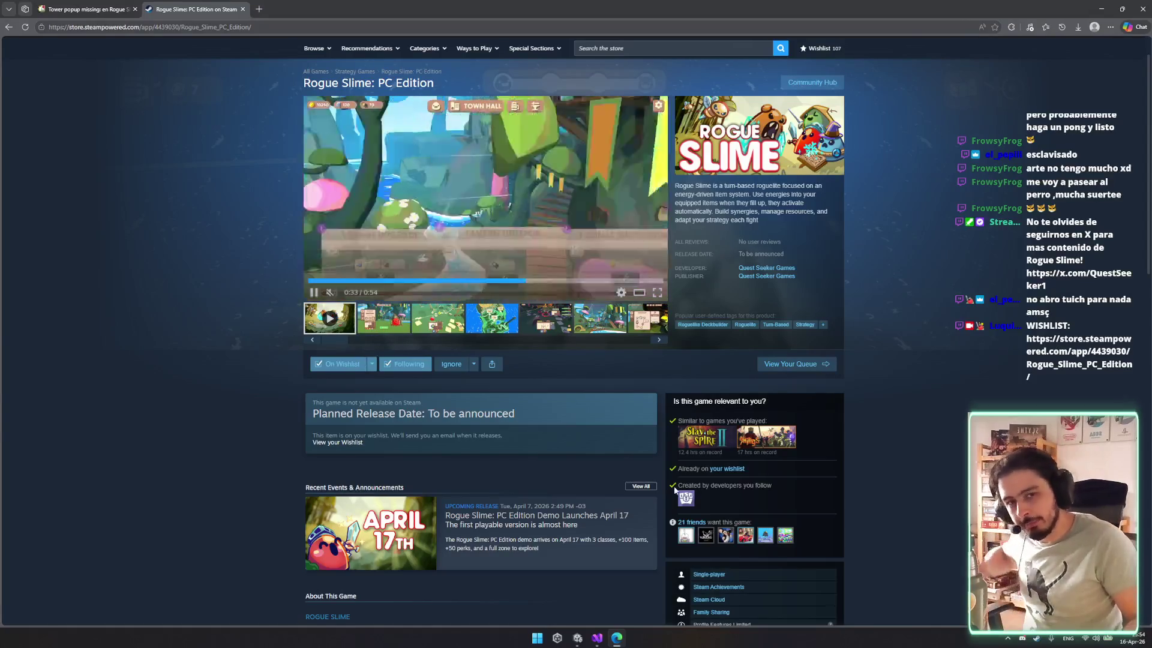
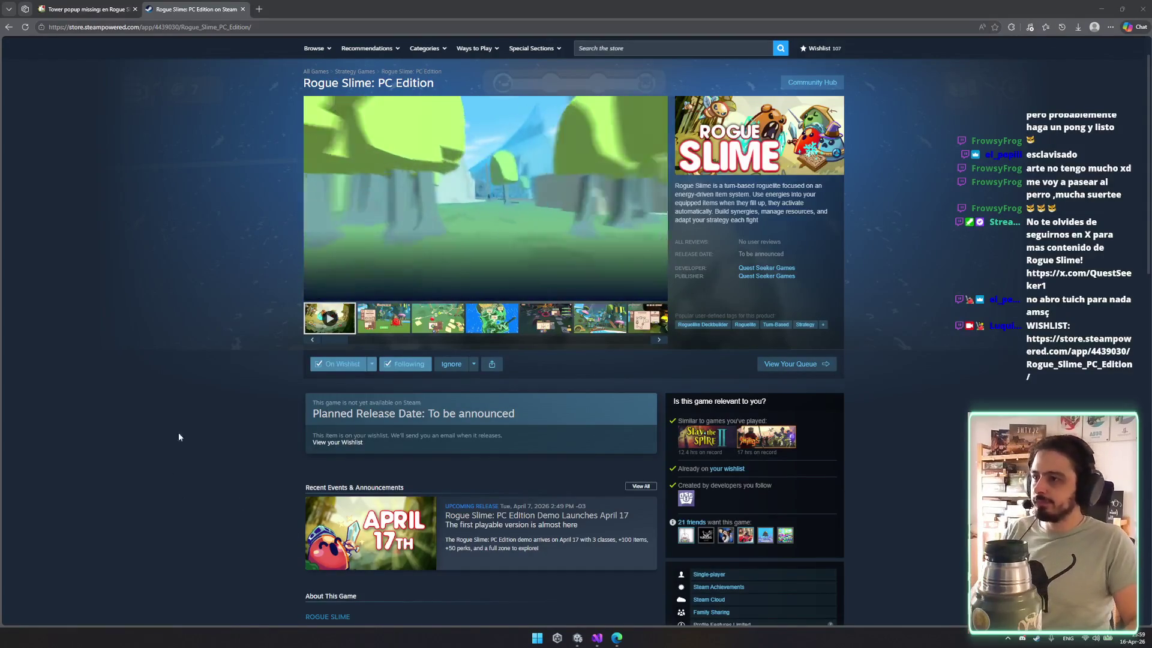
Close the Steam store tab and the Edge window to get back to the Unity editor.
key("ctrl+w")
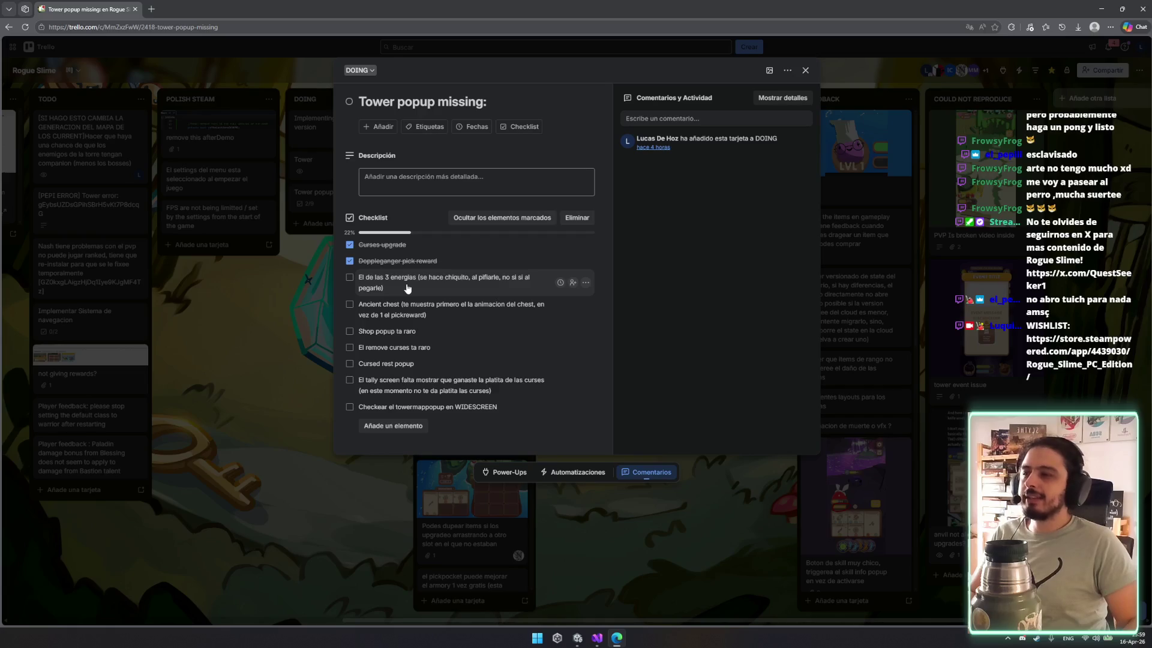
key("ctrl+w")
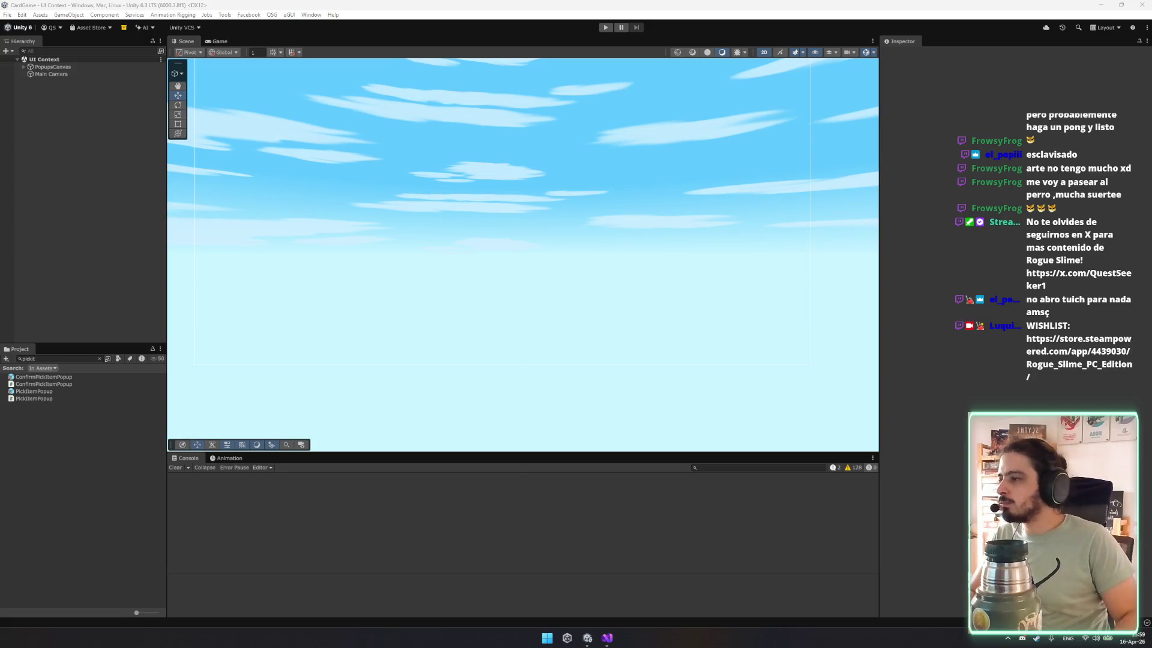
Search the Project window for event assets, trying 'event' and '_event'.
left_click(36, 359)
key("BackSpace")
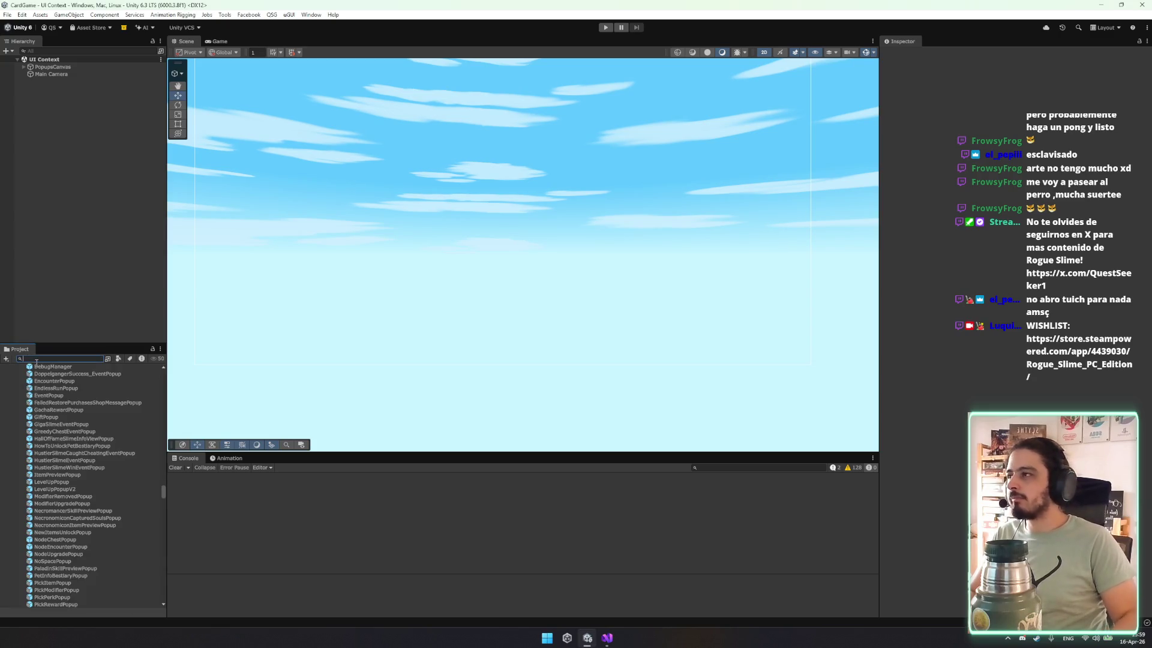
type("evem")
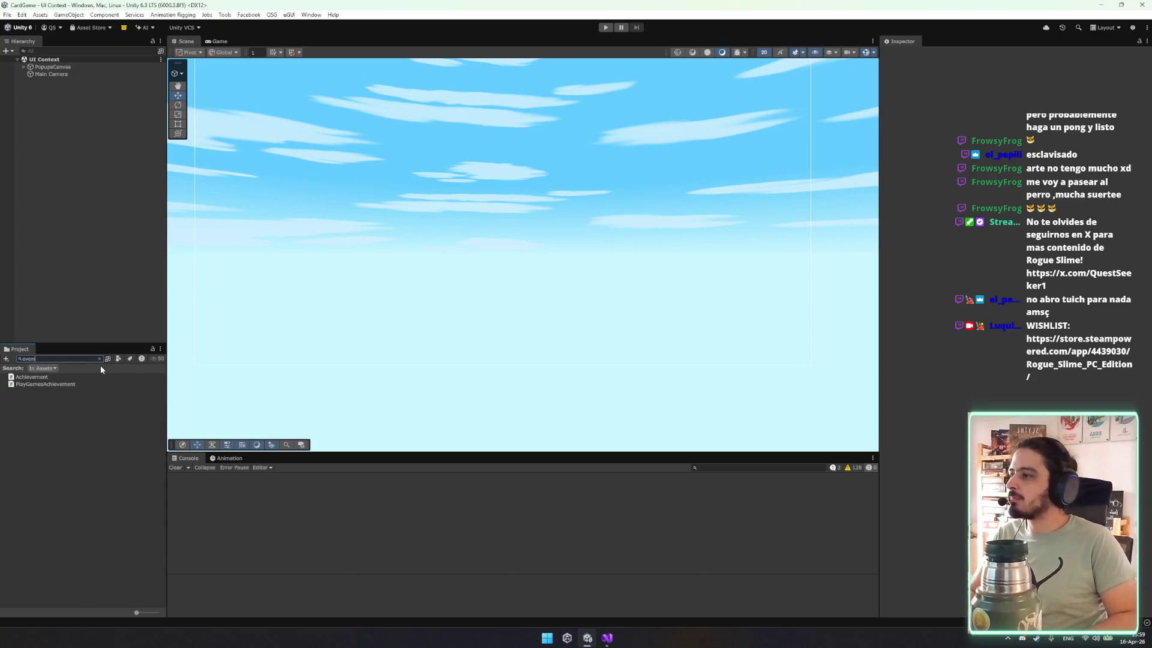
key("BackSpace")
type("nt")
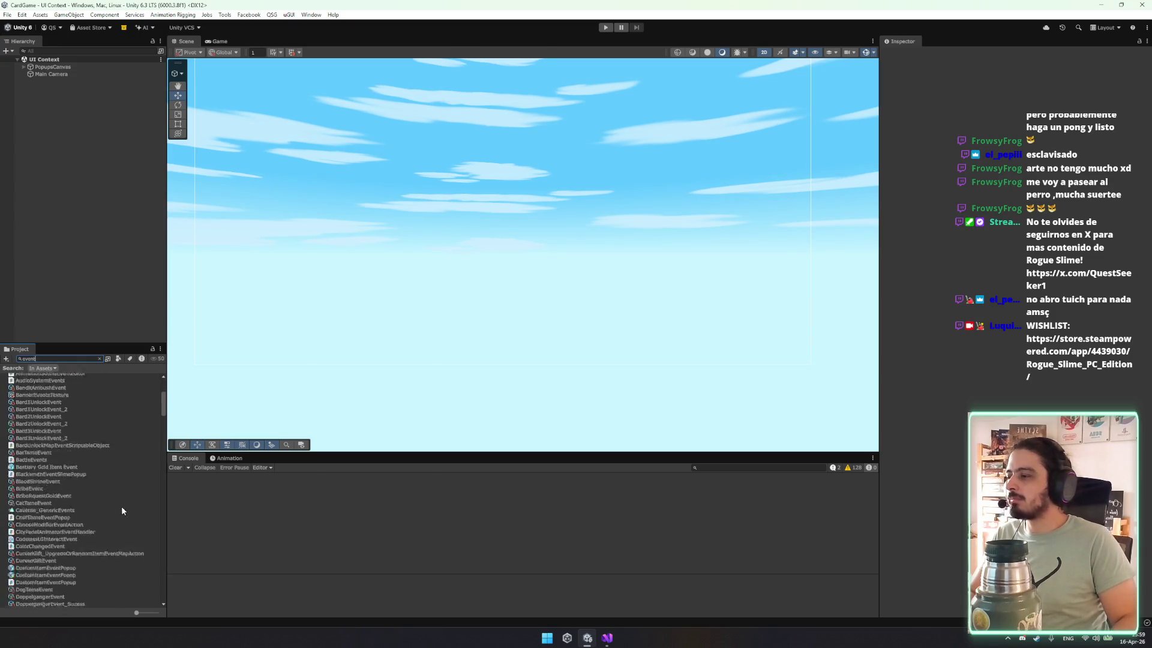
key("BackSpace")
key("BackSpace")
key("BackSpace")
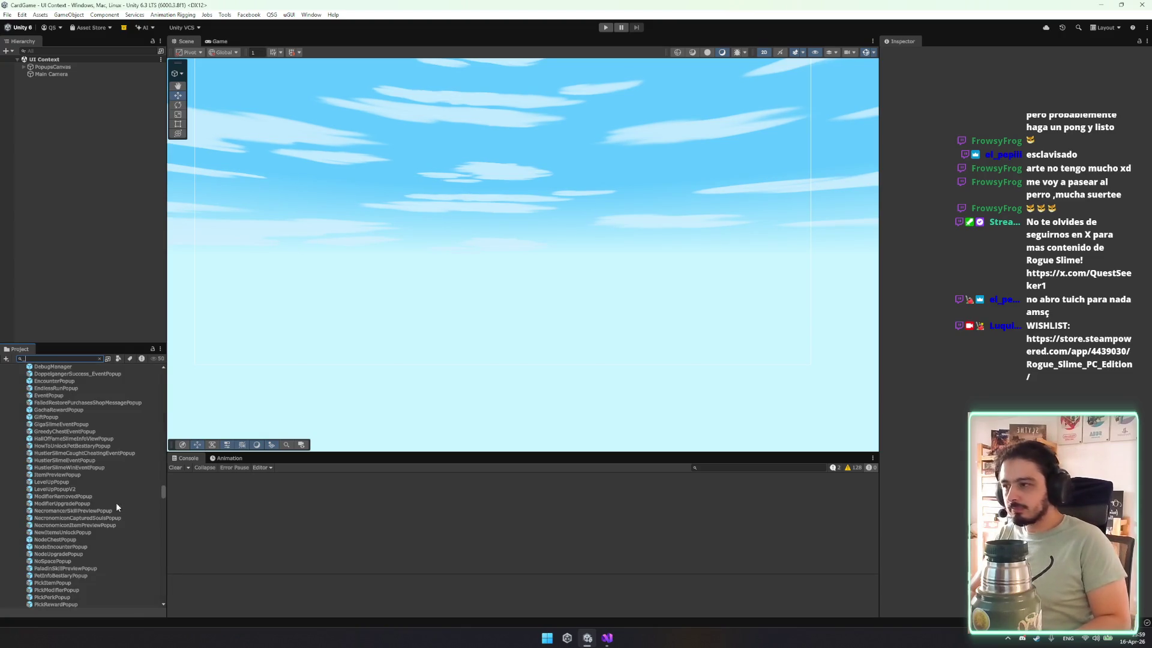
type("_event")
key("BackSpace")
key("BackSpace")
key("BackSpace")
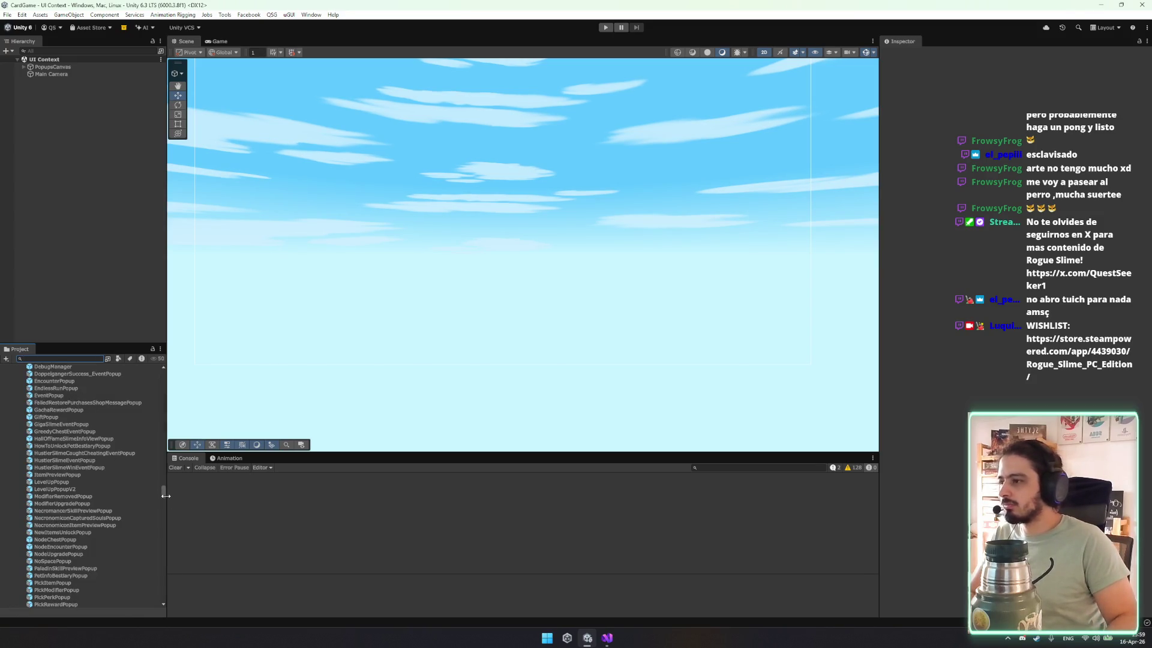
scroll(164, 494, "up", 10)
Select the Event Tester asset in the _DEBUG folder, then start the game from the title menu.
left_click(71, 426)
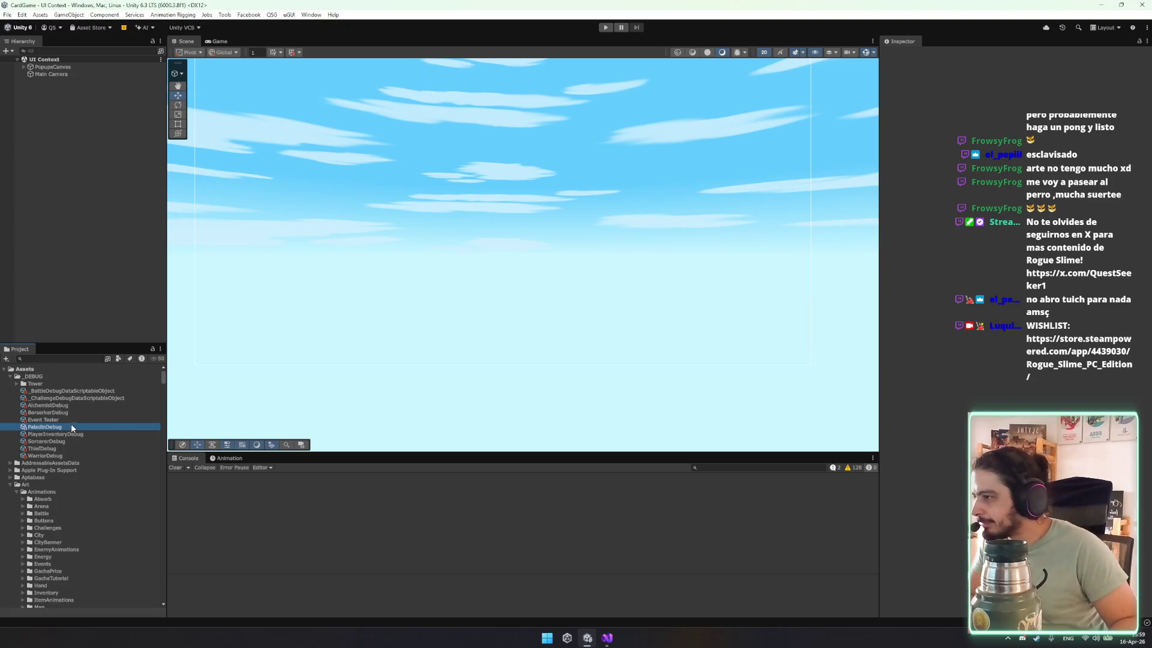
left_click(69, 419)
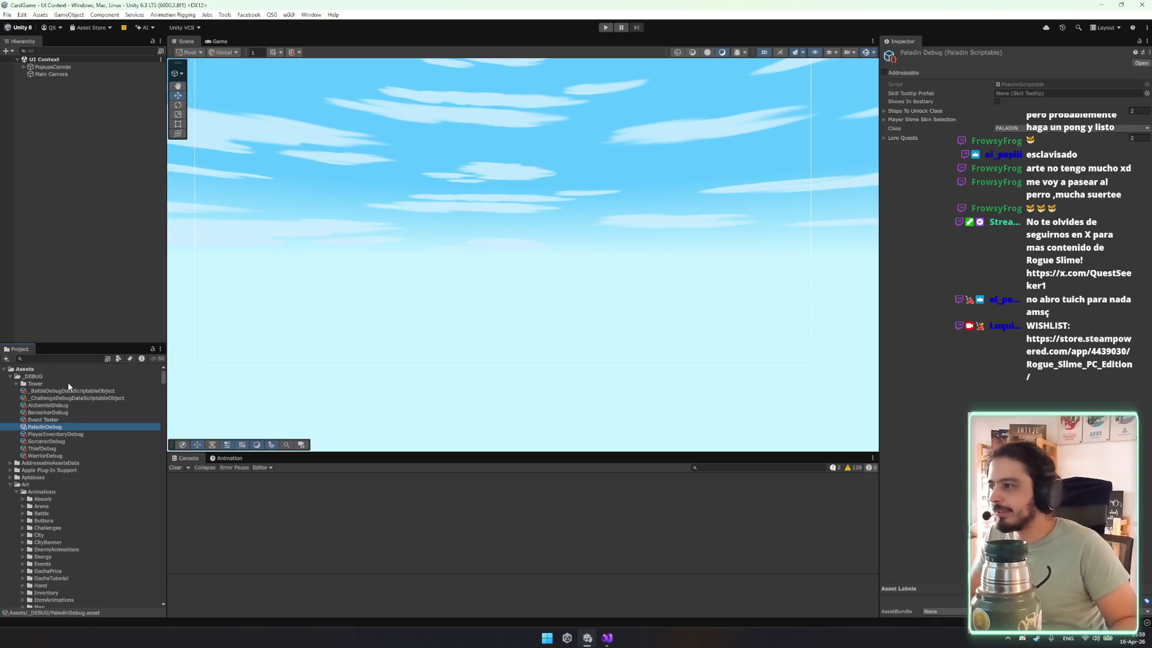
left_click(23, 199)
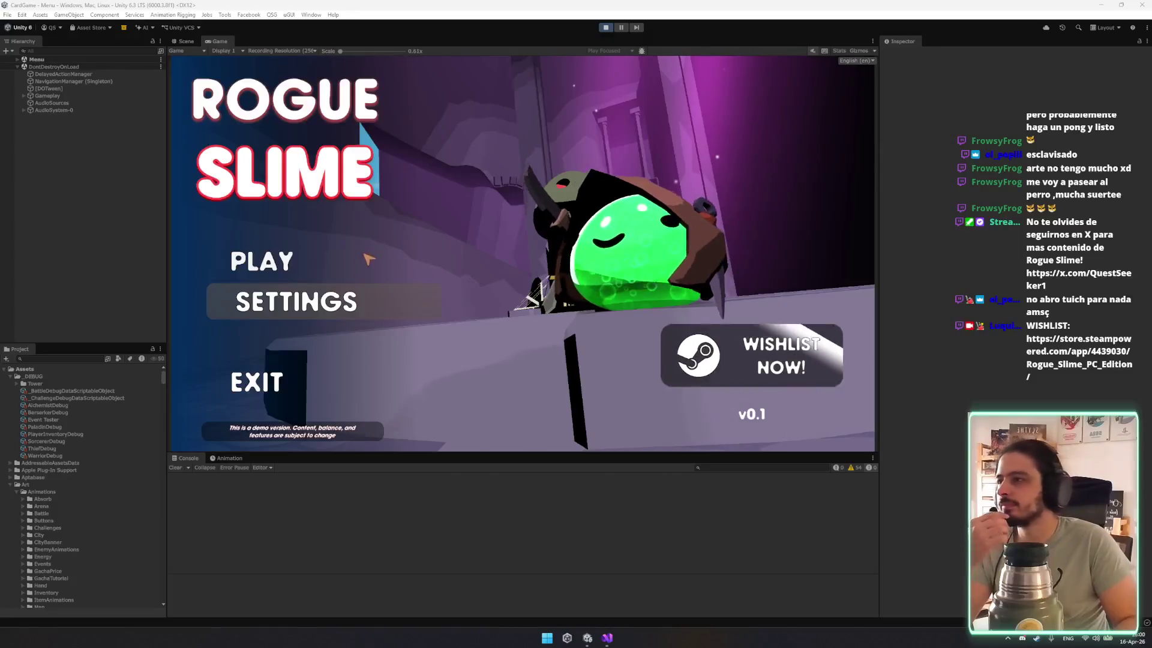
left_click(340, 270)
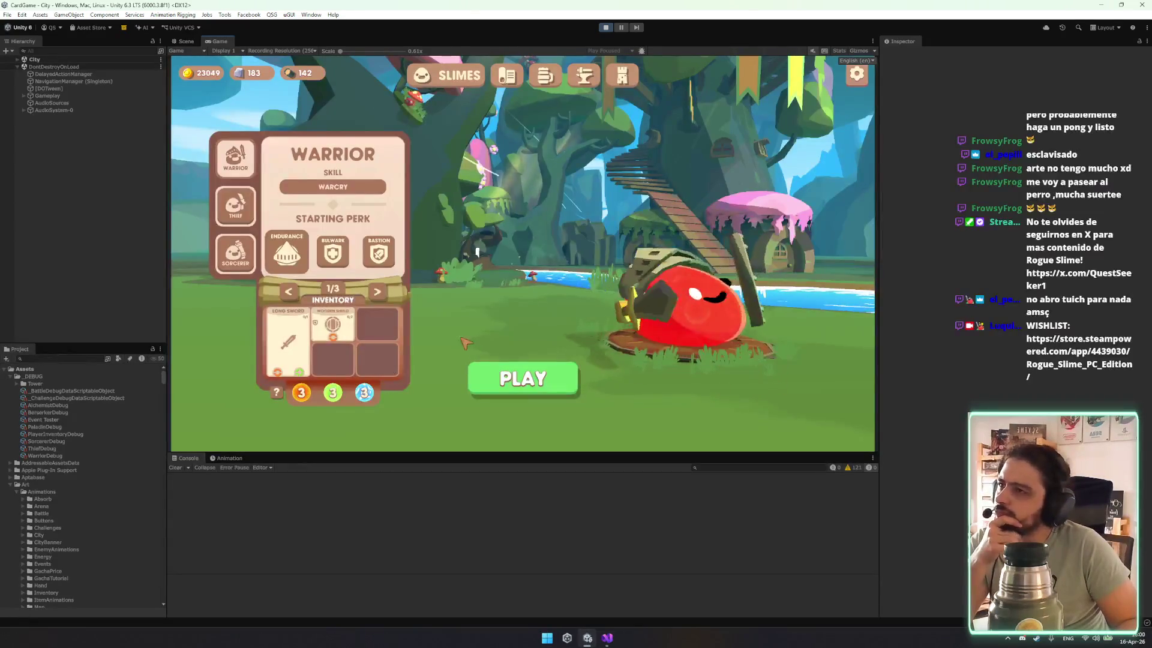
Begin the Eastern Bastion tower run and select the Event Tester asset.
left_click(522, 377)
left_click(740, 358)
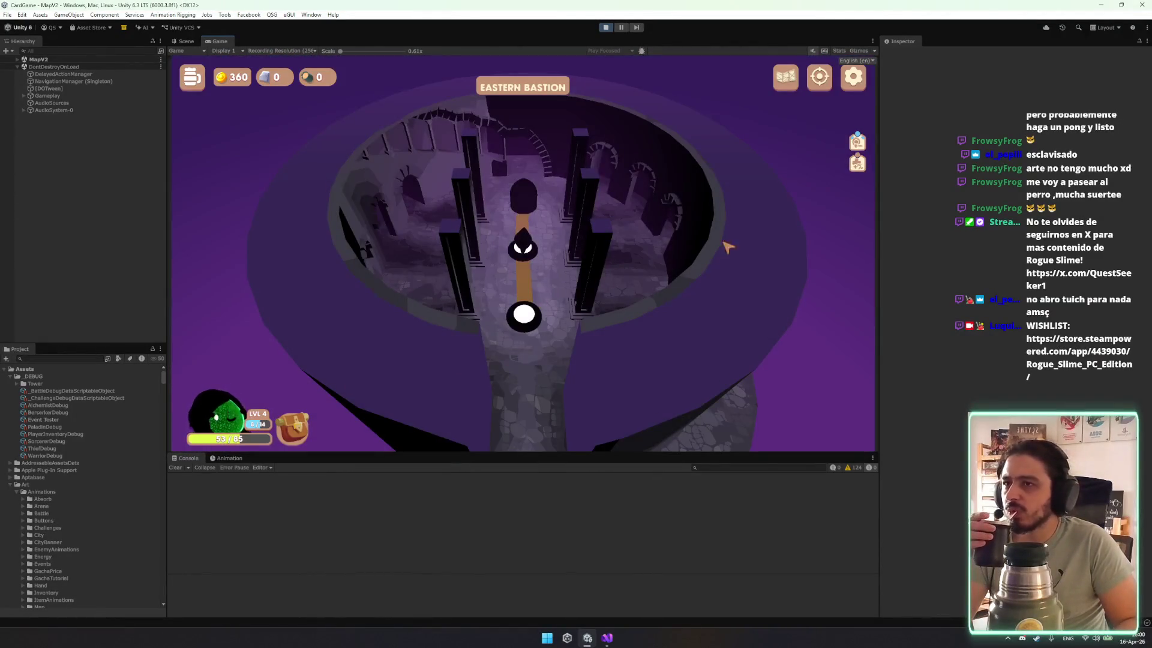
left_click(84, 384)
left_click(76, 418)
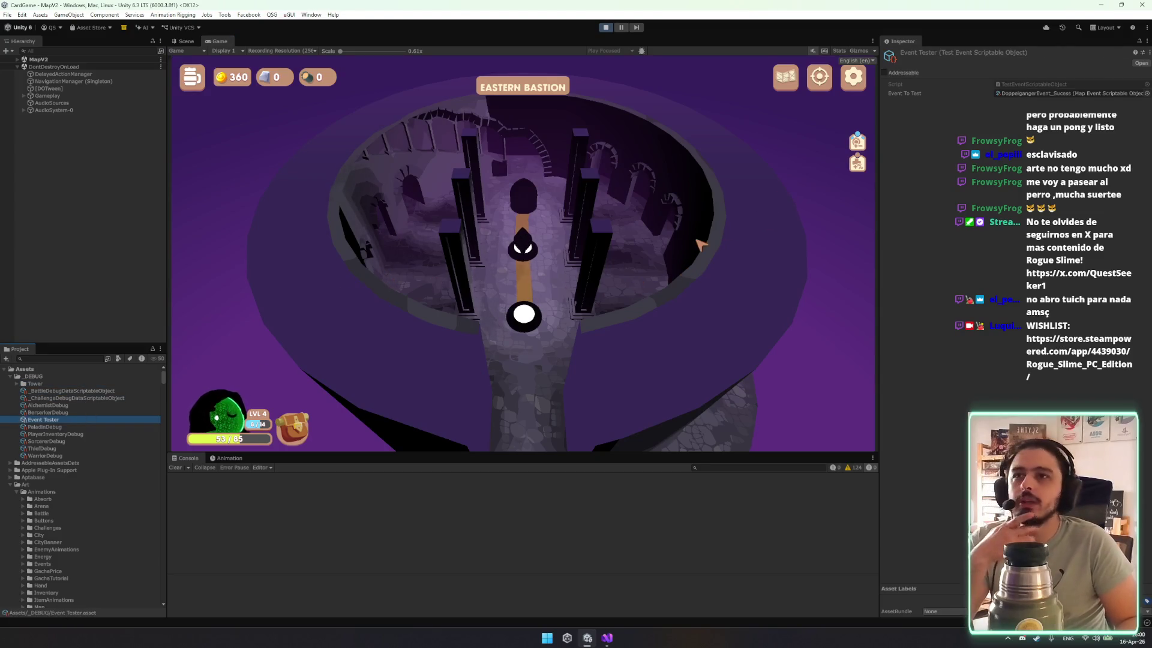
Assign TheExperimentEvent as the Event Tester's Event To Test.
left_click(1050, 94)
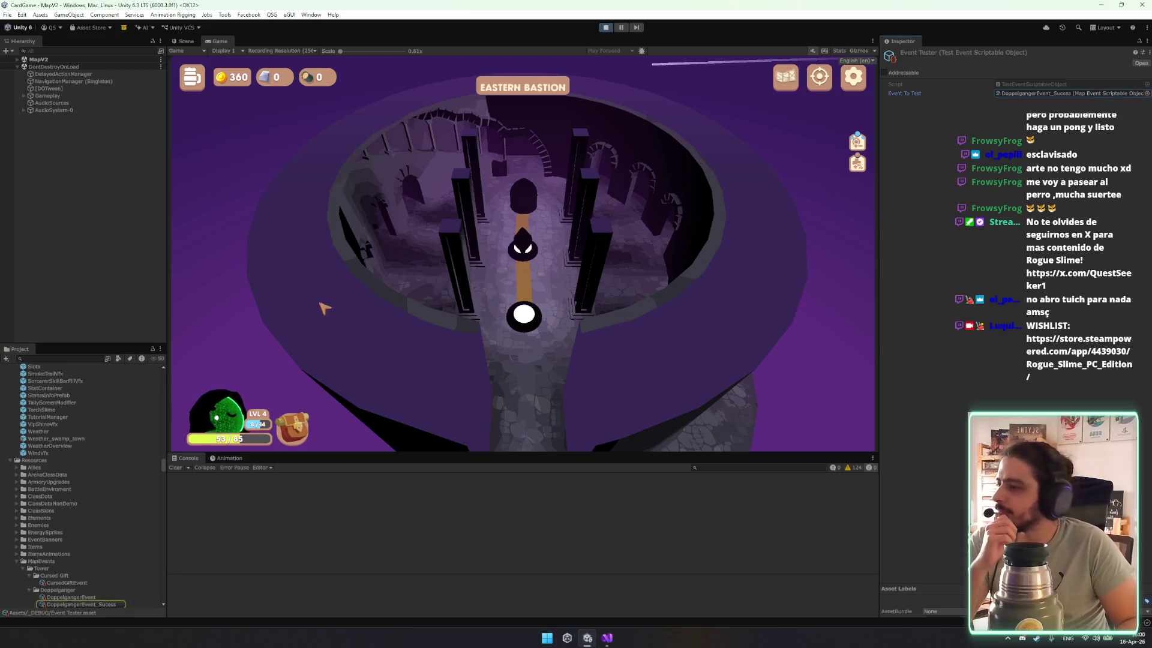
scroll(80, 405, "down", 10)
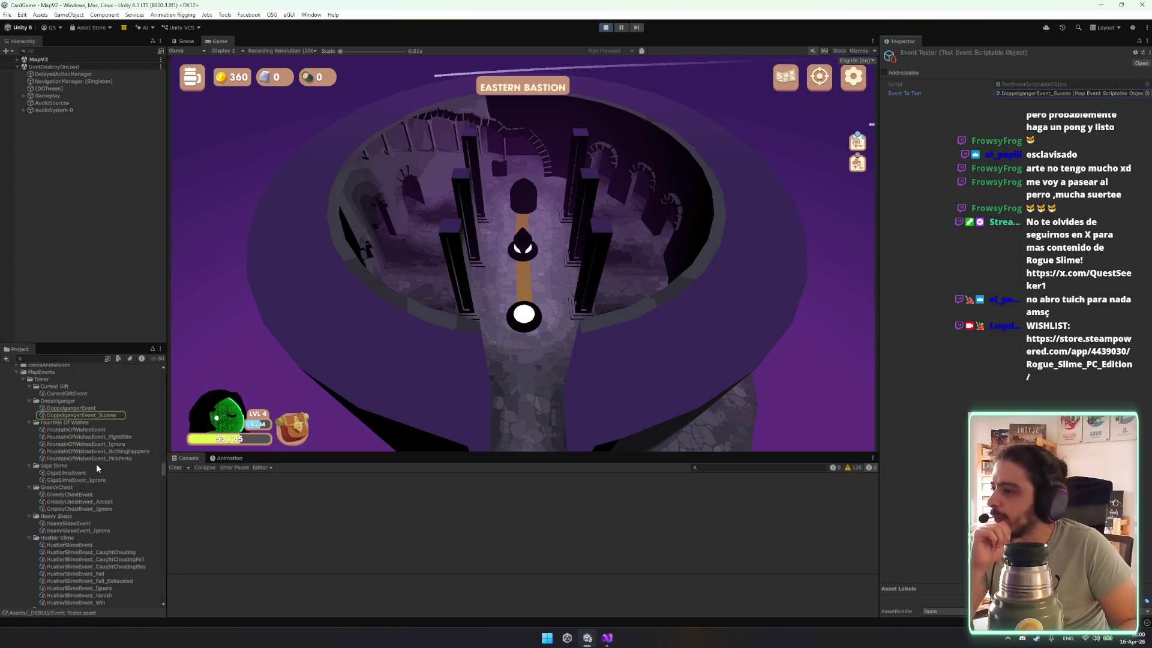
scroll(102, 513, "down", 3)
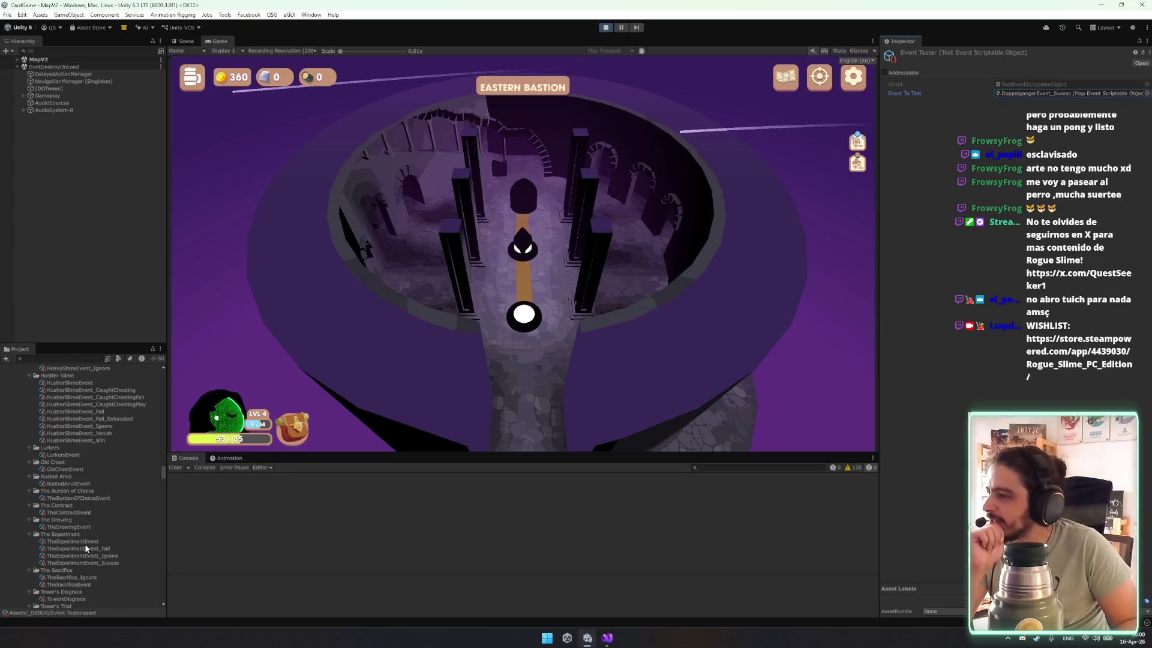
mouse_move(80, 542)
left_mouse_down()
mouse_move(308, 520)
mouse_move(830, 291)
mouse_move(1056, 94)
left_mouse_up()
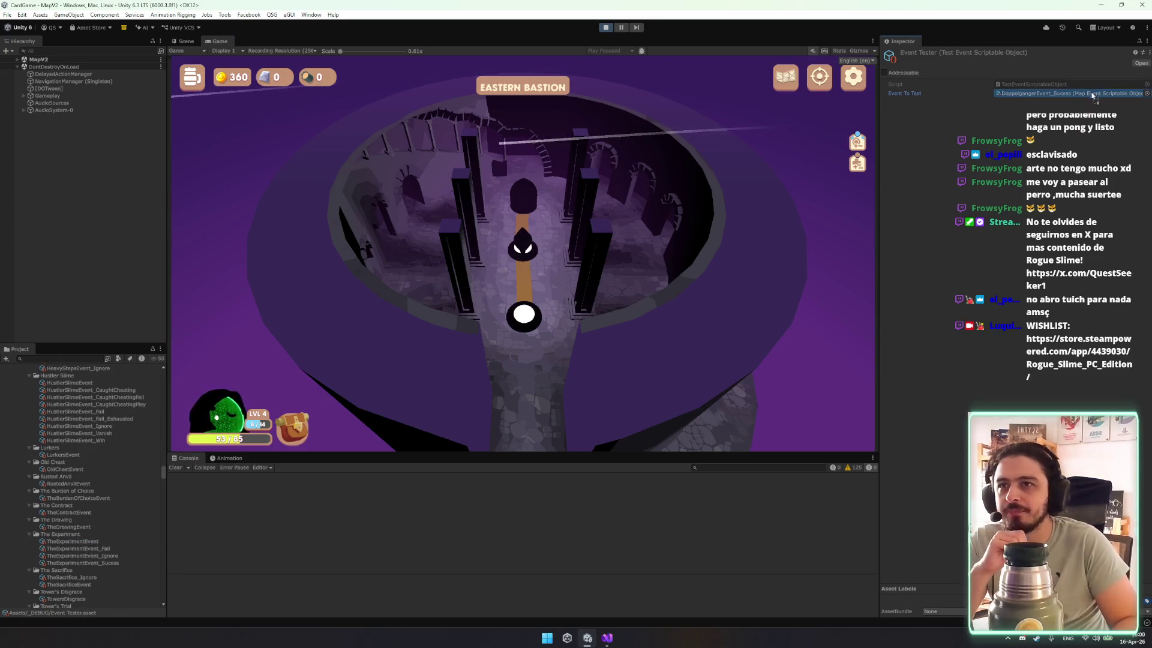
Trigger the test event and pick the Red Potion in the Mysterious Alchemist popup.
right_click(1019, 55)
left_click(1062, 72)
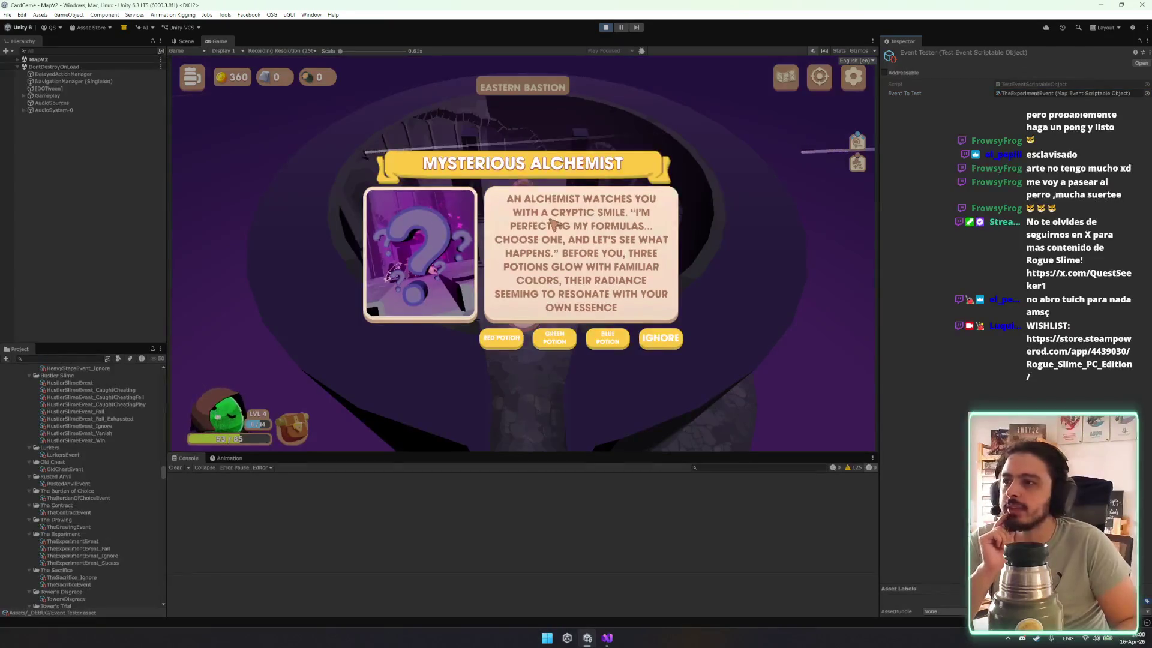
left_click(501, 339)
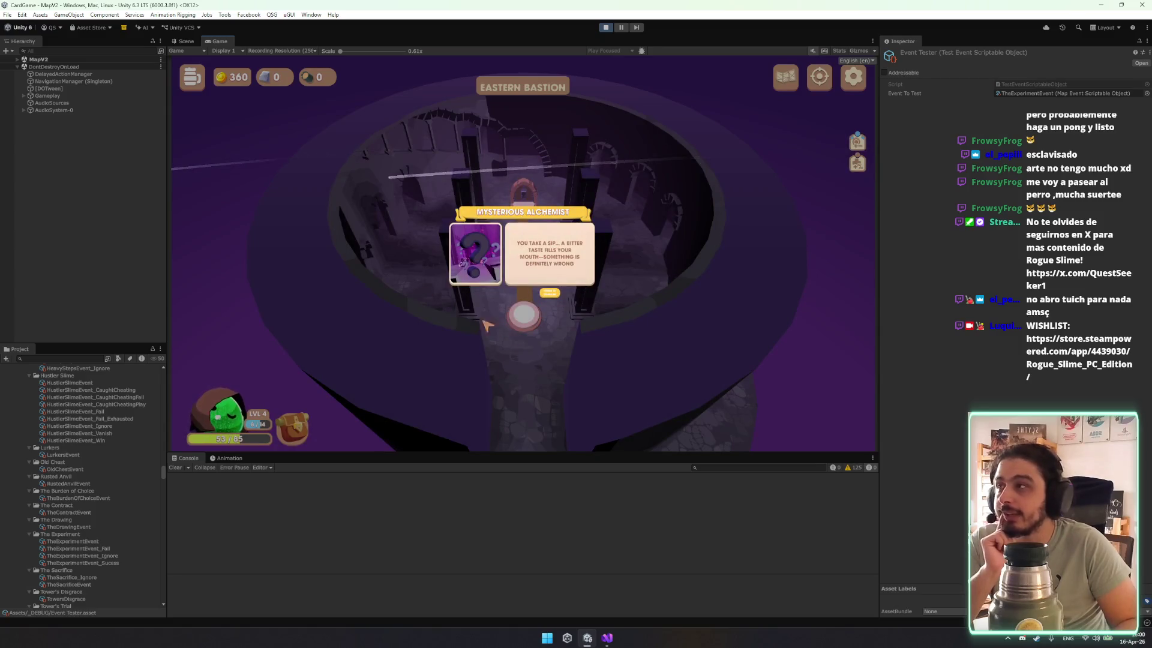
left_click(186, 41)
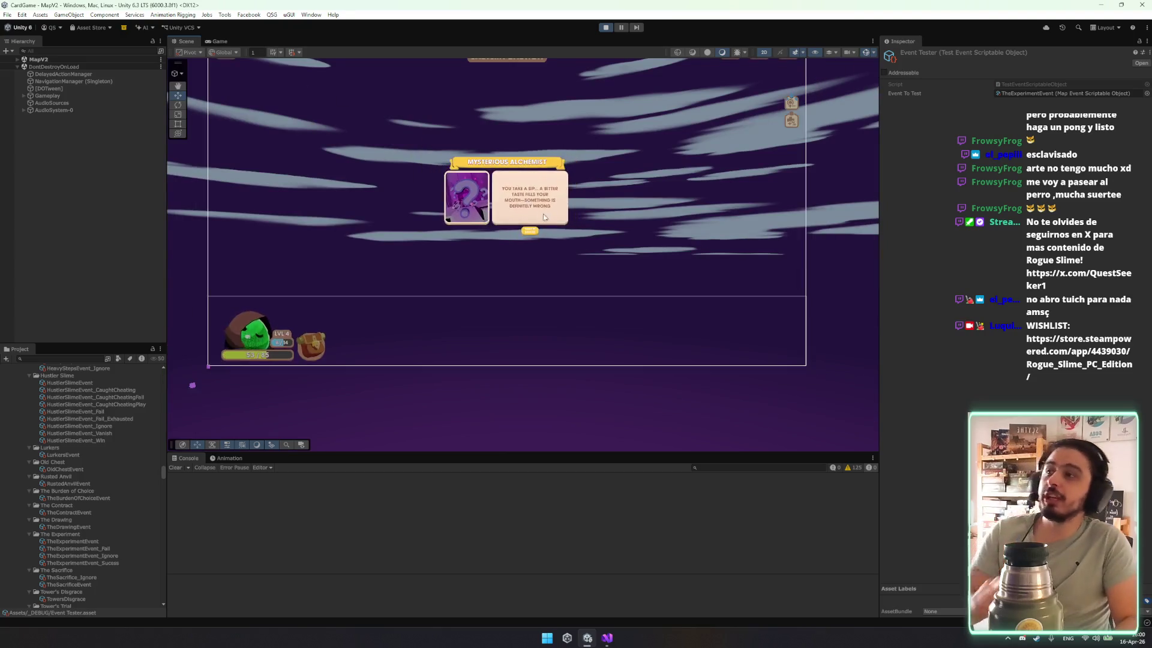
Select EventPopup(Clone) and frame the popup in the Scene view.
right_click(519, 209)
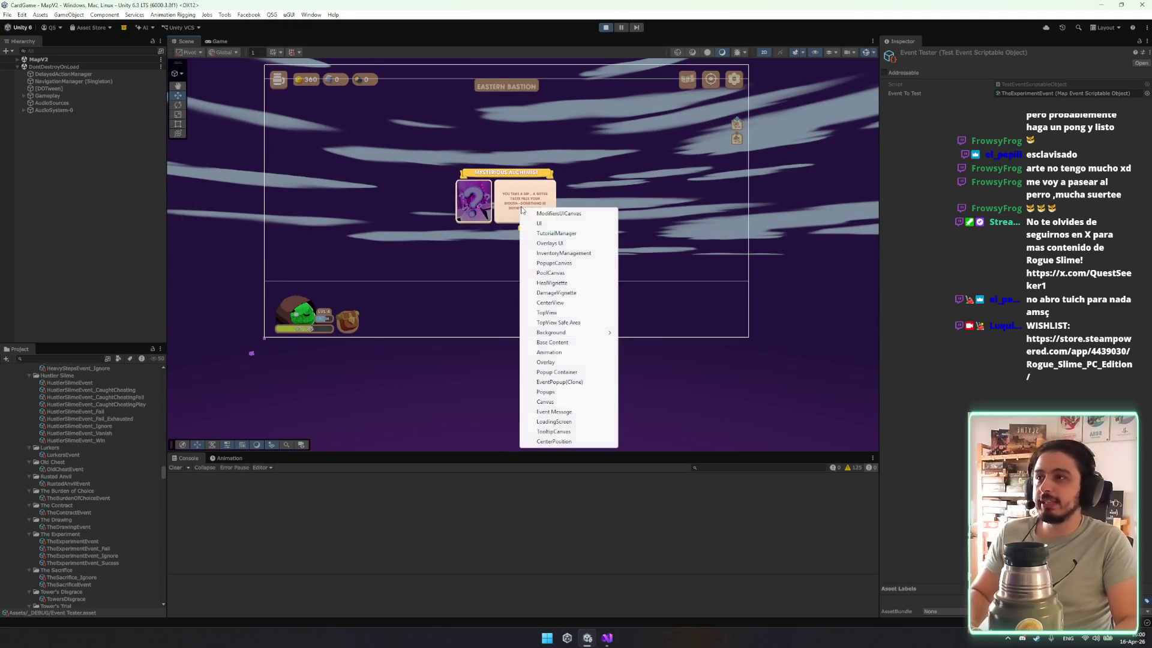
left_click(571, 384)
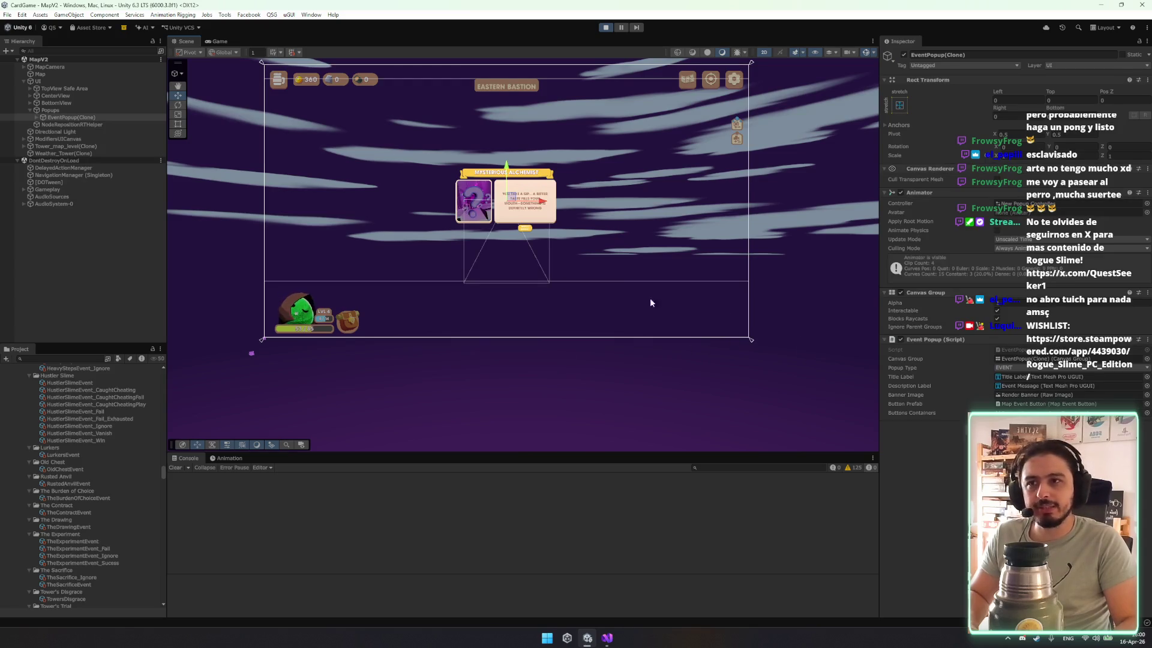
double_click(110, 116)
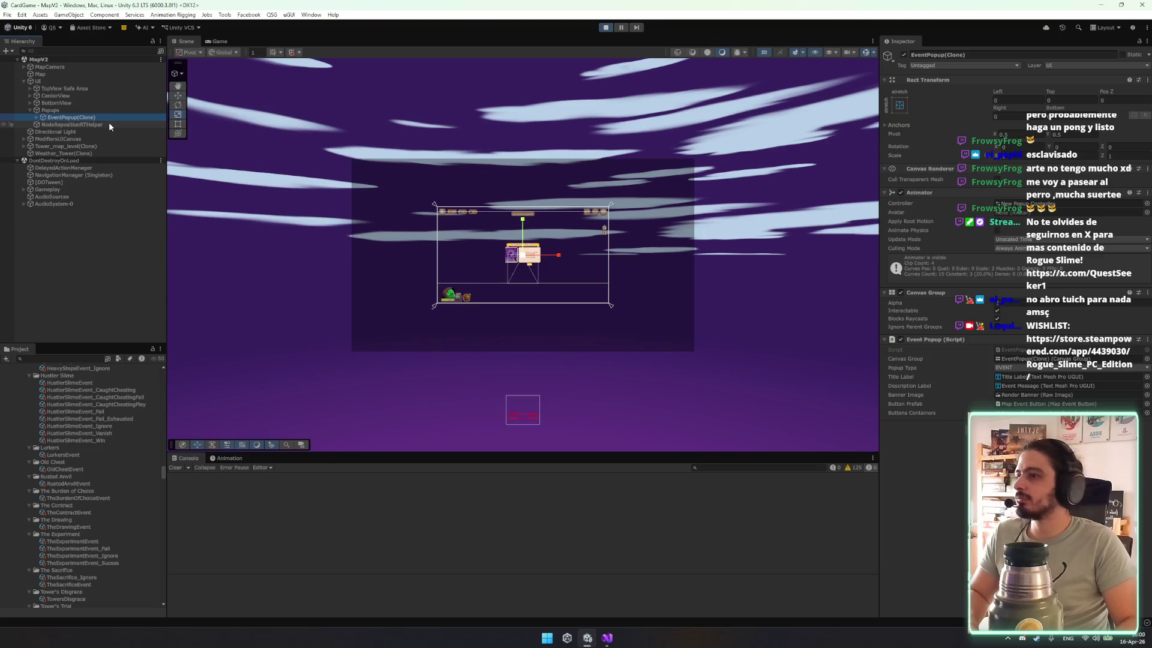
left_click_drag(544, 375, 544, 258)
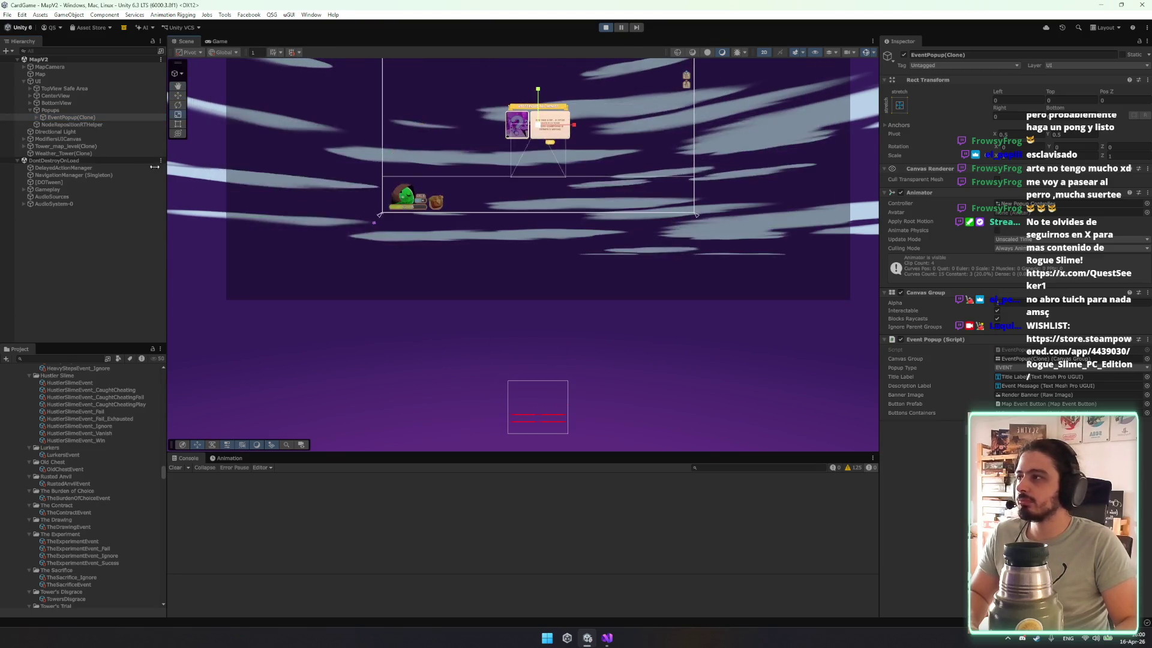
double_click(82, 118)
double_click(90, 119)
key("t")
Browse the popup's Popup Container, Overlay and Base Content children, then show its Animation timeline.
left_click(411, 85)
left_click(412, 85)
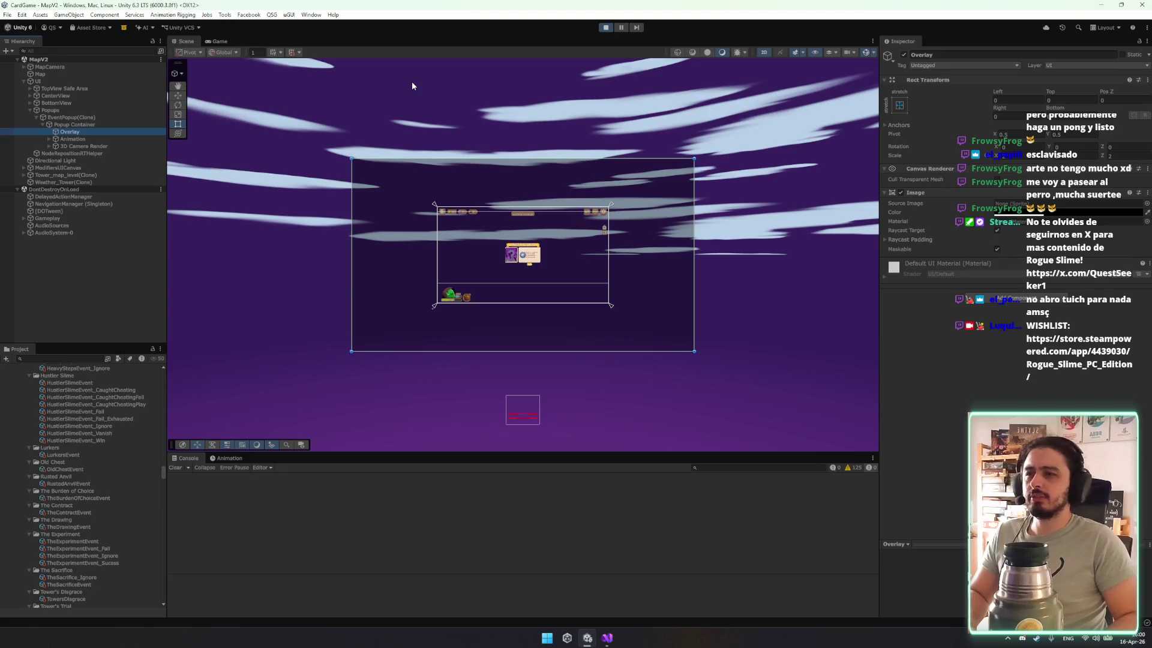
scroll(518, 288, "up", 5)
scroll(518, 288, "up", 2)
left_click(87, 144)
key("Up")
key("Right")
key("Right")
key("Right")
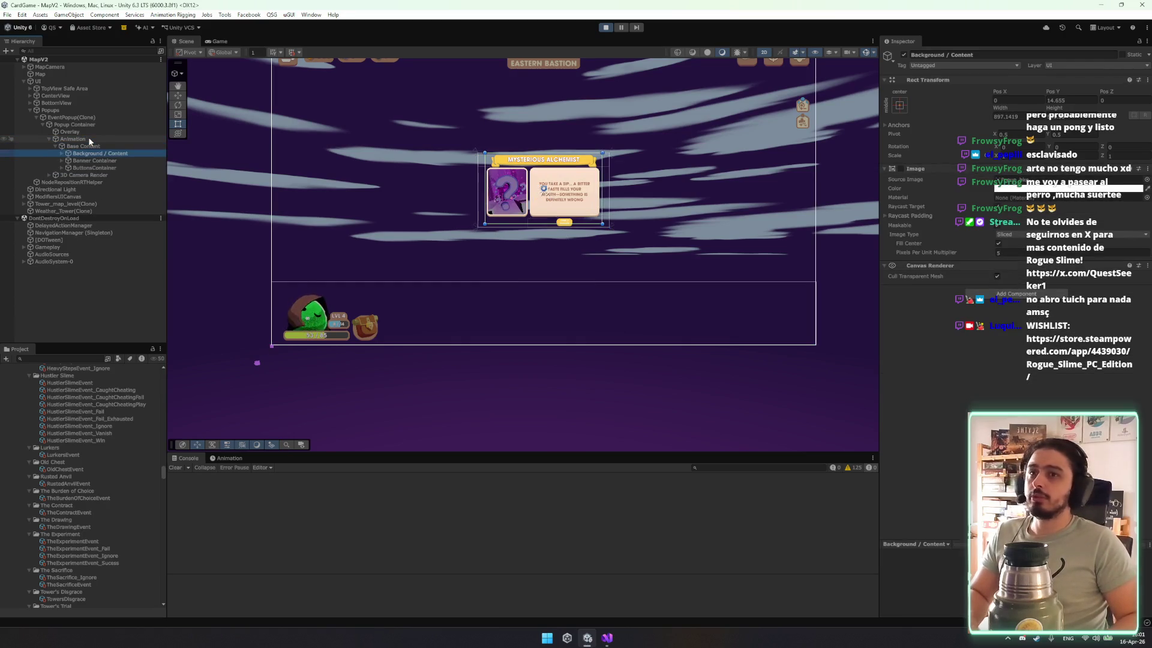
key("Down")
key("Down")
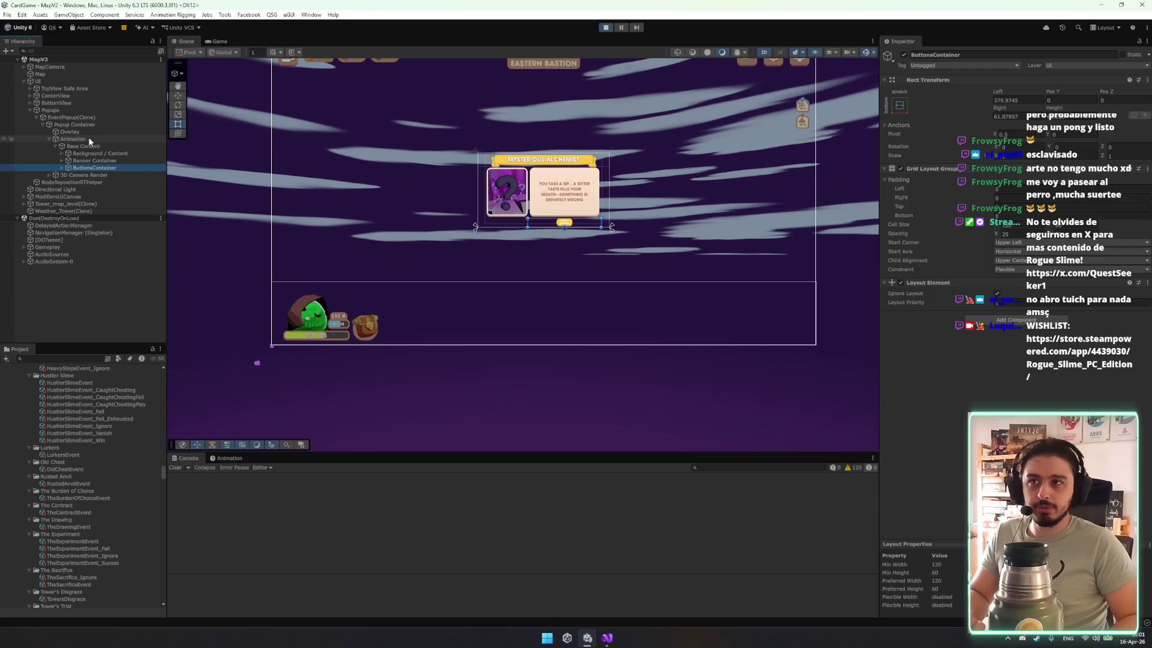
key("Left")
key("Left")
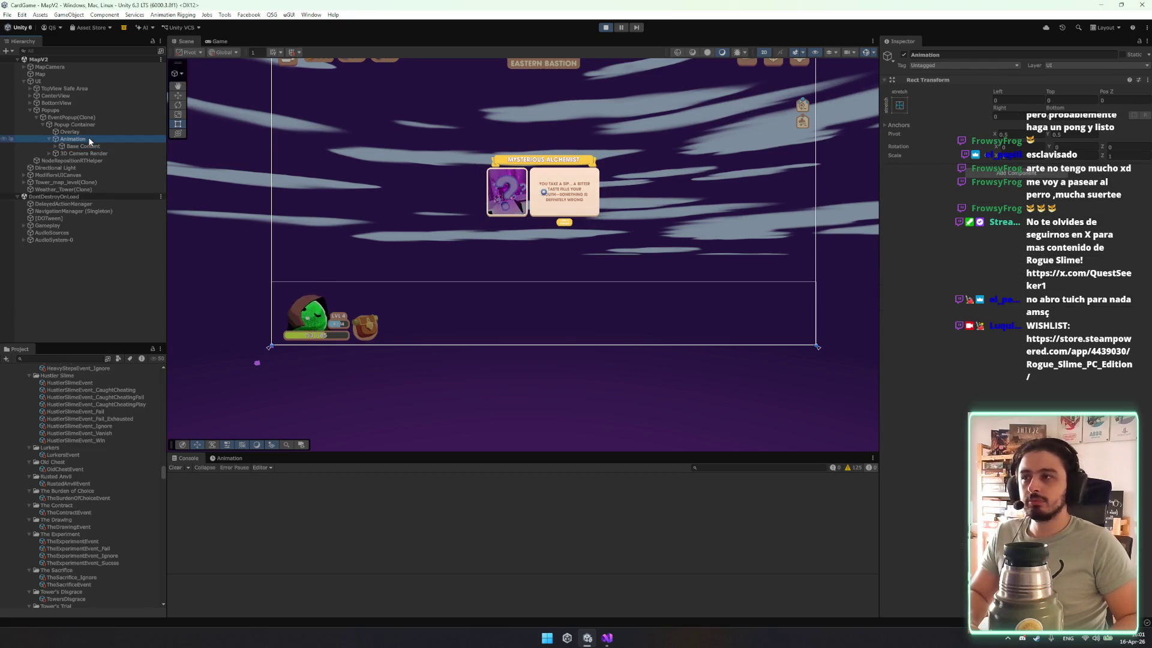
key("Up")
key("Up")
key("Up")
key("Up")
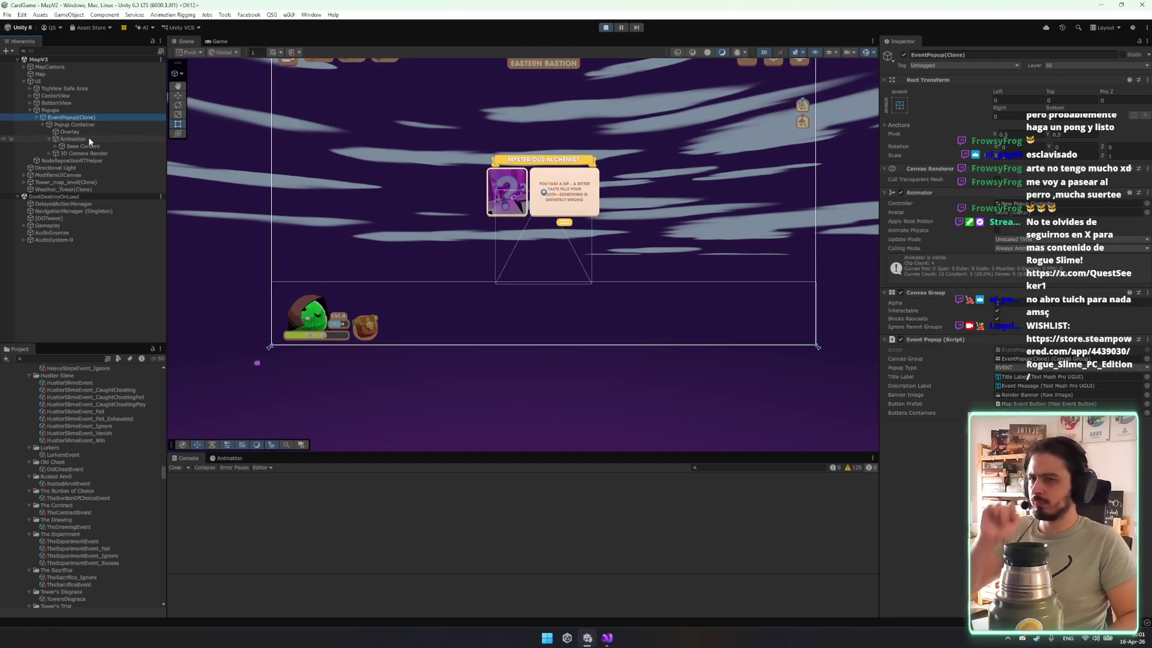
left_click(228, 458)
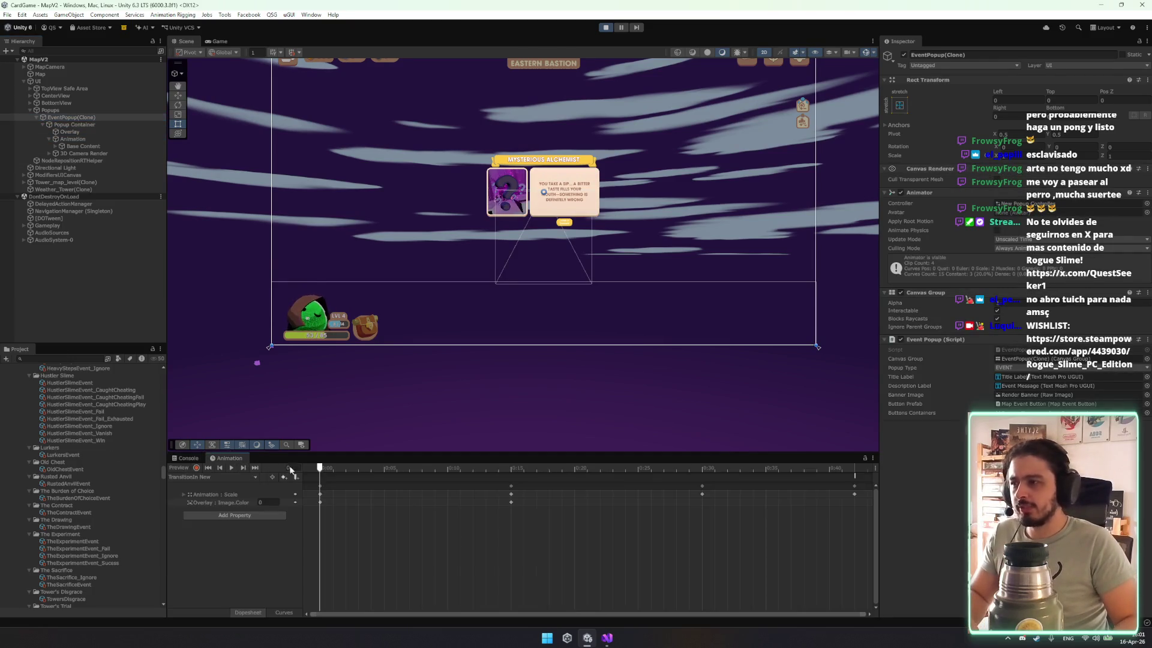
Scrub the popup's transition-in animation back and forth in the Scene and Game views.
mouse_move(320, 468)
left_mouse_down()
mouse_move(728, 469)
mouse_move(322, 468)
mouse_move(612, 468)
left_mouse_up()
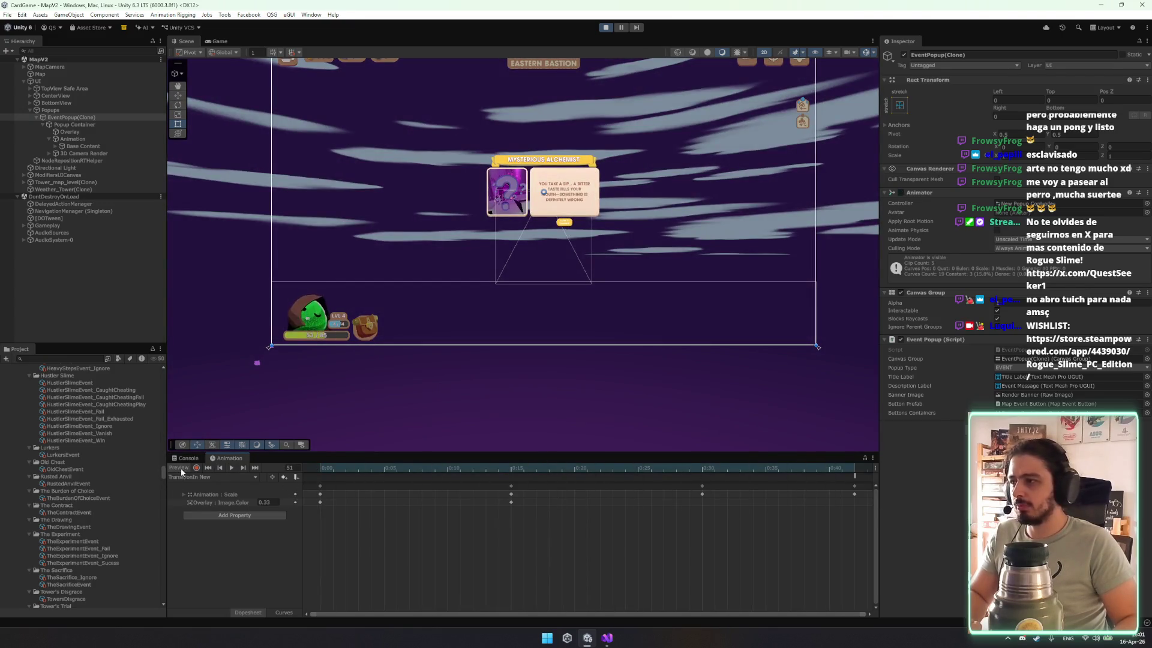
left_click(220, 41)
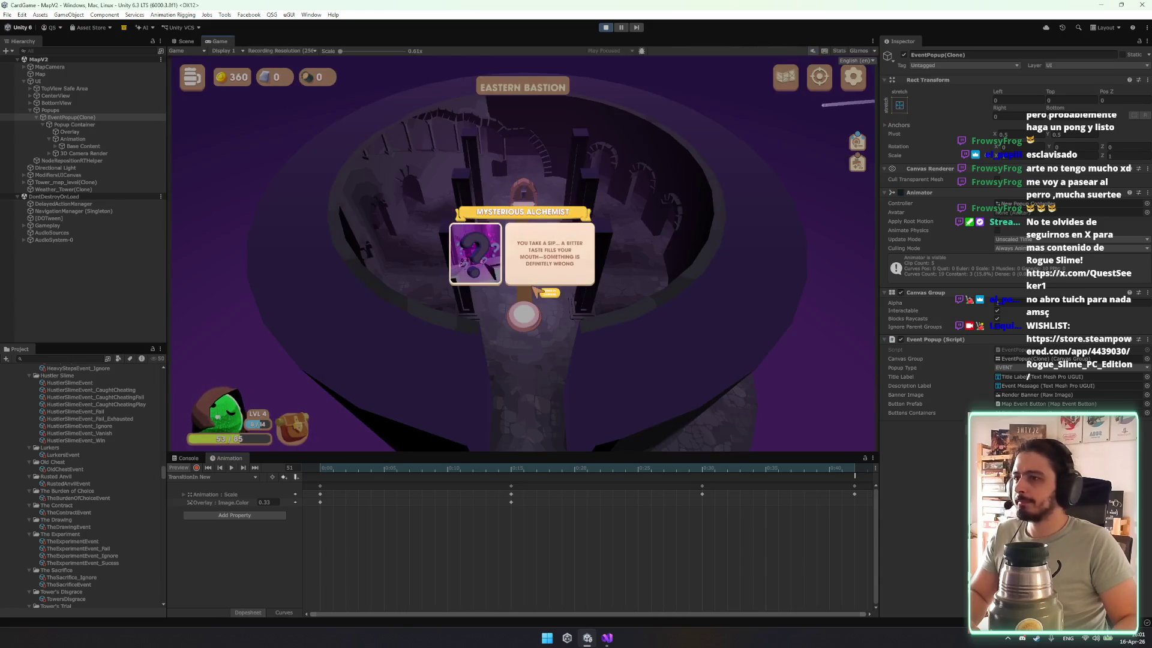
left_click_drag(455, 471, 814, 471)
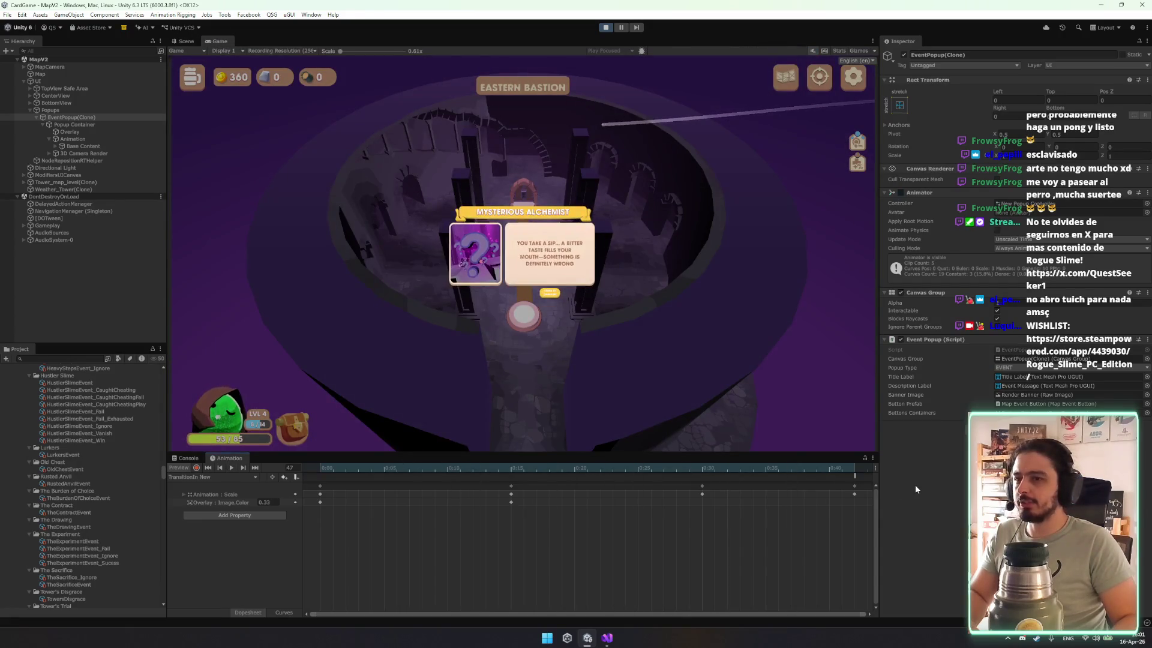
mouse_move(402, 473)
left_mouse_down()
mouse_move(776, 469)
mouse_move(321, 469)
left_mouse_up()
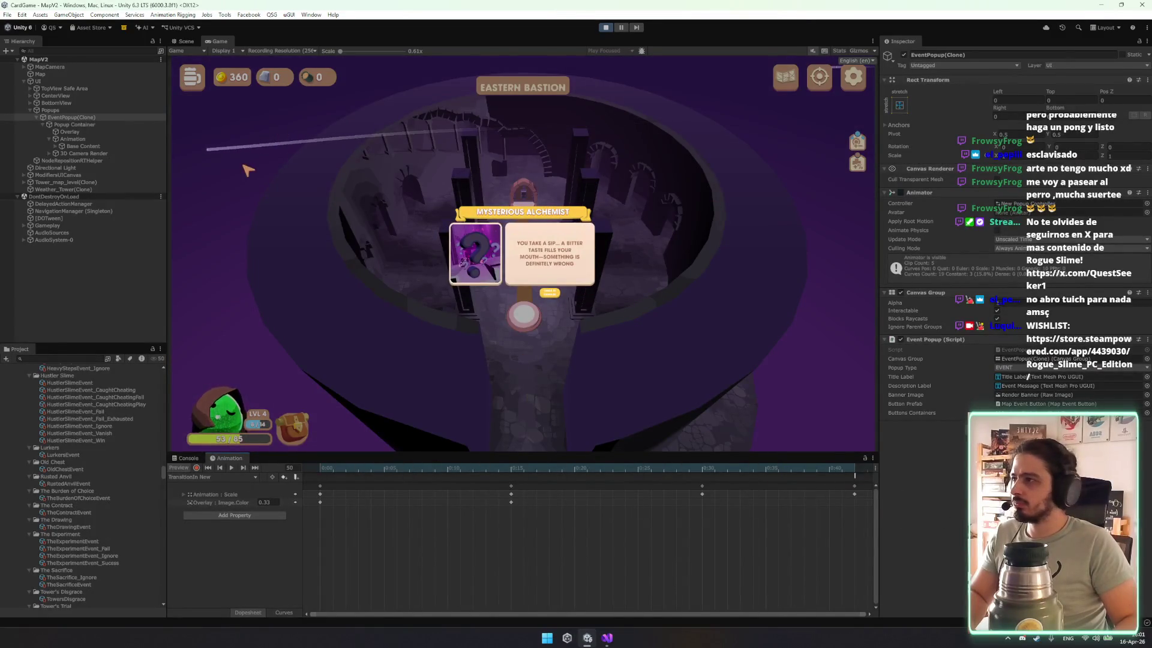
left_click(88, 146)
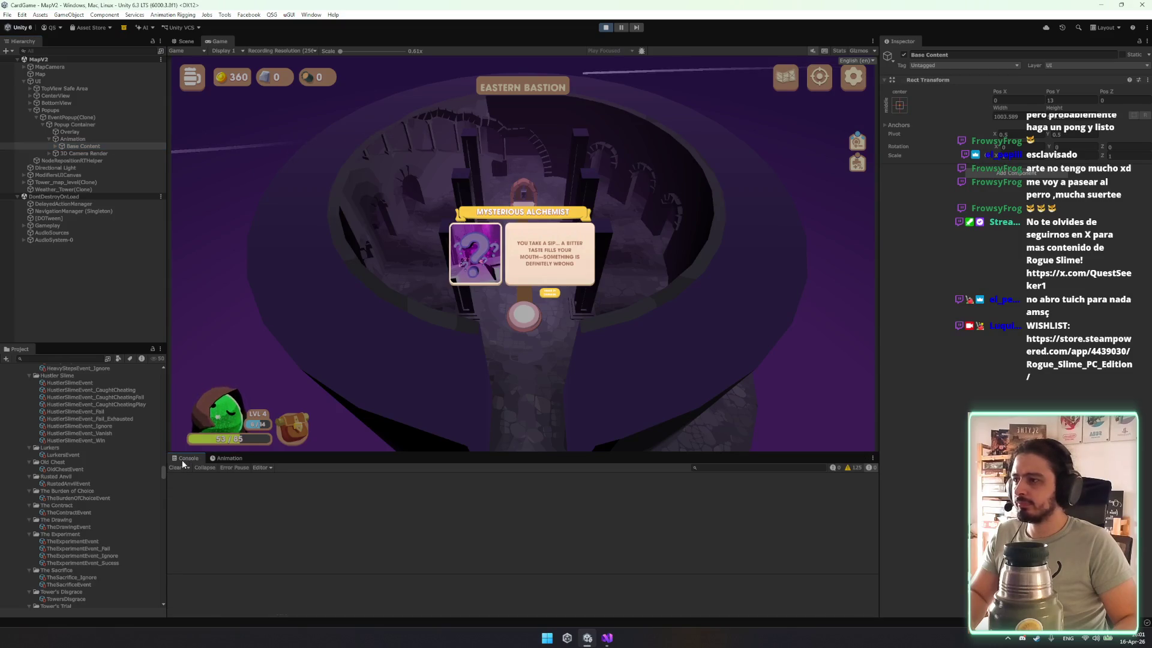
left_click(227, 459)
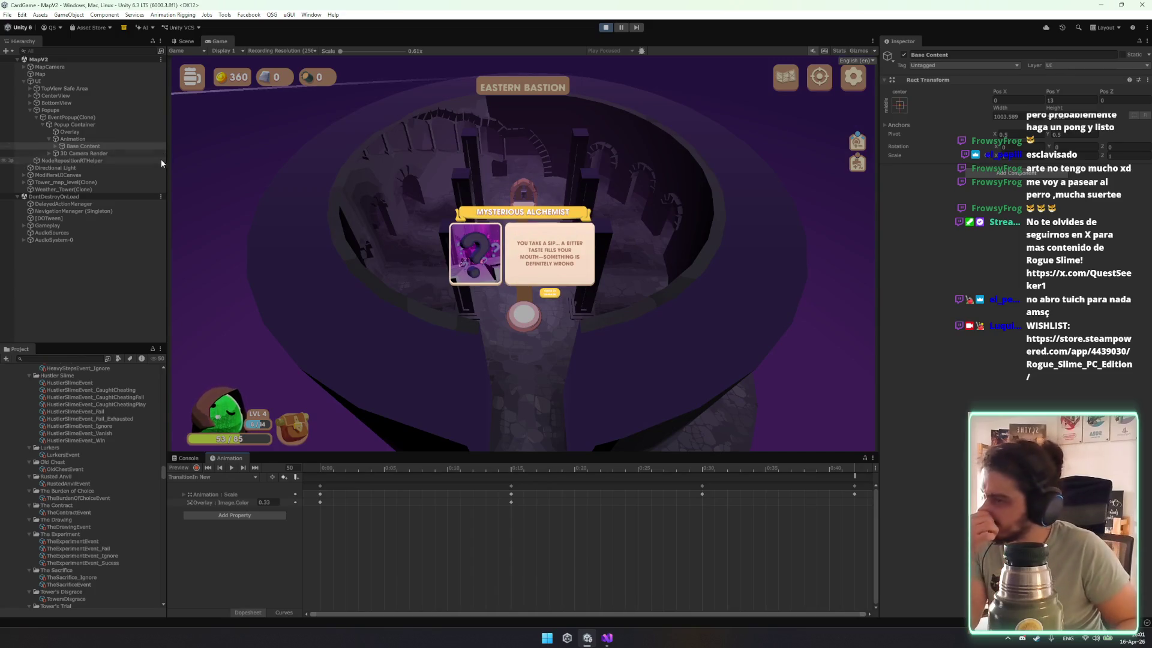
left_click(88, 120)
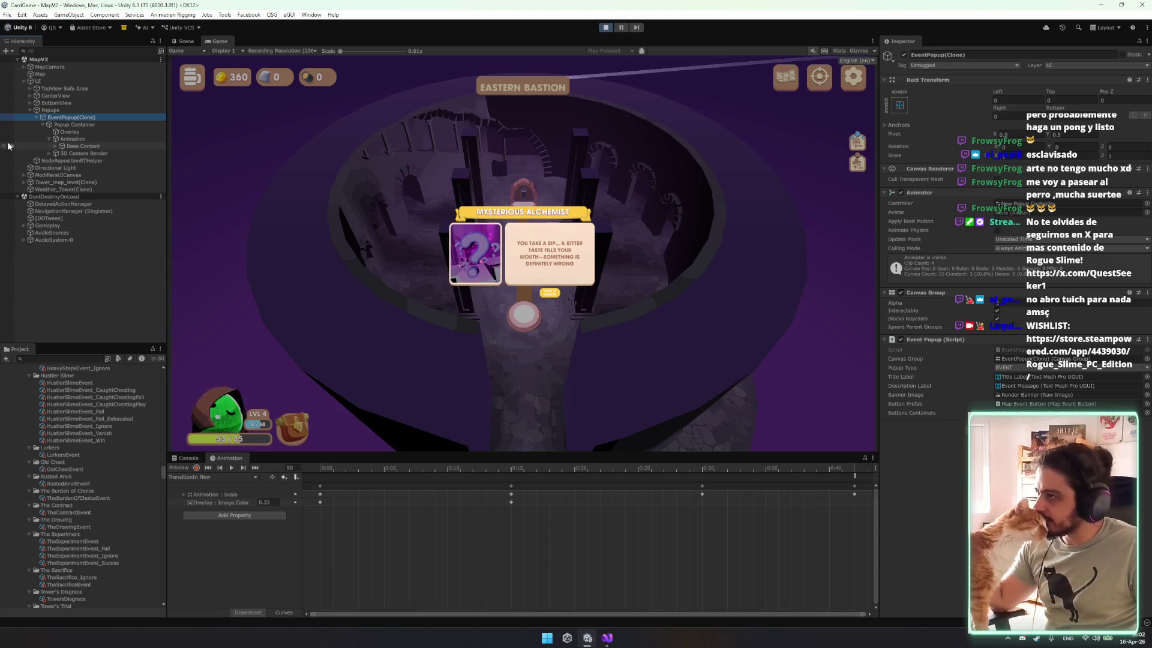
Inspect the Popups group, Overlay, Popup Container, Base Content and the UI canvas settings.
left_click(64, 112)
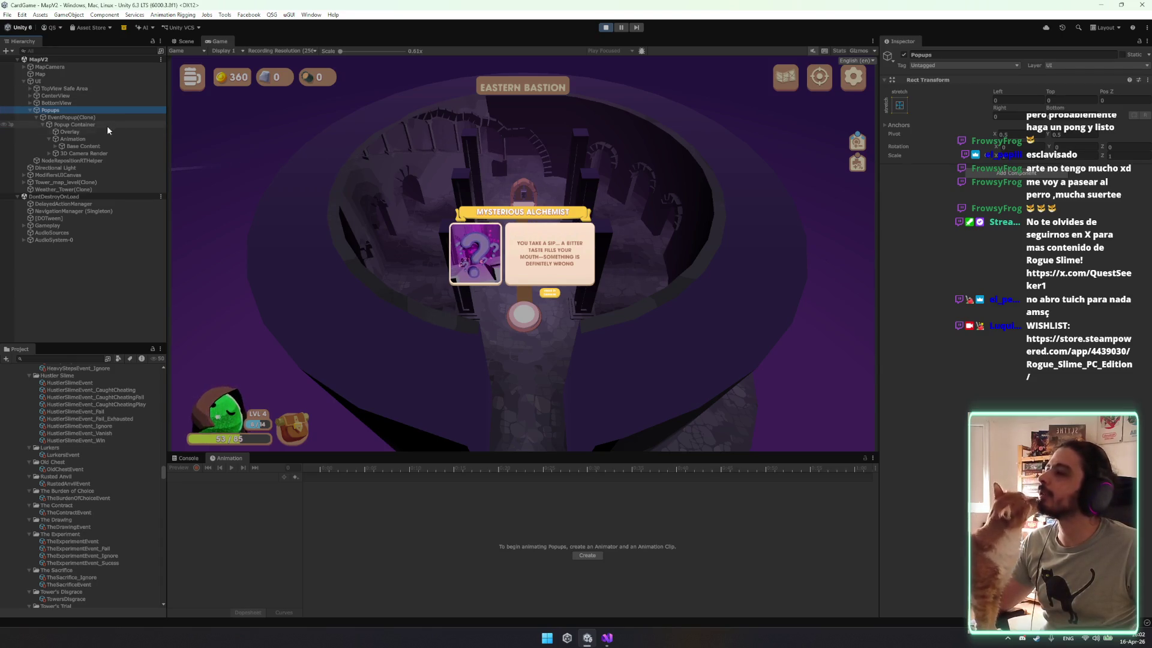
left_click(84, 134)
left_click(84, 124)
left_click(89, 117)
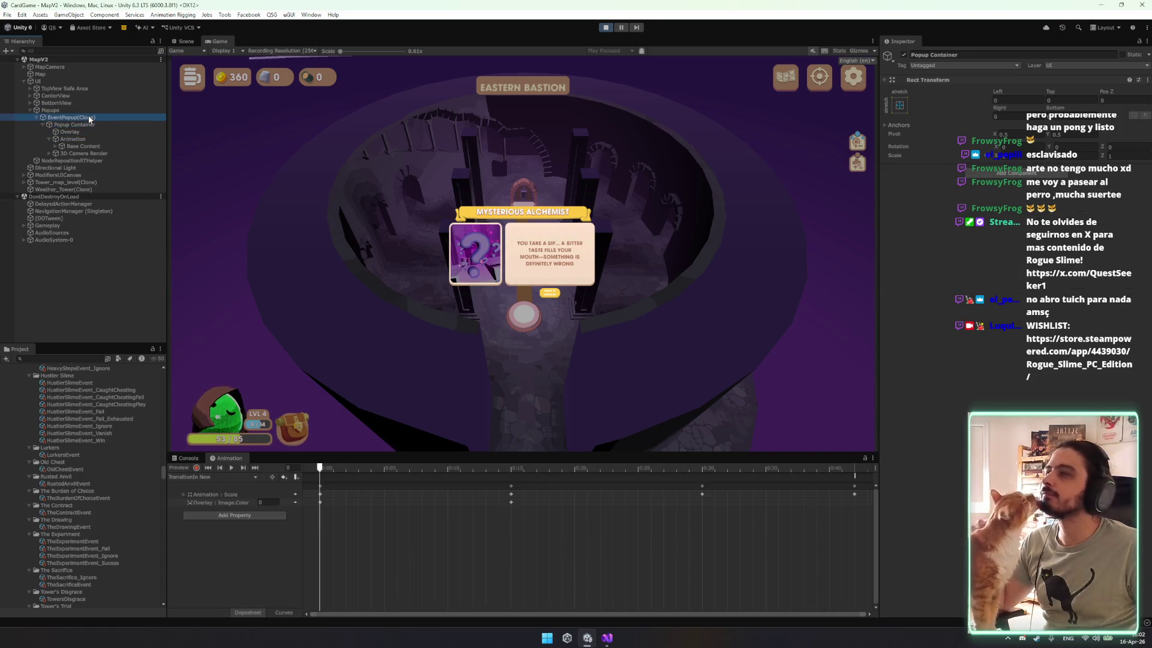
left_click(66, 151)
left_click(75, 146)
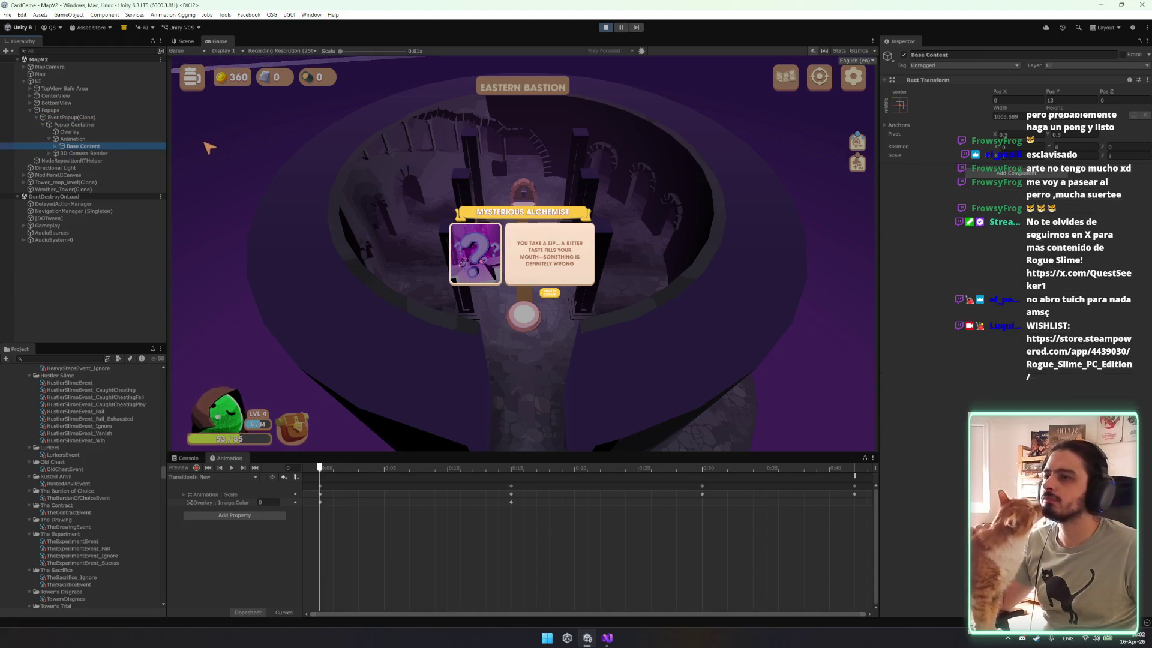
left_click(183, 52)
left_click(57, 111)
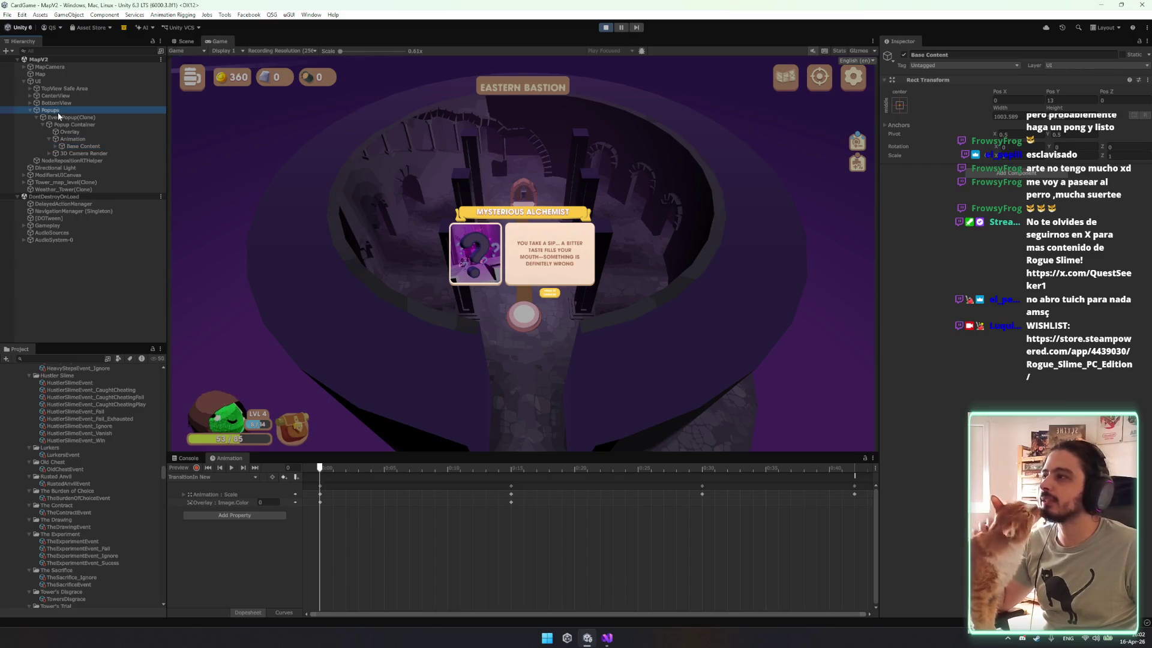
left_click(59, 81)
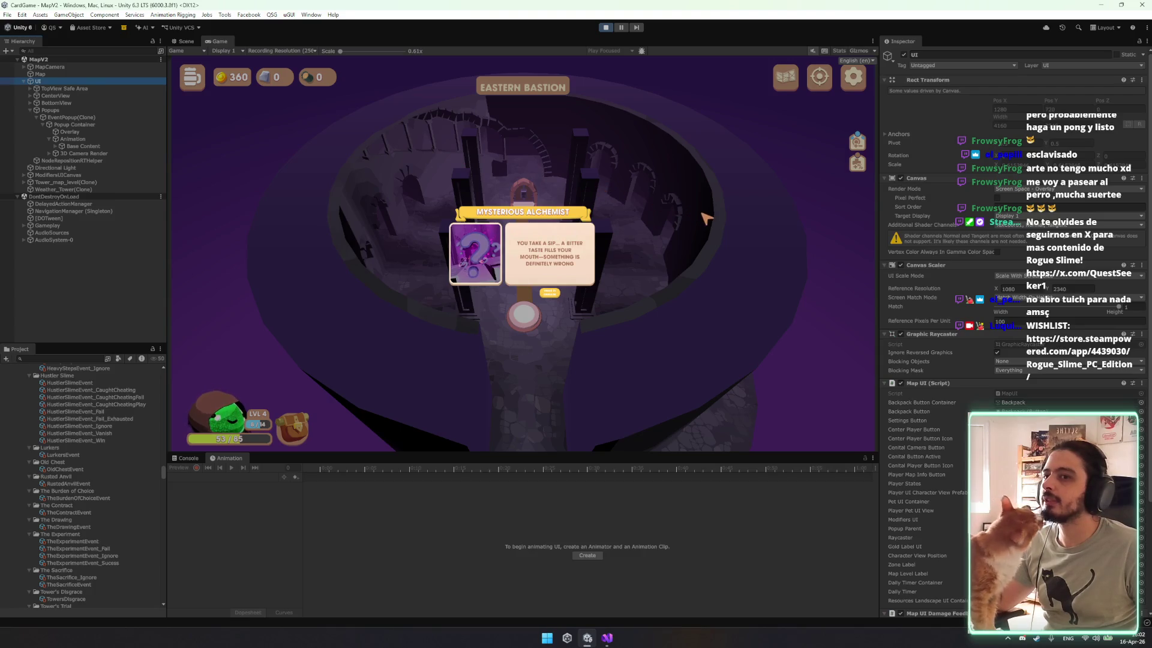
Check the UI canvas dimensions in the Scene view and re-inspect the popup objects.
left_click(182, 41)
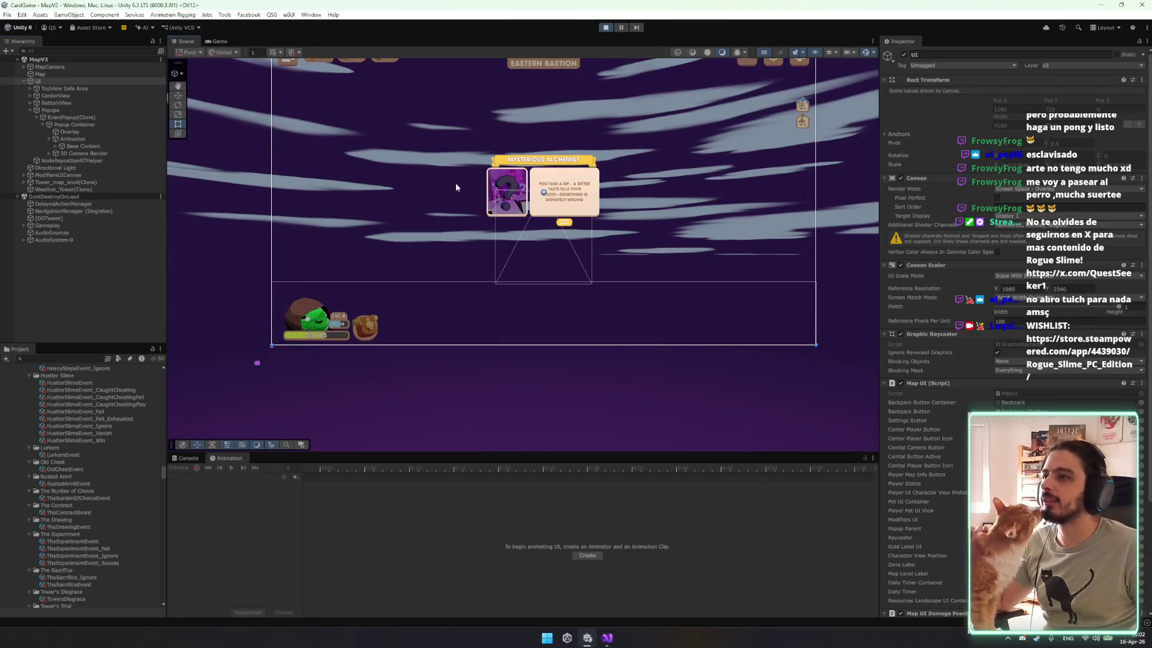
left_click_drag(262, 127, 229, 107)
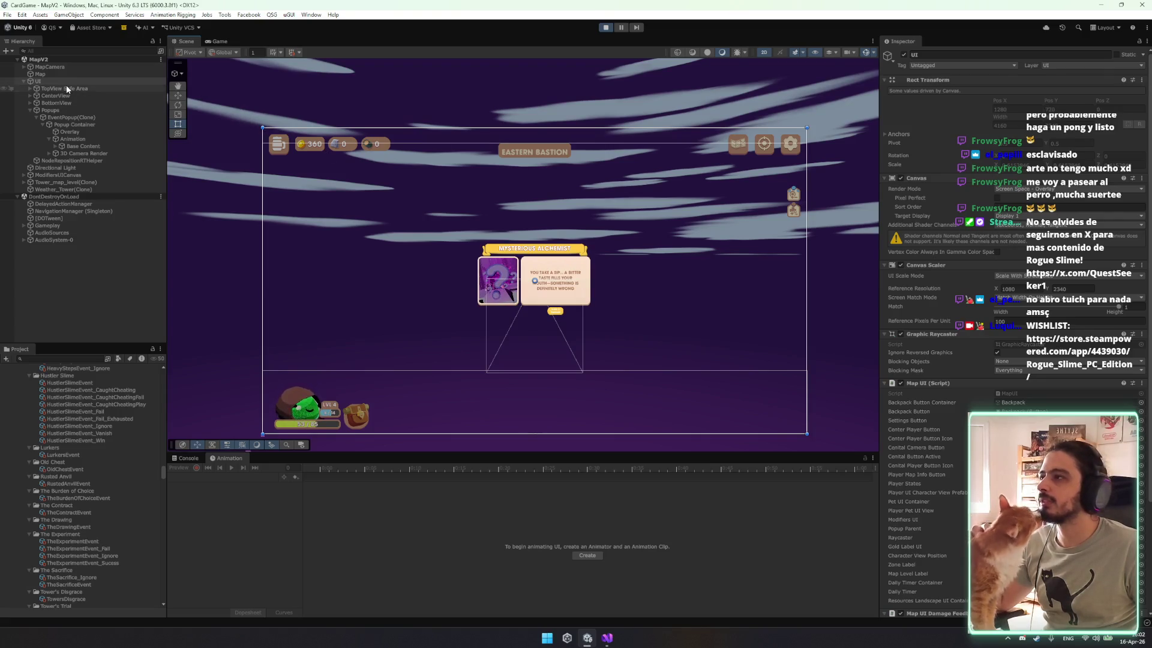
left_click(70, 110)
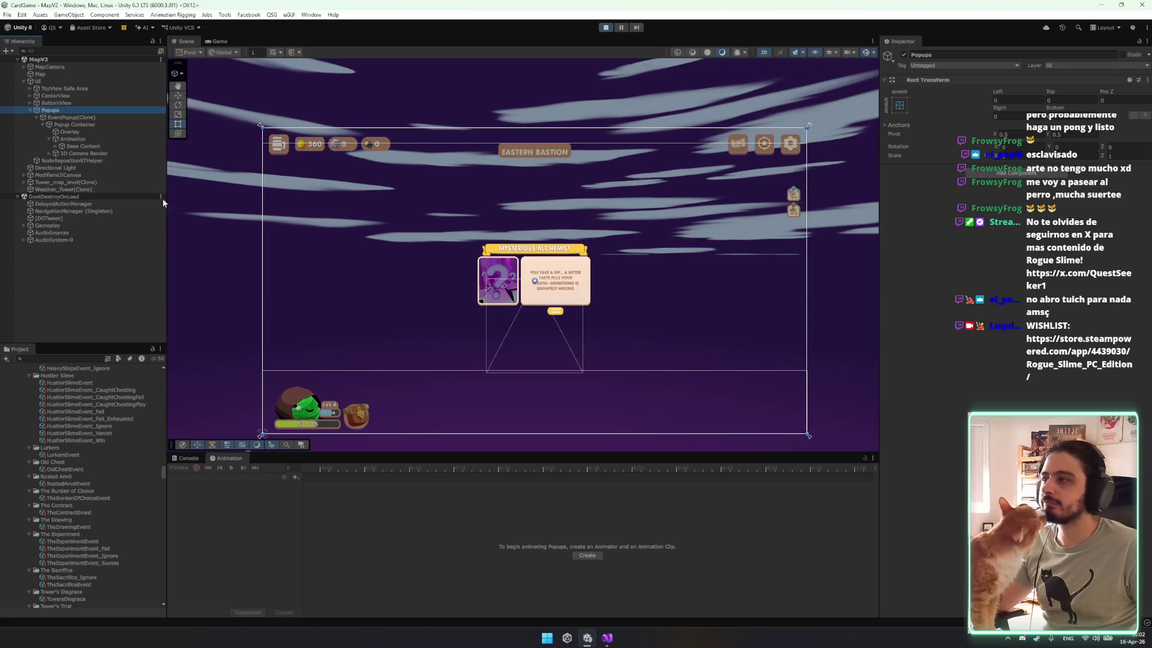
left_click(78, 124)
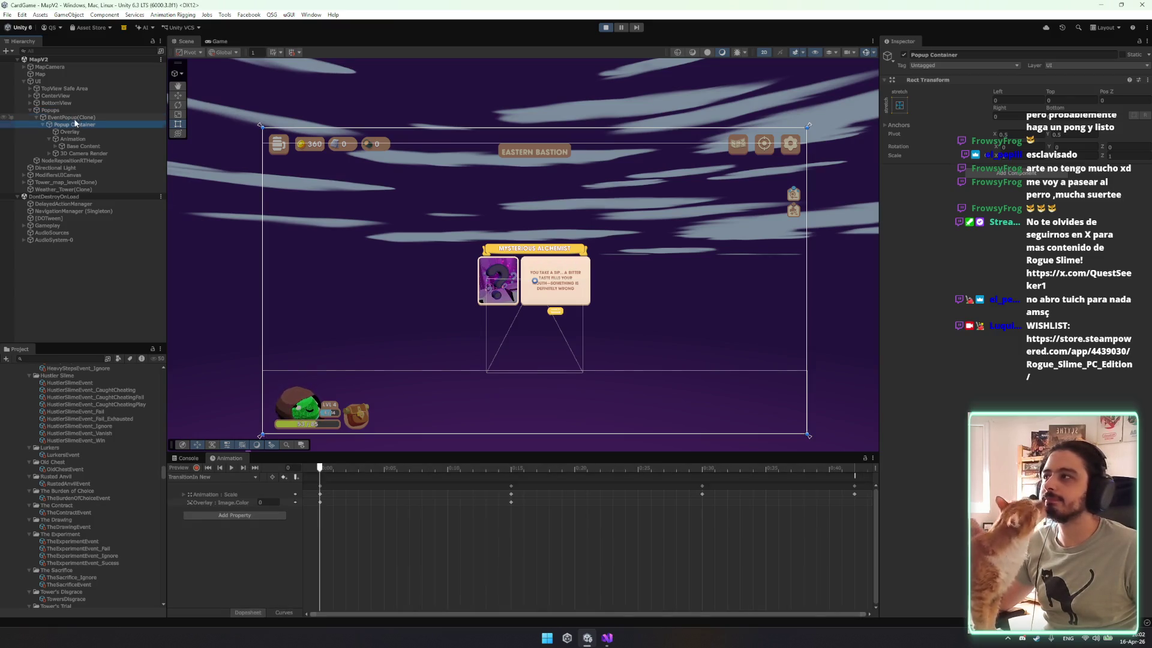
left_click(74, 118)
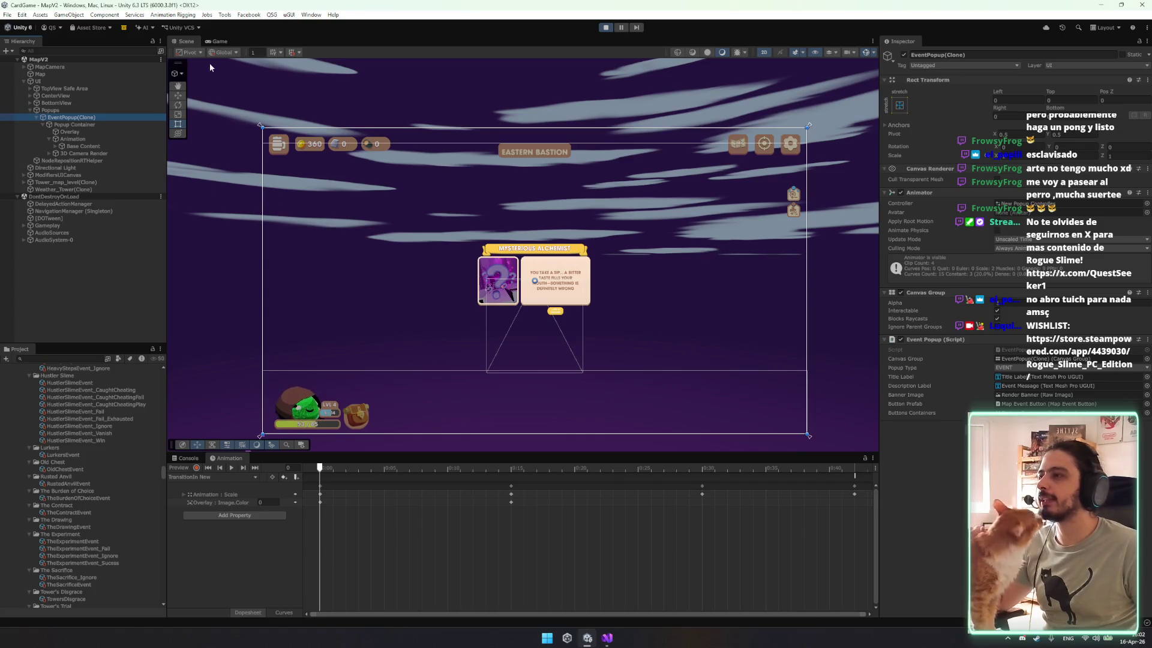
left_click(197, 44)
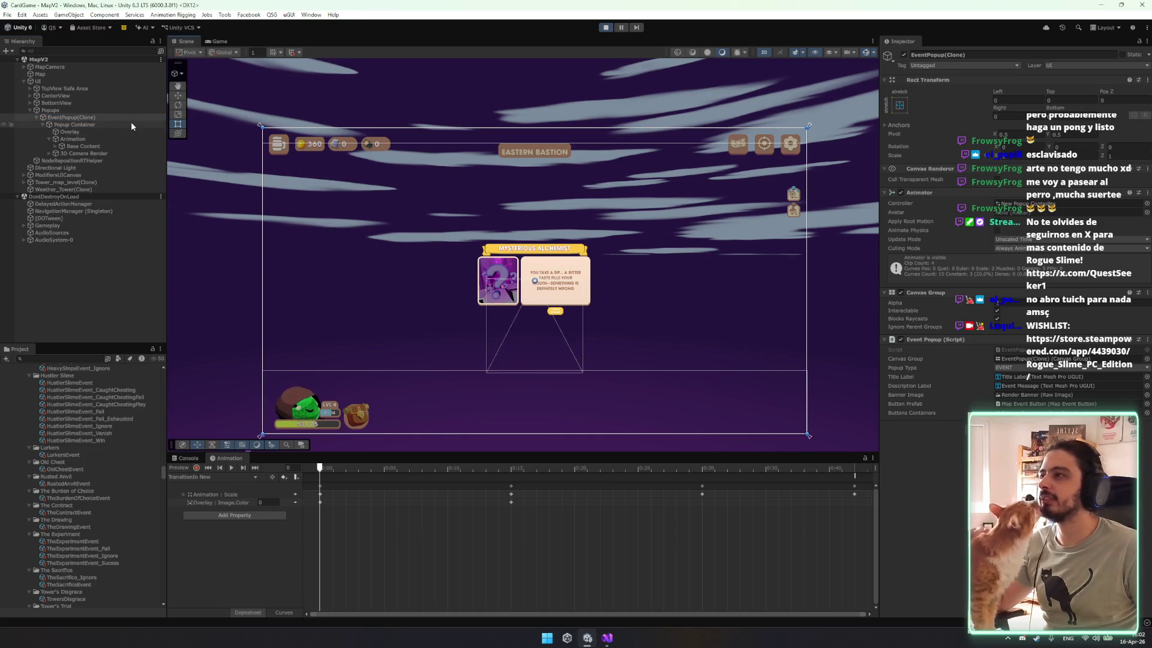
Select Base Content and widen it to about 1018 while viewing the Game view.
left_click(132, 125)
left_click(204, 40)
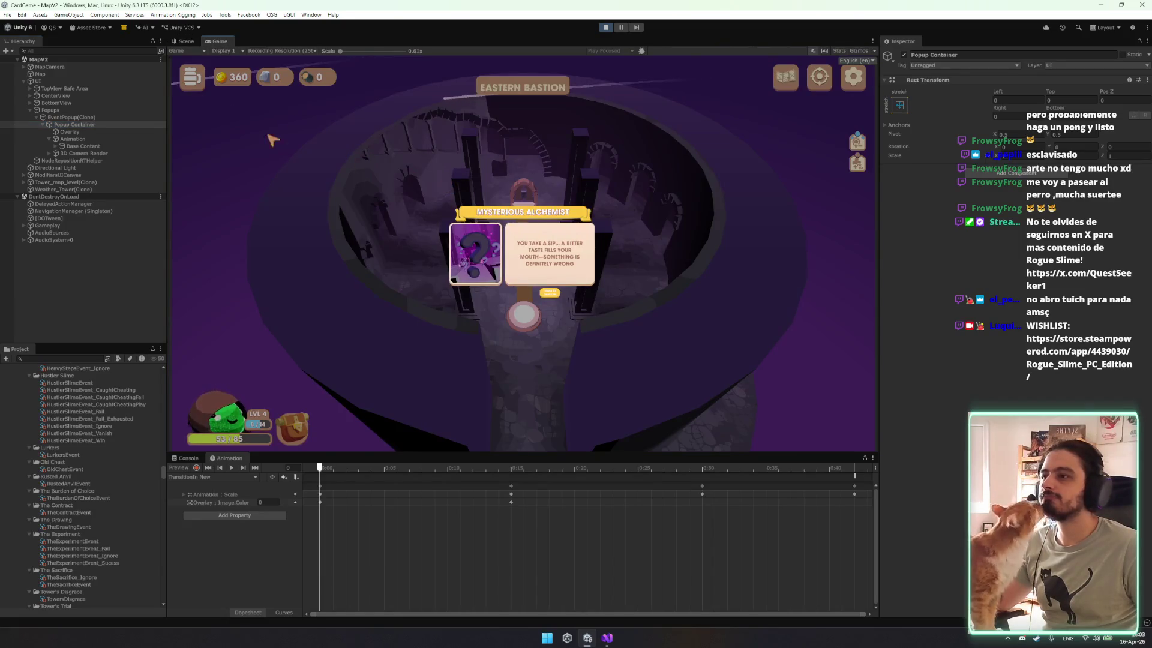
left_click(84, 132)
left_click(84, 146)
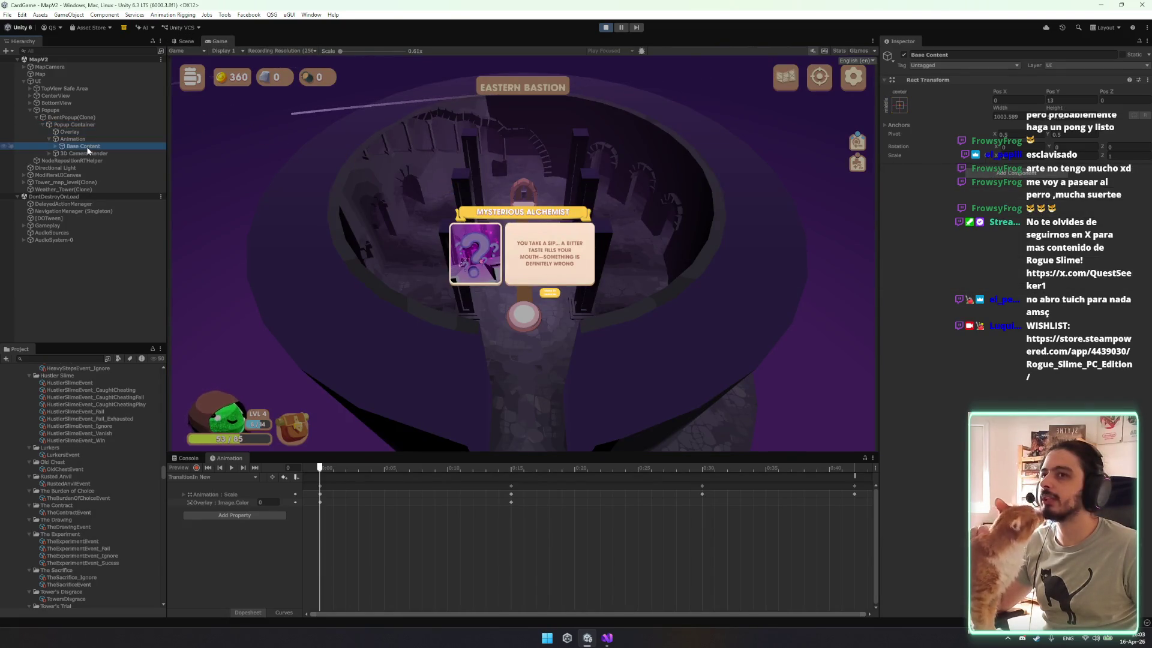
left_click_drag(990, 105, 997, 106)
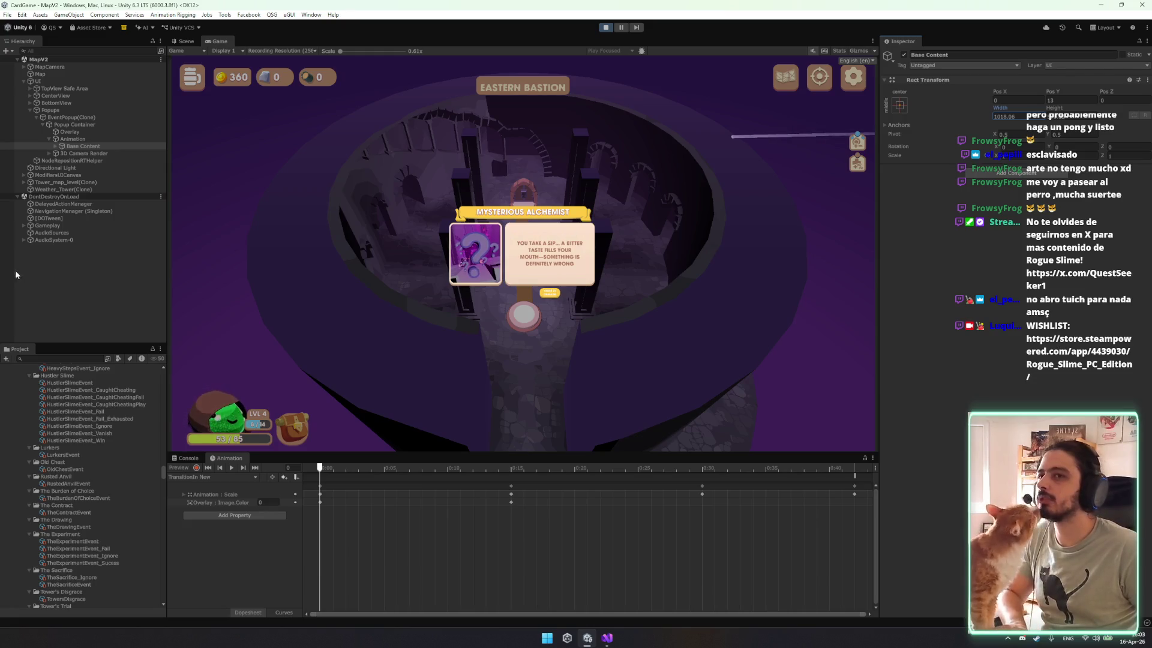
Try stretching Base Content across the whole canvas, undo it, and return to the Game view.
left_click(183, 41)
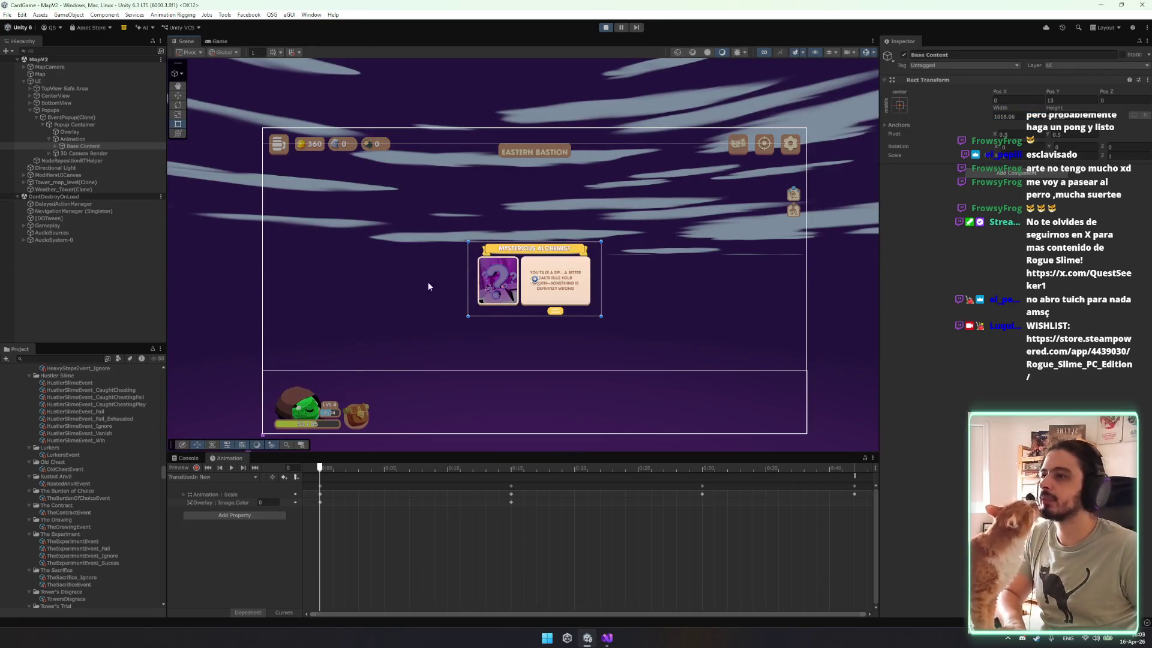
left_click_drag(467, 243, 296, 147)
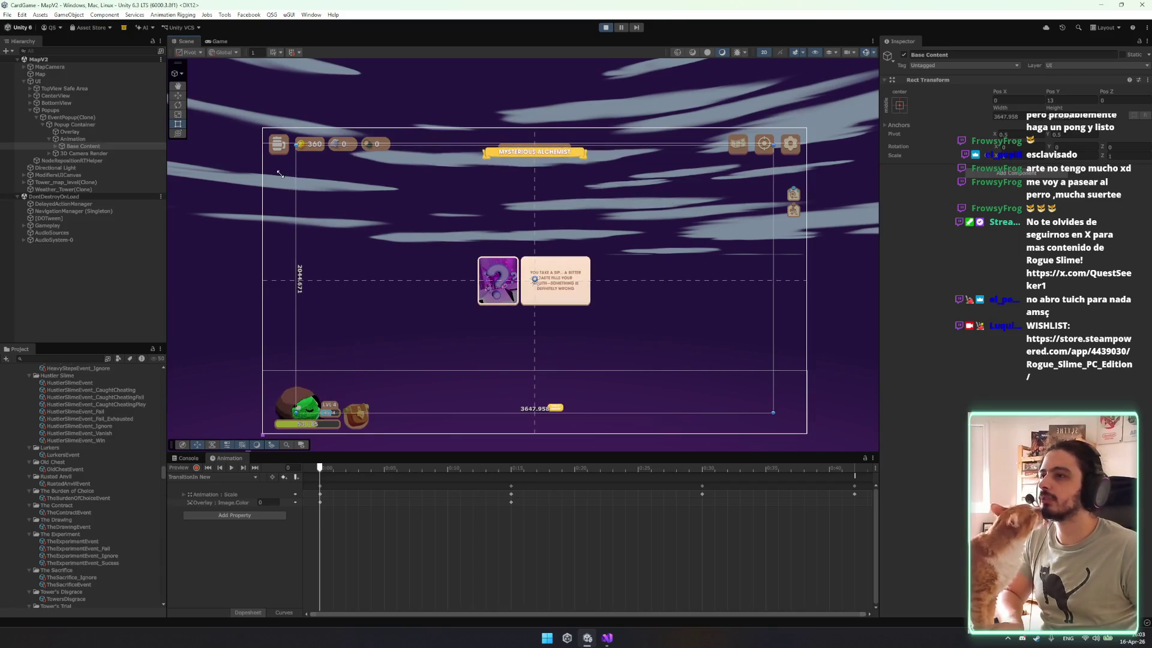
key("ctrl+z")
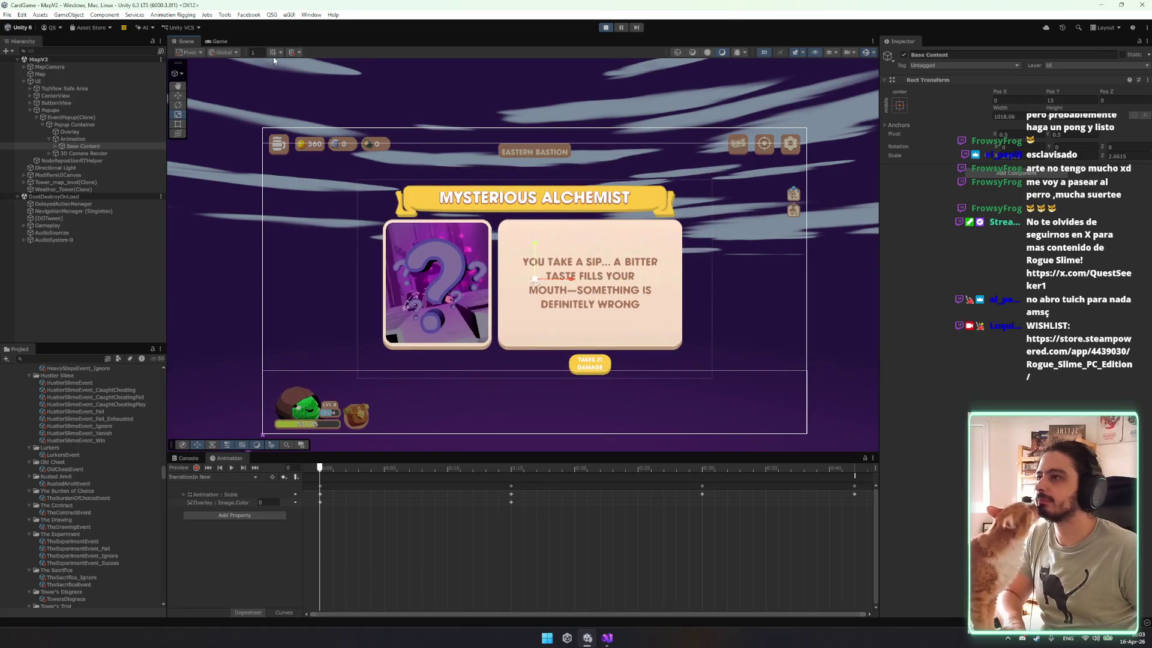
left_click(219, 41)
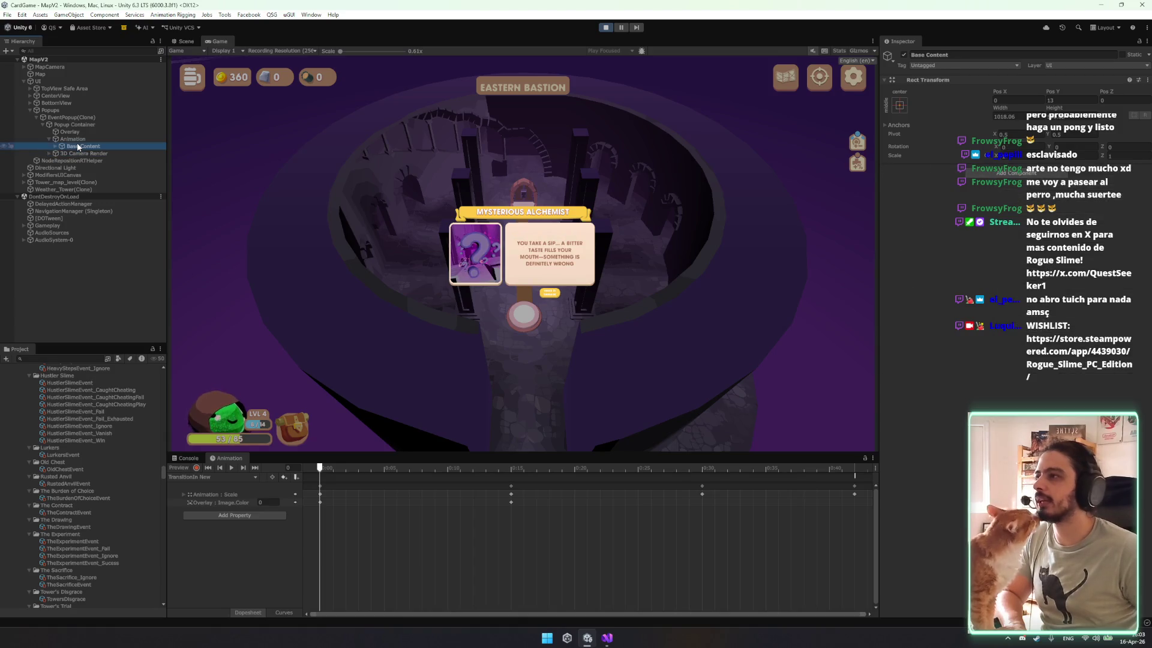
Step through the ButtonsContainer, Banner Container and Background children, then inspect the UI Canvas Scaler.
key("Right")
key("Down")
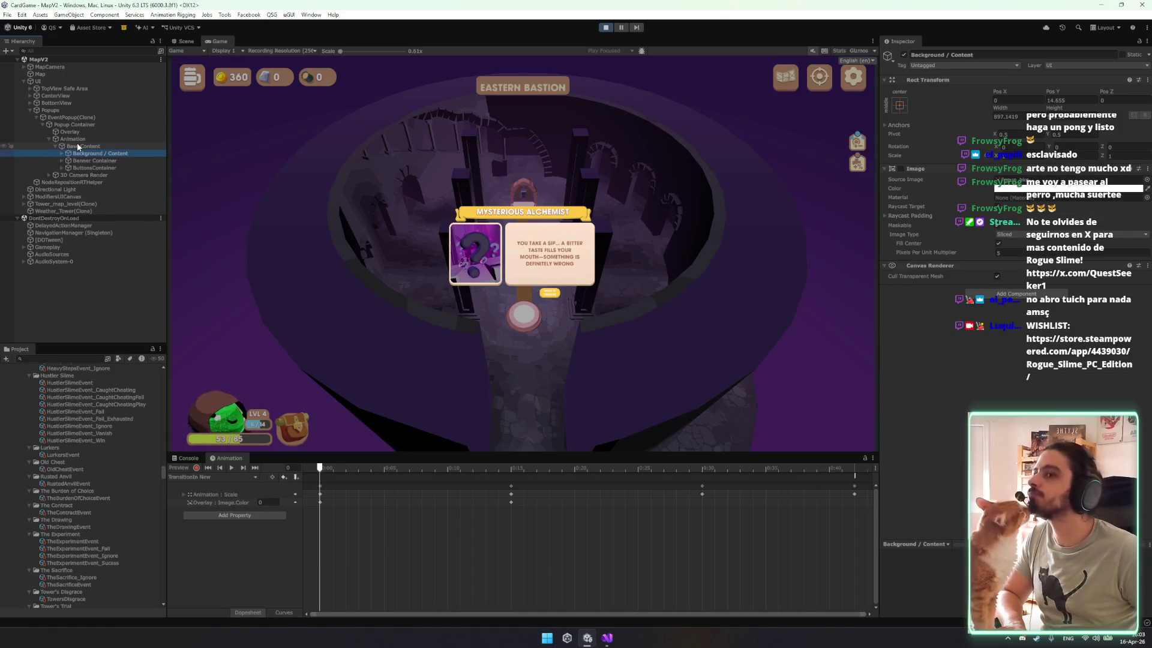
key("Down")
key("Down")
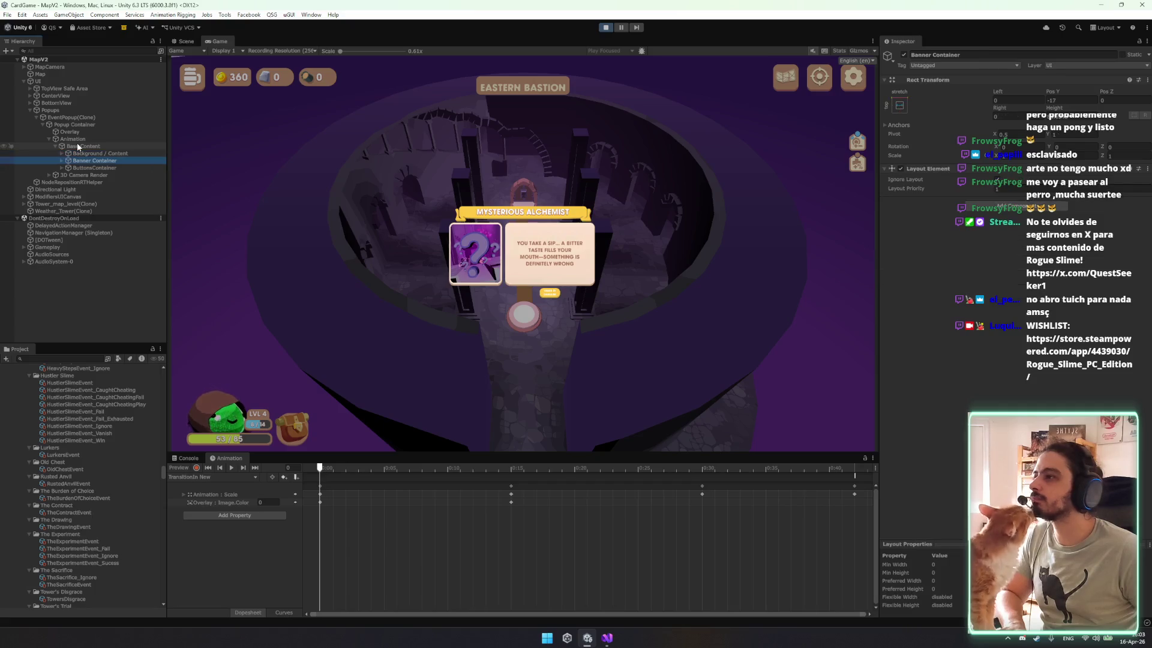
key("Right")
key("Down")
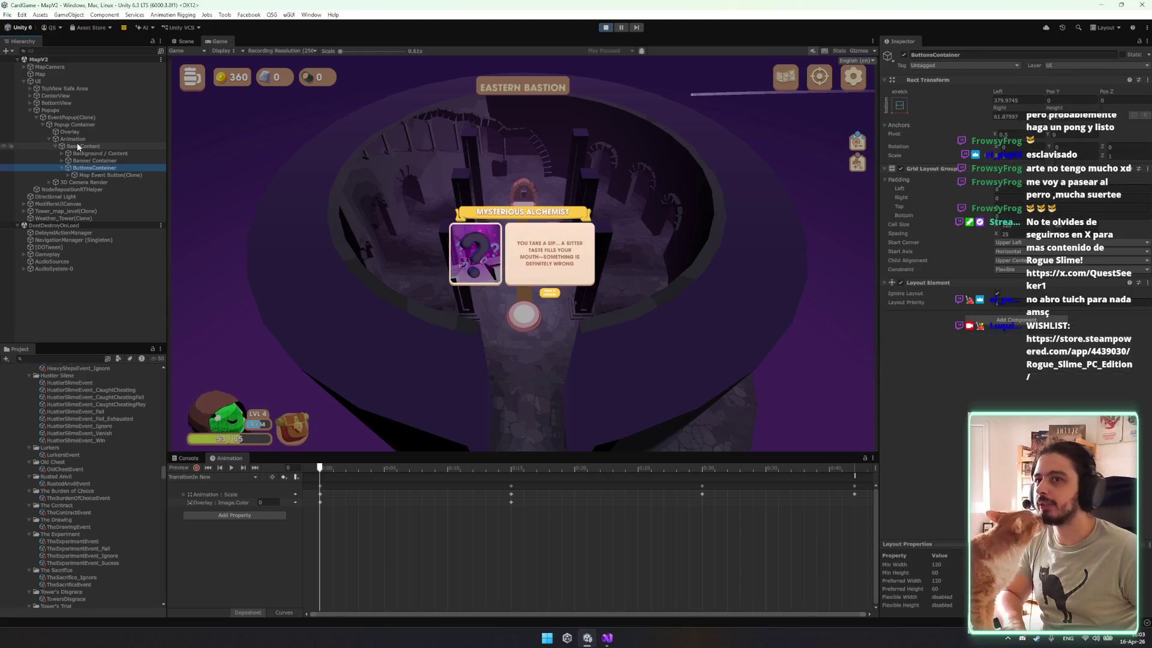
key("Left")
key("Left")
key("Up")
key("Right")
key("Down")
key("Right")
key("Down")
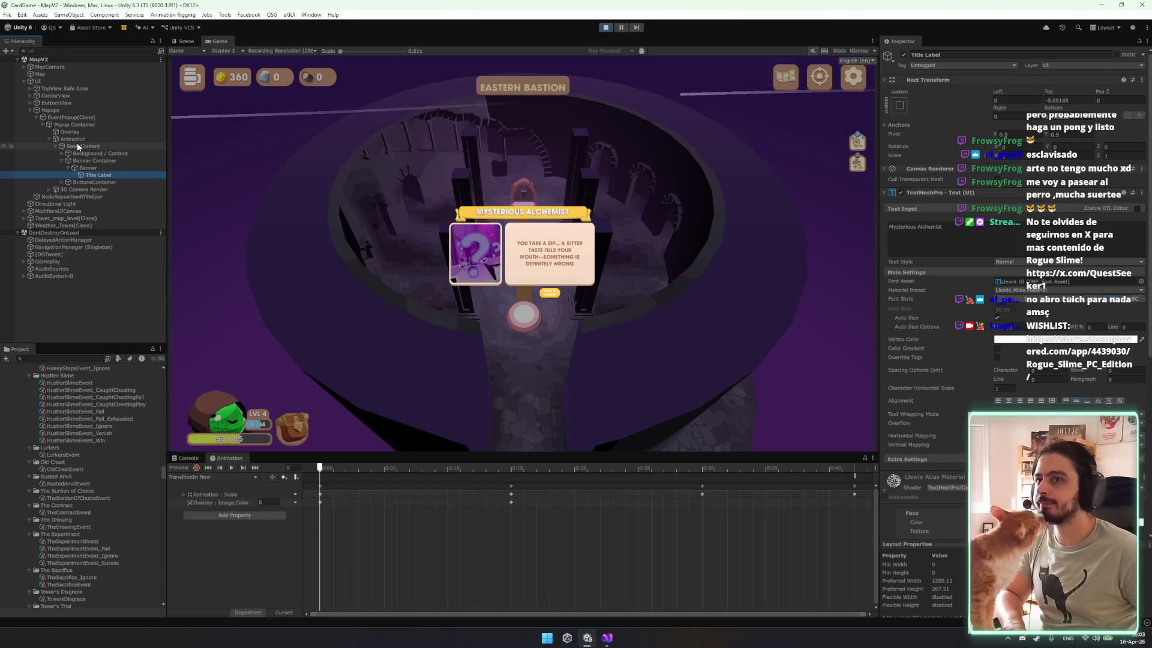
key("Left")
key("Left")
key("Left")
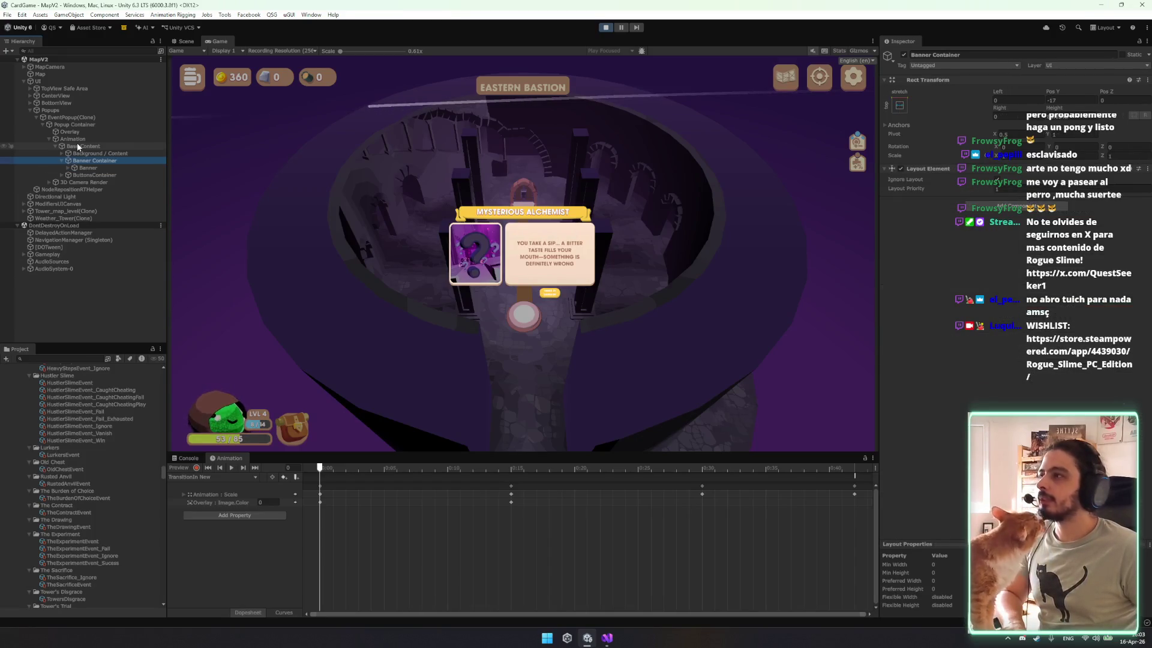
key("Up")
key("Right")
key("Down")
key("Down")
key("Up")
key("Up")
key("Up")
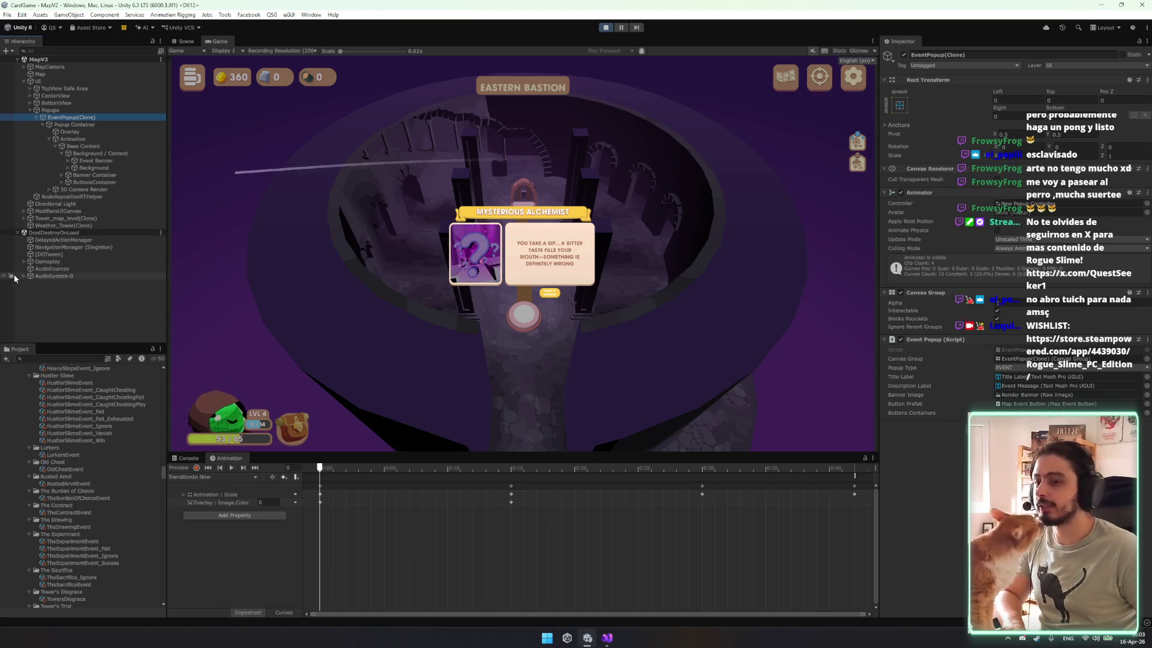
left_click(51, 82)
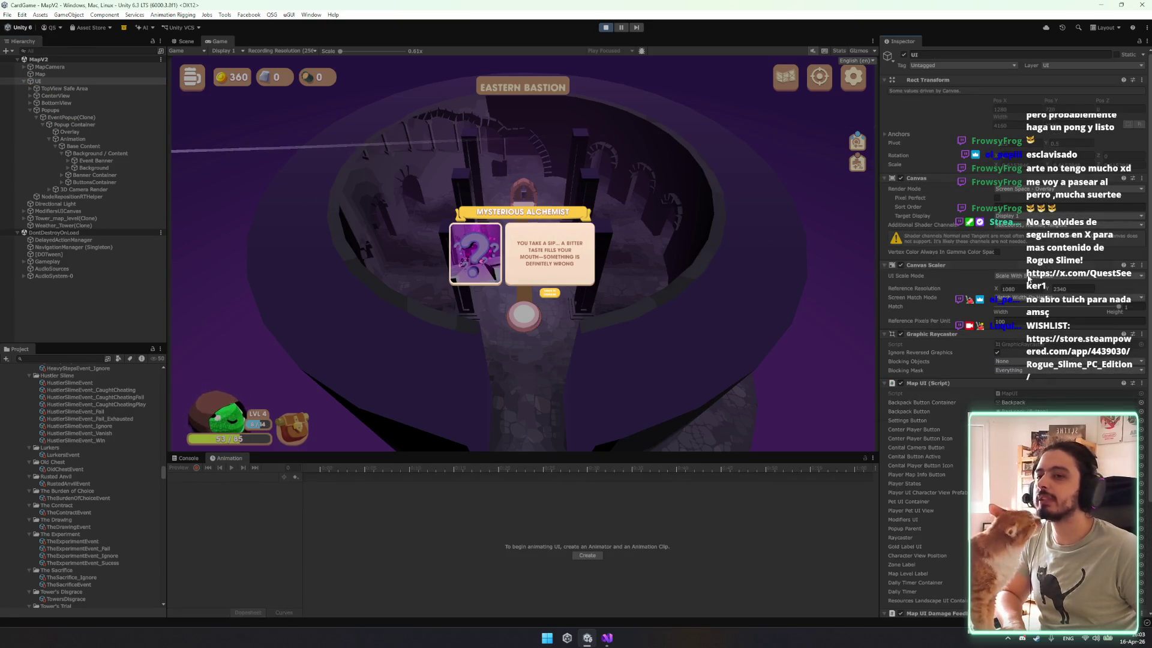
Preview the canvas match value at 1, then expand TheExperimentEvent_Fail's Action List > Element 0.
mouse_move(1070, 307)
left_mouse_down()
mouse_move(1056, 307)
mouse_move(1119, 307)
left_mouse_up()
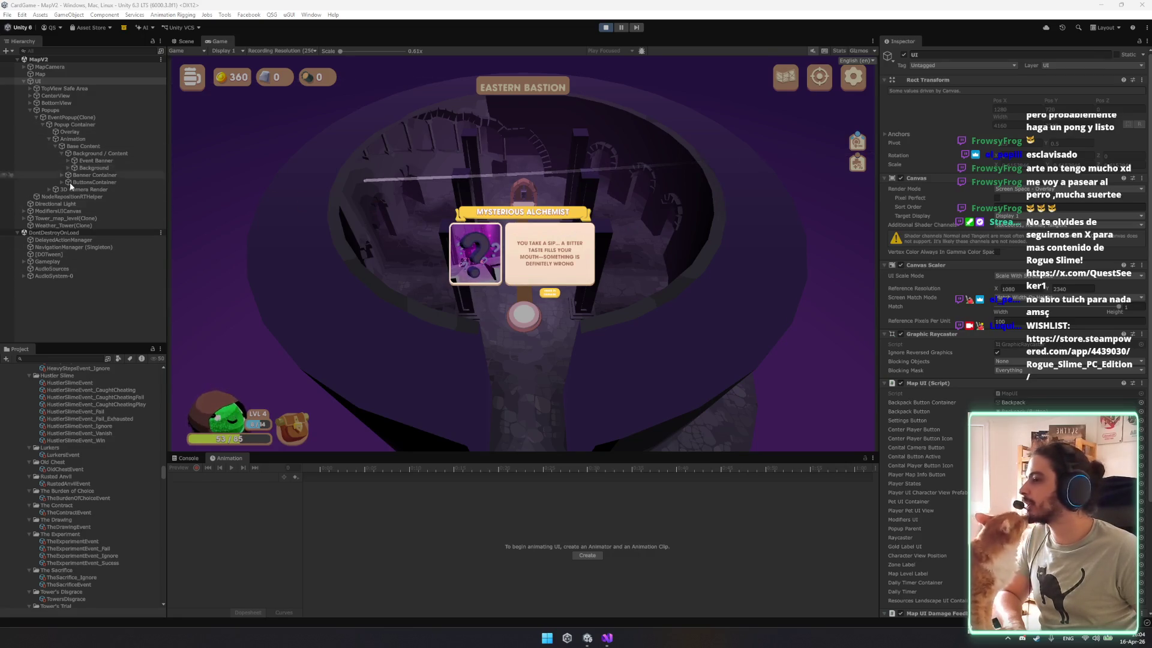
scroll(90, 496, "down", 3)
left_click(95, 489)
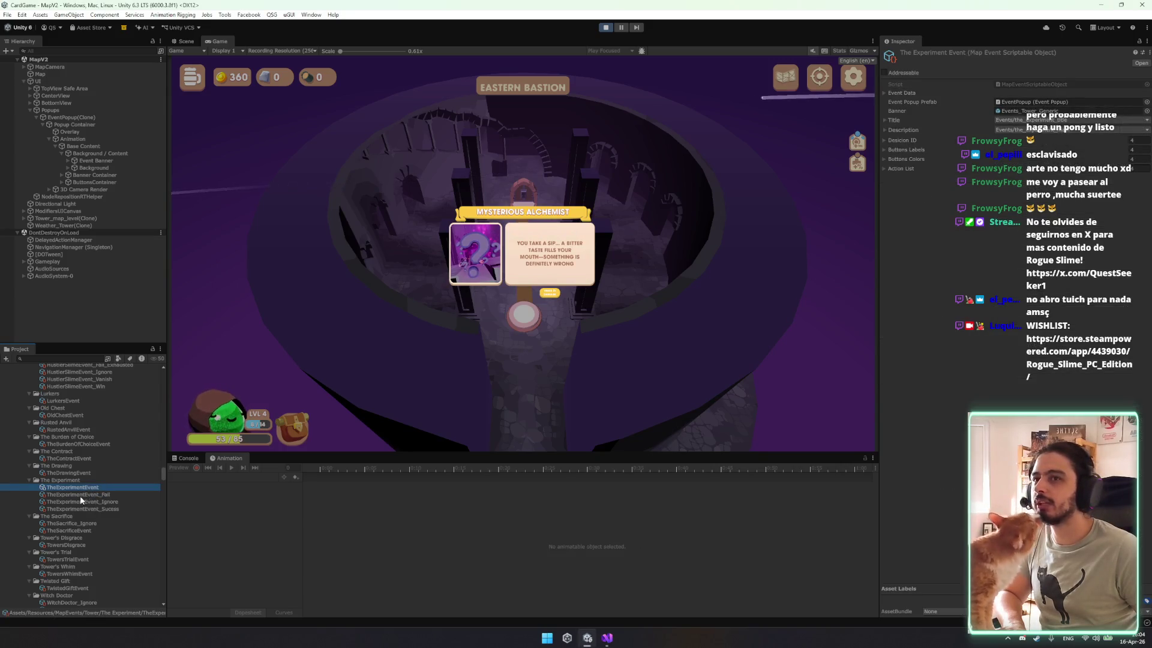
left_click(82, 496)
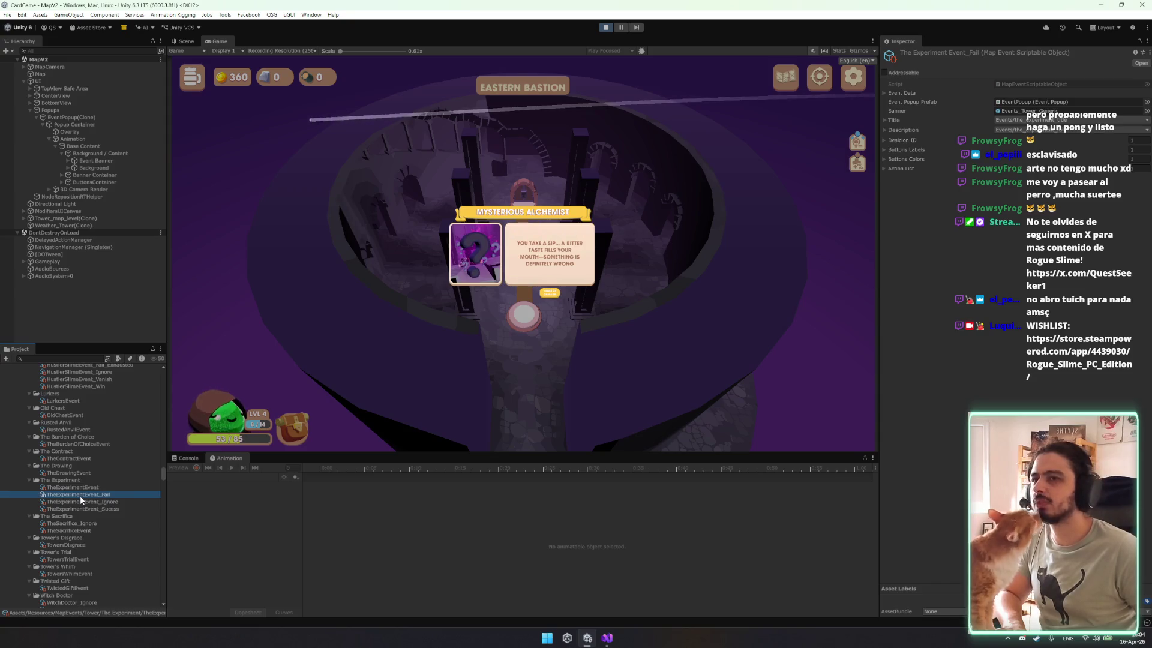
left_click(905, 171)
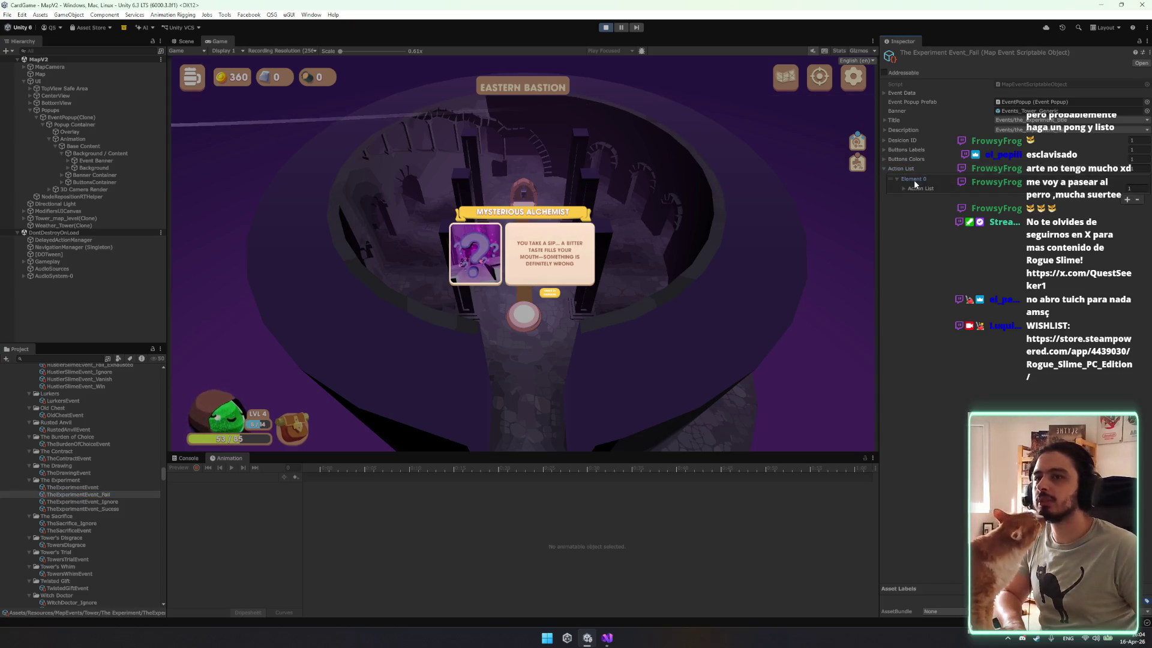
left_click(913, 179)
left_click(913, 189)
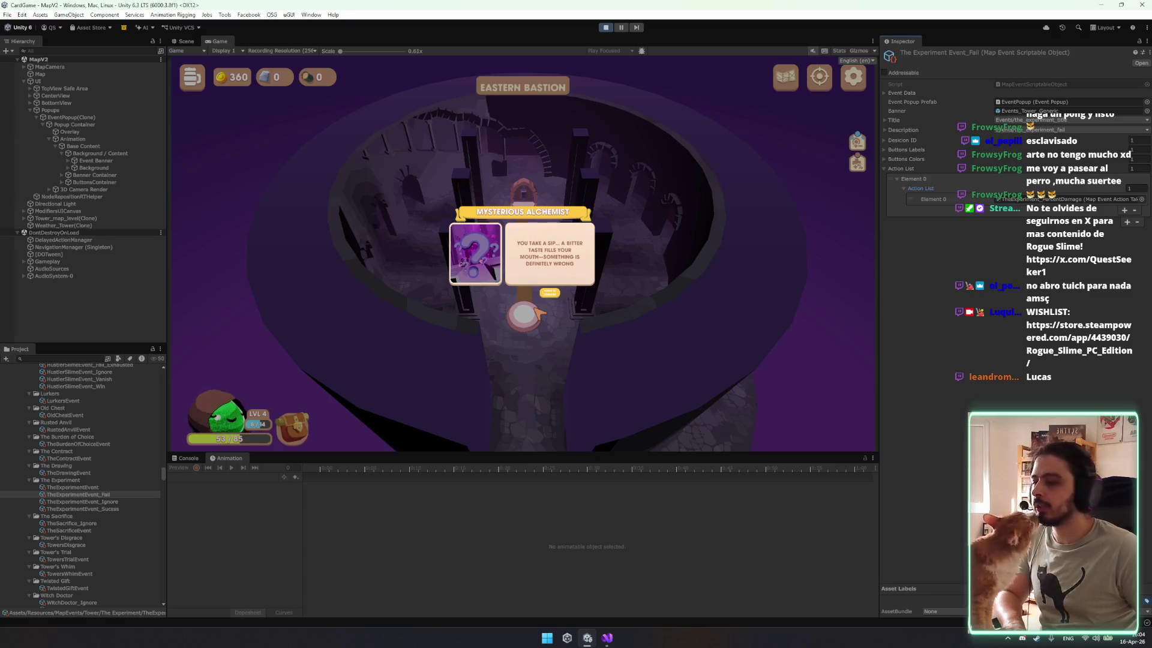
Dismiss the Mysterious Alchemist popup, leaving the Eastern Bastion tower map.
left_click(552, 294)
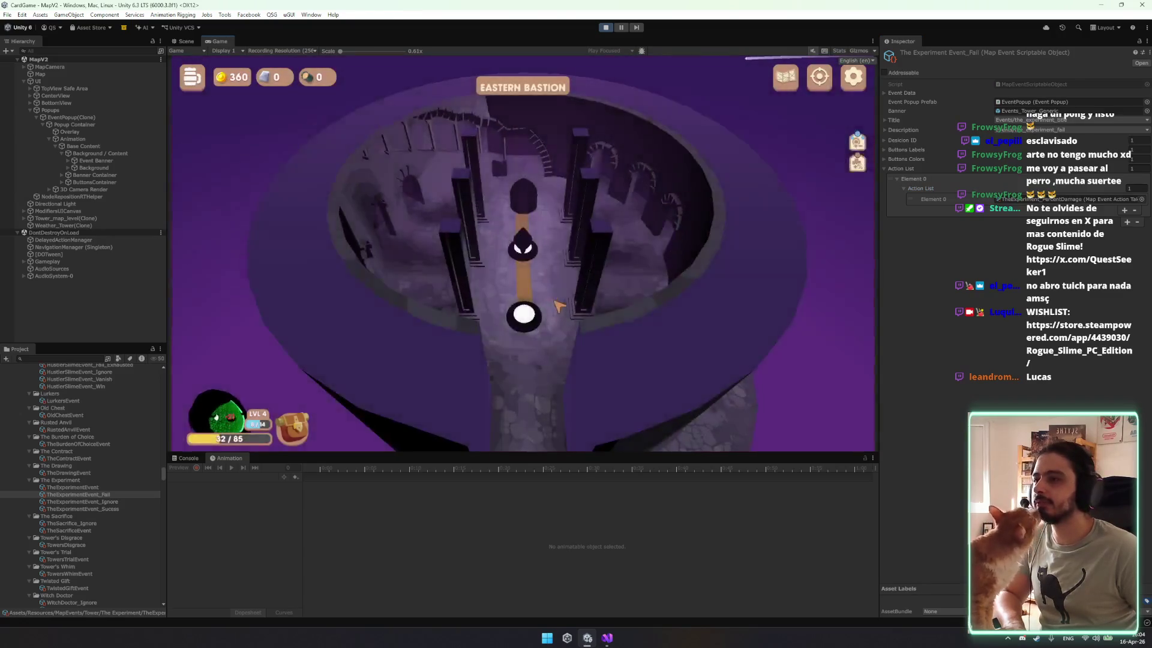
scroll(121, 441, "up", 2)
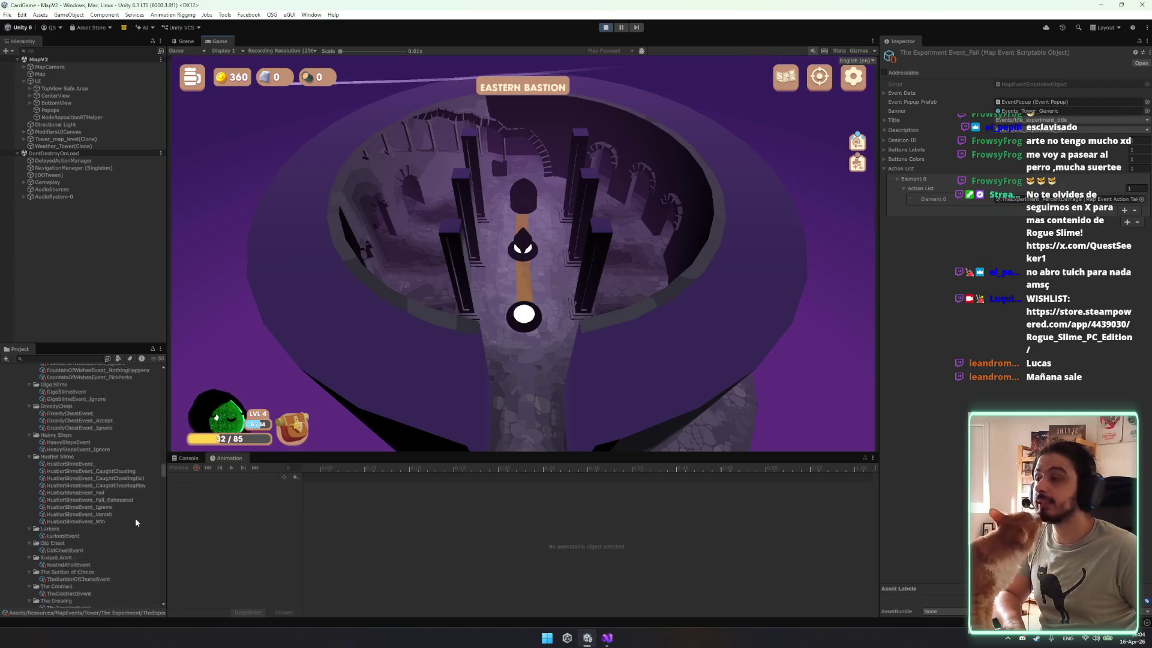
scroll(143, 493, "up", 10)
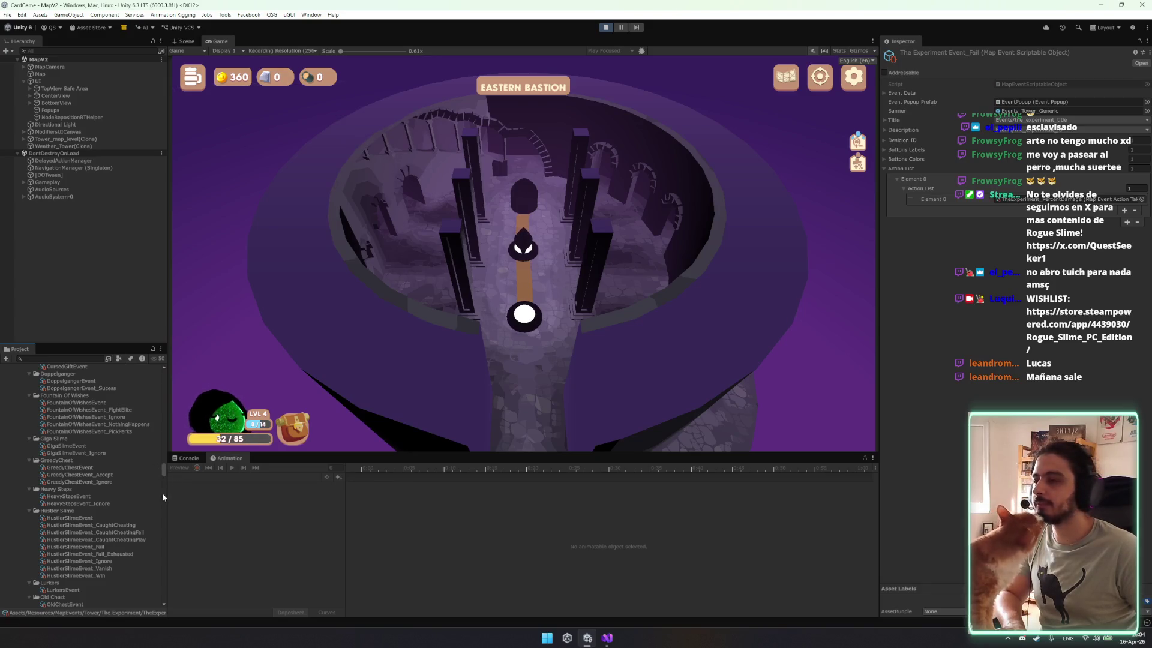
mouse_move(163, 471)
left_mouse_down()
mouse_move(166, 406)
mouse_move(61, 375)
left_mouse_up()
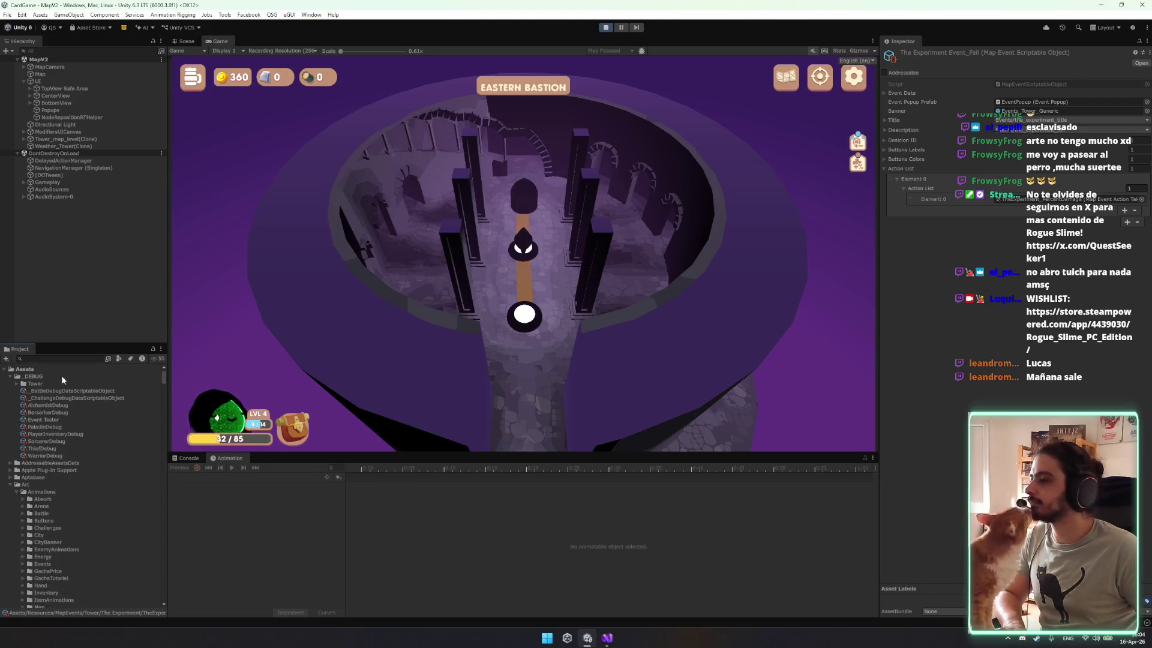
Test TheExperimentEvent_Ignore through the Event Tester and dismiss its result popup.
left_click(54, 420)
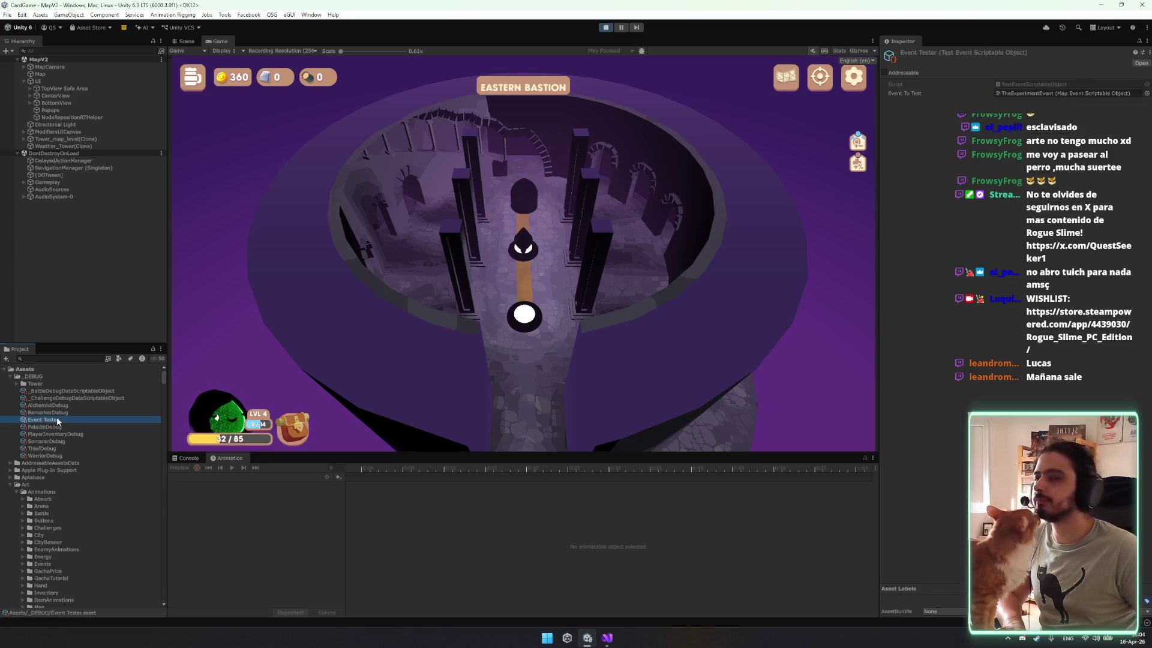
right_click(970, 34)
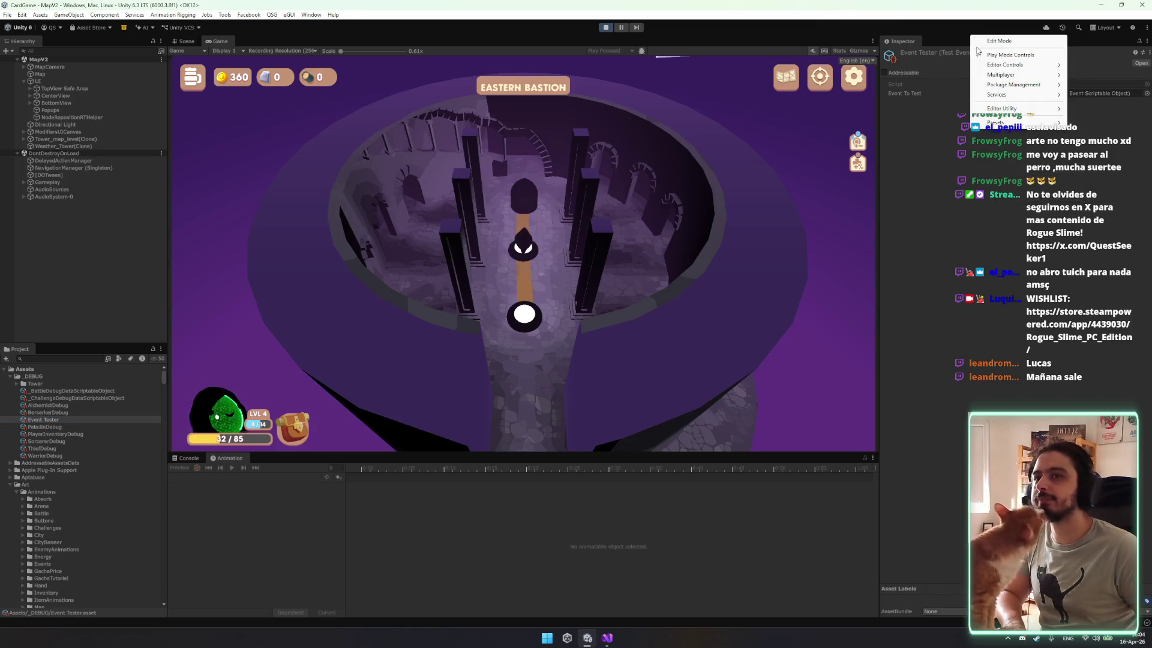
left_click(1068, 93)
scroll(162, 426, "down", 4)
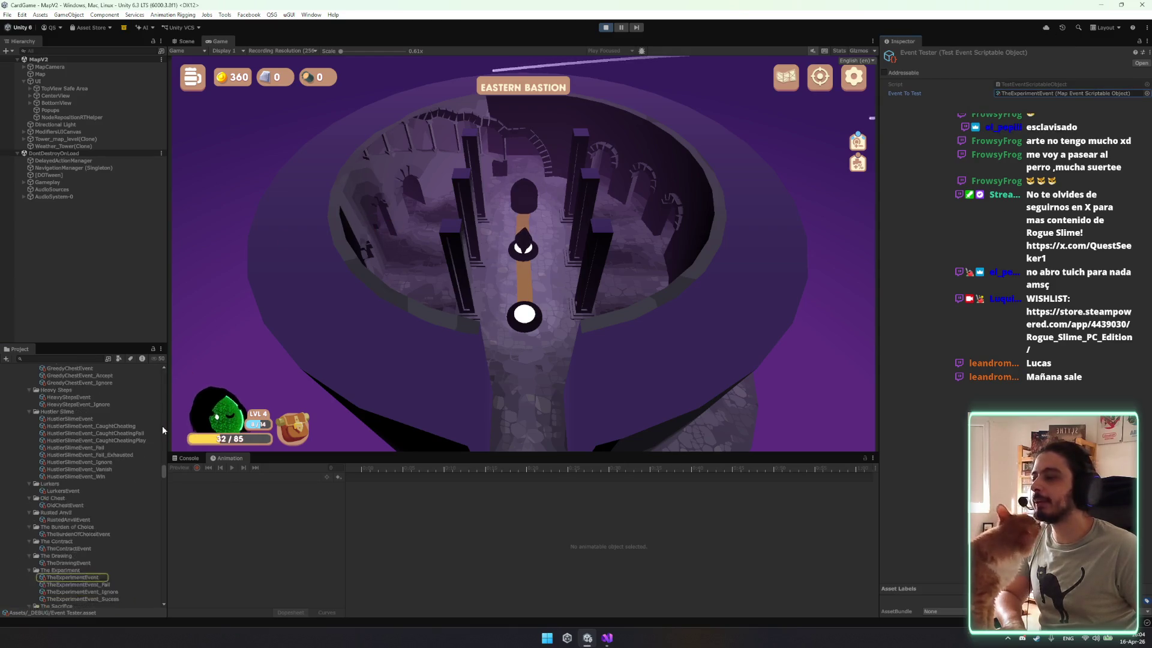
mouse_move(83, 537)
left_mouse_down()
mouse_move(260, 511)
mouse_move(600, 300)
mouse_move(1044, 95)
left_mouse_up()
right_click(992, 52)
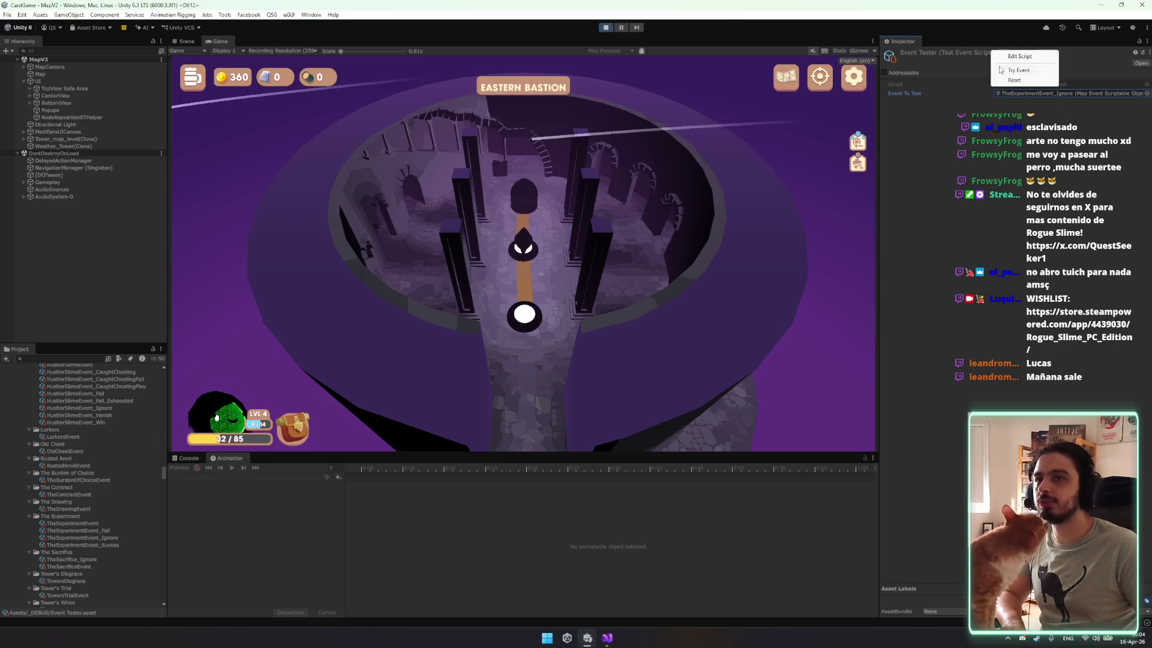
left_click(1018, 71)
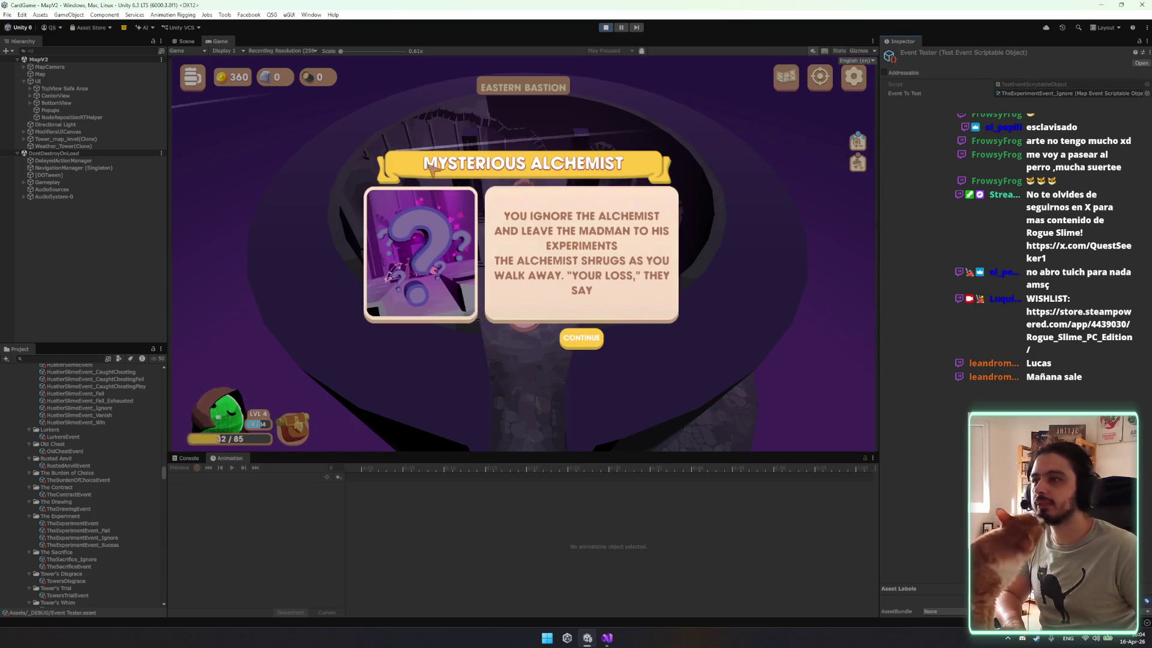
left_click(585, 338)
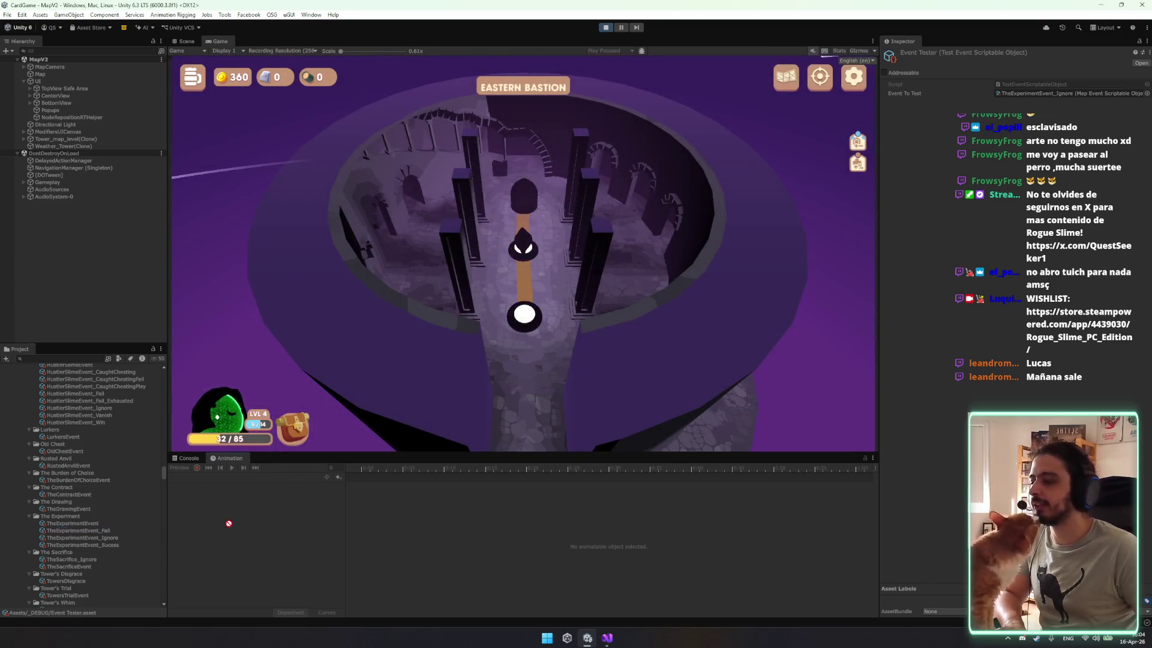
Test TheExperimentEvent_Fail and accept the 21 damage result.
left_click_drag(487, 459, 1061, 95)
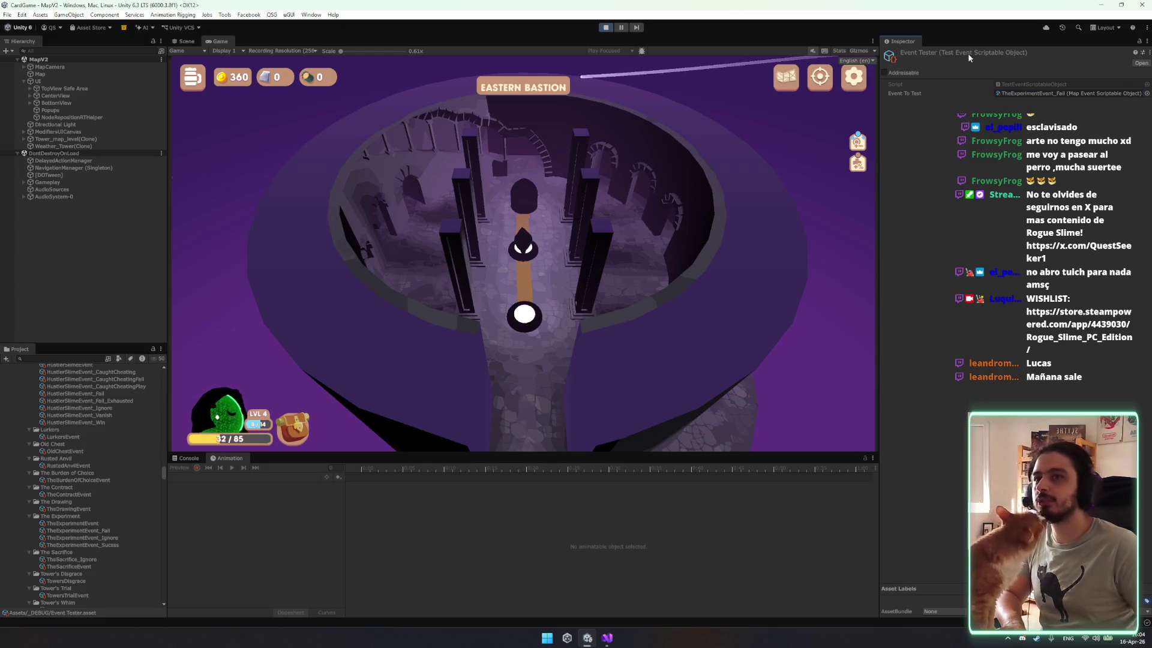
right_click(949, 53)
left_click(957, 71)
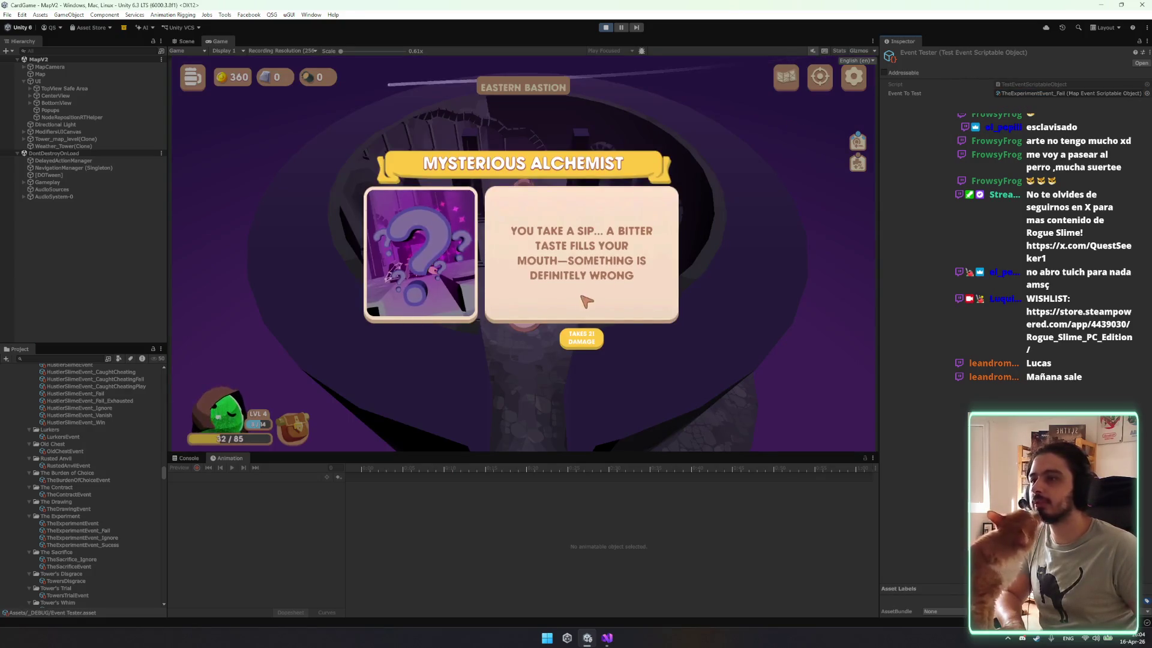
left_click(581, 338)
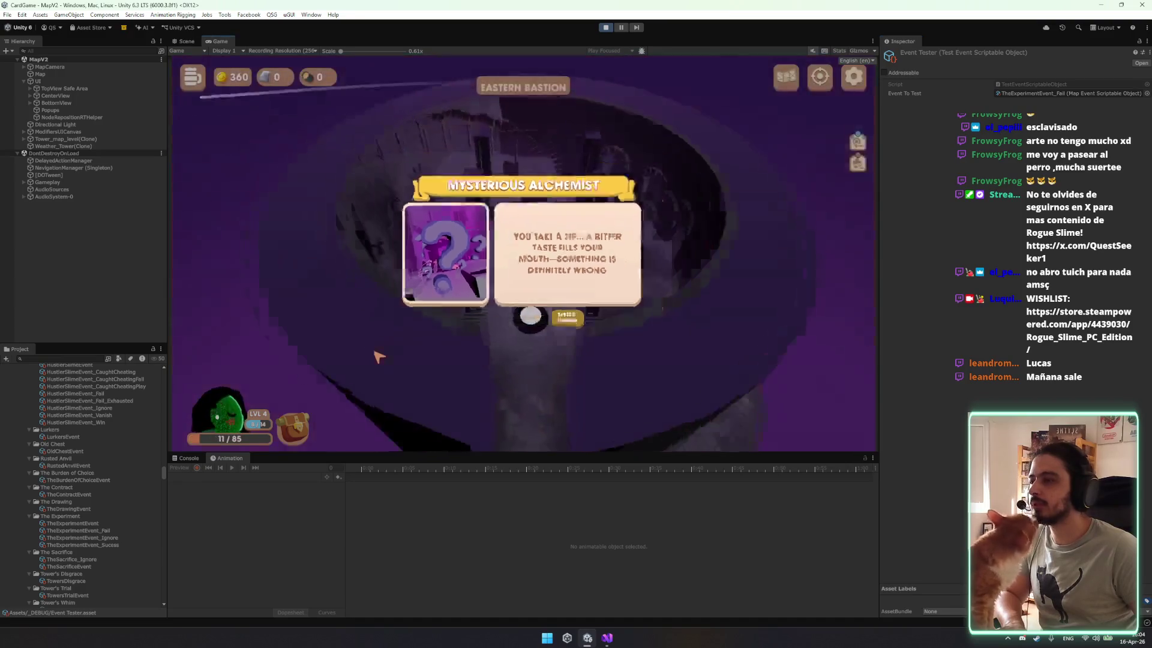
Test TheExperimentEvent_Sucess repeatedly, accepting the +10 max HP reward.
mouse_move(94, 546)
left_mouse_down()
mouse_move(480, 300)
mouse_move(1028, 114)
mouse_move(1026, 96)
left_mouse_up()
right_click(986, 54)
left_click(1014, 73)
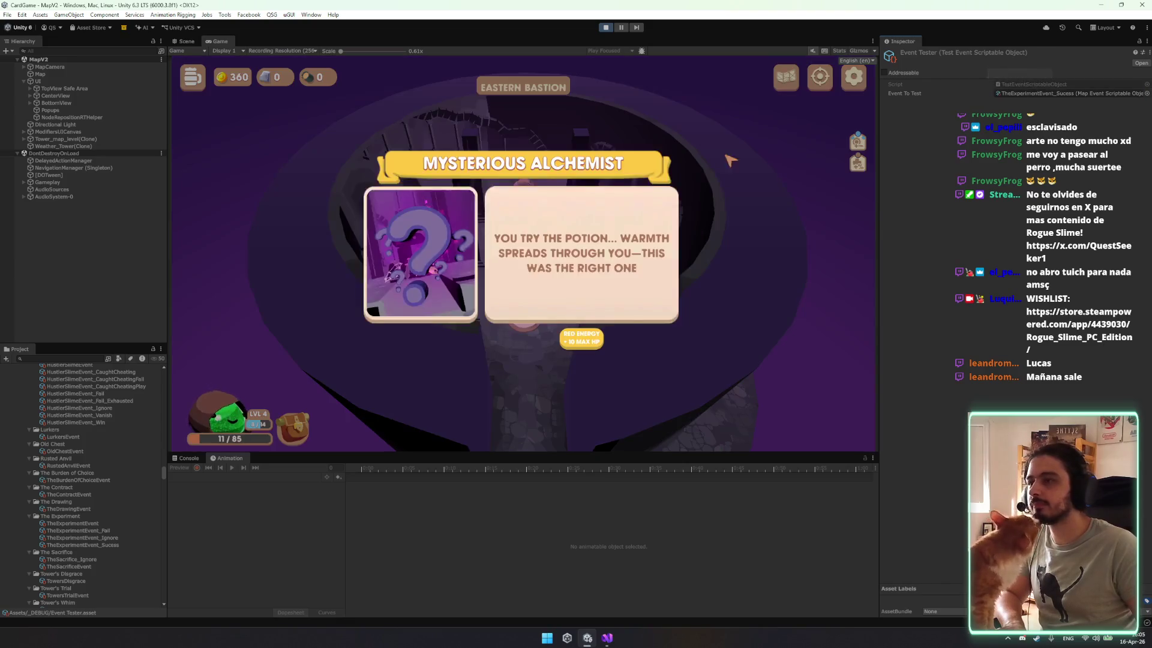
left_click(581, 339)
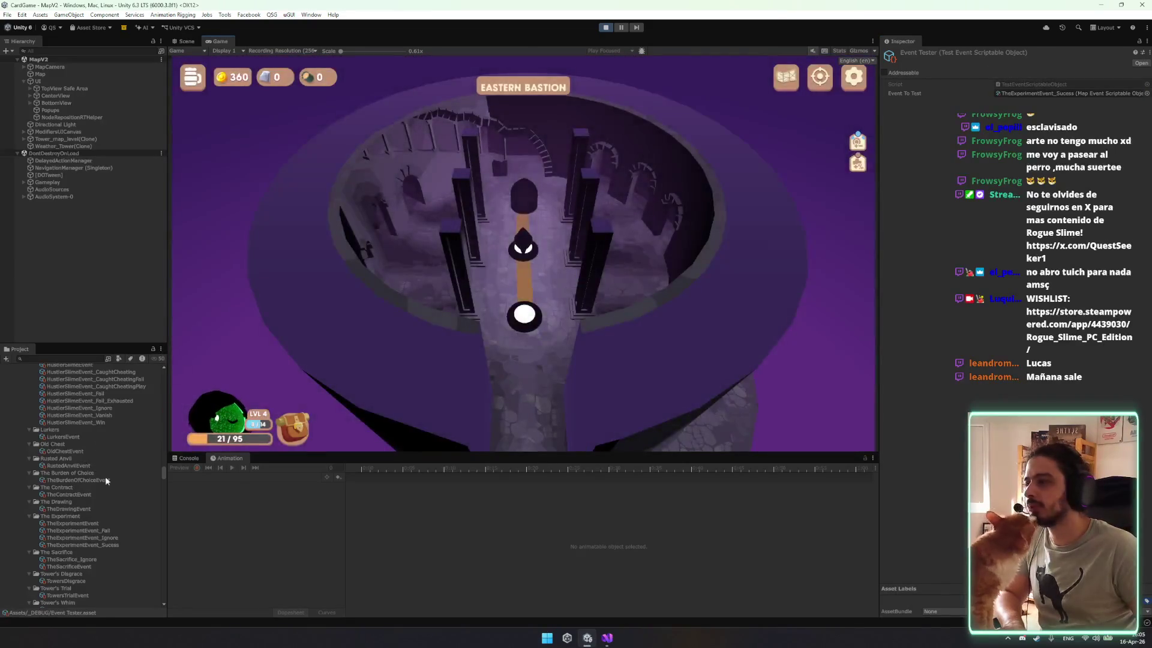
right_click(953, 52)
left_click(982, 72)
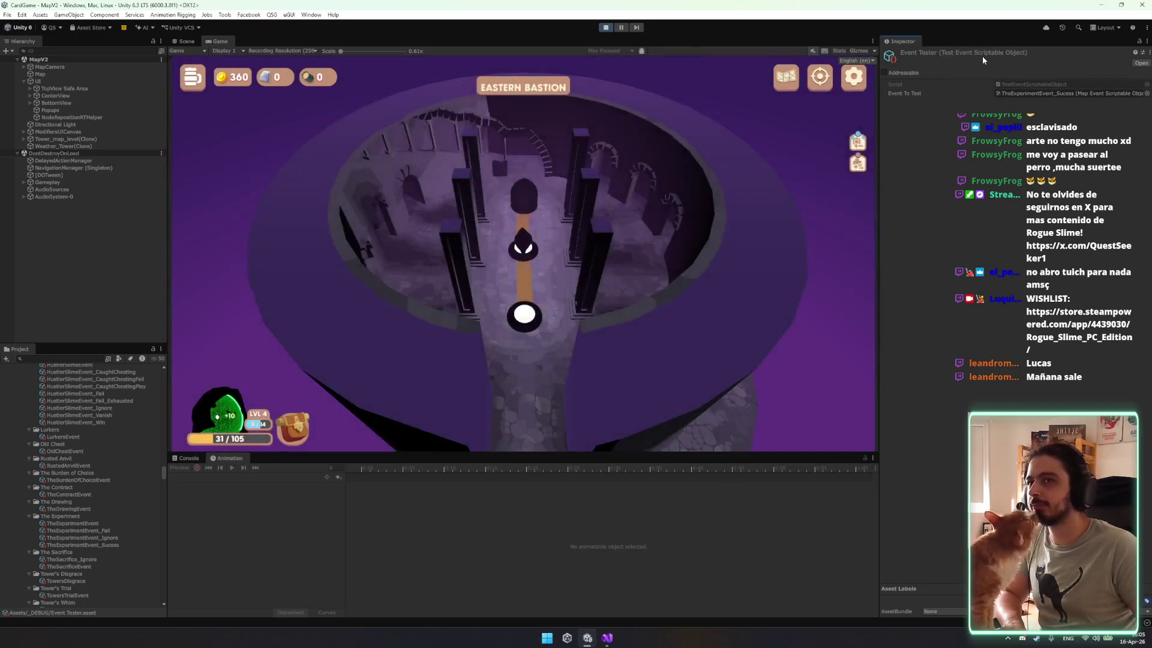
right_click(982, 56)
left_click(1014, 75)
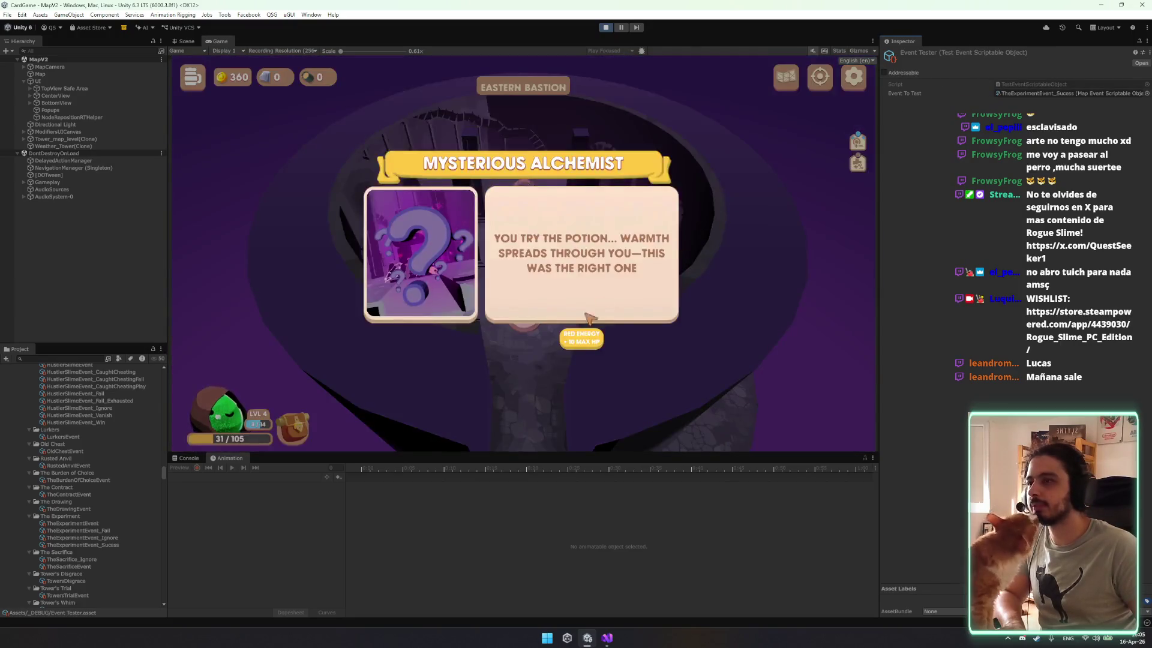
left_click(579, 340)
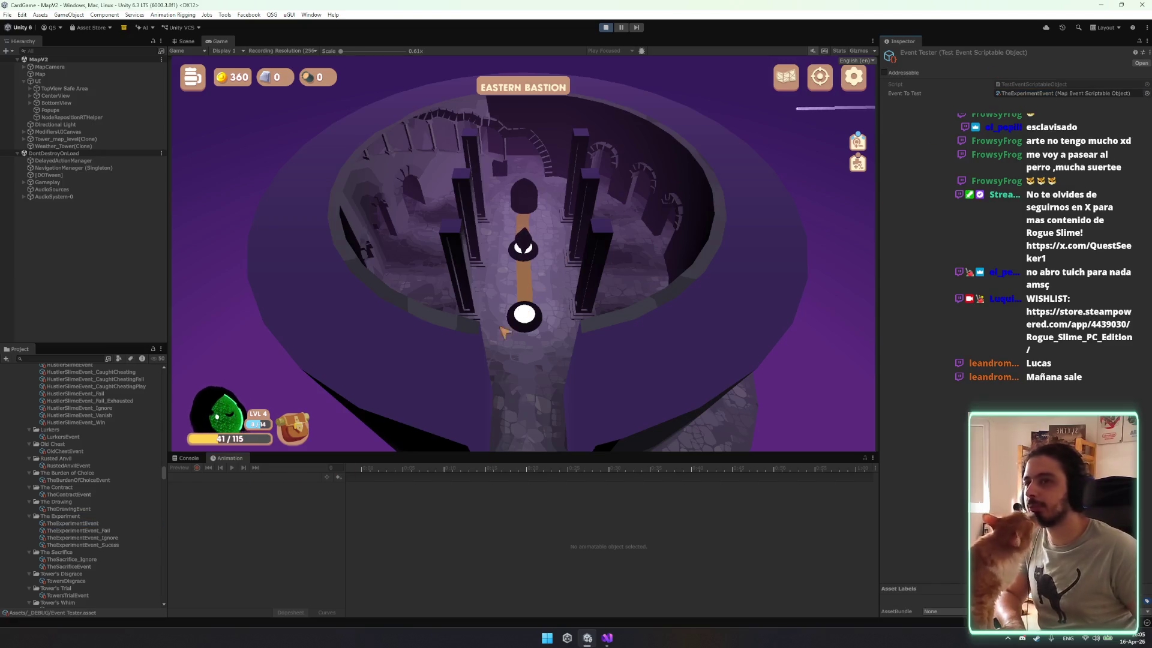
Check the perks panel, then pick the Green Potion in the alchemist event.
left_click(223, 417)
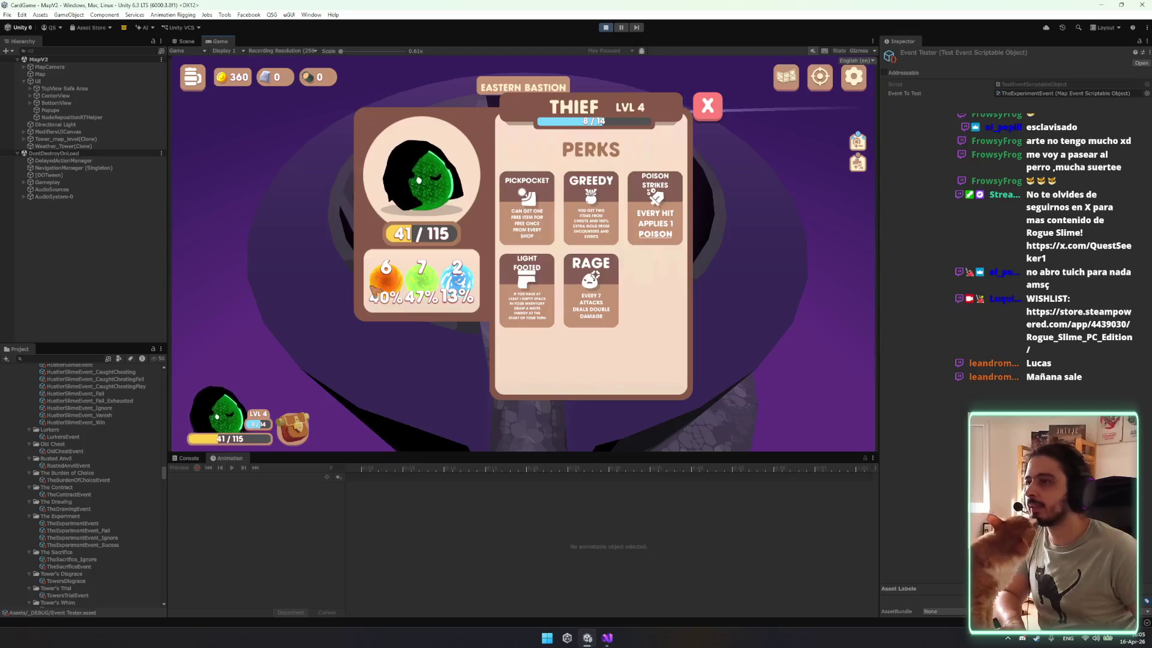
left_click(707, 106)
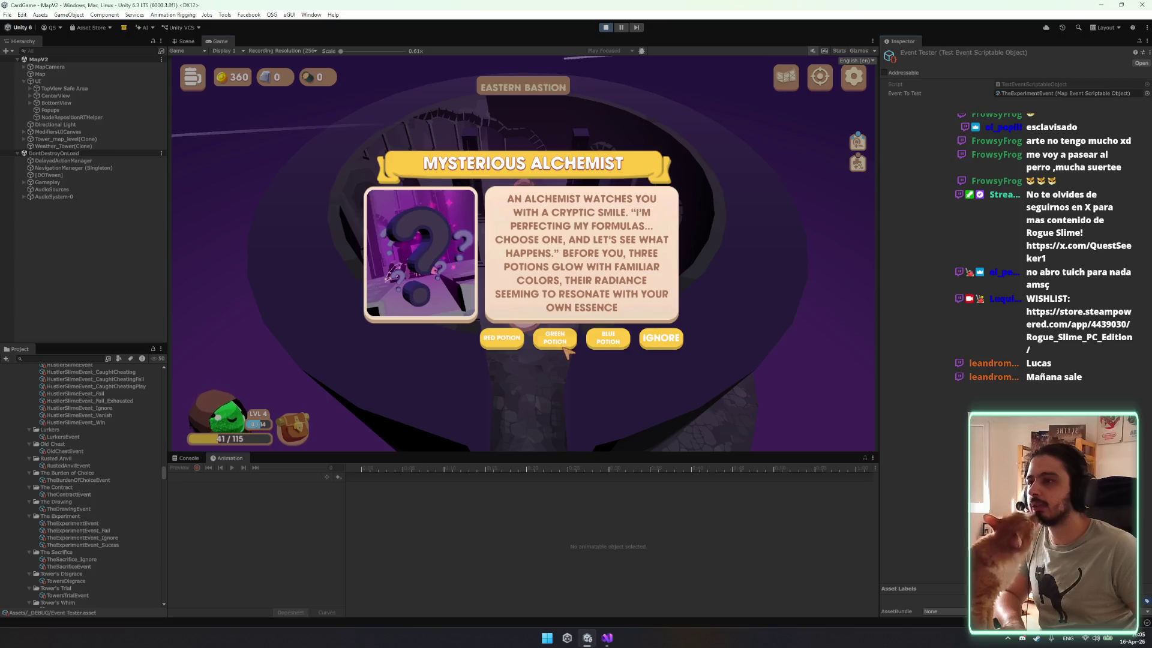
left_click(563, 351)
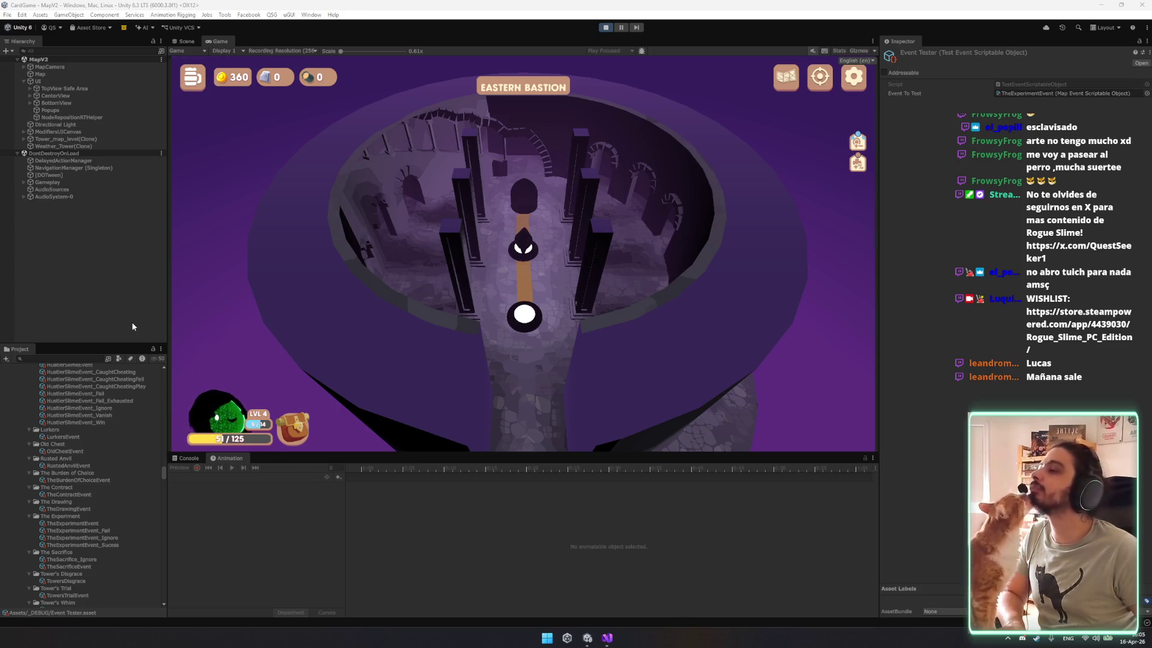
Inspect BottomView and CenterView, then open HustlerSlimeEvent_CaughtCheatingPlay's MapEventScriptableObject script.
left_click(104, 103)
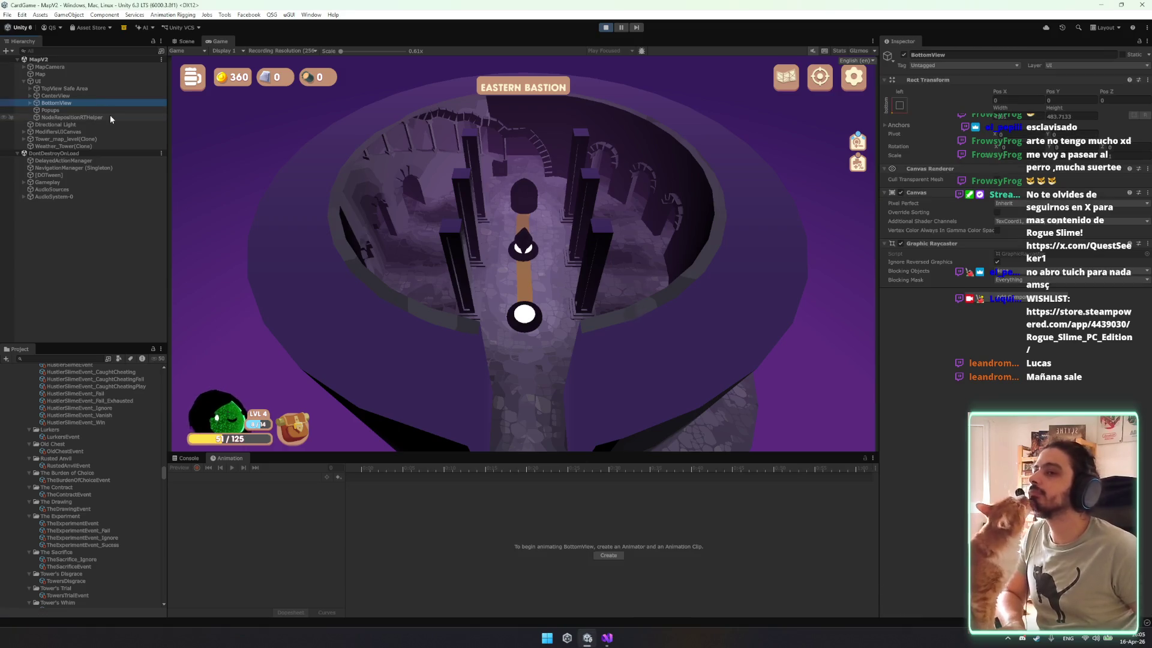
key("Up")
key("Up")
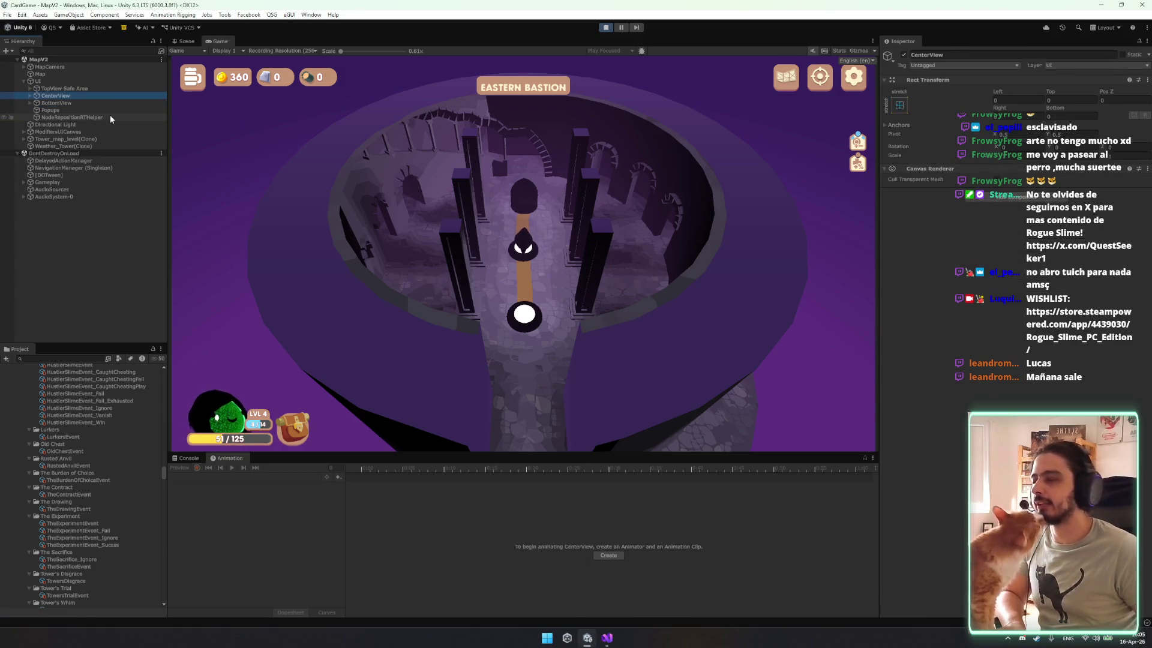
key("Up")
key("Up")
left_click(96, 387)
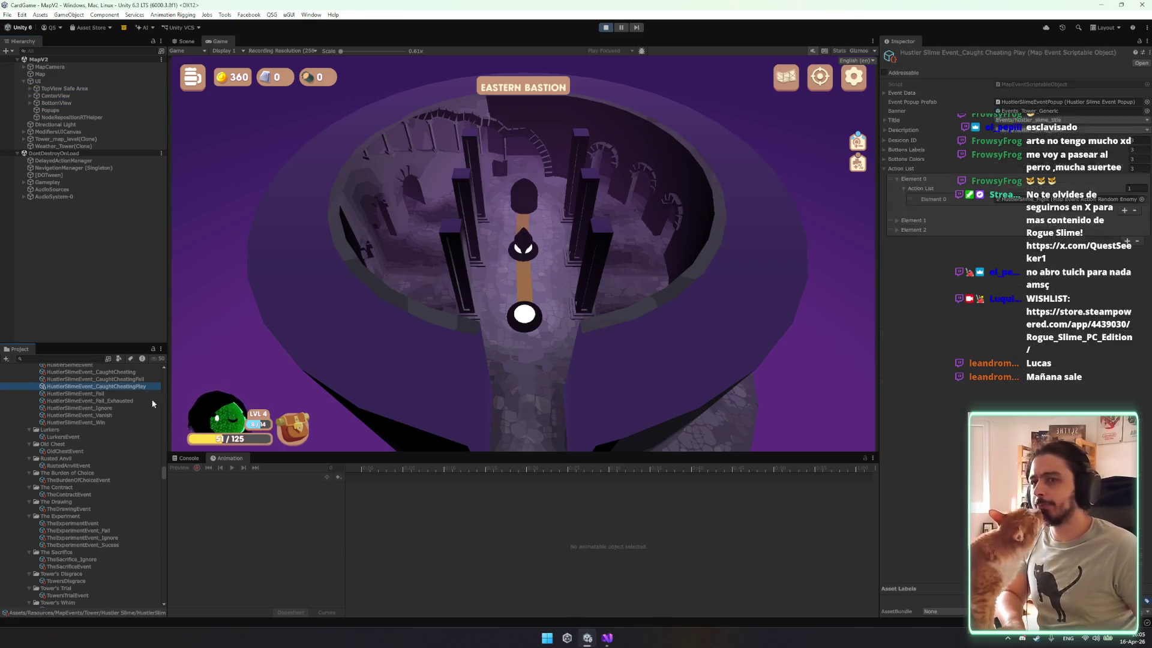
left_click(1033, 84)
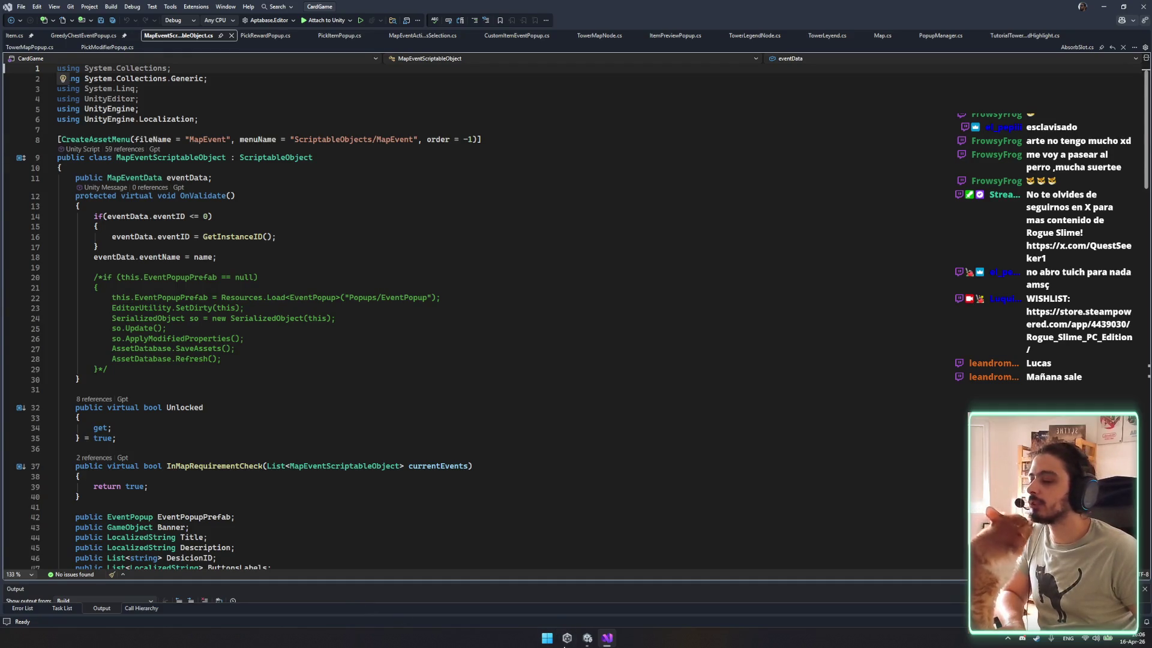
After reading MapEventScriptableObject.cs, switch from Visual Studio back to the Unity editor.
left_click(587, 637)
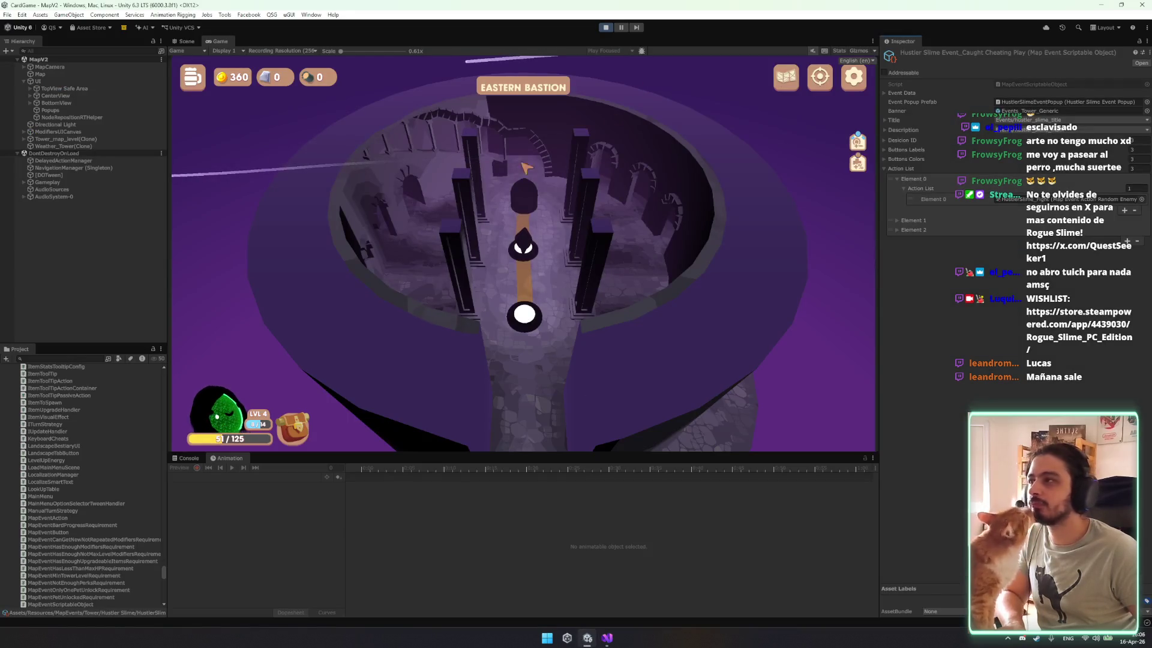
Browse the Sorcerer, battle and Paladin debug assets in Assets/_DEBUG, then select Event Tester.
left_click_drag(163, 578, 173, 573)
scroll(150, 434, "up", 10)
scroll(150, 434, "up", 15)
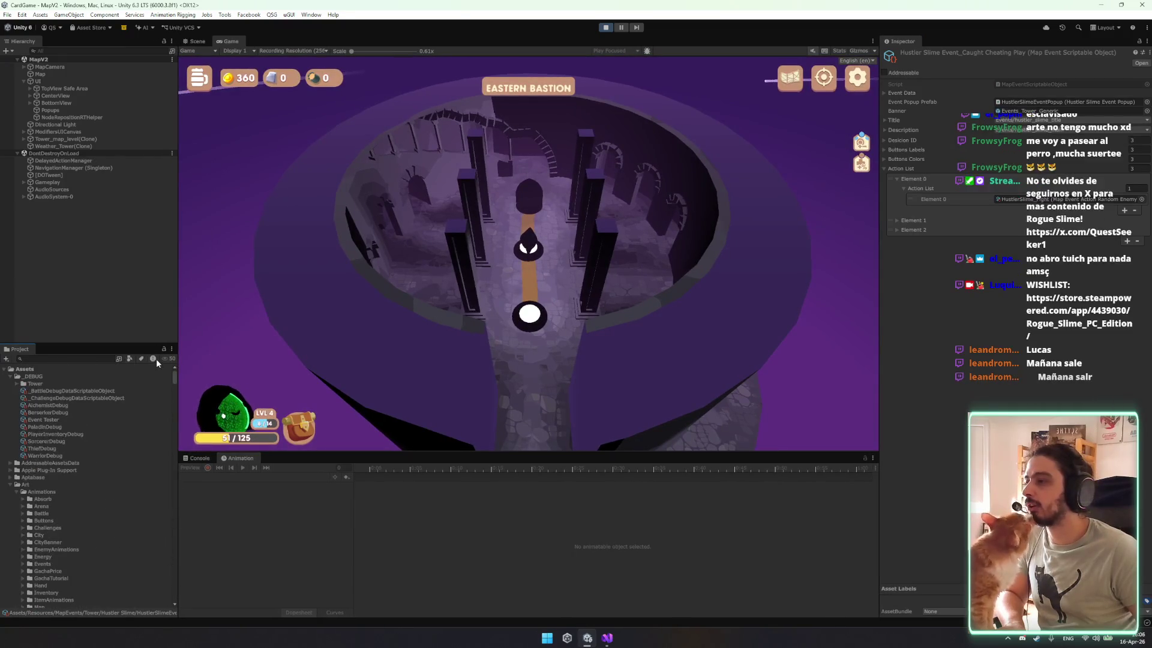
left_click(70, 441)
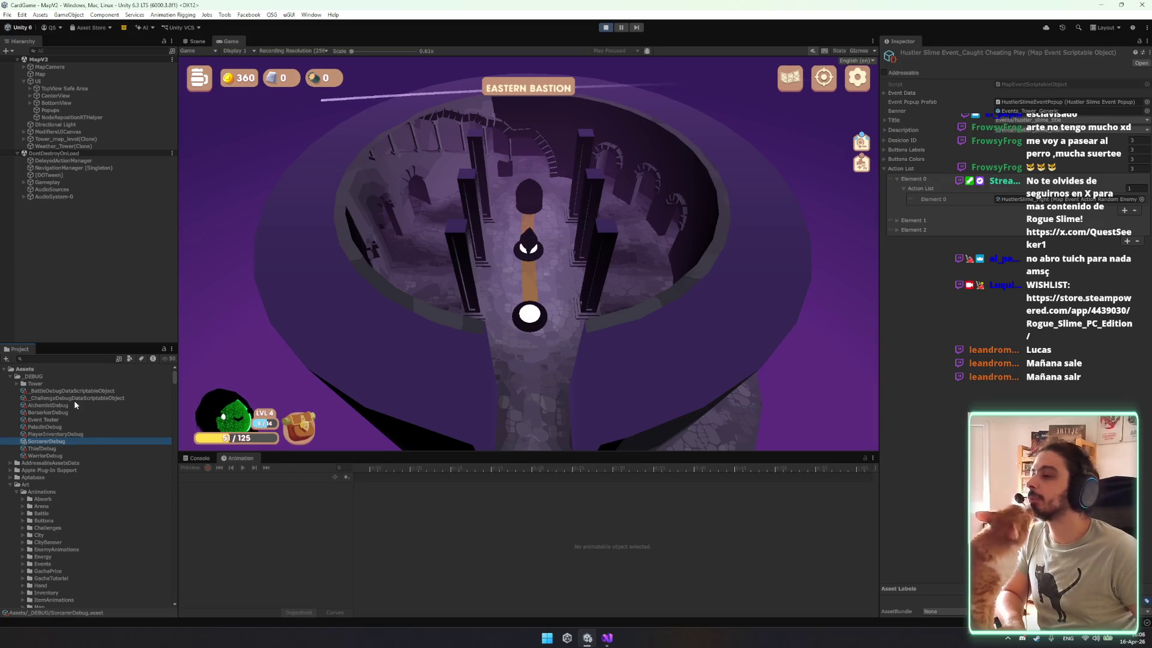
left_click(81, 390)
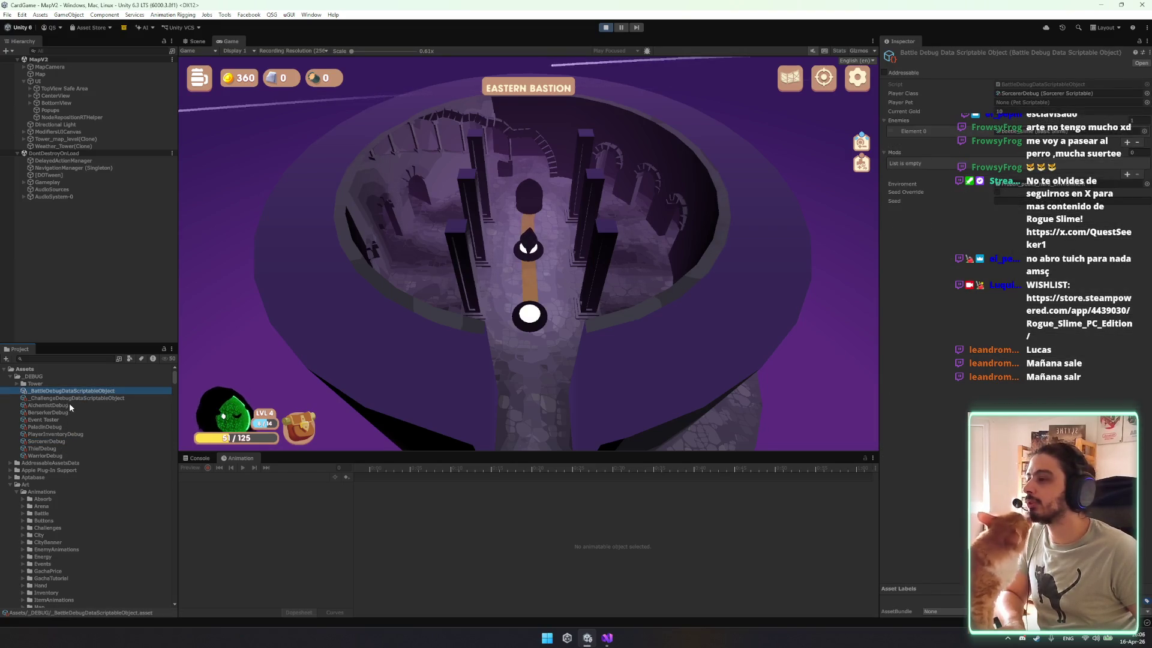
left_click(62, 425)
left_click(61, 420)
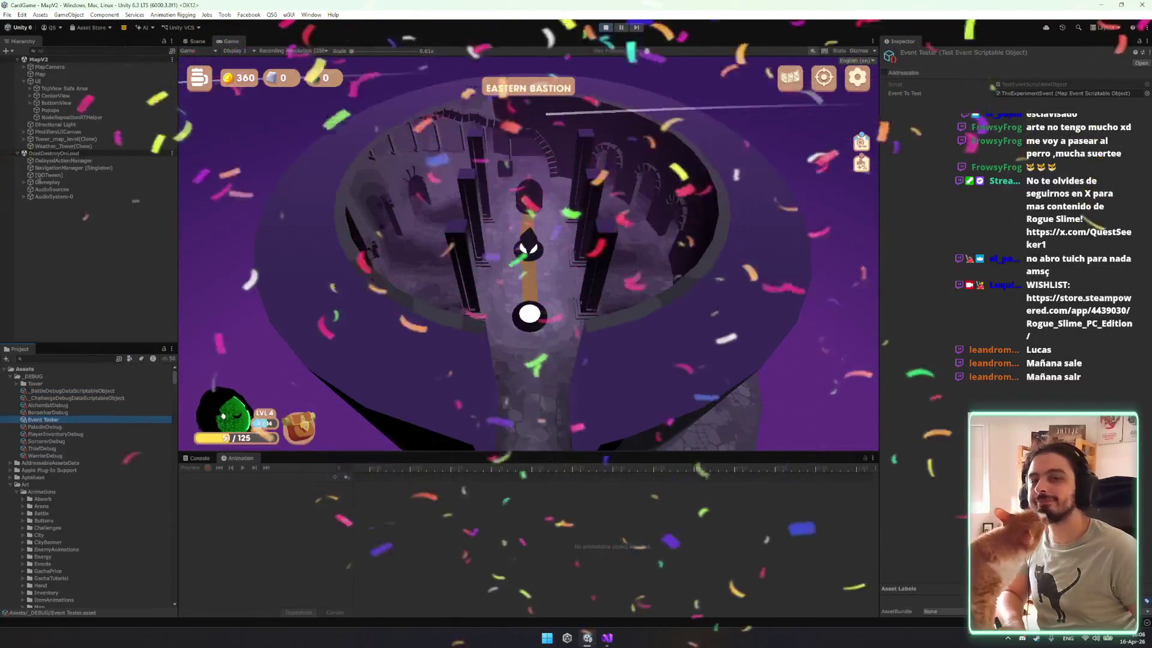
Set Event To Test to RichSlime_Event and run Try Event in the game.
left_click(1146, 93)
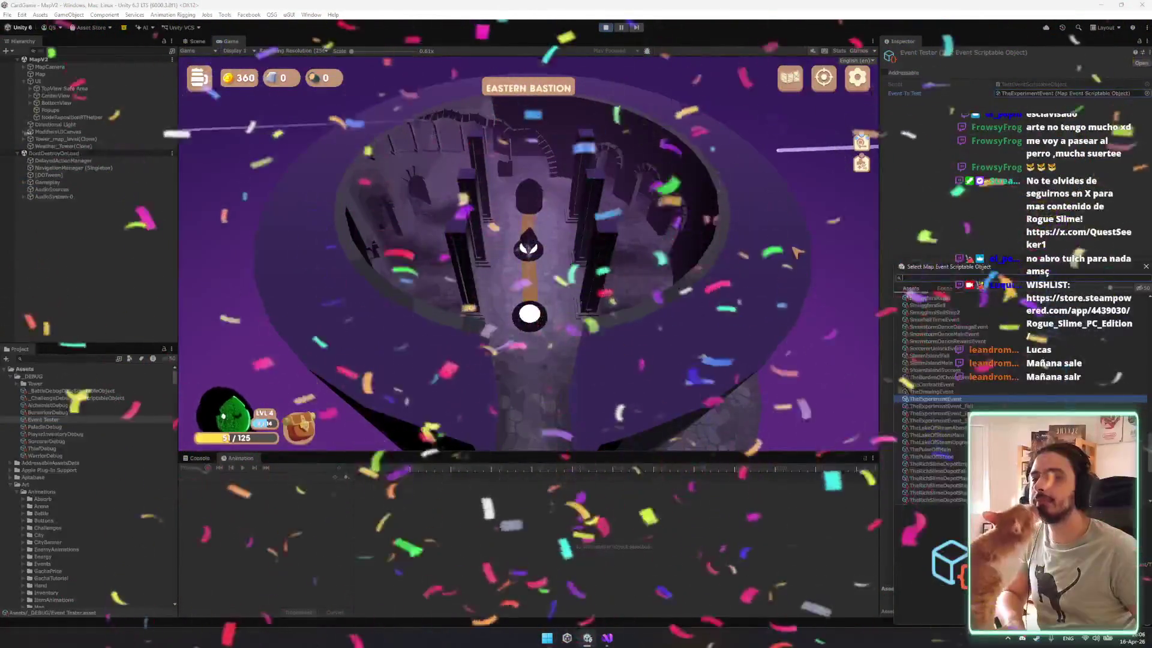
mouse_move(977, 270)
left_mouse_down()
mouse_move(975, 191)
mouse_move(454, 201)
left_mouse_up()
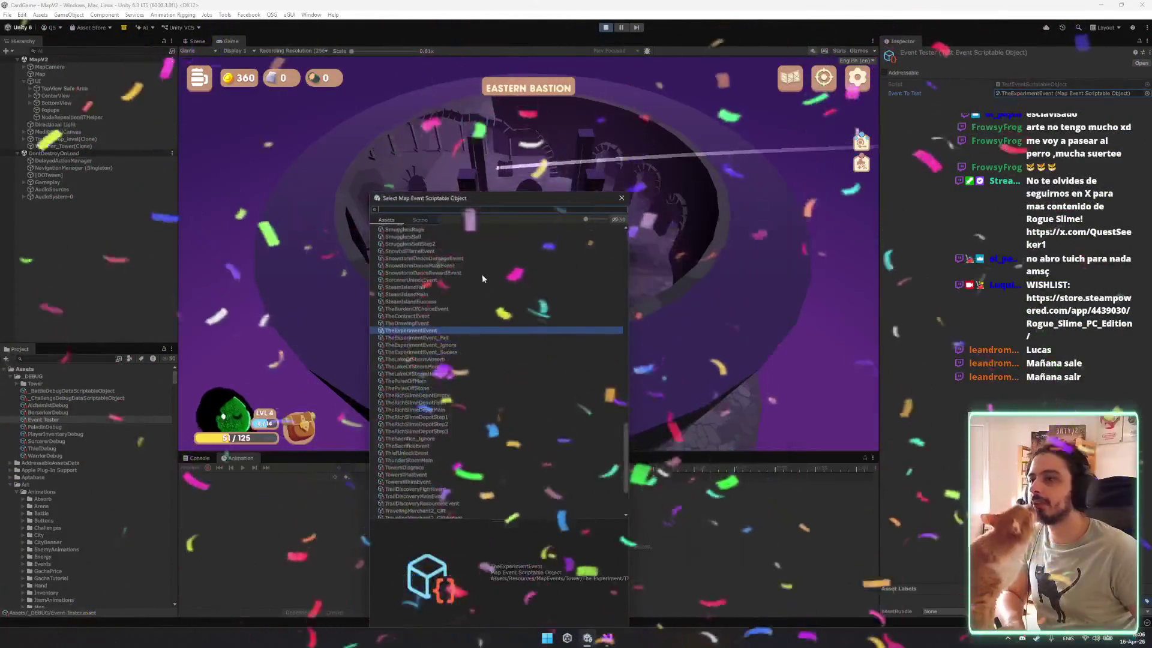
scroll(415, 303, "up", 10)
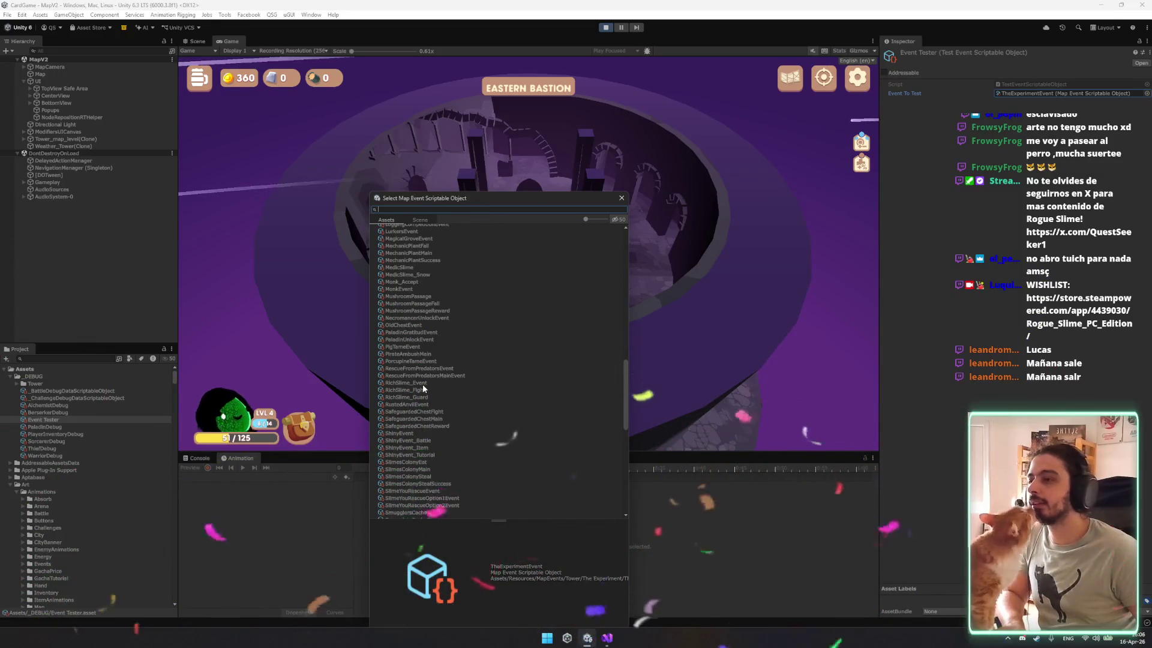
double_click(406, 382)
right_click(980, 55)
left_click(1006, 74)
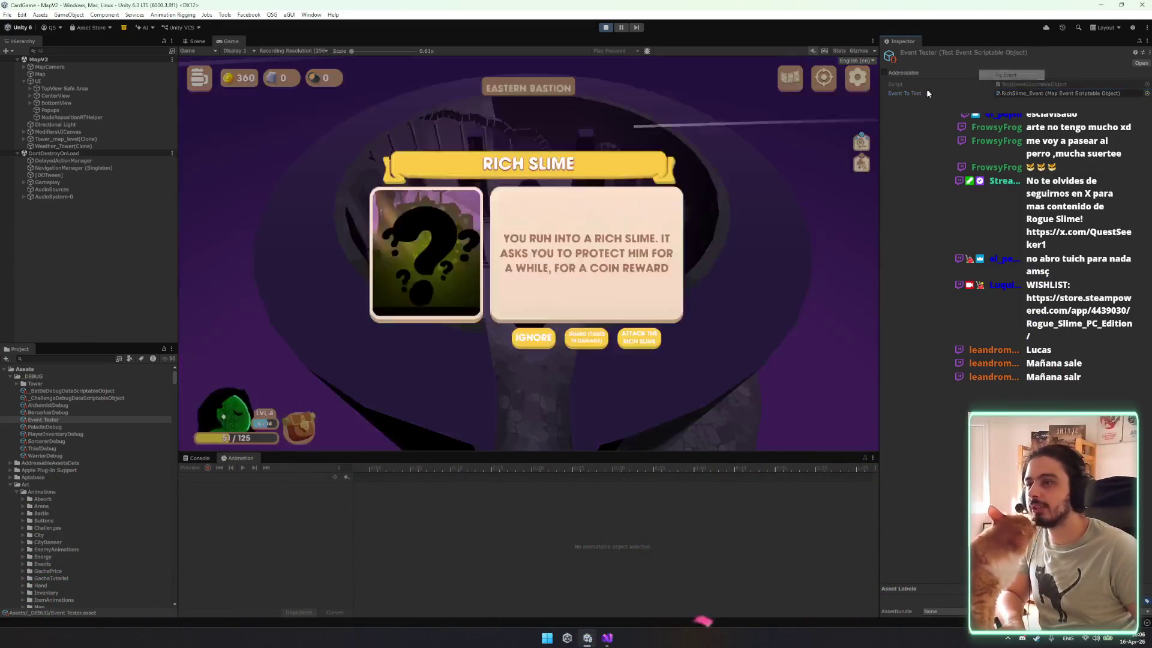
Guard the Rich Slime and collect the 88-coin reward, returning to the map with 448 coins.
left_click(585, 339)
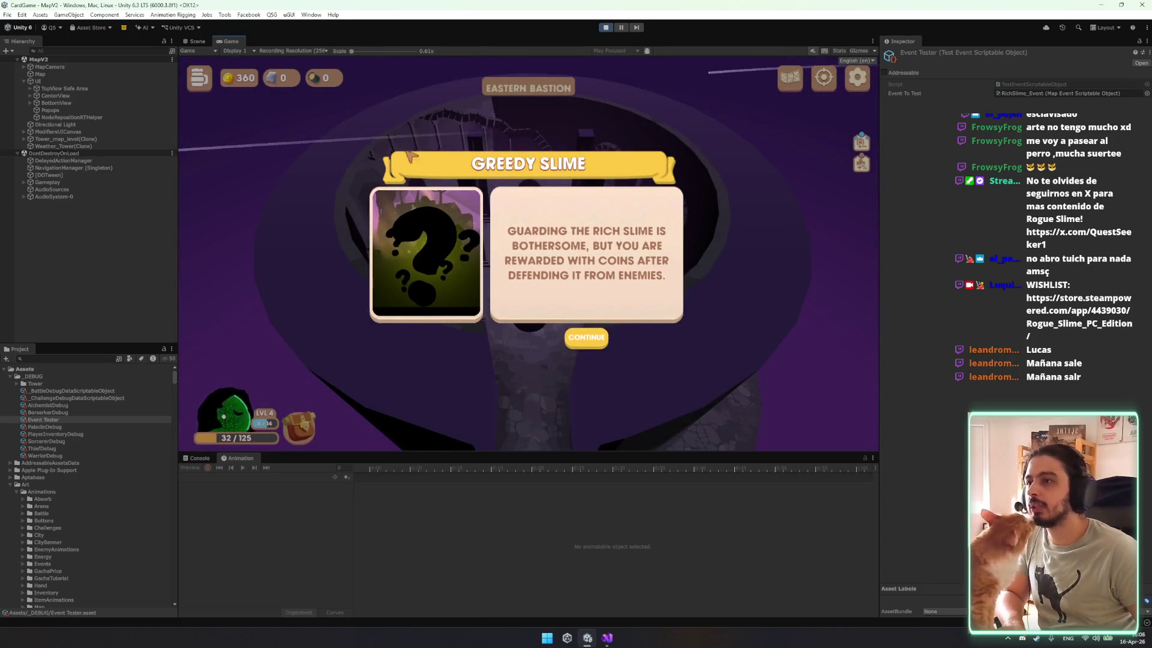
left_click(596, 338)
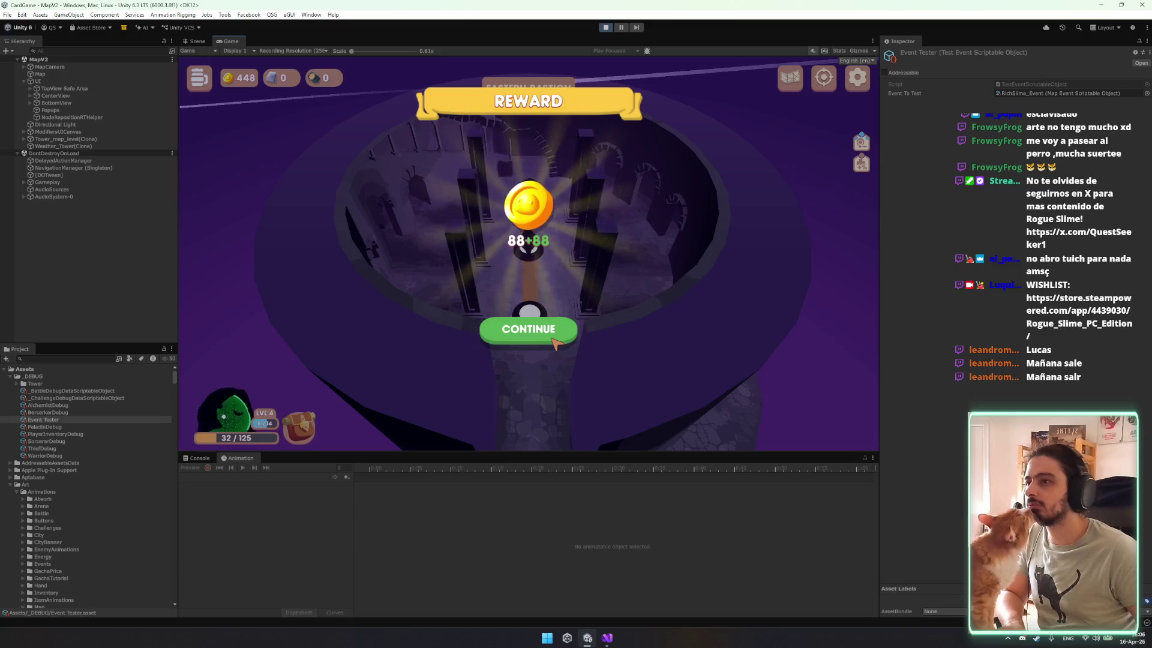
left_click(555, 341)
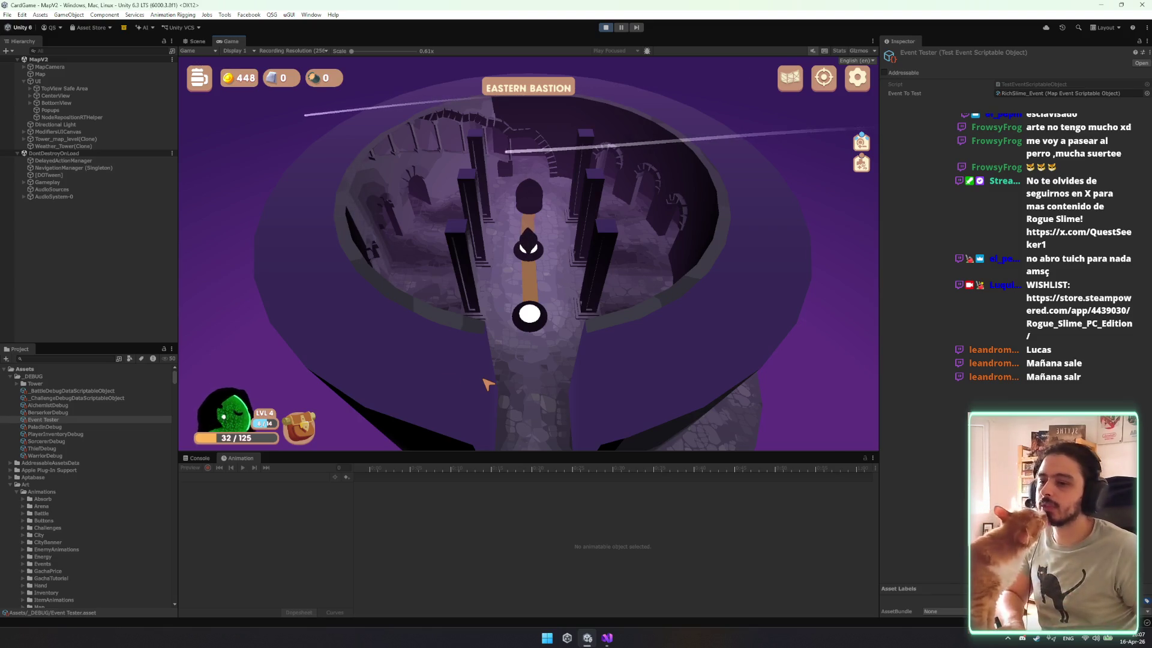
scroll(69, 519, "down", 5)
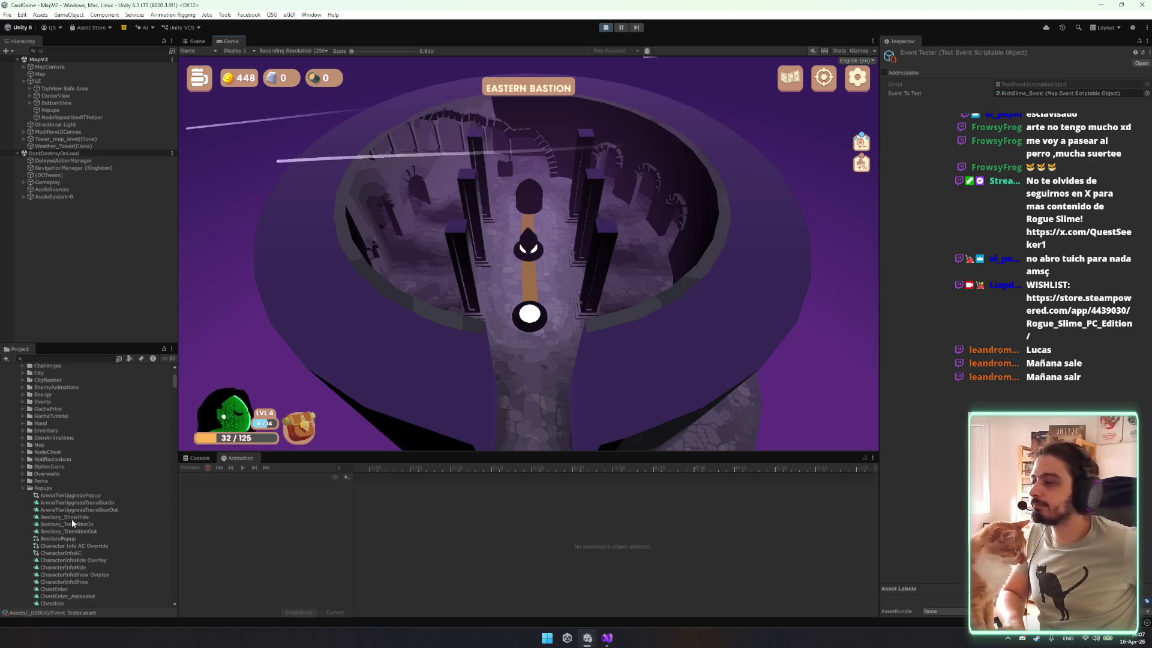
Browse the Animations and Prefabs folders, including CharacterInfoShow Overlay, then reselect the Event Tester asset.
left_click(60, 440)
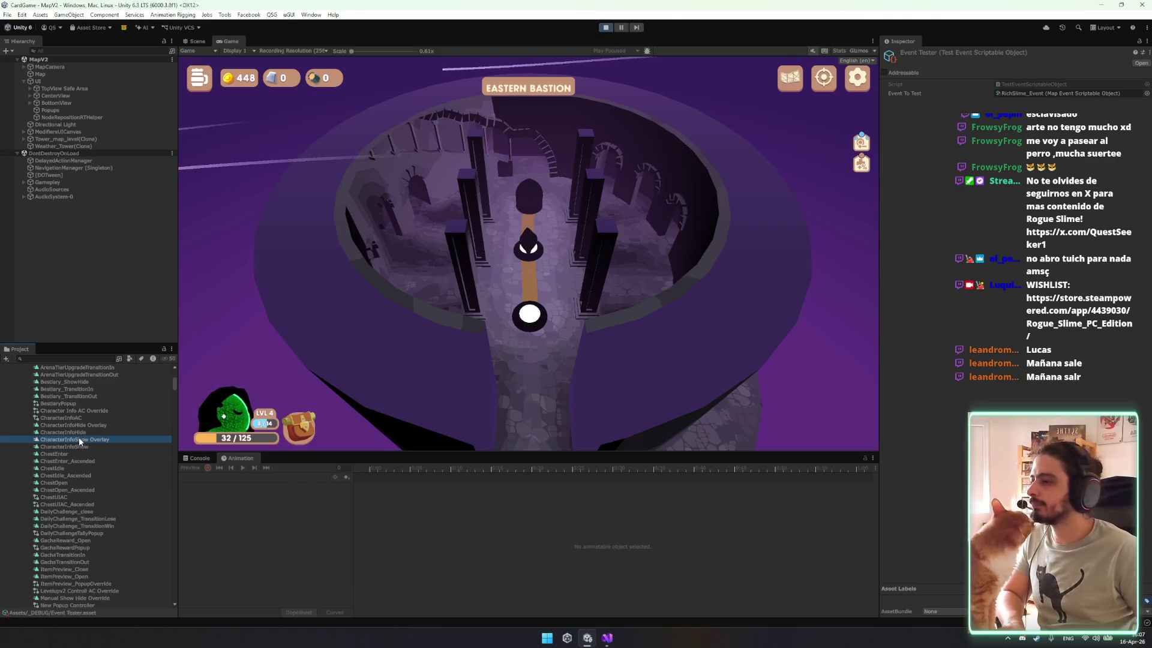
left_click(78, 437)
key("Down")
scroll(80, 540, "down", 15)
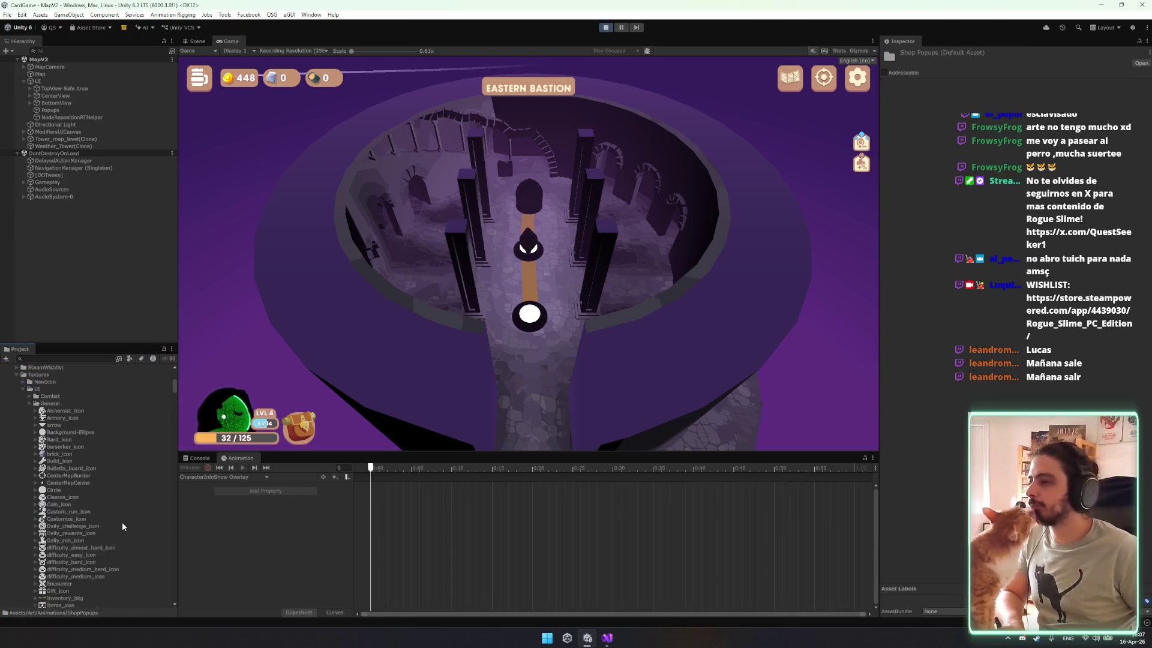
scroll(72, 552, "down", 15)
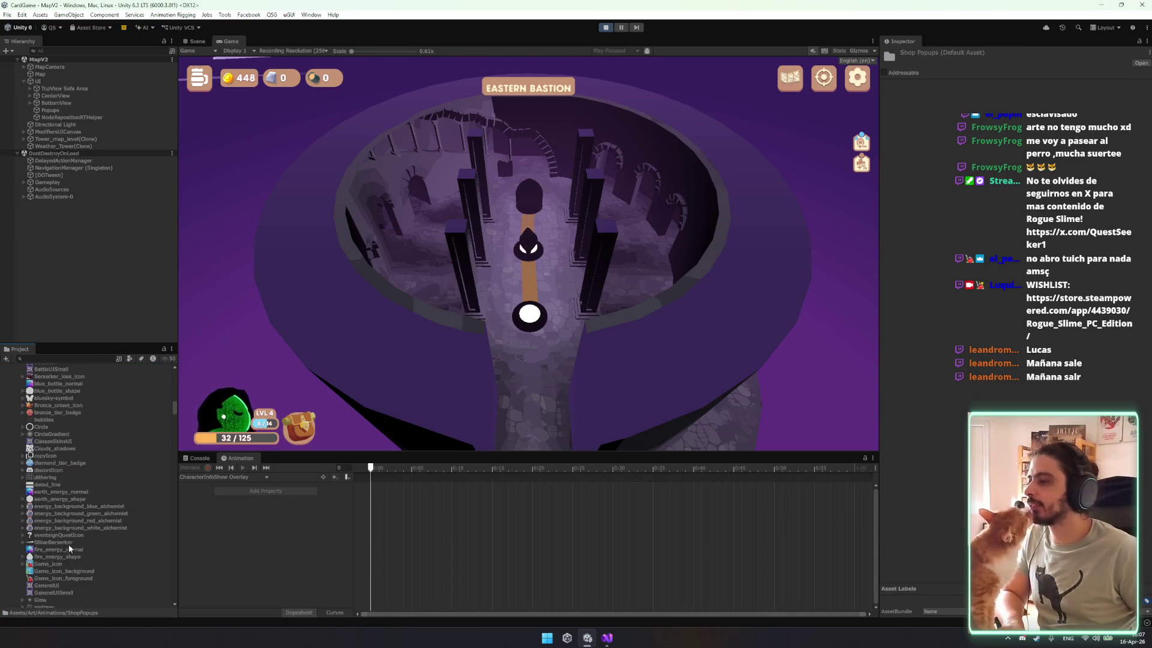
scroll(73, 540, "up", 15)
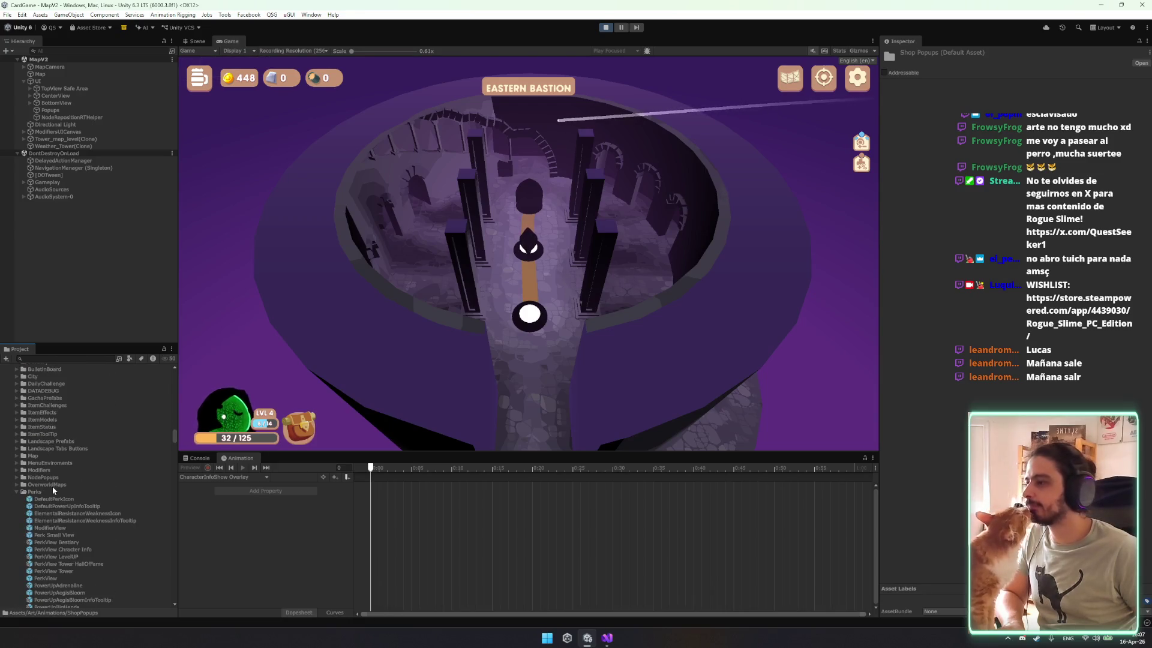
scroll(57, 543, "down", 10)
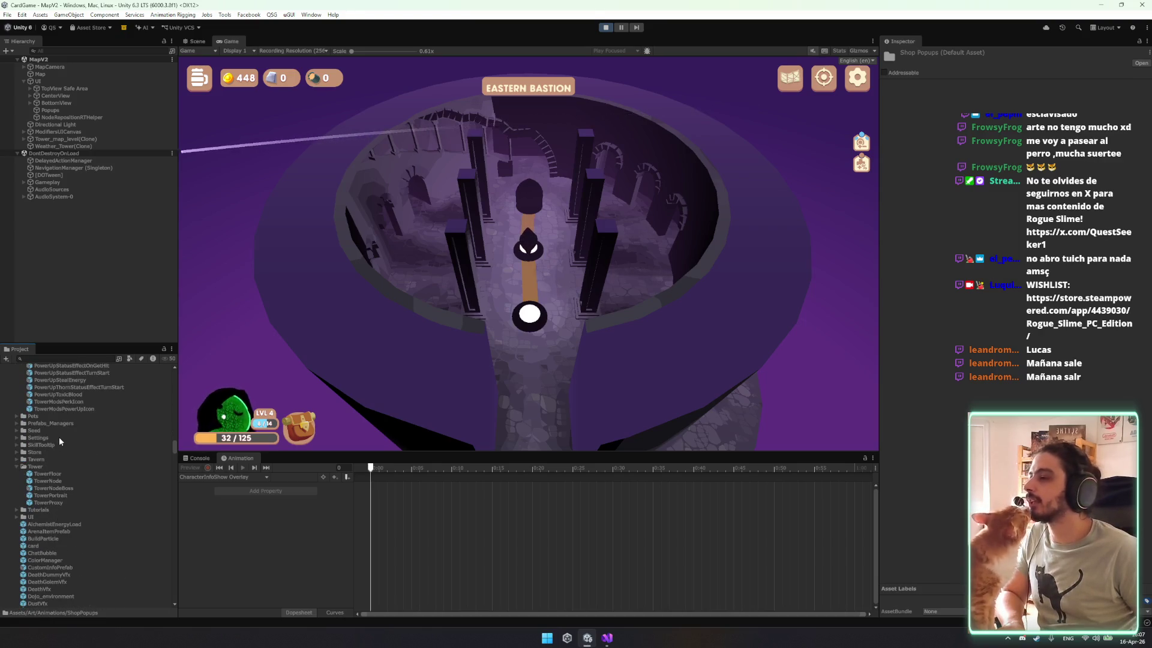
scroll(120, 417, "down", 10)
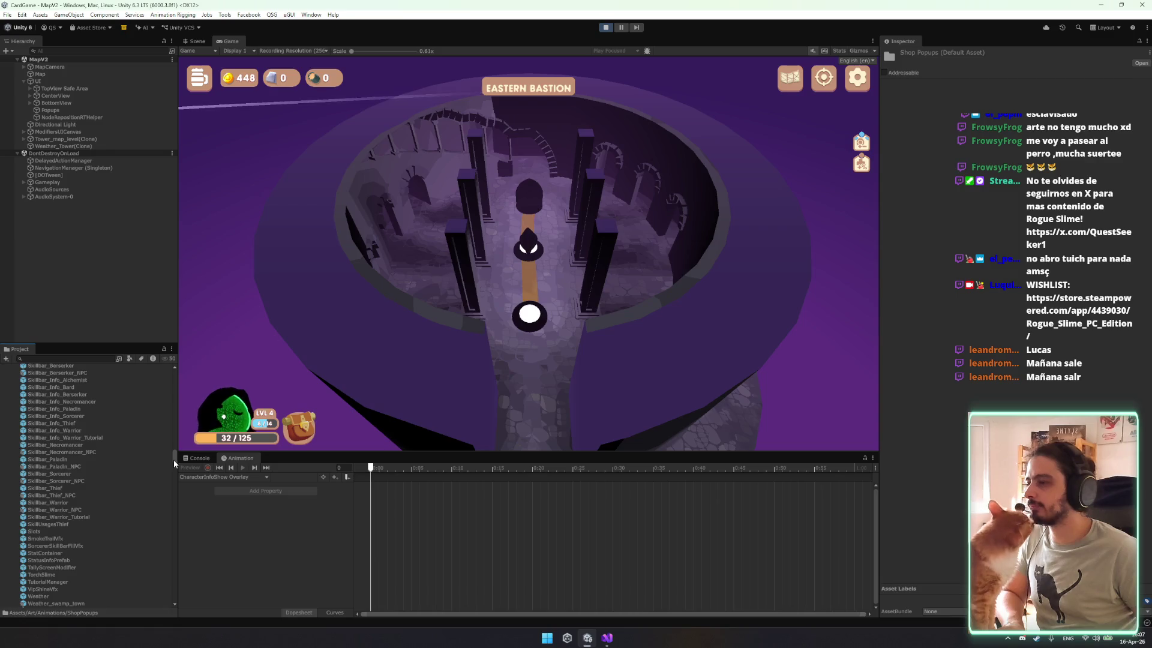
left_click_drag(174, 460, 174, 375)
left_click(67, 419)
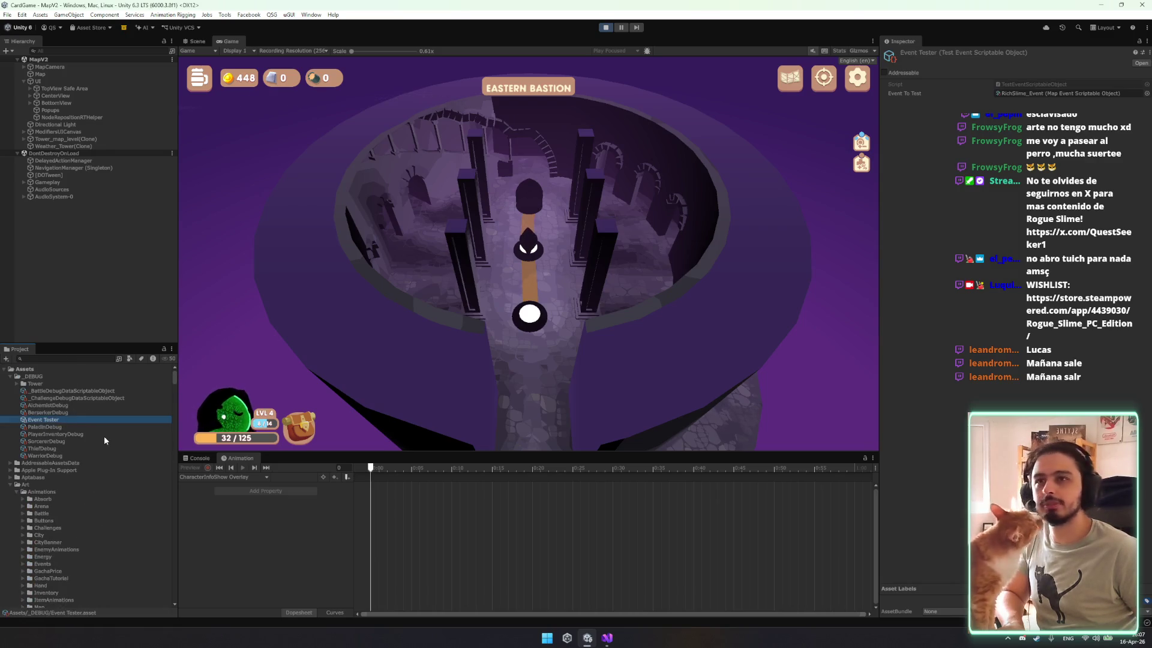
Search the event picker for 'expe' and set FallExperimentMain as the event to test.
left_click(1147, 93)
type("exe")
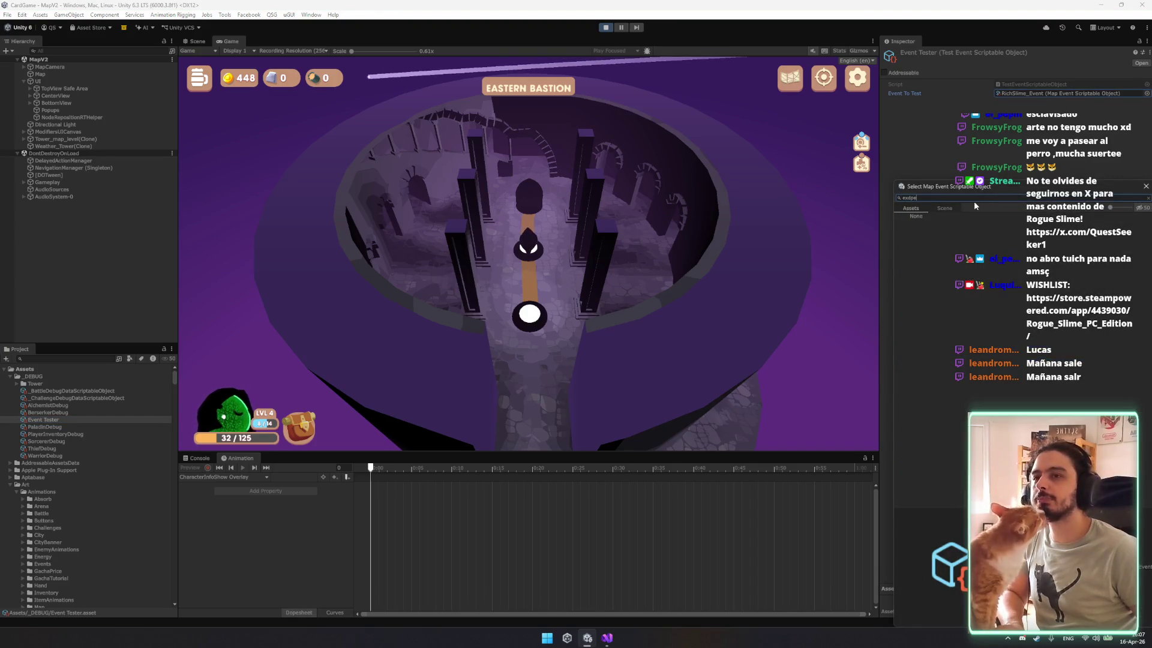
key("BackSpace")
type("pe")
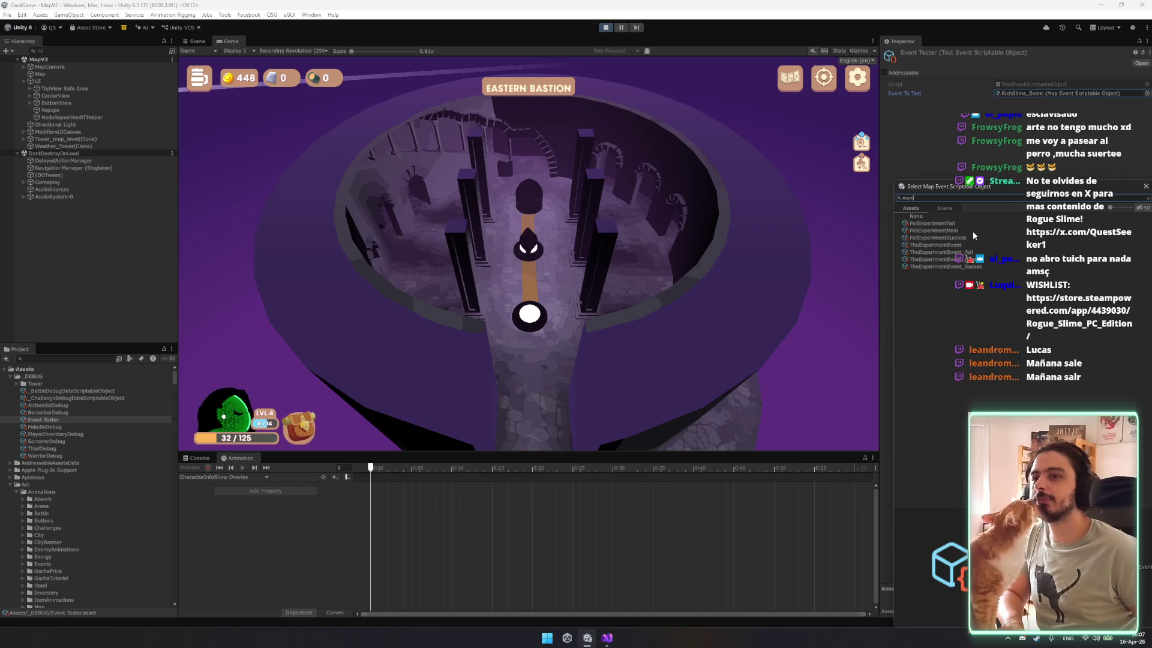
double_click(952, 229)
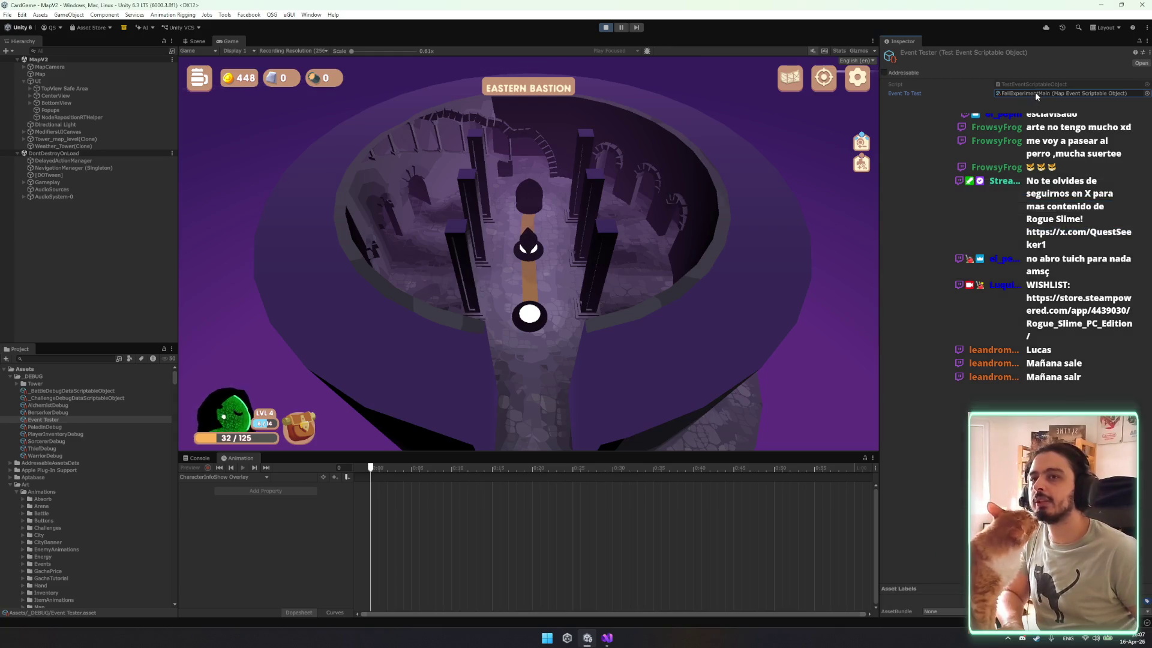
Switch the test event to TheExperimentEvent and open its asset settings.
scroll(102, 528, "down", 5)
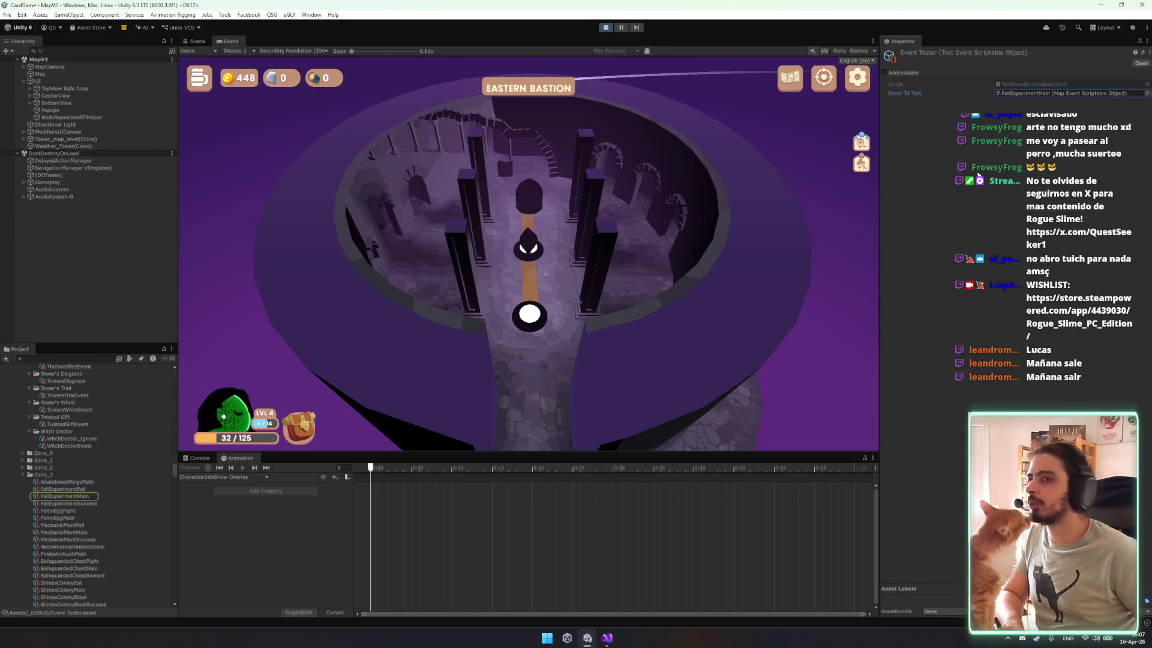
left_click(1146, 93)
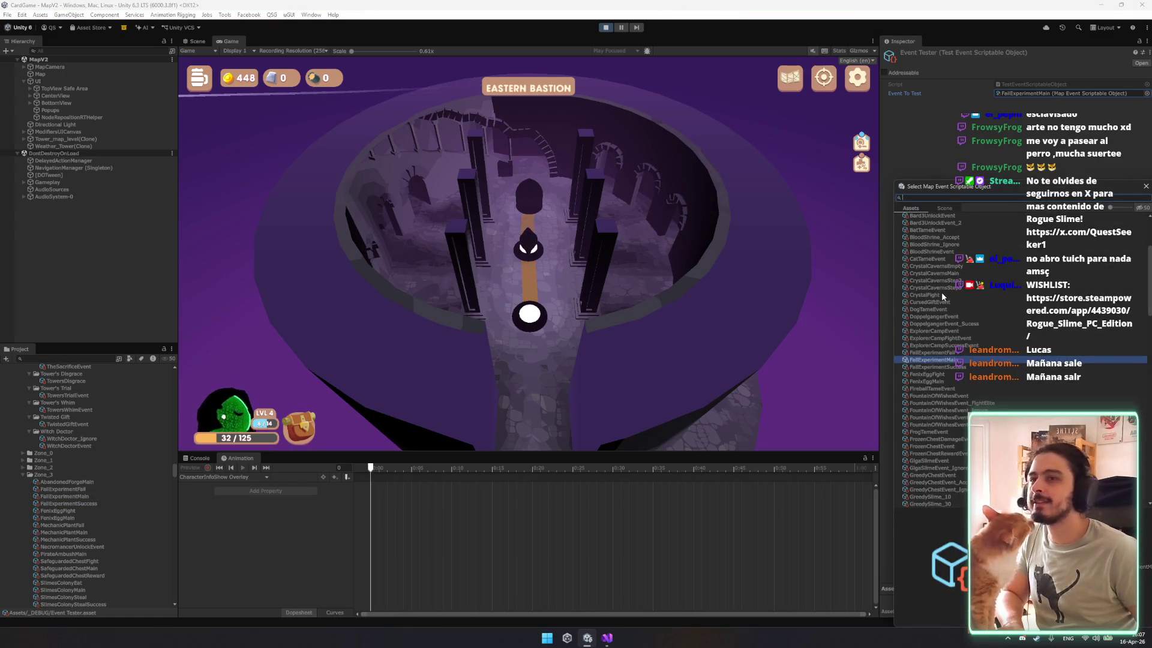
type("expe")
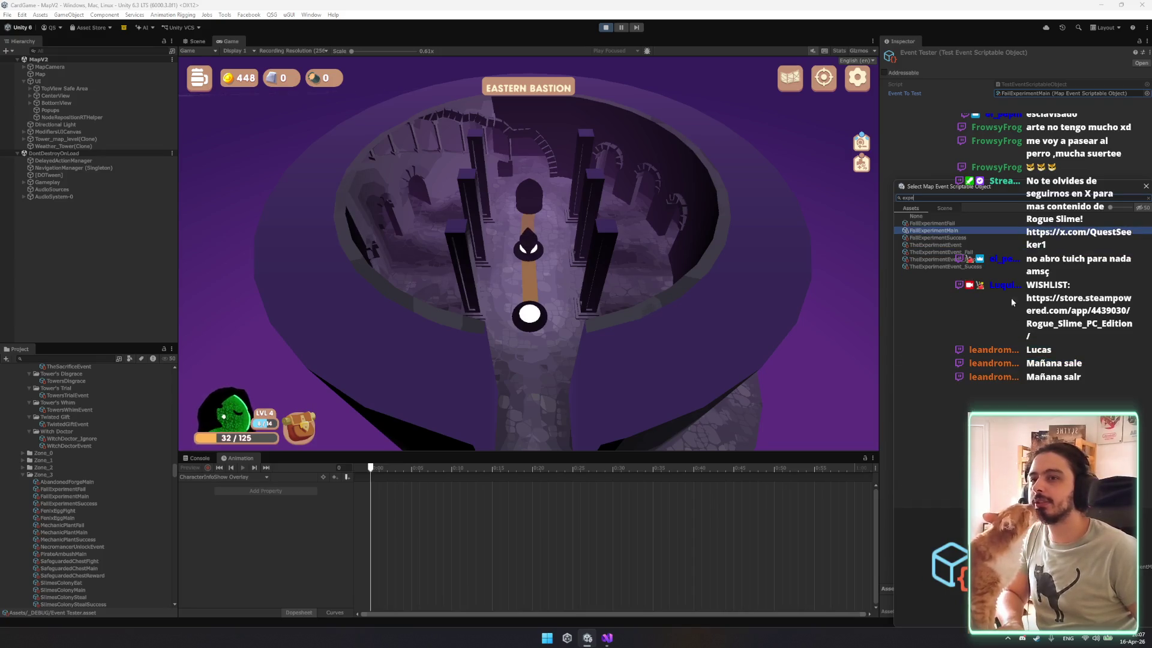
double_click(951, 245)
left_click(1045, 92)
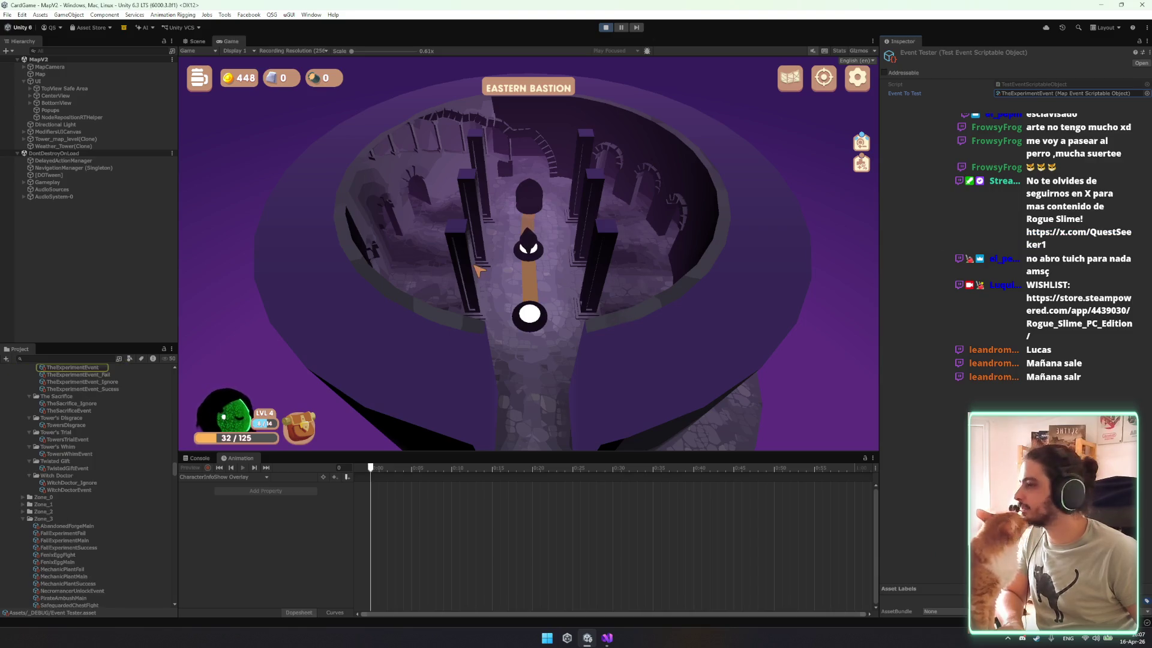
left_click(95, 368)
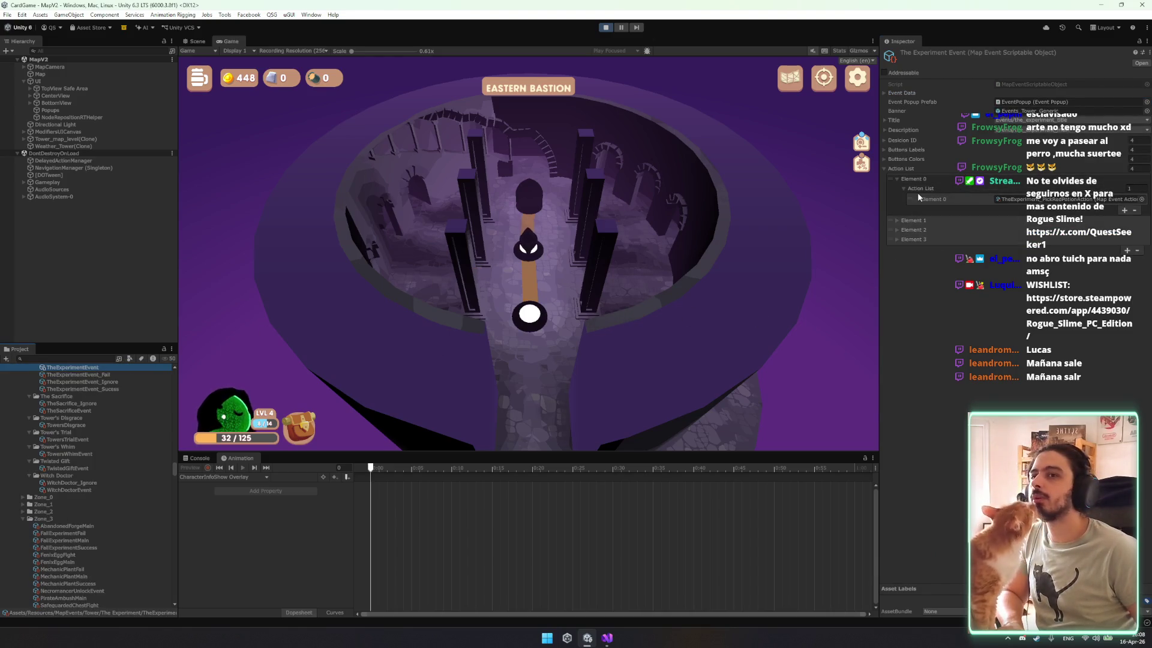
Inspect the event's PickGreenPotion and PickRedPotion action assets.
left_click(1020, 199)
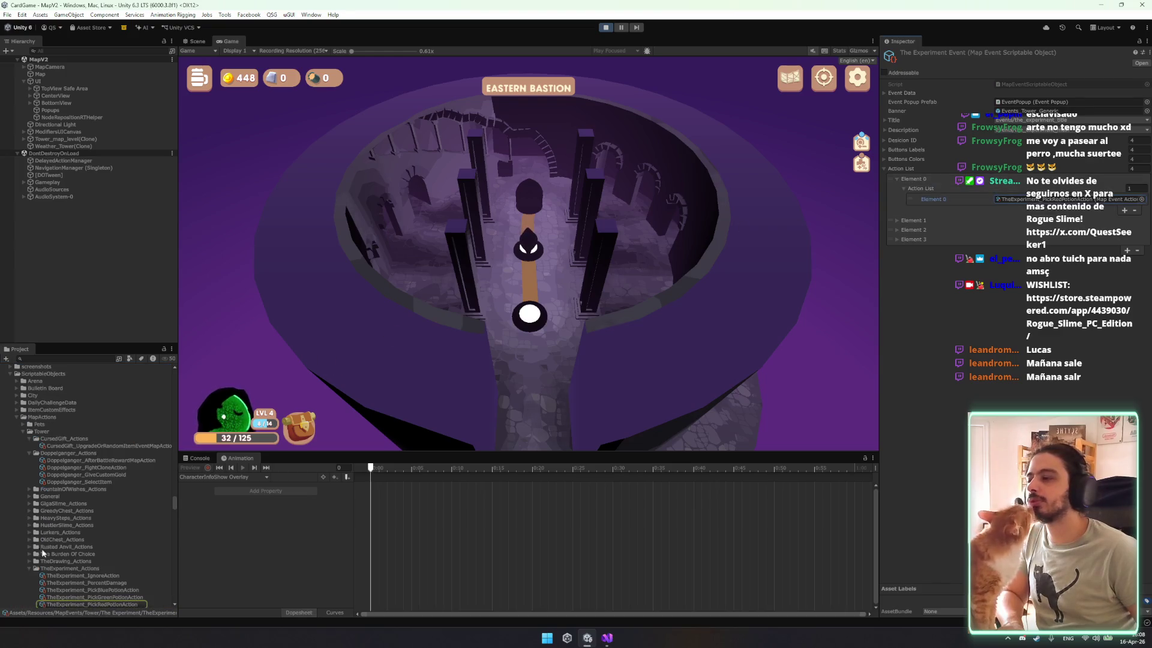
scroll(43, 547, "down", 3)
left_click(120, 516)
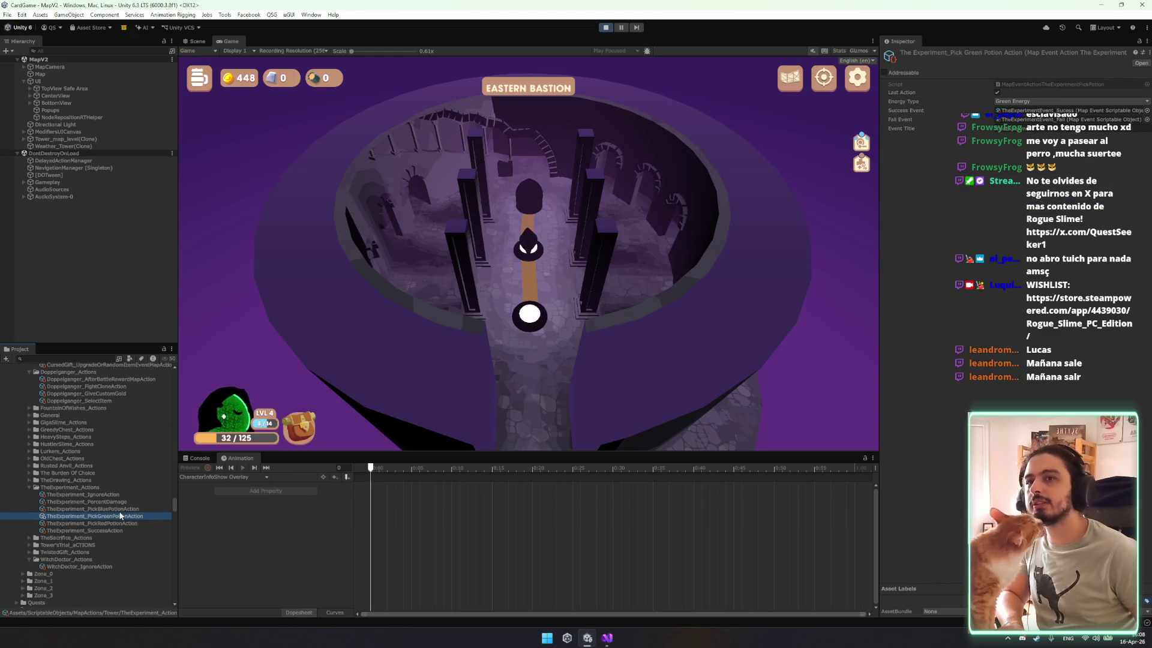
left_click(120, 523)
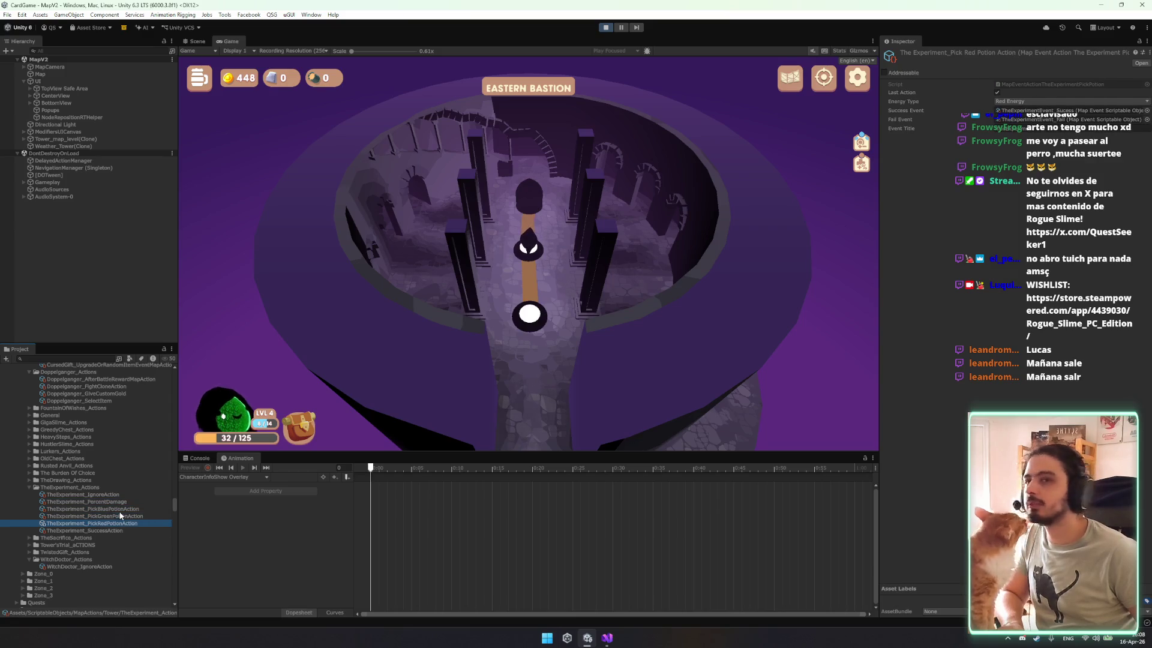
Open the MapEventActionTheExperimentPickPotion script in Visual Studio.
left_click(1029, 85)
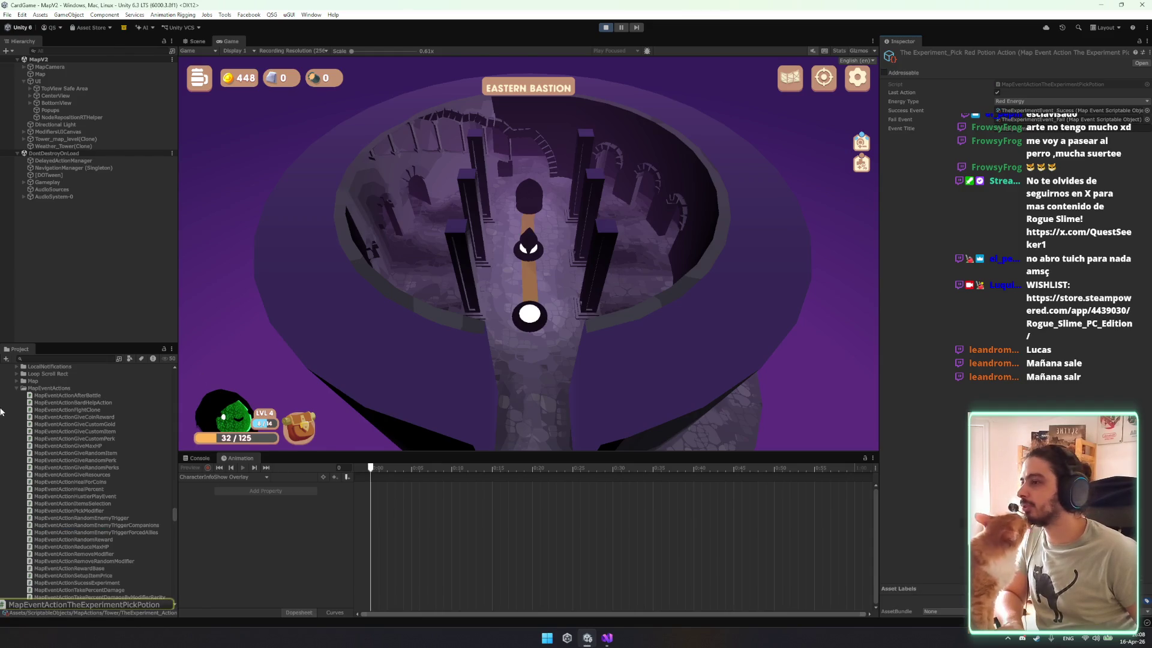
key("alt+Tab")
left_click(190, 258)
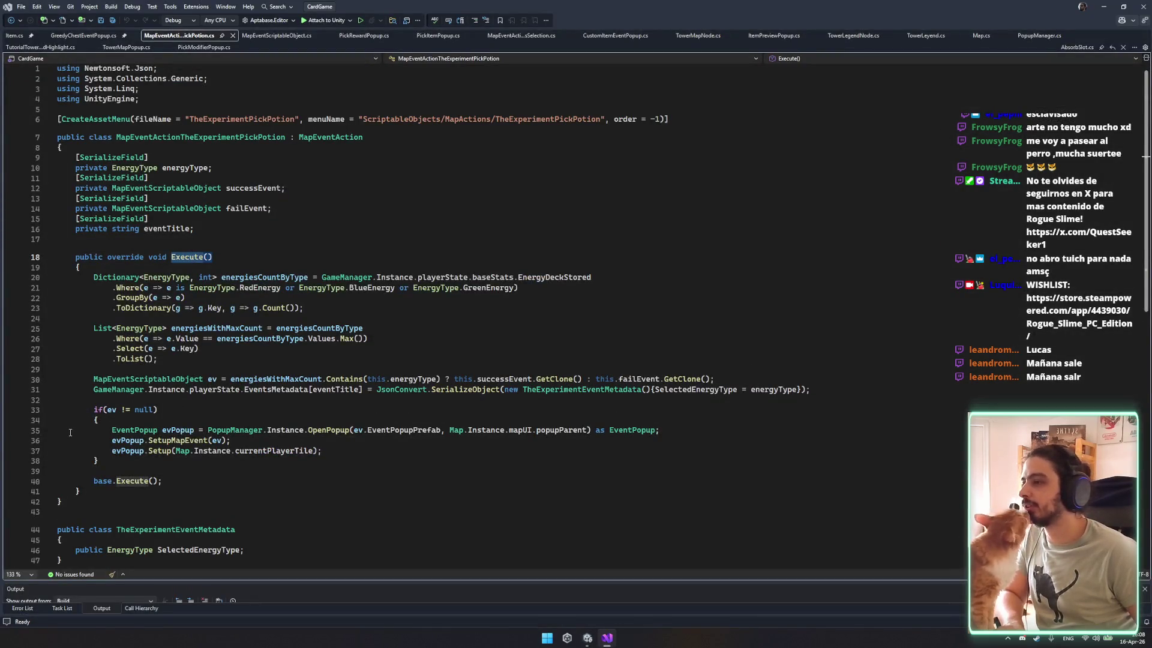
Move the if(ev != null) popup block below base.Execute(), tidy blank lines, and save.
scroll(175, 478, "down", 4)
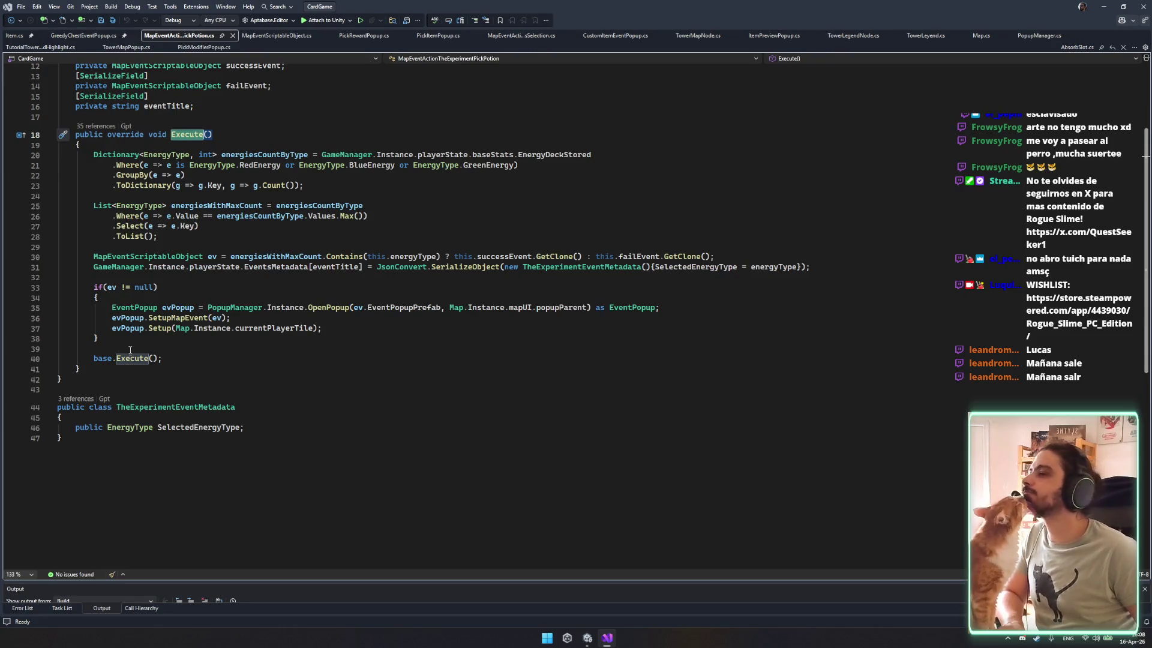
left_click_drag(94, 286, 199, 343)
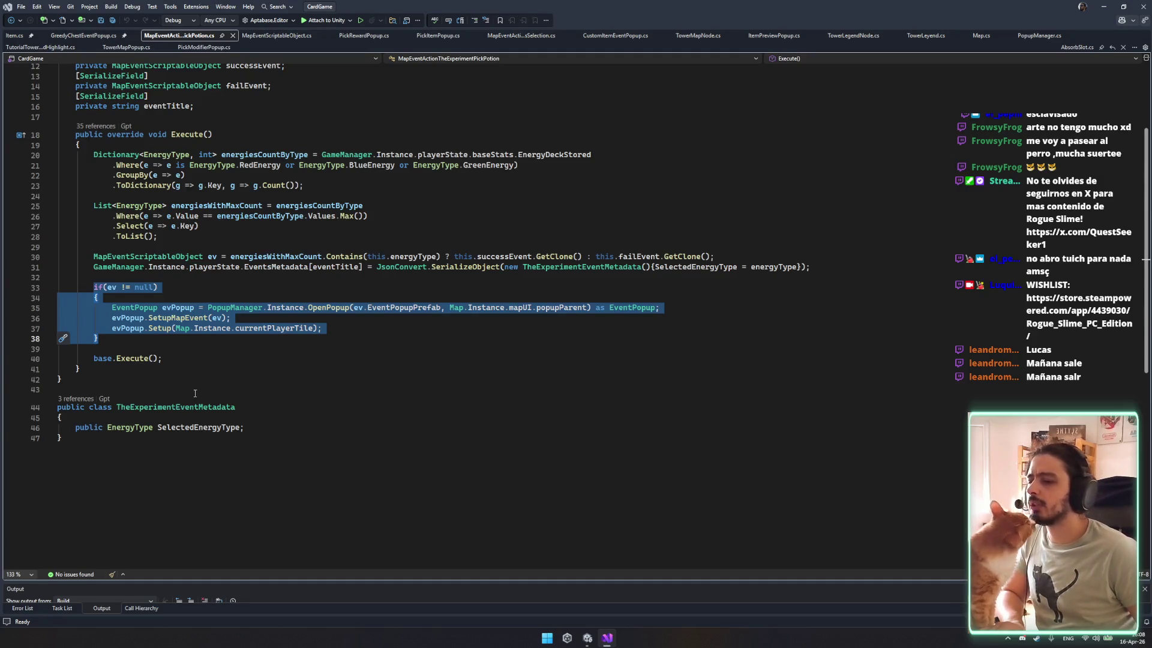
key("alt+Down")
key("alt+Down")
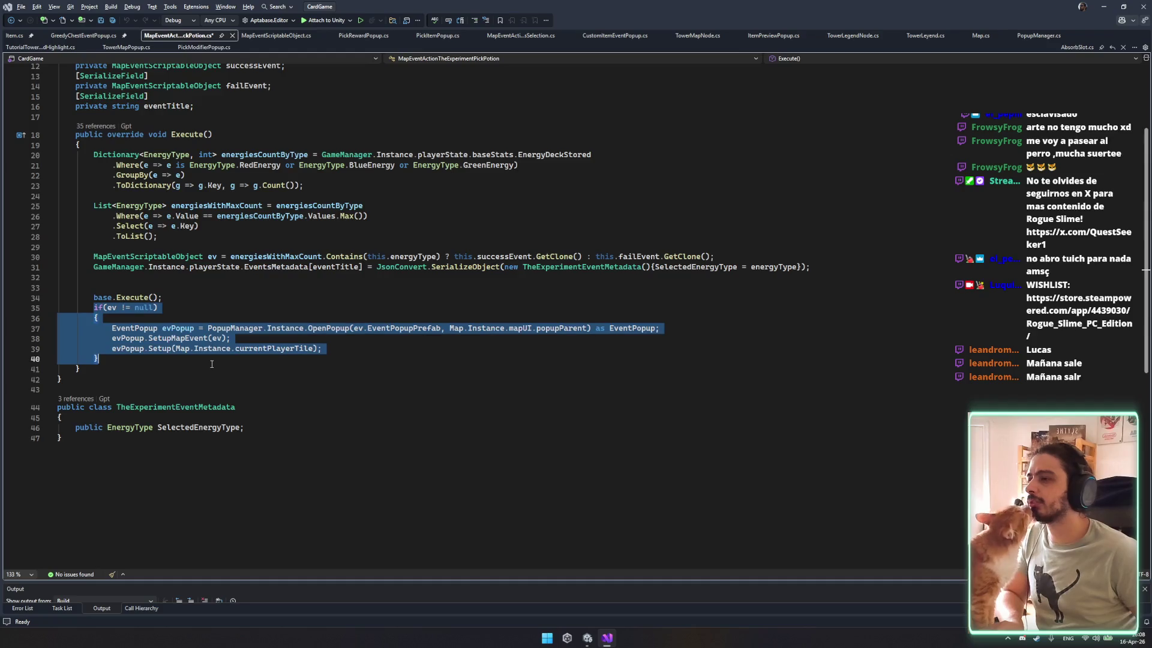
left_click(219, 294)
key("Return")
key("BackSpace")
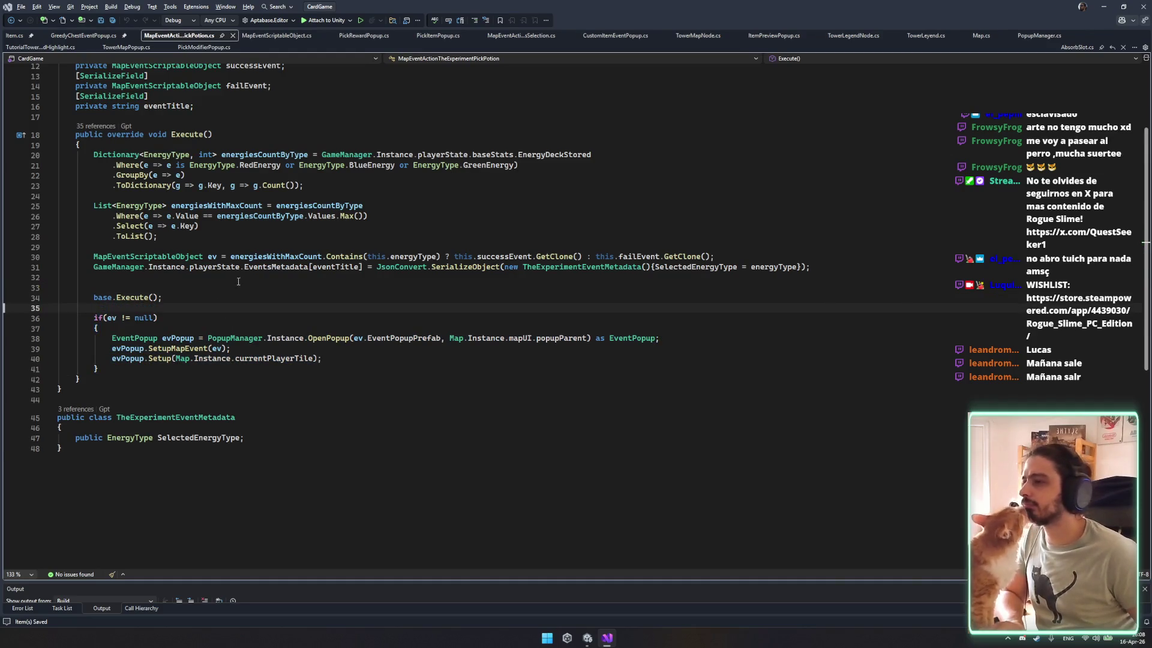
key("Up")
key("Up")
key("Delete")
key("ctrl+s")
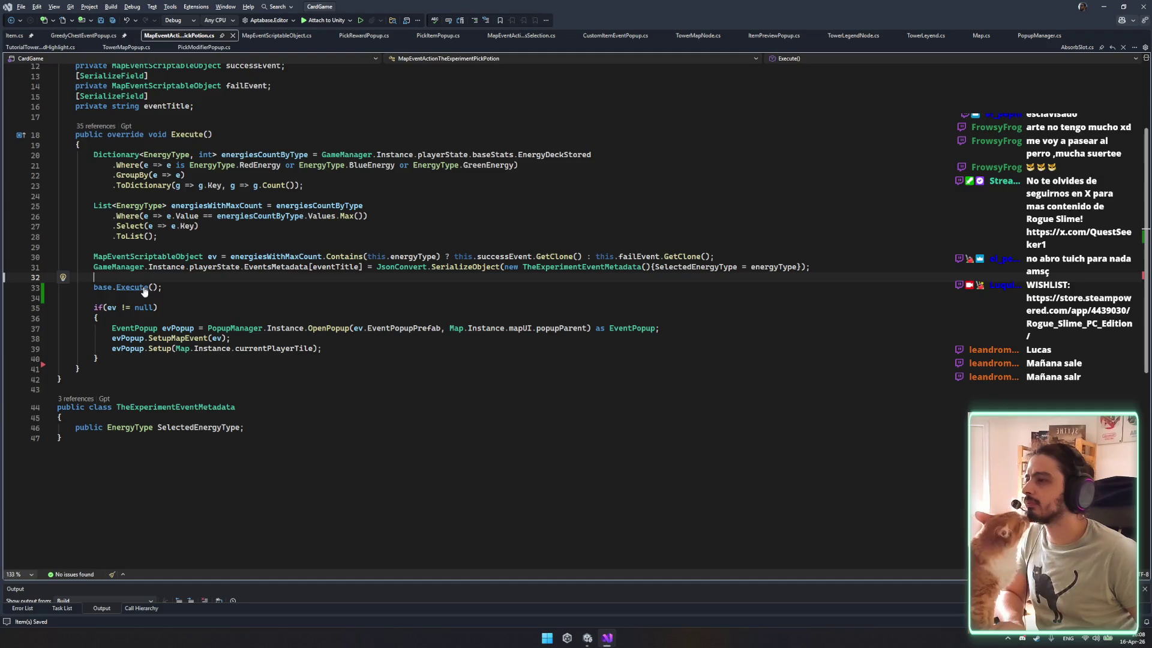
Check the base Execute definition, then return to Unity.
left_click(143, 288, "ctrl")
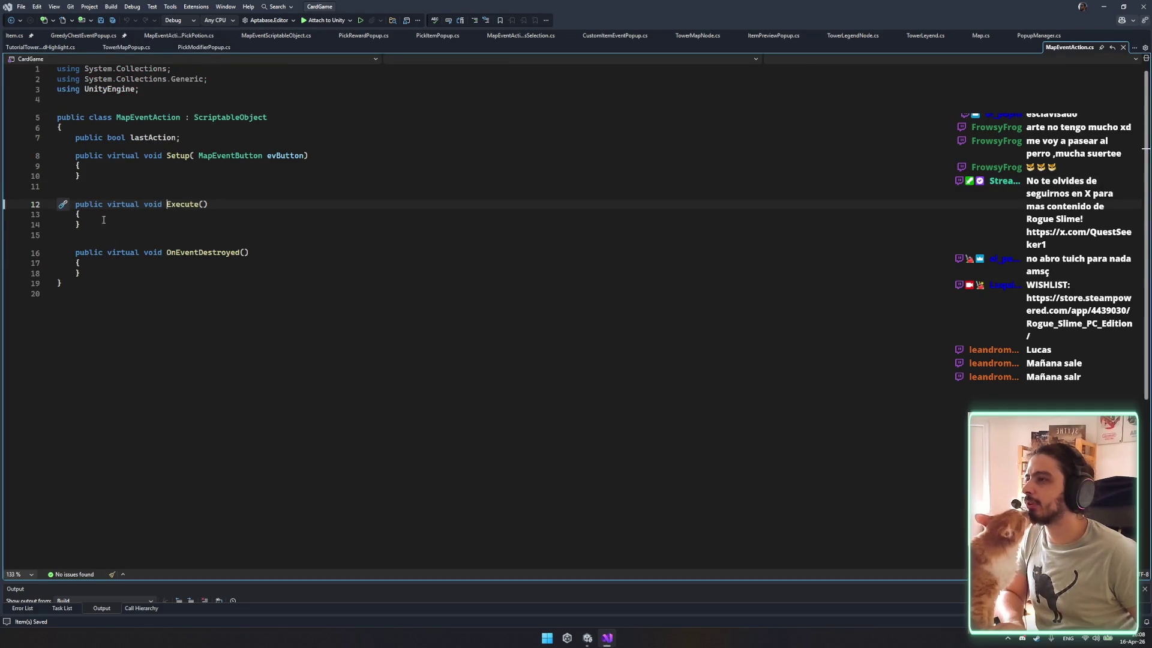
left_click(343, 341)
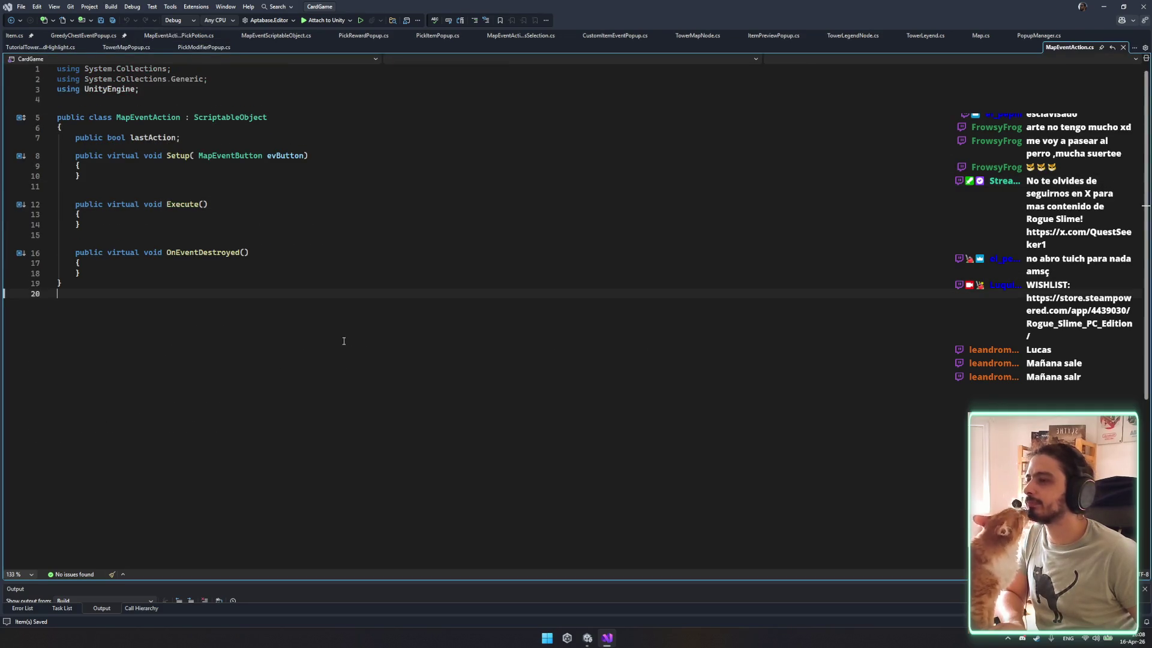
left_click(588, 640)
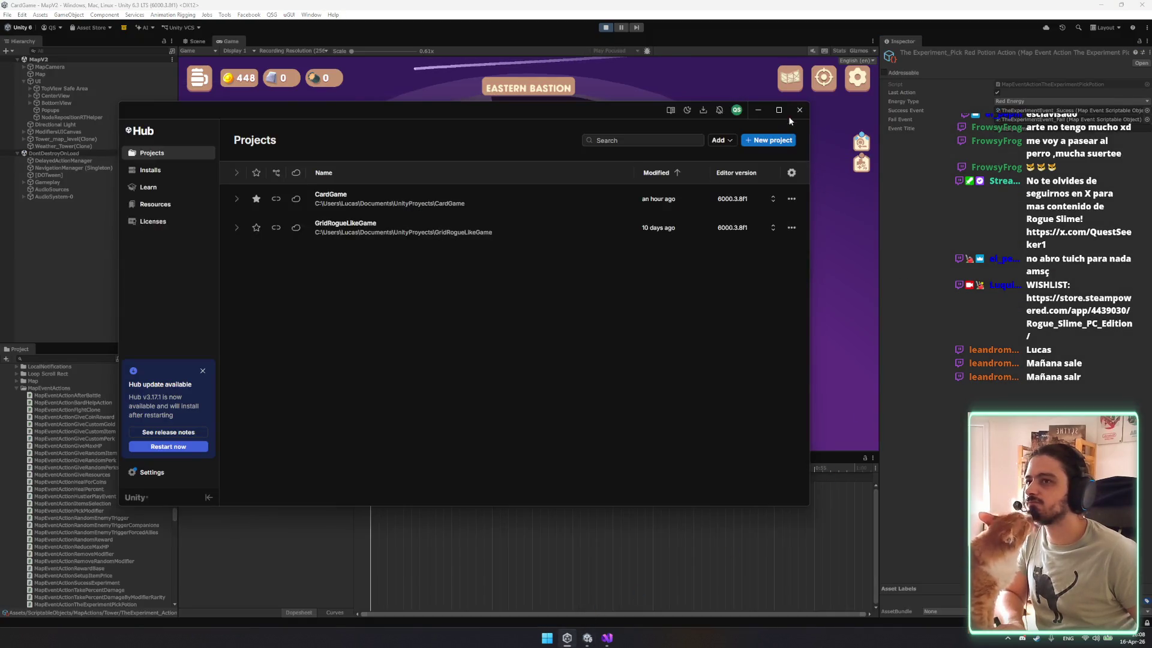
Enter play mode, start a game from the main menu, and widen the Hierarchy and Project panels.
left_click(799, 111)
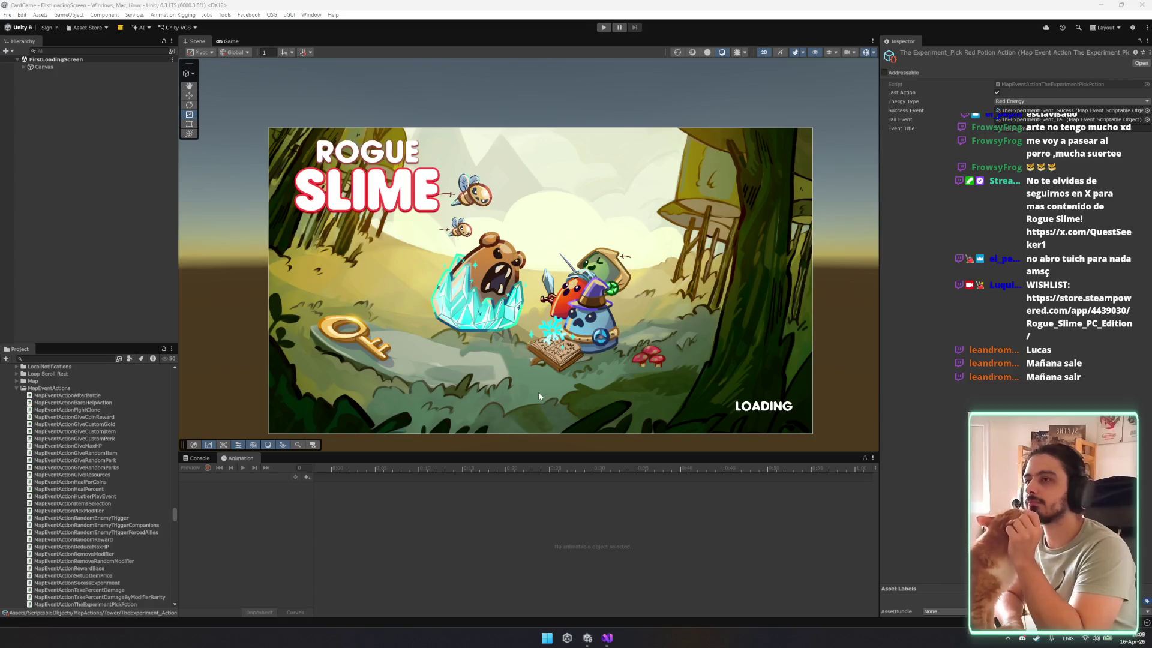
left_click(603, 27)
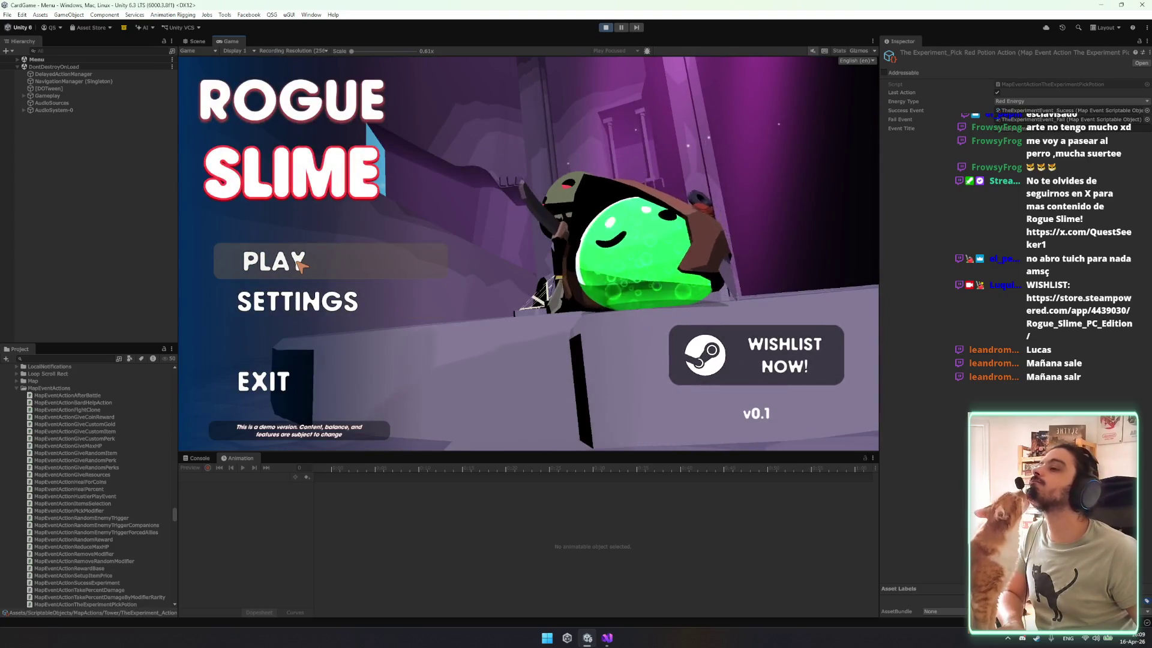
left_click(299, 263)
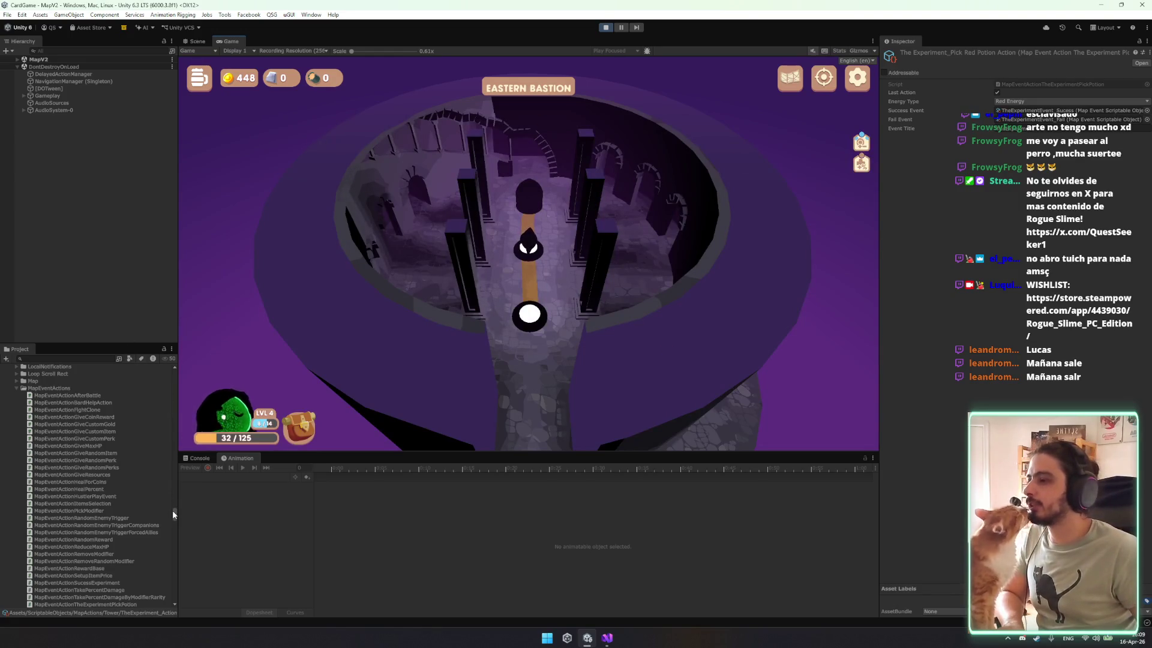
mouse_move(177, 513)
left_mouse_down()
mouse_move(186, 517)
mouse_move(168, 373)
left_mouse_up()
left_click(128, 390)
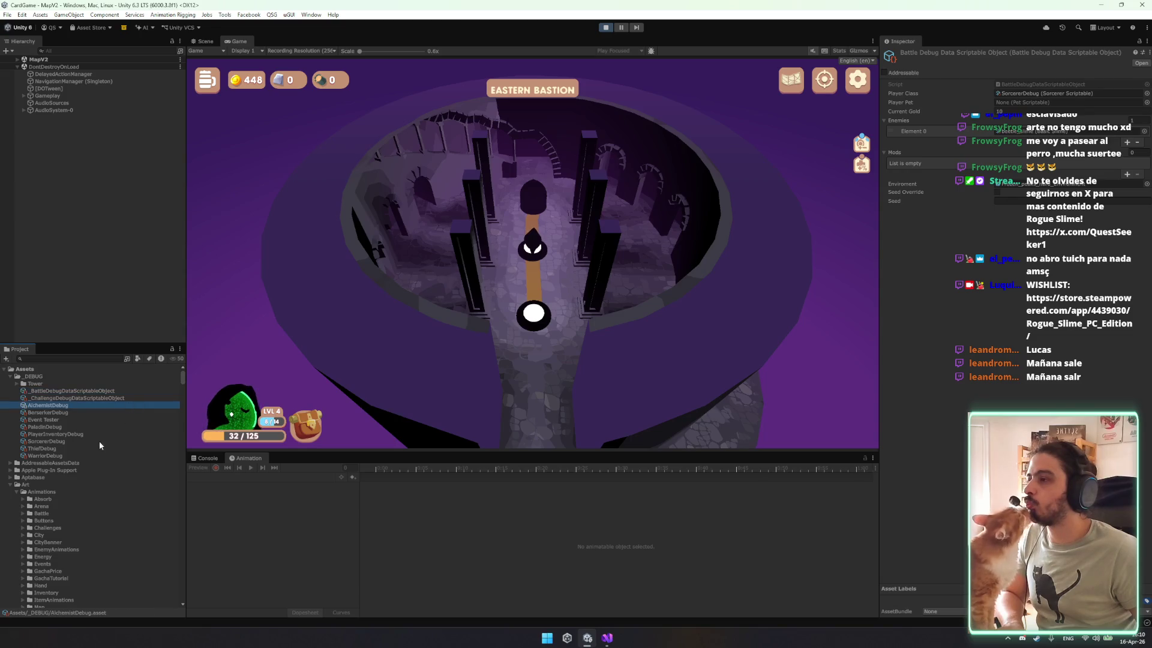
Try the alchemist event from Event Tester, pick the Green Potion reaching 42/135 health, and close the result.
left_click(60, 419)
right_click(975, 72)
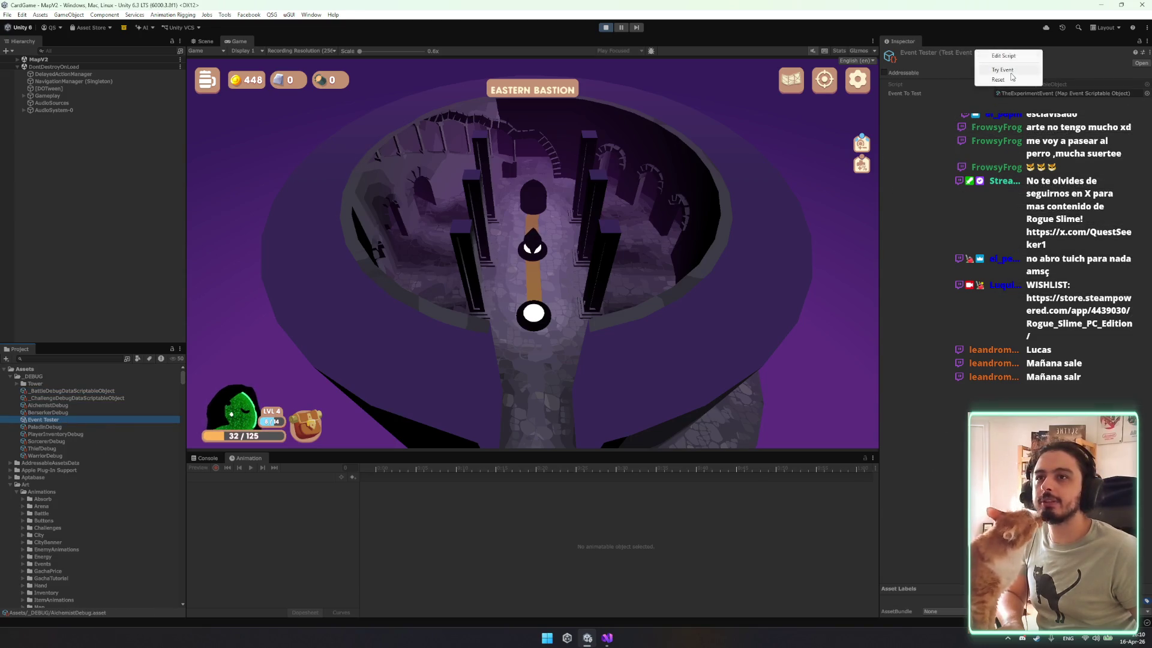
left_click(1013, 78)
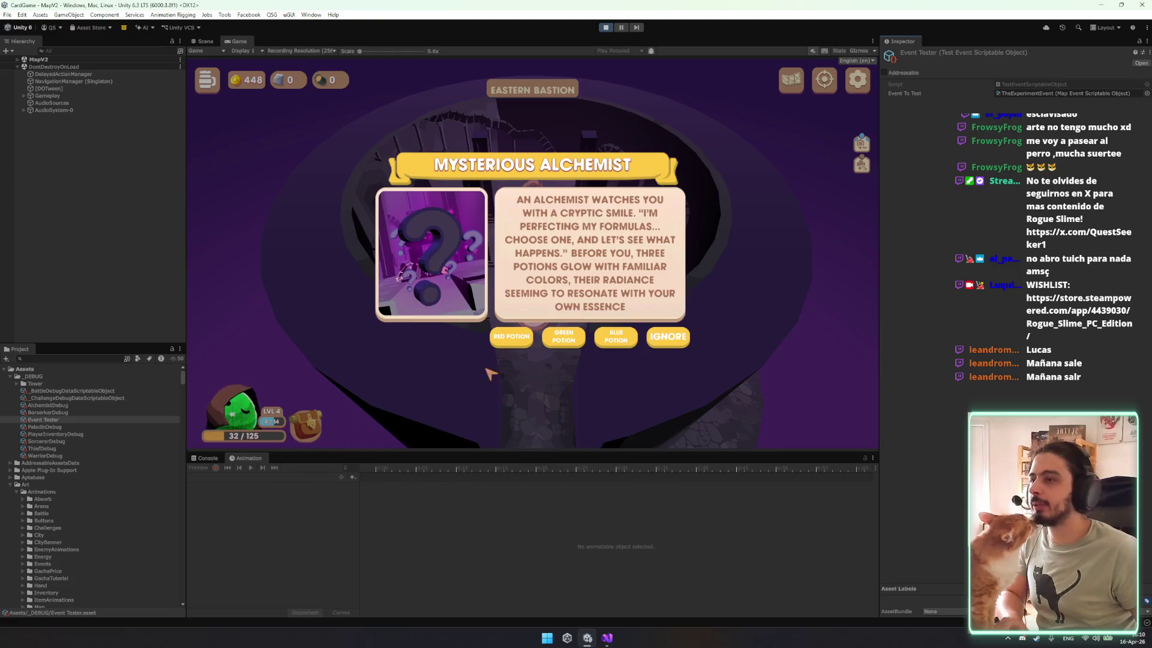
left_click(567, 340)
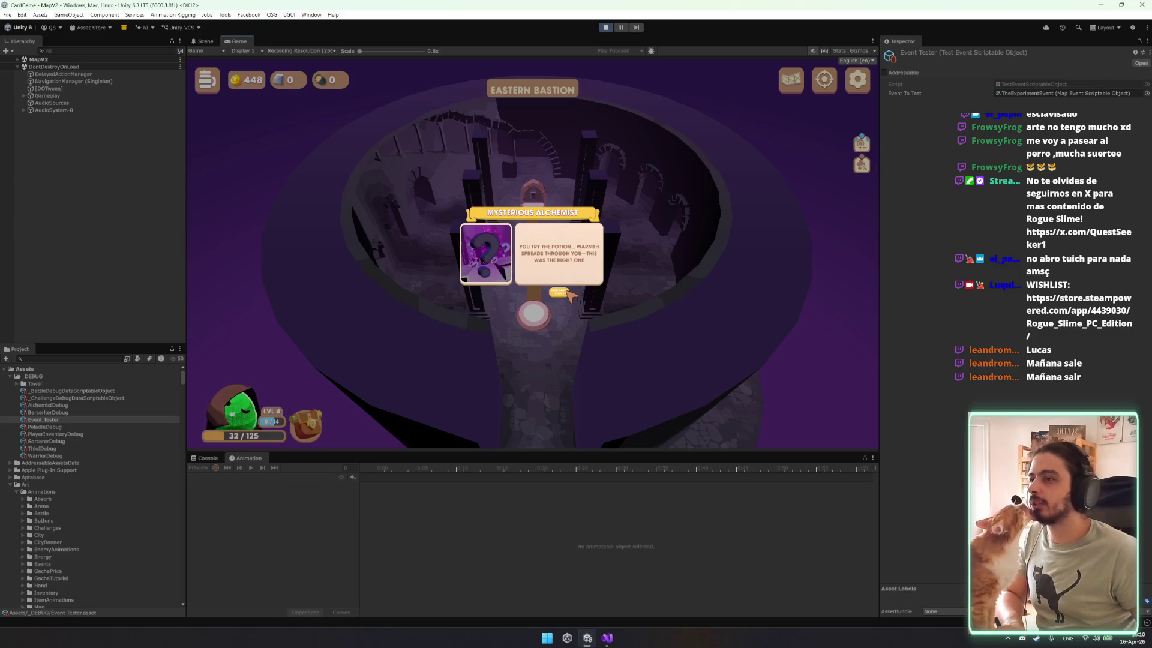
left_click(559, 293)
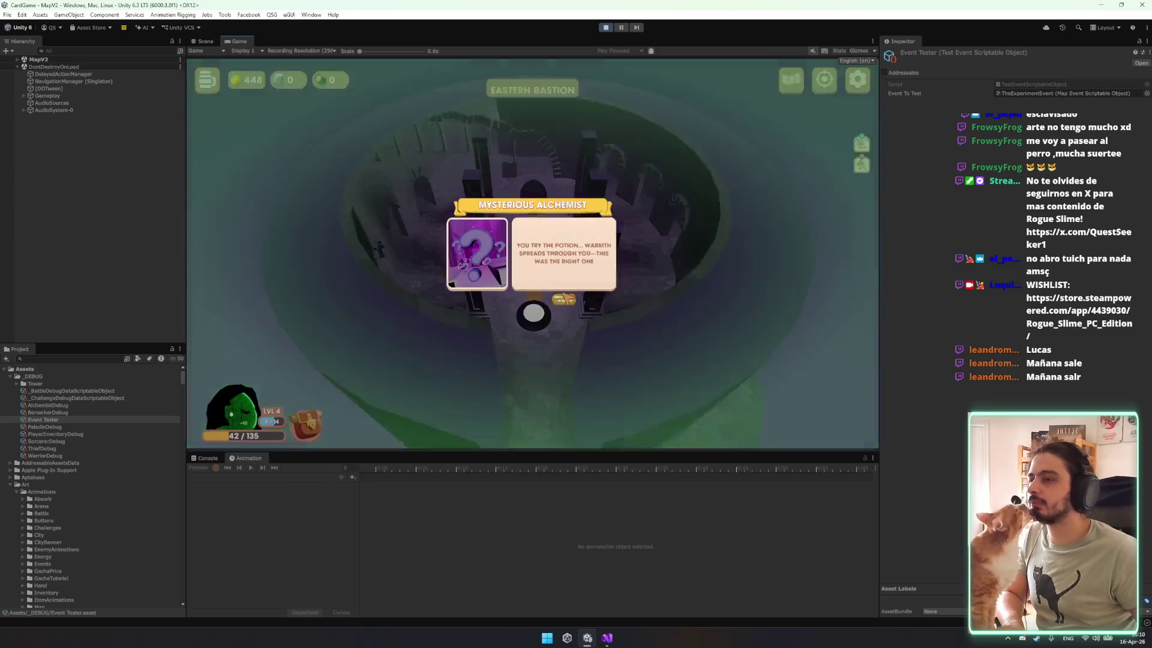
left_click(605, 638)
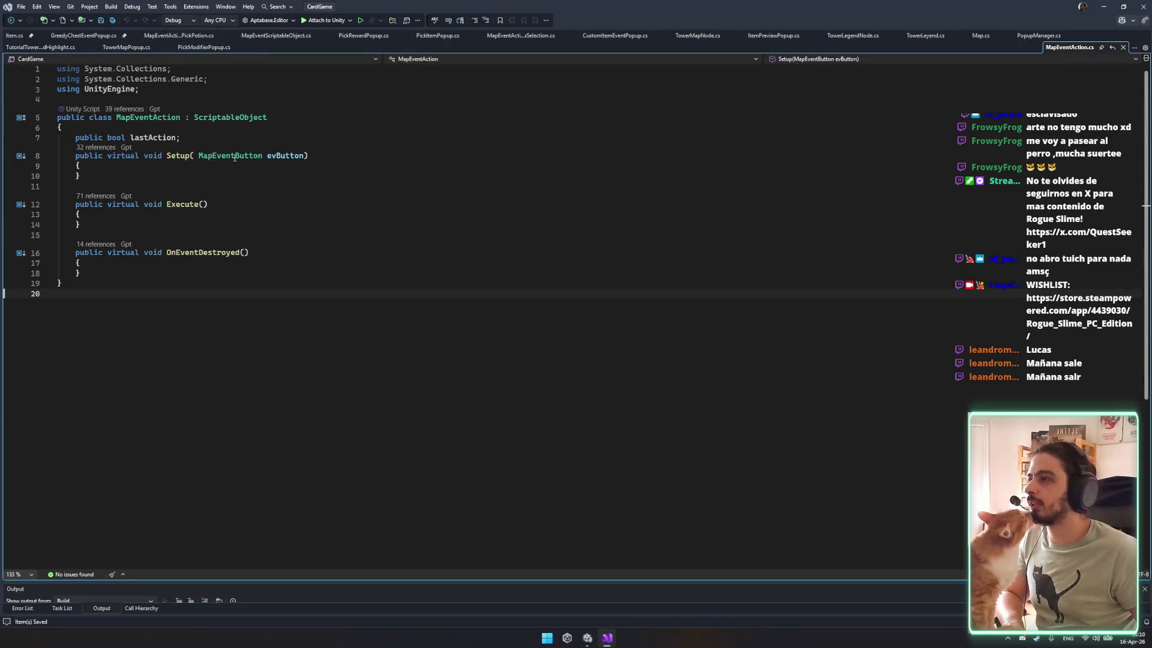
Follow Execute's references to EventPopup.cs line 126 and select the OnTap loop running each action.
left_click(114, 117)
left_click(131, 110)
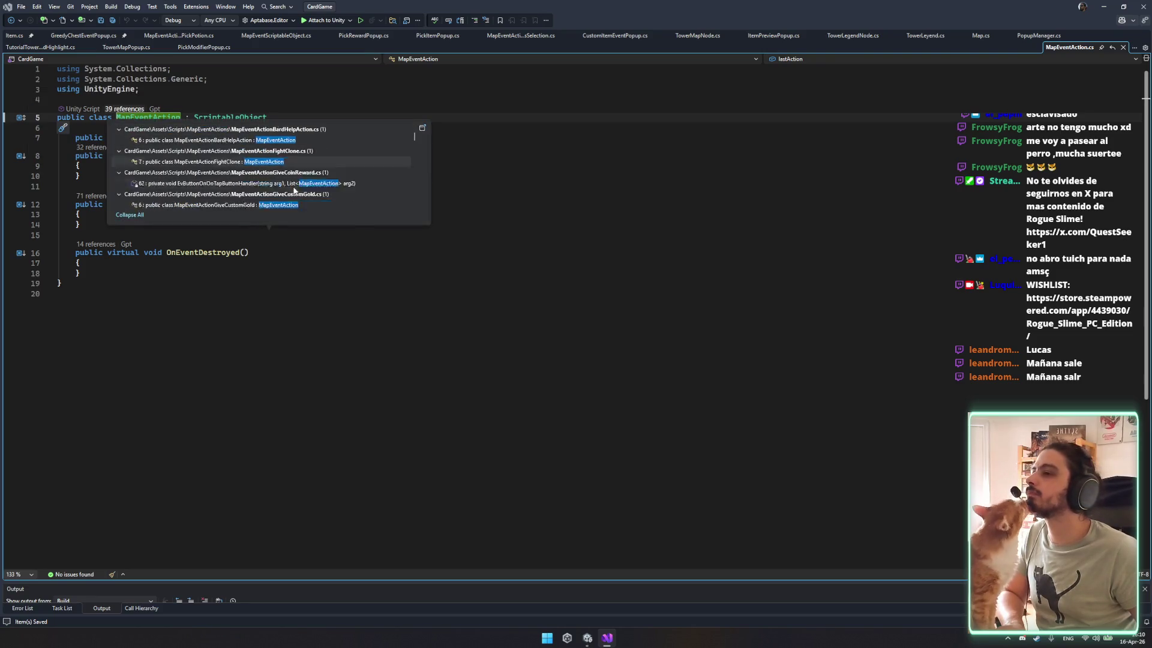
scroll(354, 219, "down", 10)
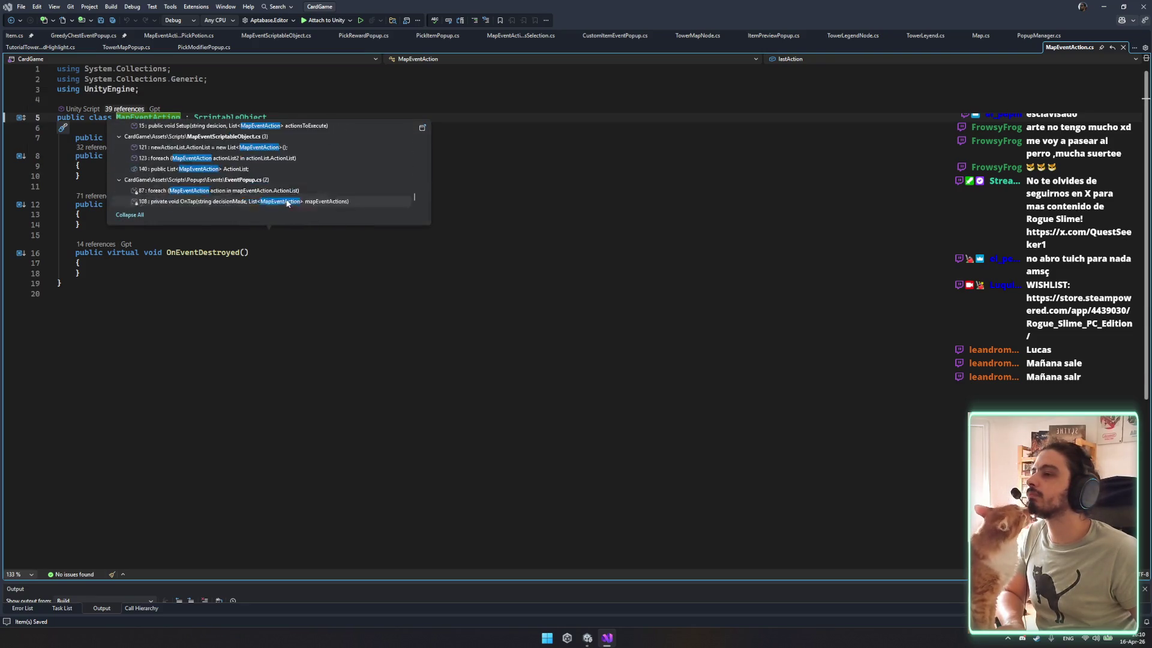
left_click(312, 293)
left_click(94, 198)
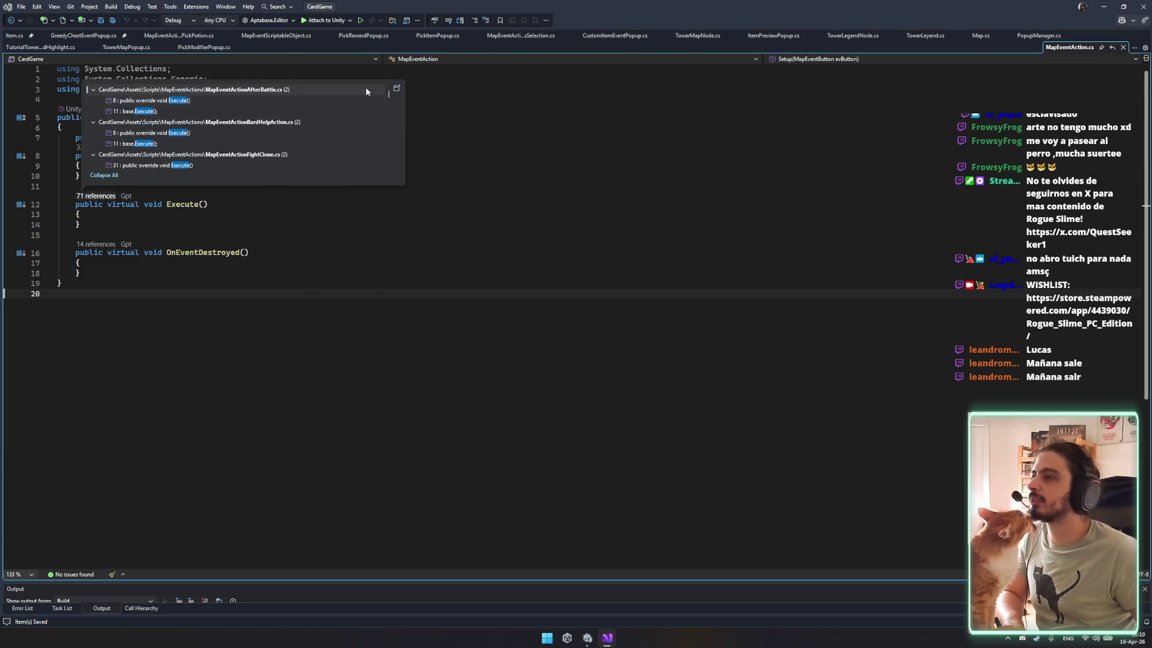
left_click_drag(387, 96, 385, 226)
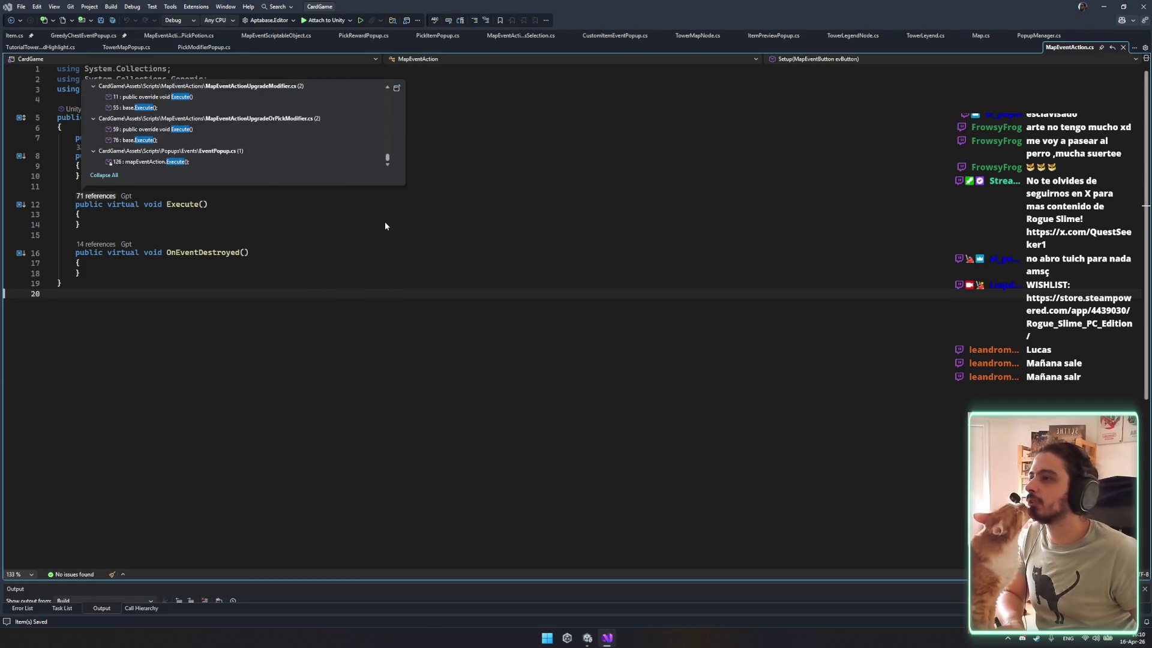
double_click(208, 162)
left_click_drag(90, 277, 193, 359)
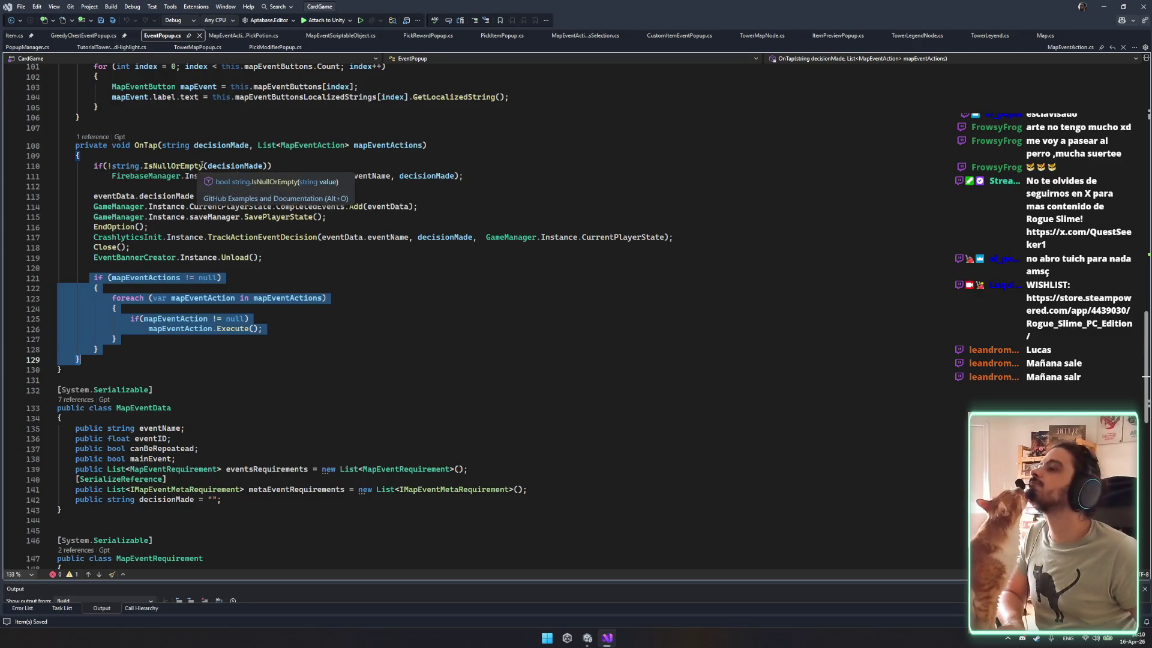
scroll(317, 308, "up", 4)
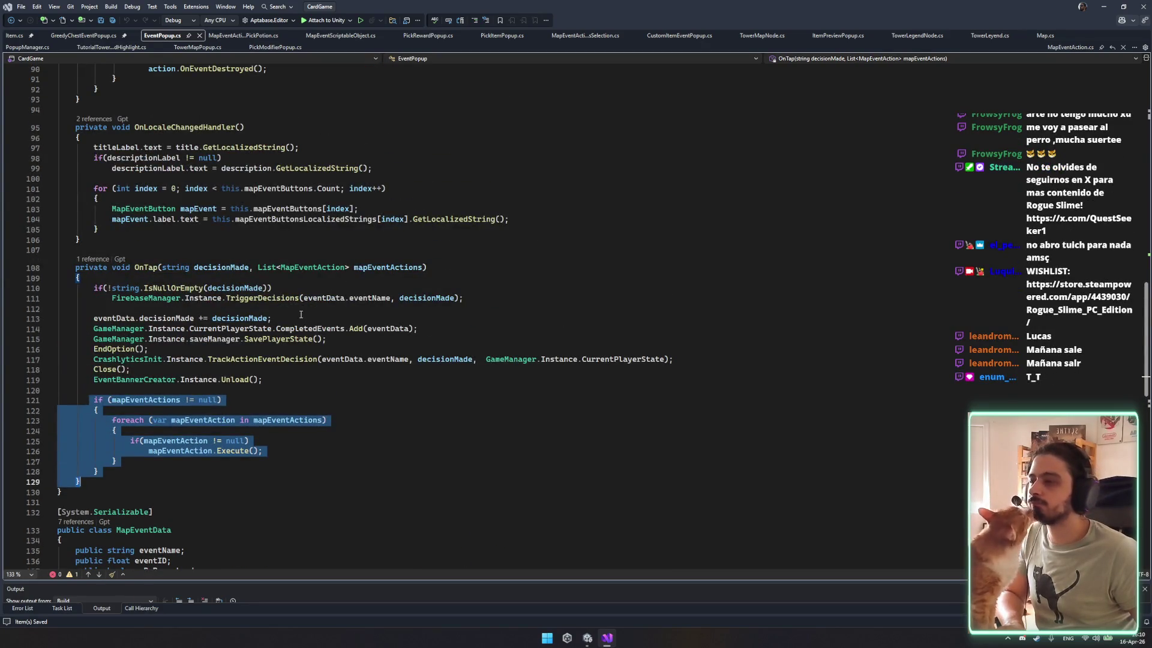
scroll(305, 317, "up", 5)
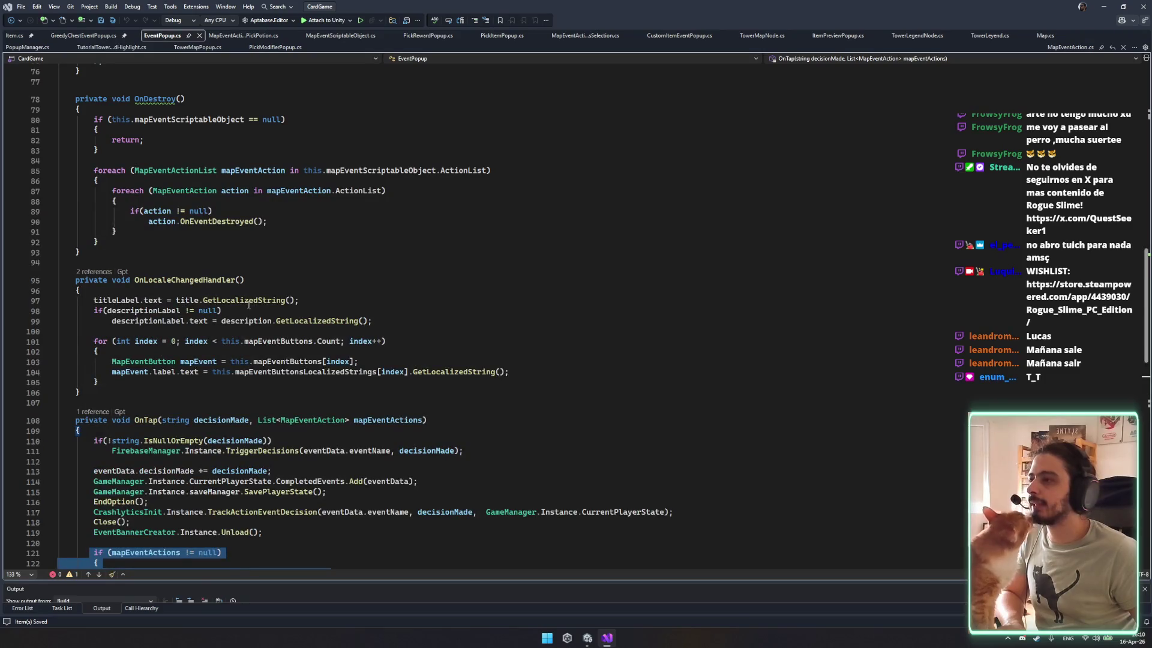
scroll(300, 314, "down", 6)
scroll(252, 306, "up", 8)
scroll(252, 306, "up", 10)
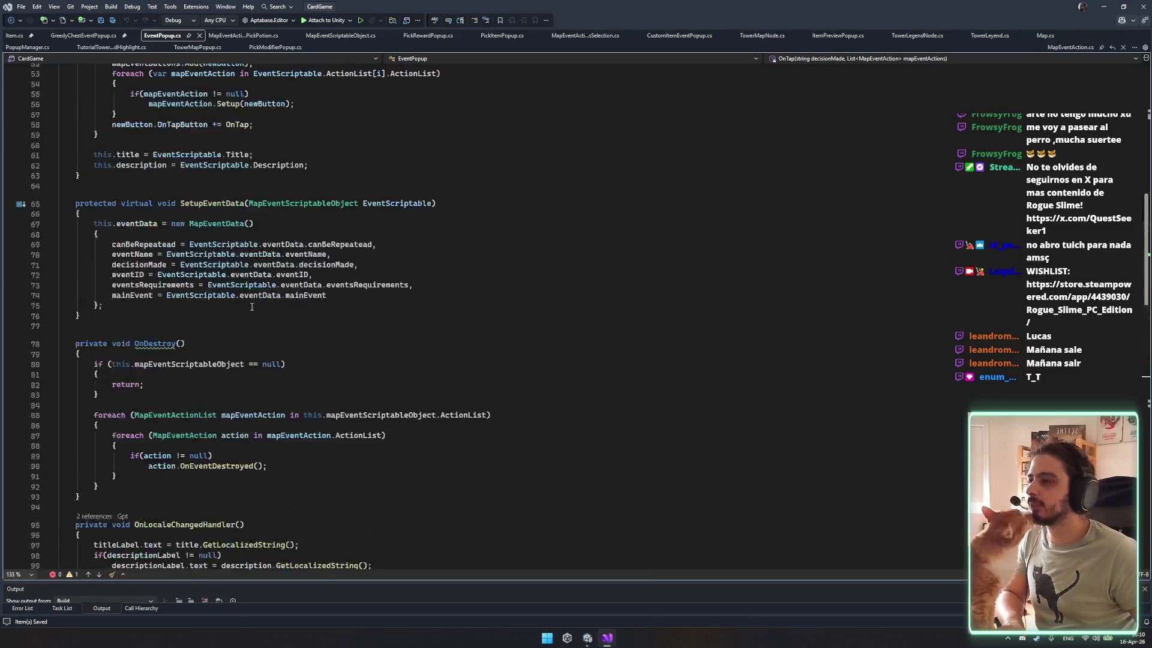
scroll(252, 307, "up", 5)
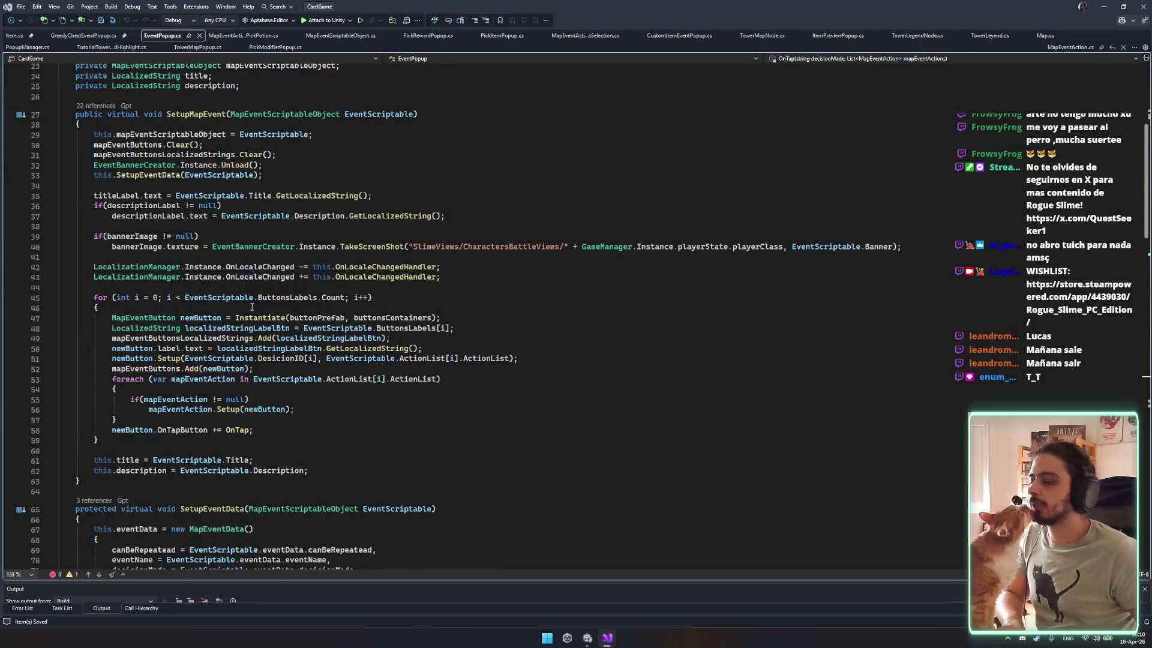
scroll(252, 307, "down", 3)
scroll(229, 291, "down", 2)
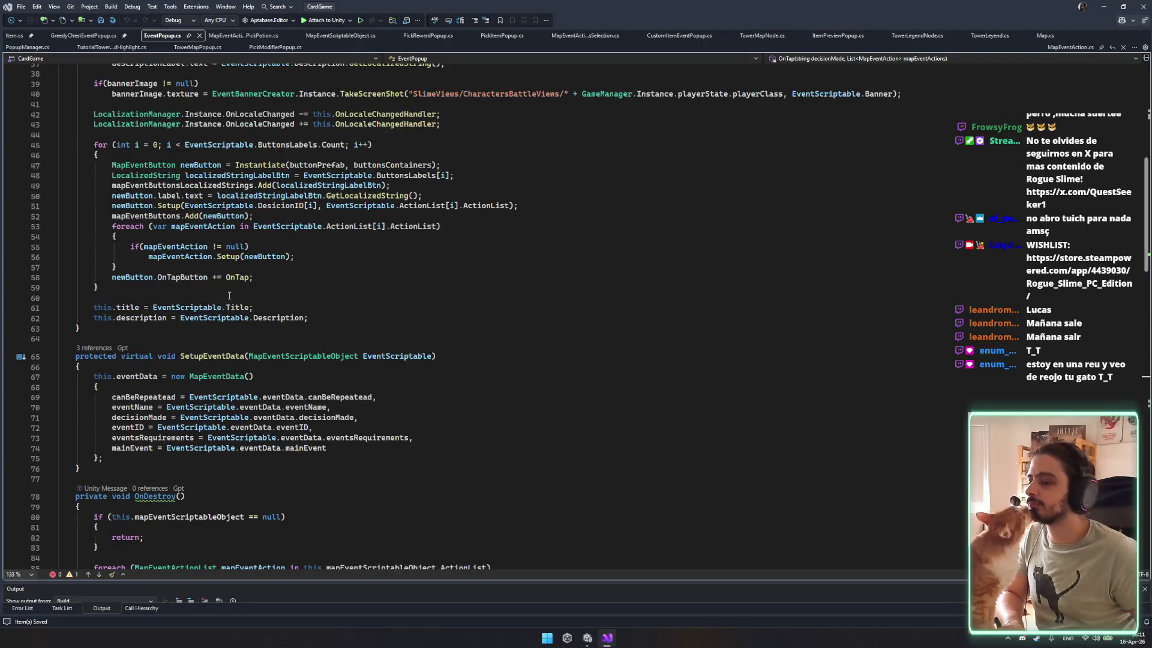
mouse_move(240, 308)
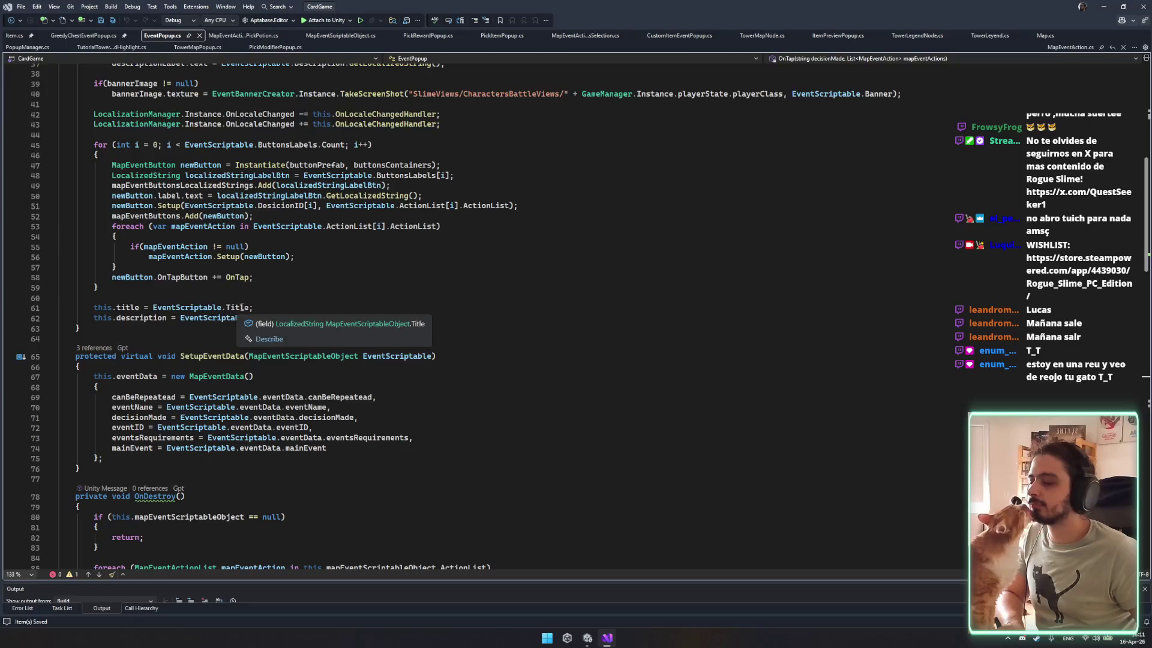
mouse_move(361, 356)
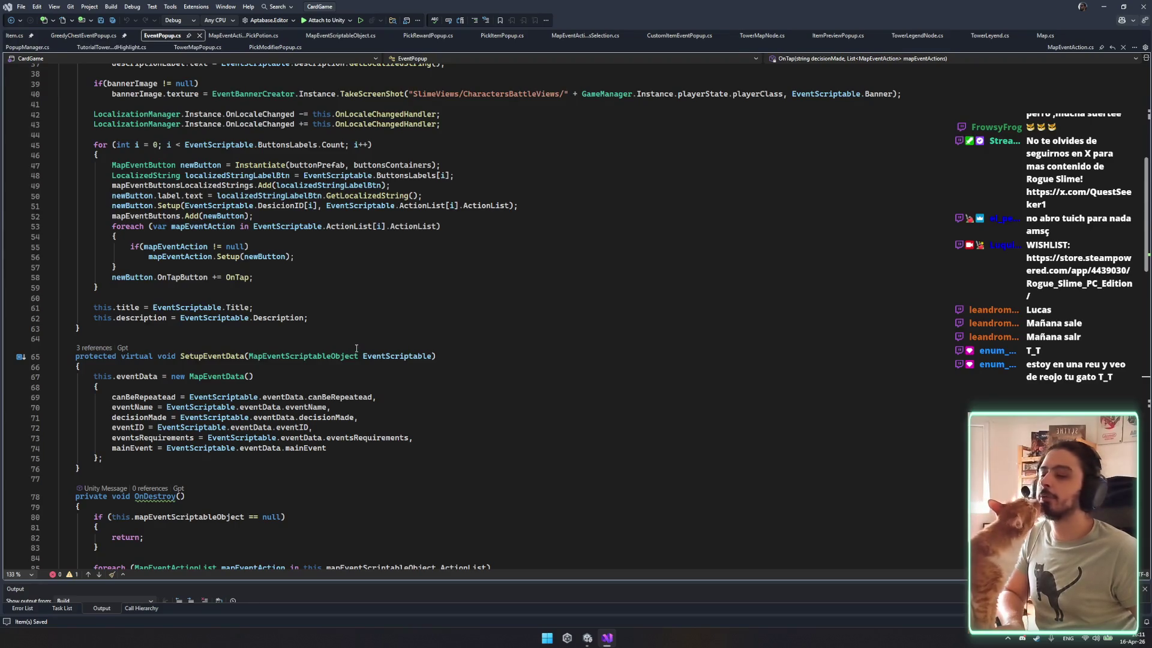
scroll(364, 345, "up", 9)
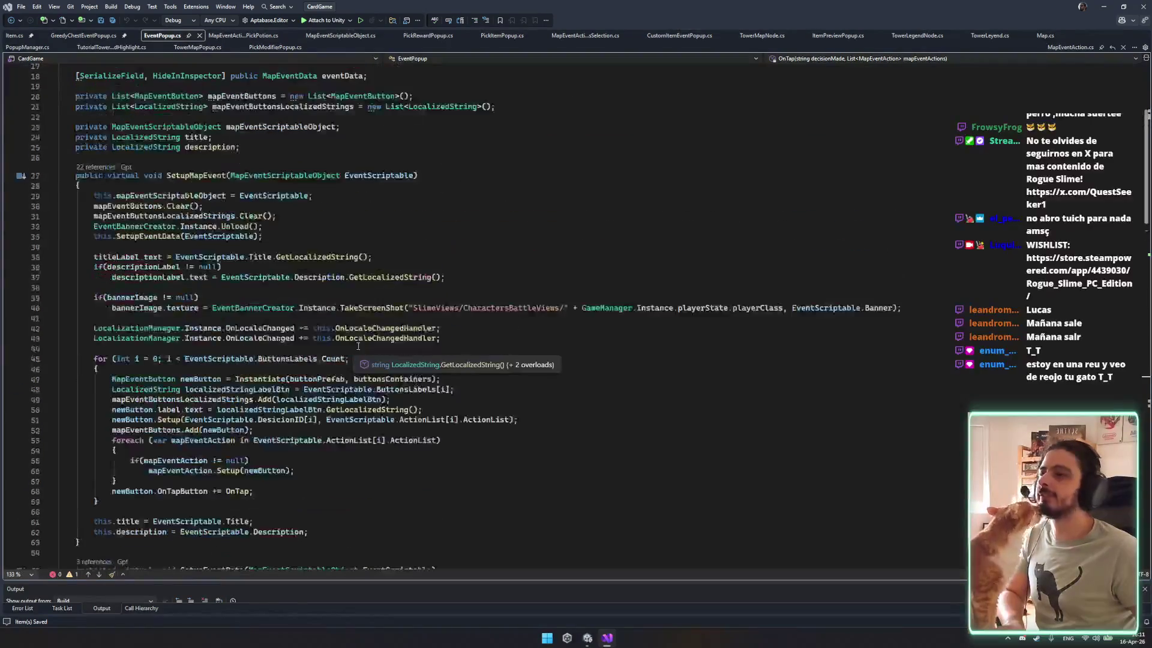
scroll(355, 351, "down", 5)
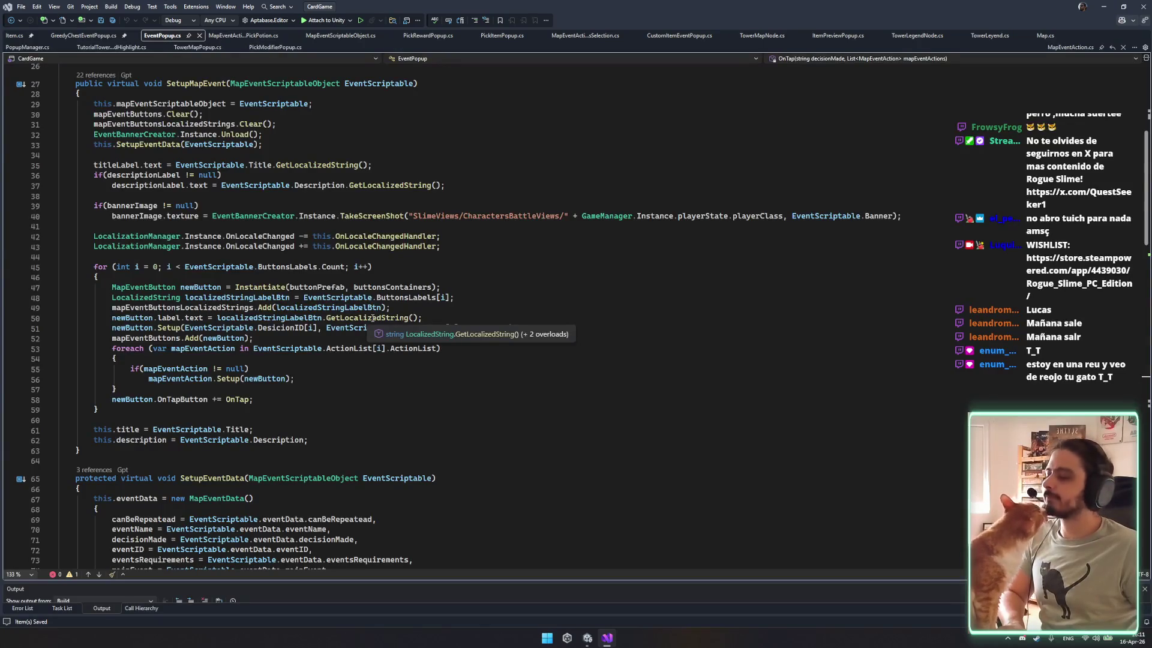
scroll(297, 304, "up", 6)
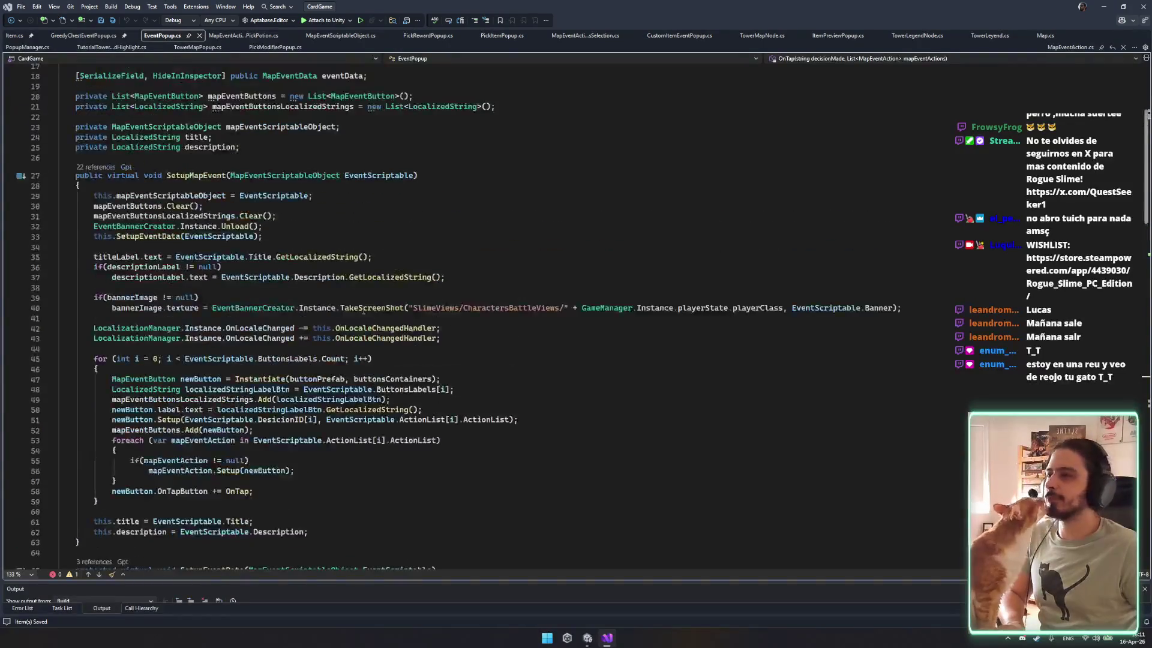
scroll(297, 305, "up", 2)
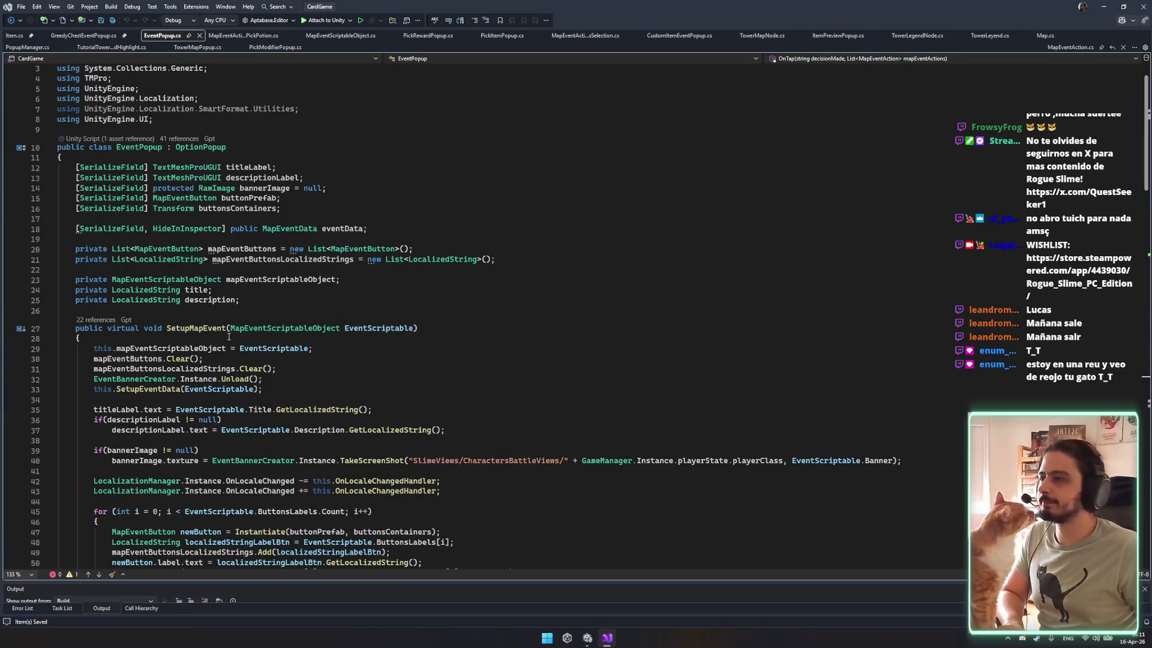
scroll(297, 360, "down", 20)
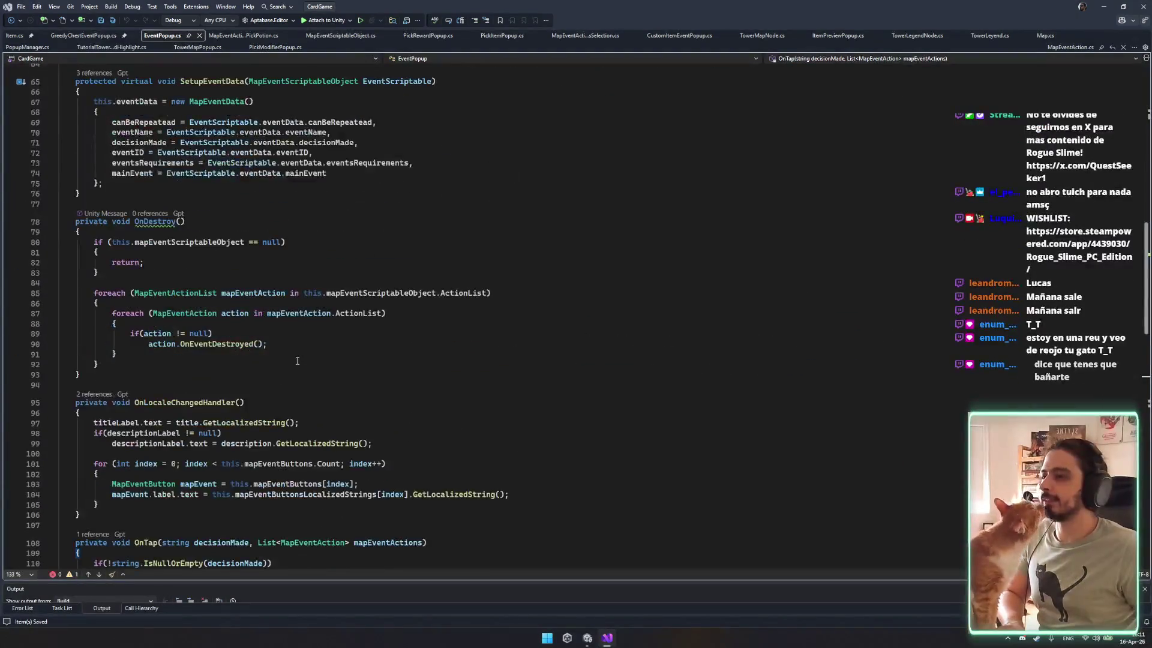
scroll(297, 360, "down", 10)
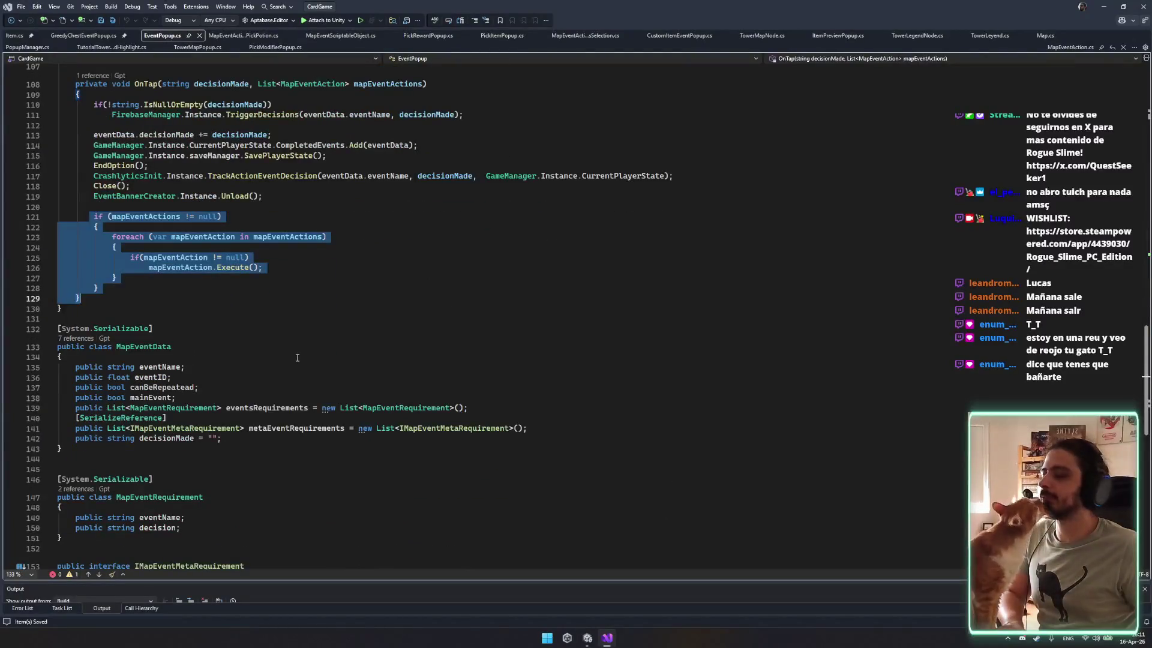
scroll(297, 358, "down", 5)
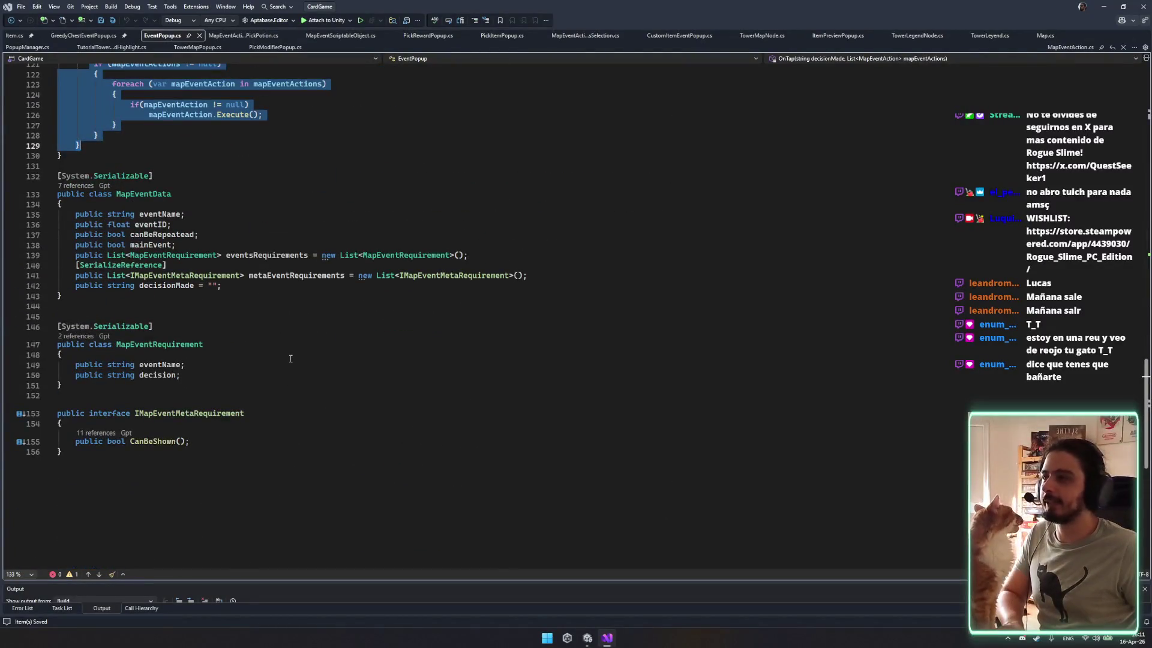
scroll(290, 358, "up", 5)
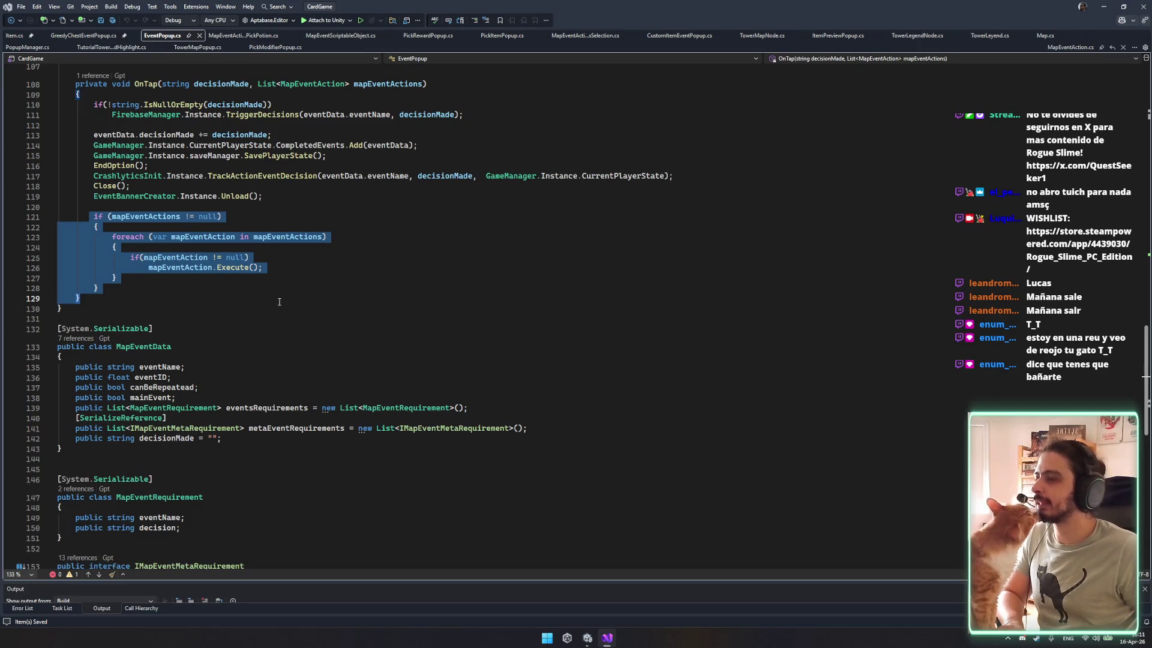
scroll(294, 291, "up", 4)
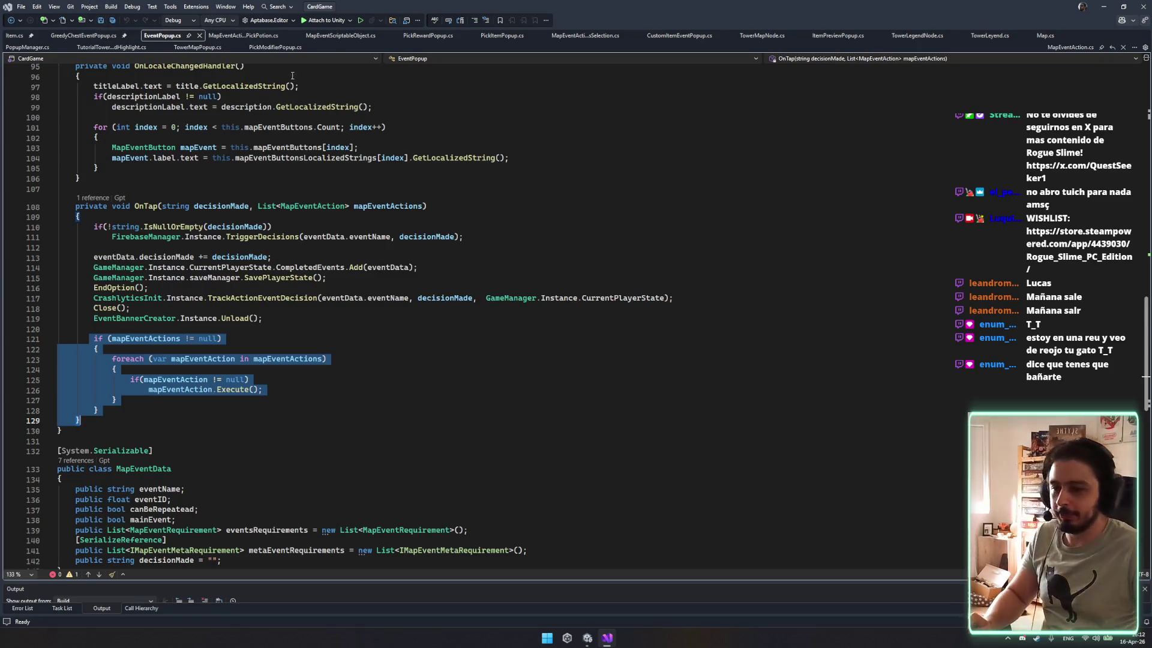
scroll(165, 164, "down", 4)
scroll(165, 165, "down", 2)
scroll(309, 191, "up", 2)
scroll(292, 230, "up", 1)
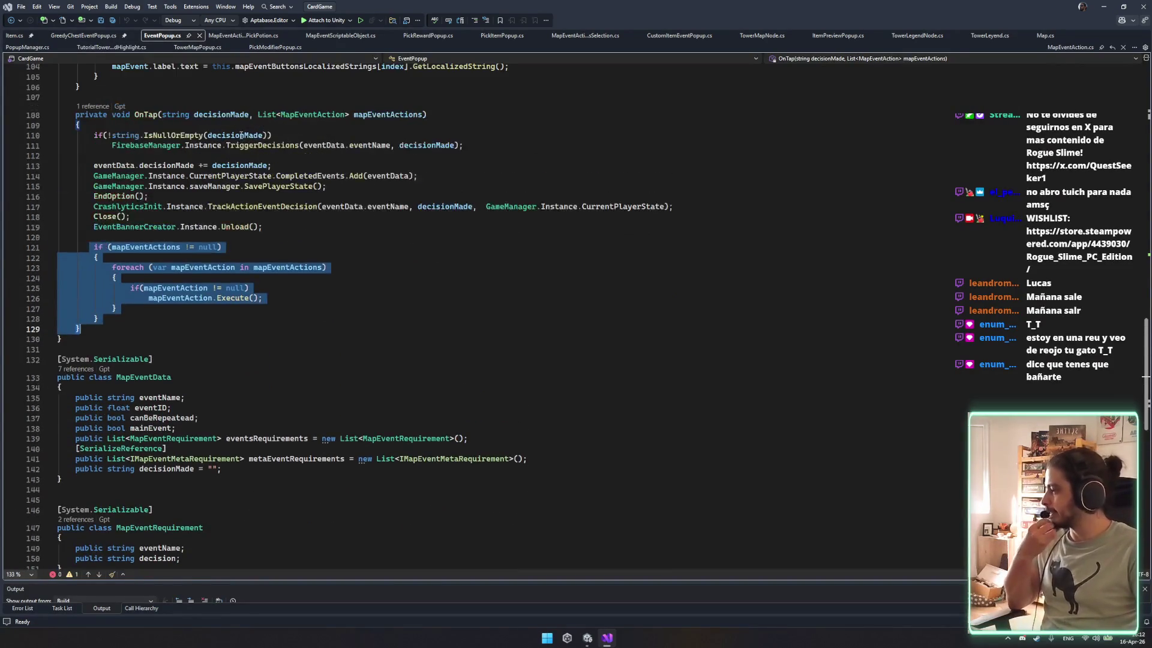
scroll(300, 235, "up", 8)
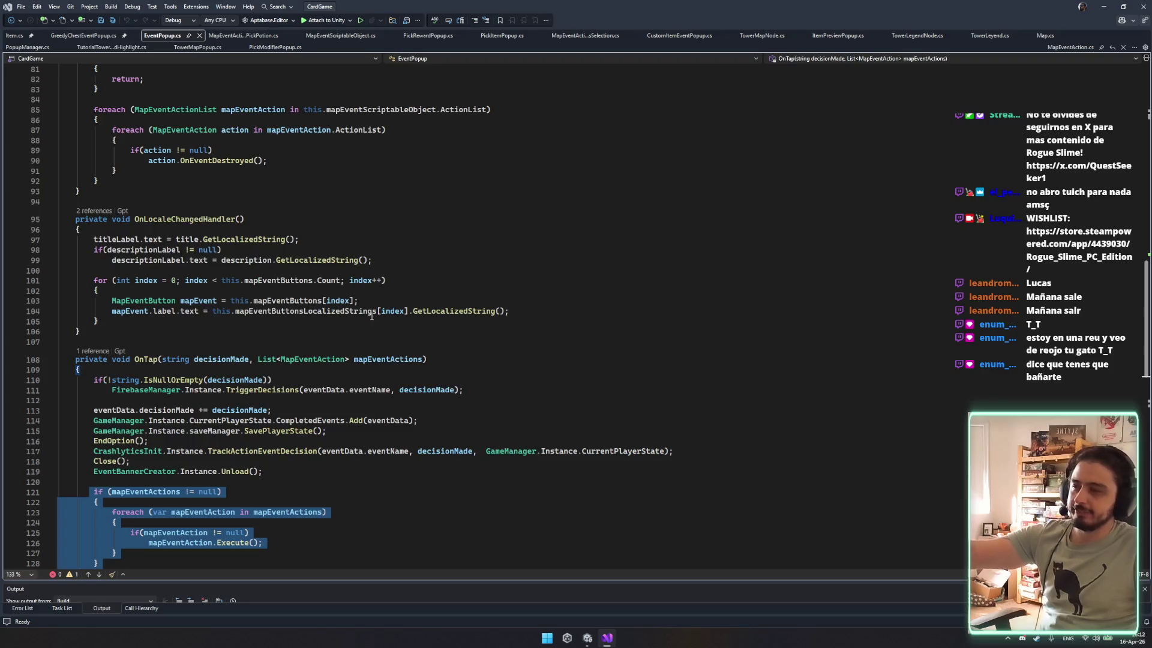
key("alt+Tab")
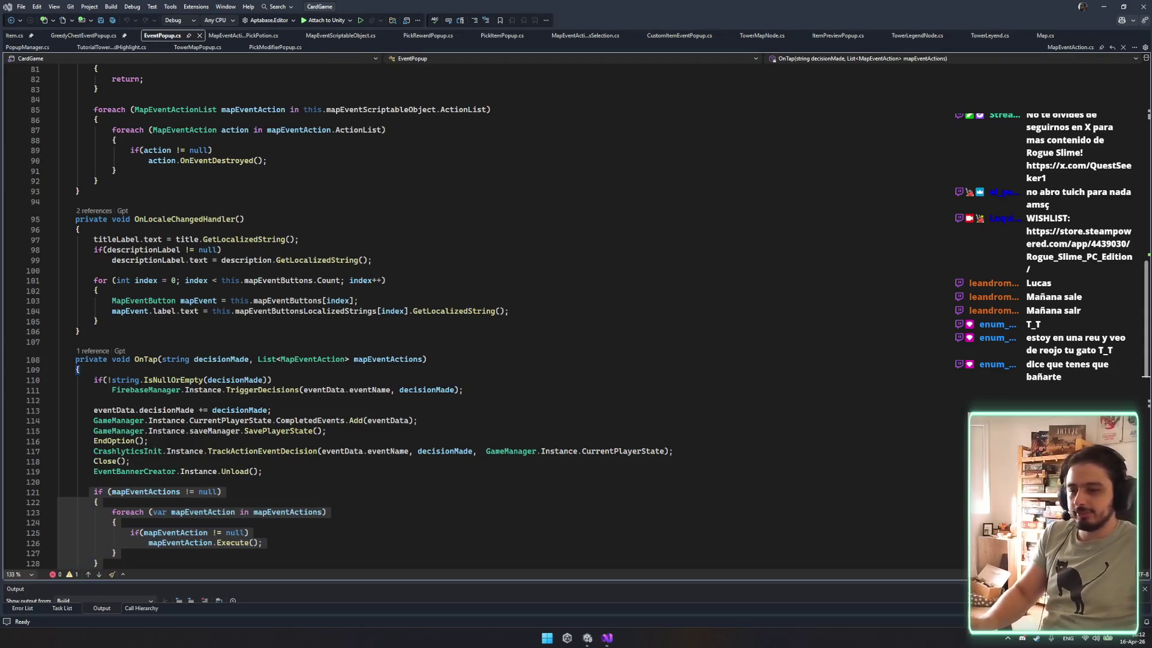
Delete the unused SmartFormat Utilities using directive from EventPopup.cs and save it.
left_click(456, 368)
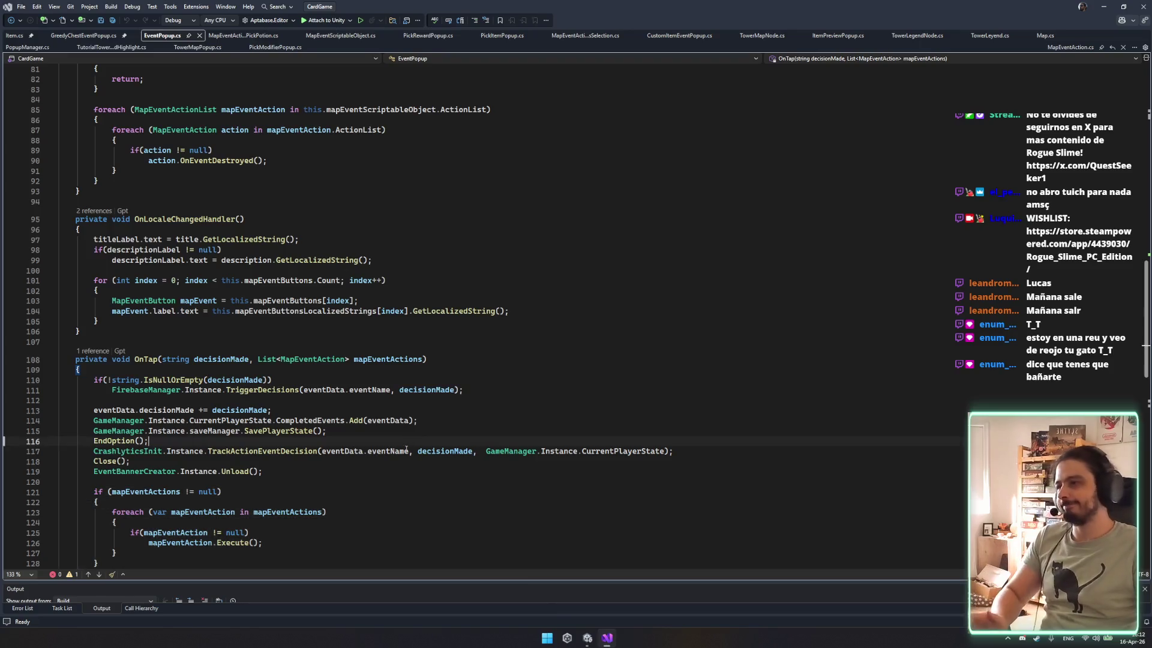
scroll(455, 368, "up", 7)
scroll(451, 348, "up", 19)
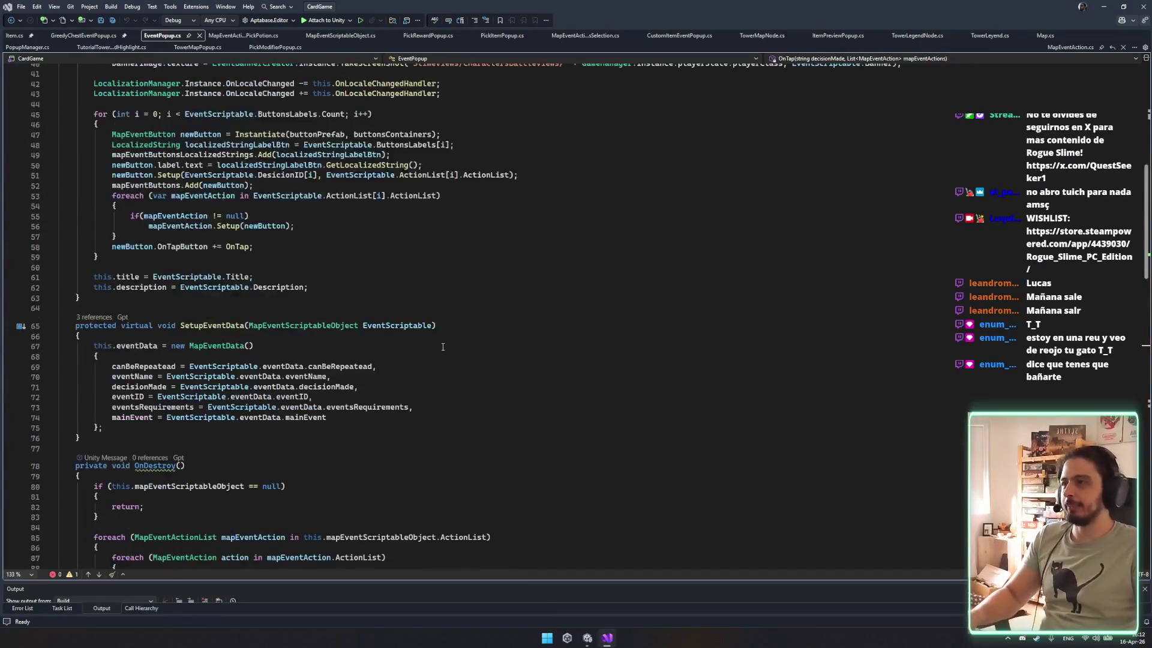
scroll(293, 370, "down", 6)
scroll(304, 357, "up", 6)
left_click_drag(199, 118, 299, 129)
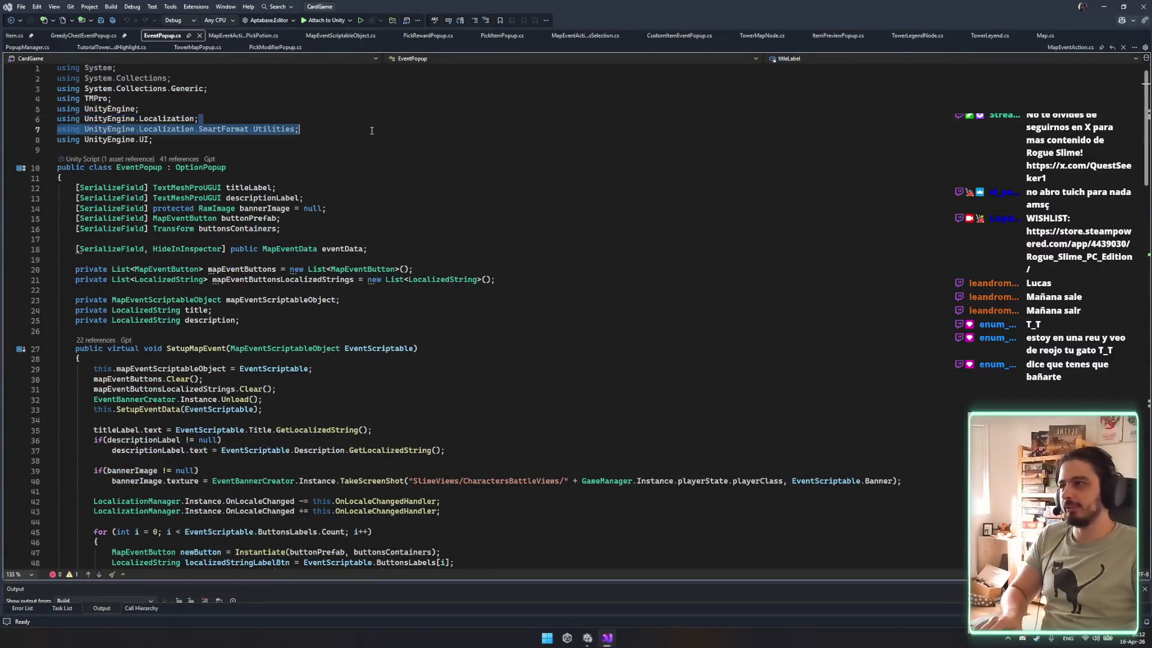
key("Delete")
key("ctrl+s")
Browse the GreedyChestEventPopup, tutorial highlight, TowerMapPopup and PickModifierPopup scripts.
scroll(432, 178, "down", 7)
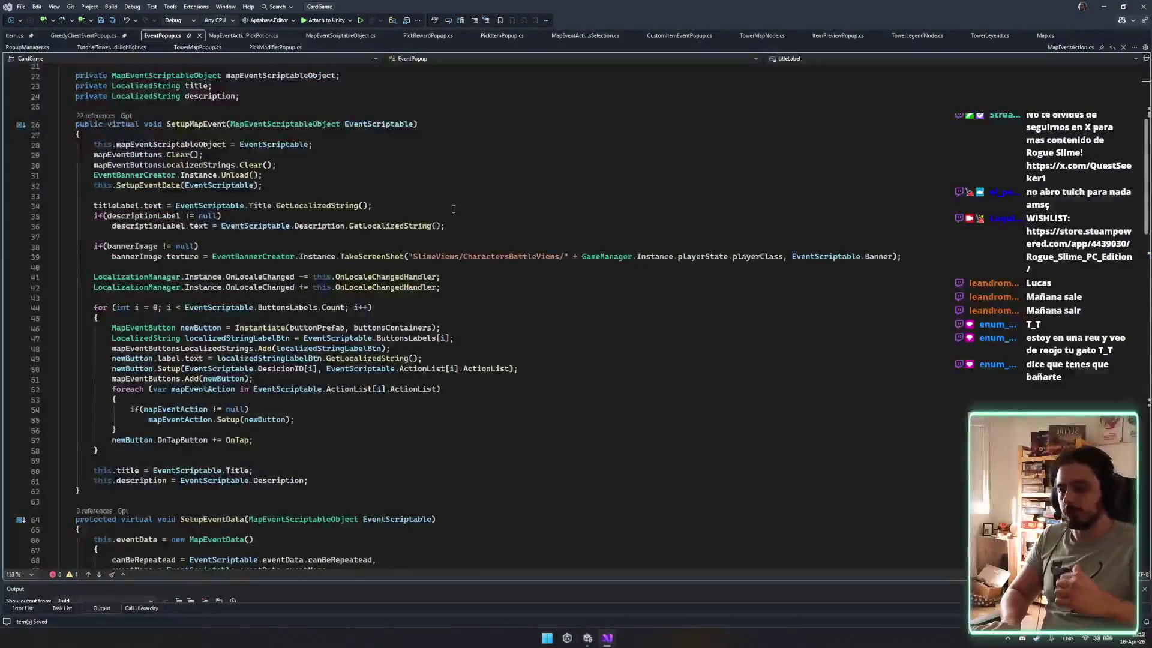
scroll(304, 249, "down", 17)
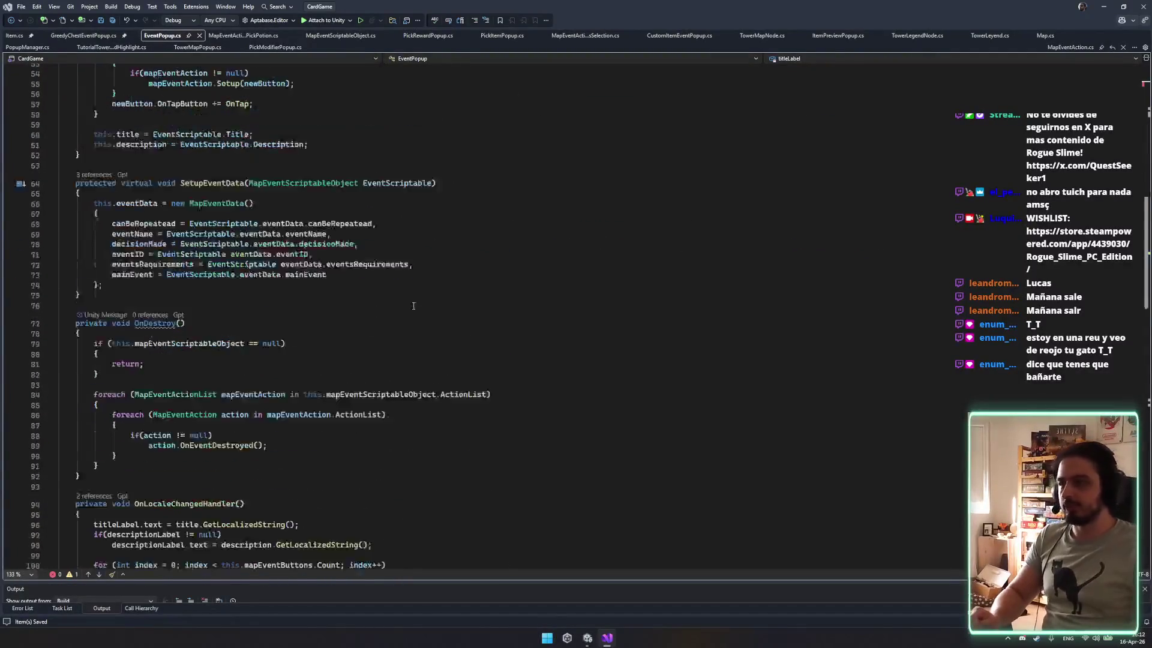
scroll(352, 382, "down", 7)
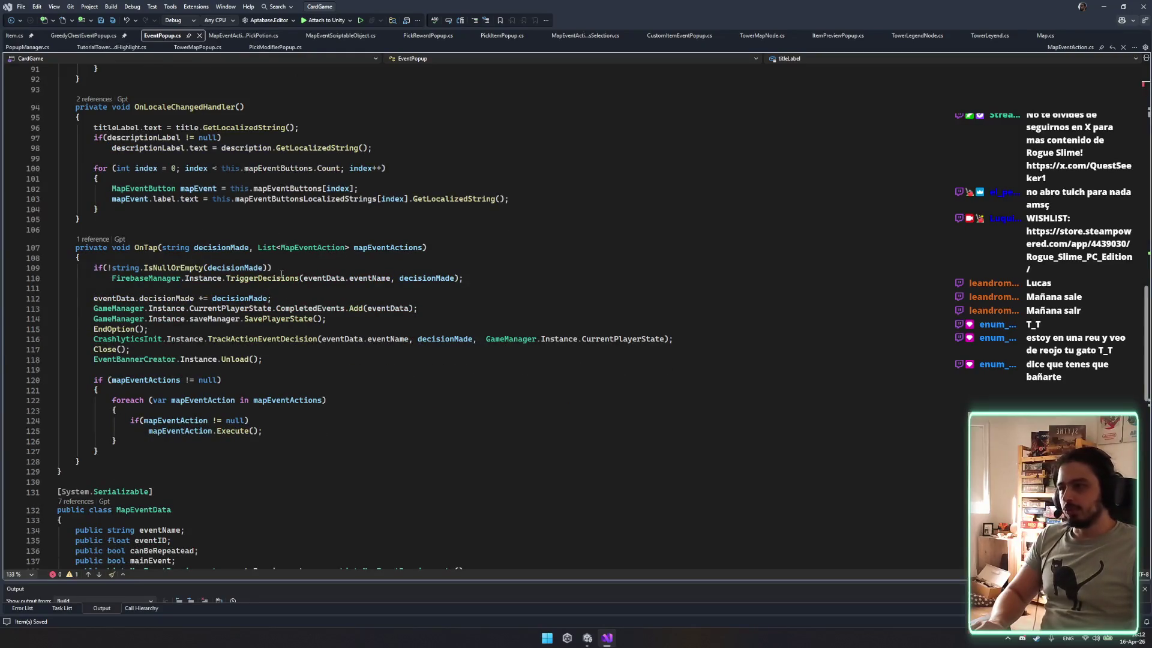
left_click(84, 35)
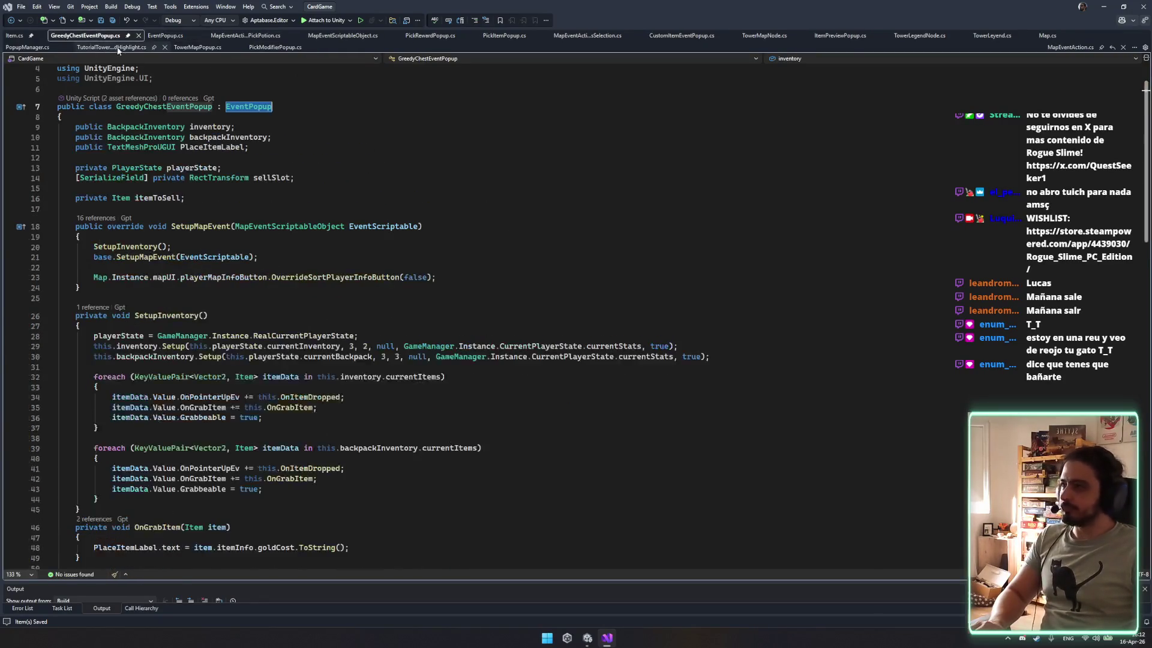
left_click(111, 47)
left_click(198, 46)
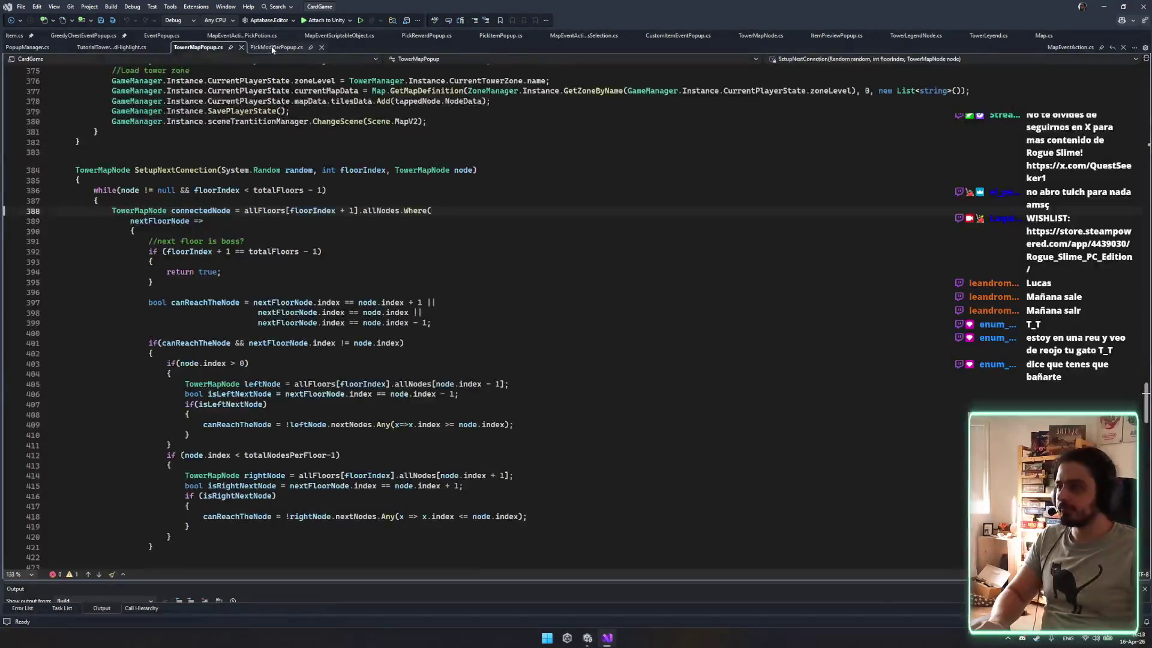
left_click(276, 46)
left_click(107, 48)
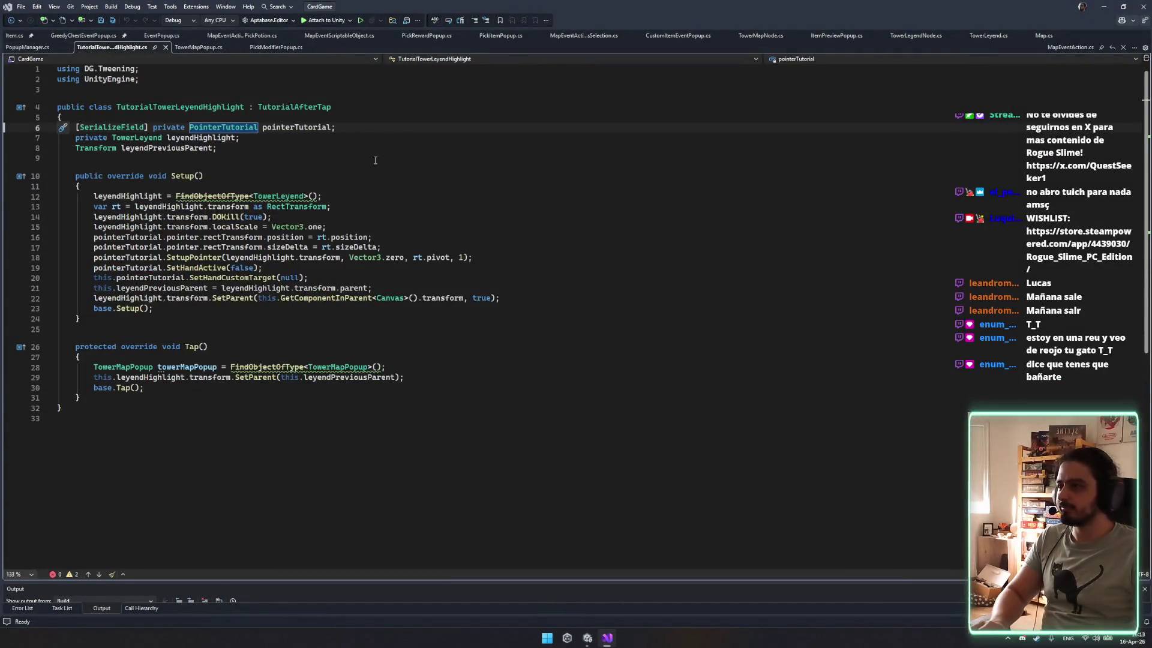
Step through the item and tower legend script tabs, ending on MapEventActionTheExperimentPickPotion.cs.
left_click(530, 36)
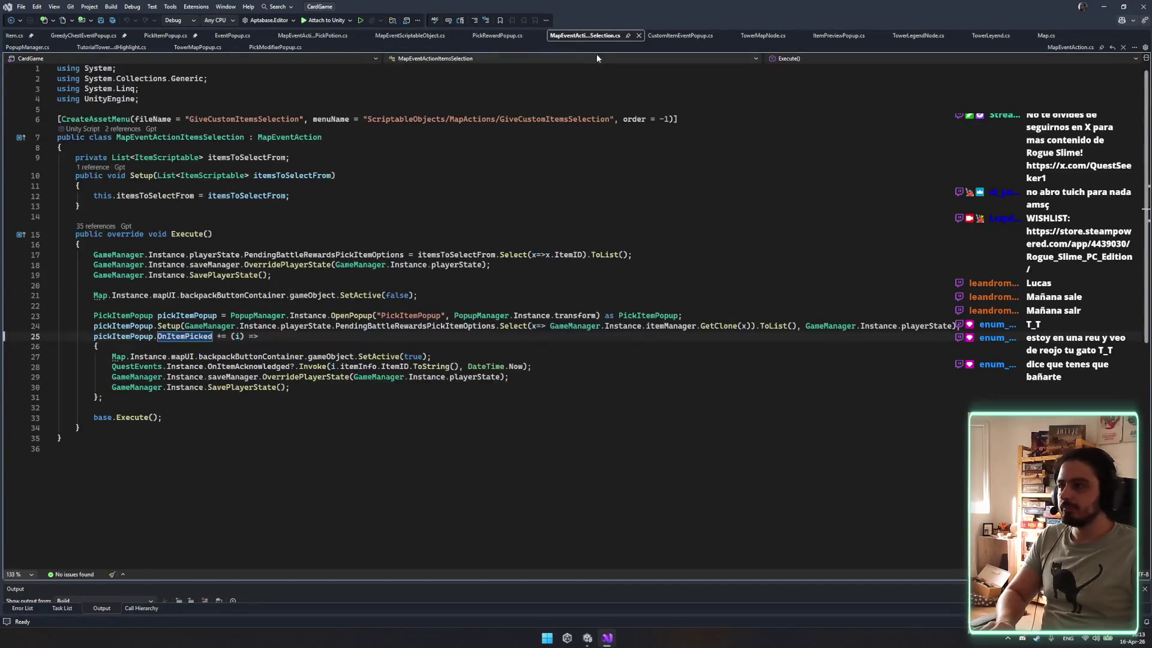
left_click(680, 36)
left_click(839, 35)
left_click(917, 35)
left_click(990, 36)
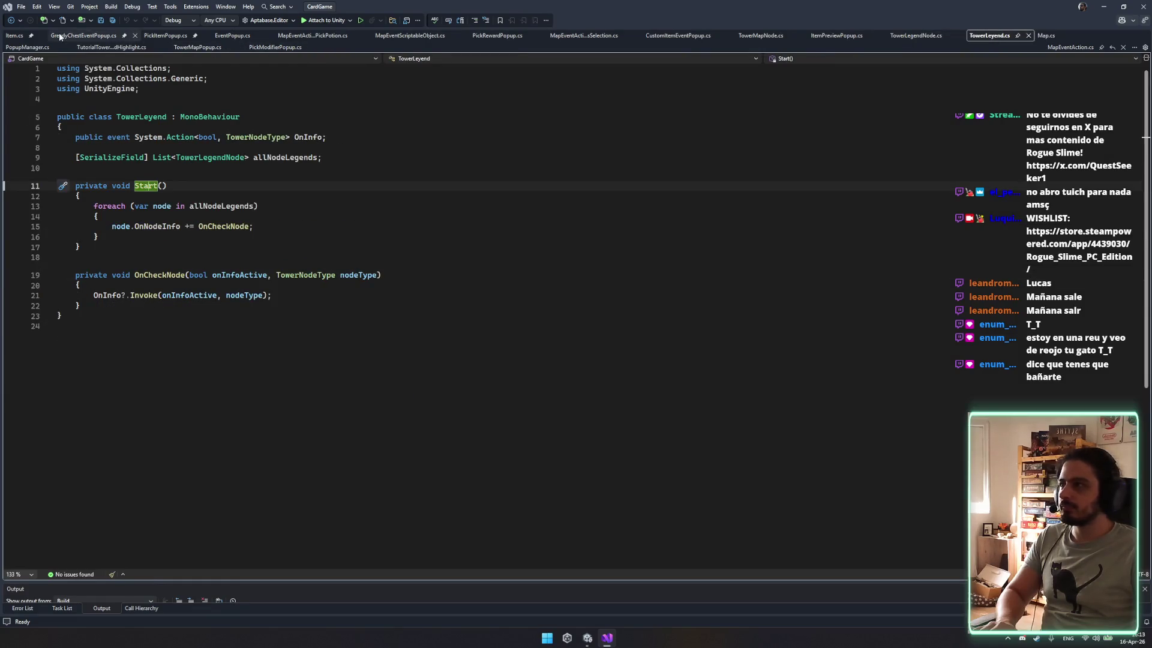
left_click(84, 36)
left_click(171, 36)
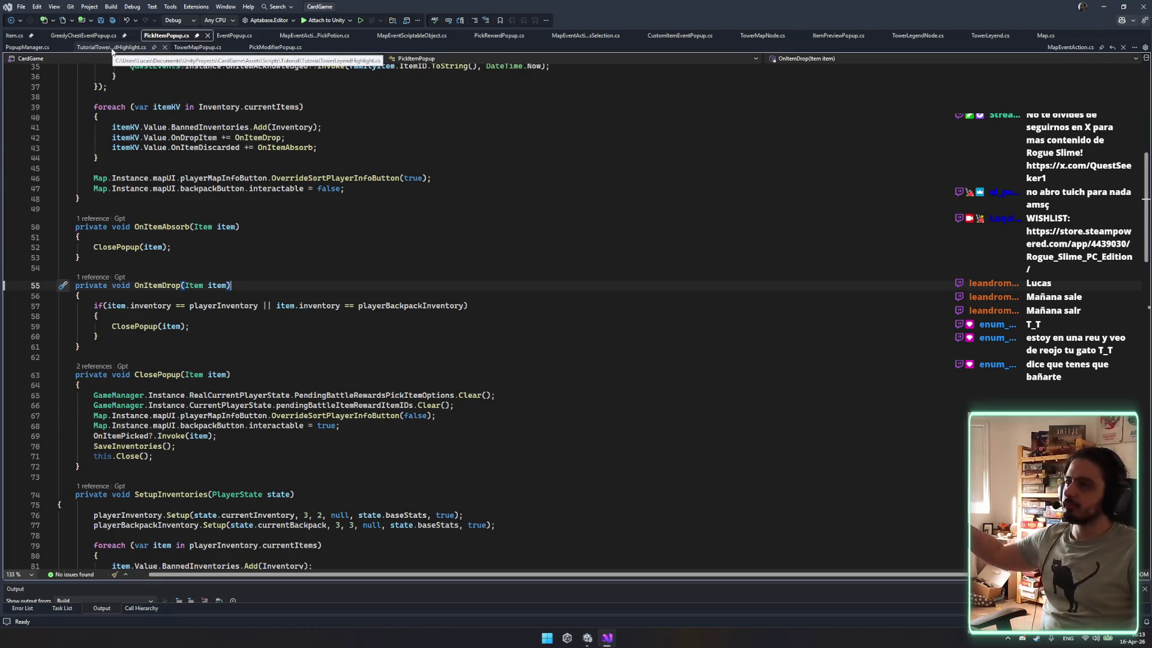
left_click(322, 37)
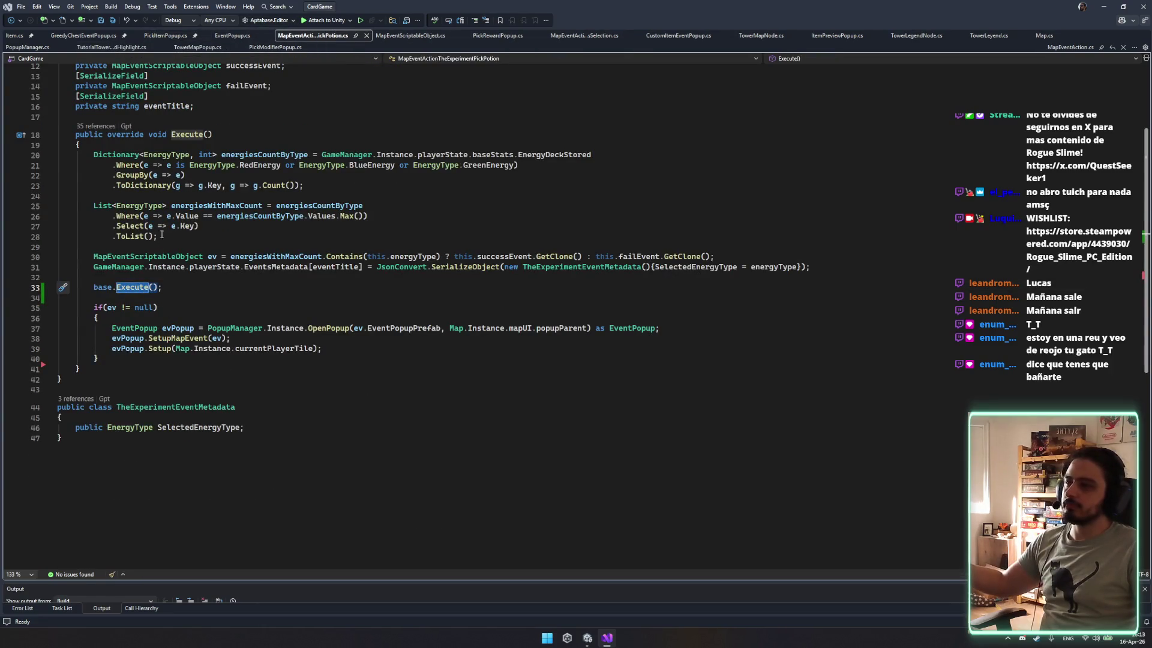
Move the energy-count and popup code block from Execute into OnEventDestroyed.
mouse_move(155, 215)
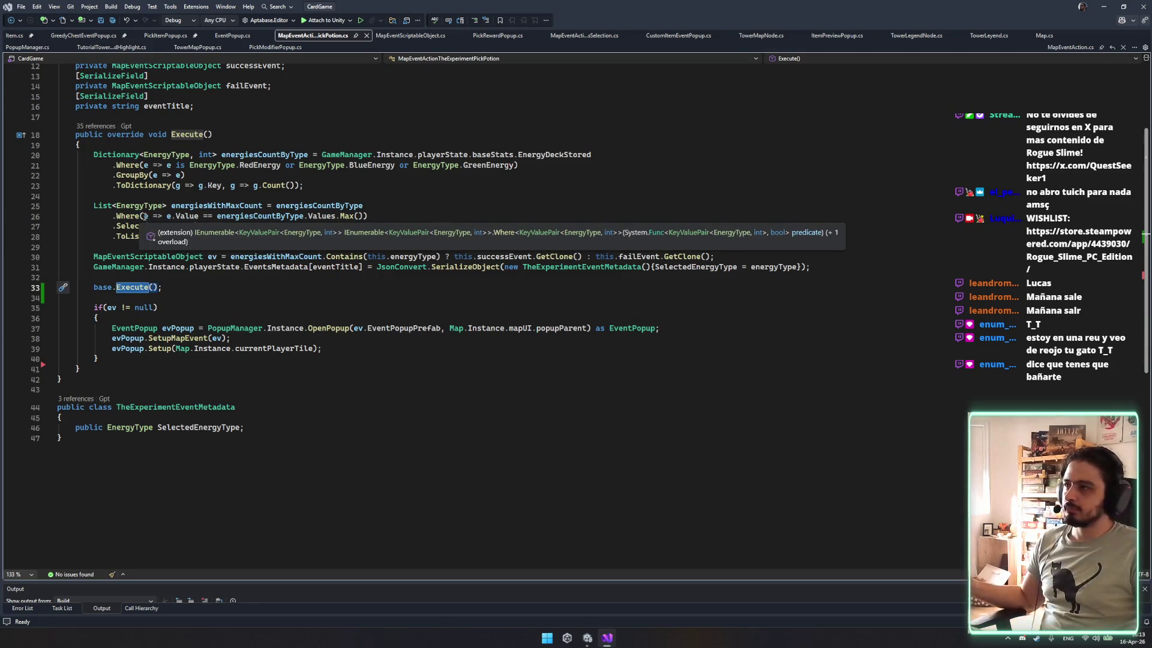
key("ctrl+y")
key("ctrl+y")
key("ctrl+y")
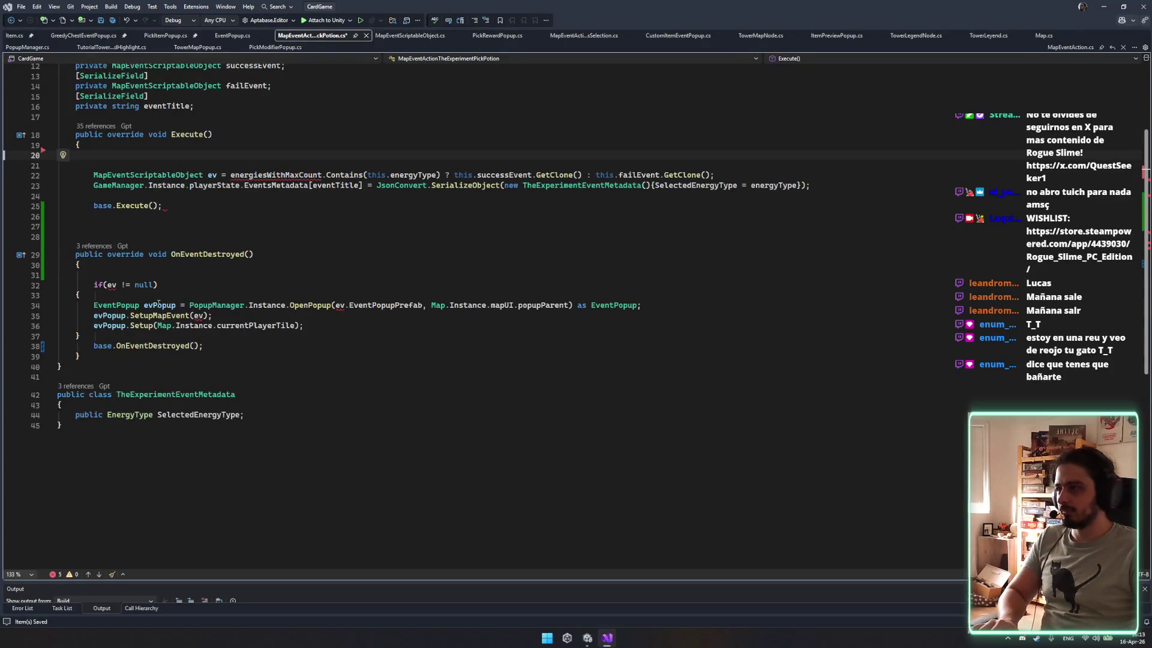
key("ctrl+z")
left_click(103, 186)
mouse_move(91, 155)
left_mouse_down()
mouse_move(96, 246)
mouse_move(811, 267)
left_mouse_up()
key("Delete")
left_click(144, 244)
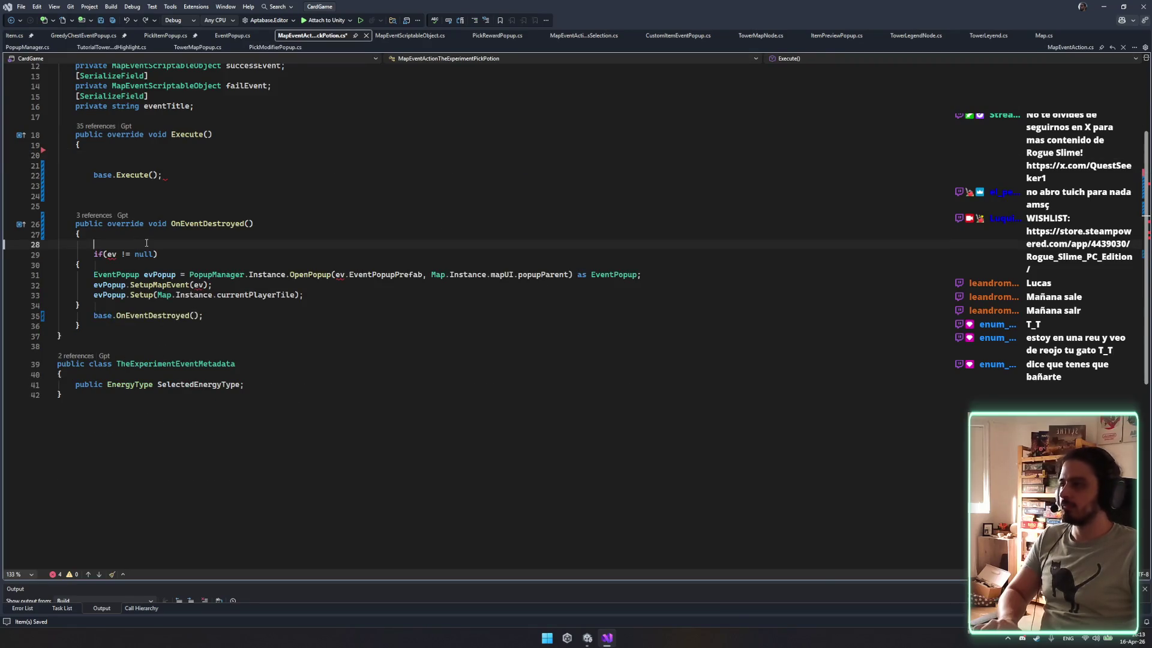
type("Dictionary<EnergyType, int> energiesCountByType = GameManager.Instance.playerState.baseStats.EnergyDeckStored             .Where(e => e is EnergyType.RedEnergy or EnergyType.BlueEnergy or EnergyType.GreenEnergy)             .GroupBy(e => e)             .ToDictionary(g => g.Key, g => g.Count());          List<EnergyType> energiesWithMaxCount = energiesCountByType             .Where(e => e.Value == energiesCountByType.Values.Max())             .Select(e => e.Key)             .ToList();          MapEventScriptableObject ev = energiesWithMaxCount.Contains(this.energyType) ? this.successEvent.GetClone() : this.failEvent.GetClone();         GameManager.Instance.playerState.EventsMetadata[eventTitle] = JsonConvert.SerializeObject(new TheExperimentEventMetadata() { SelectedEnergyType = energyType });")
Indent the popup-opening if block, close Execute with a brace, save, and remove the blank lines.
mouse_move(93, 387)
left_mouse_down()
mouse_move(59, 376)
mouse_move(152, 409)
left_mouse_up()
key("Tab")
left_click(308, 432)
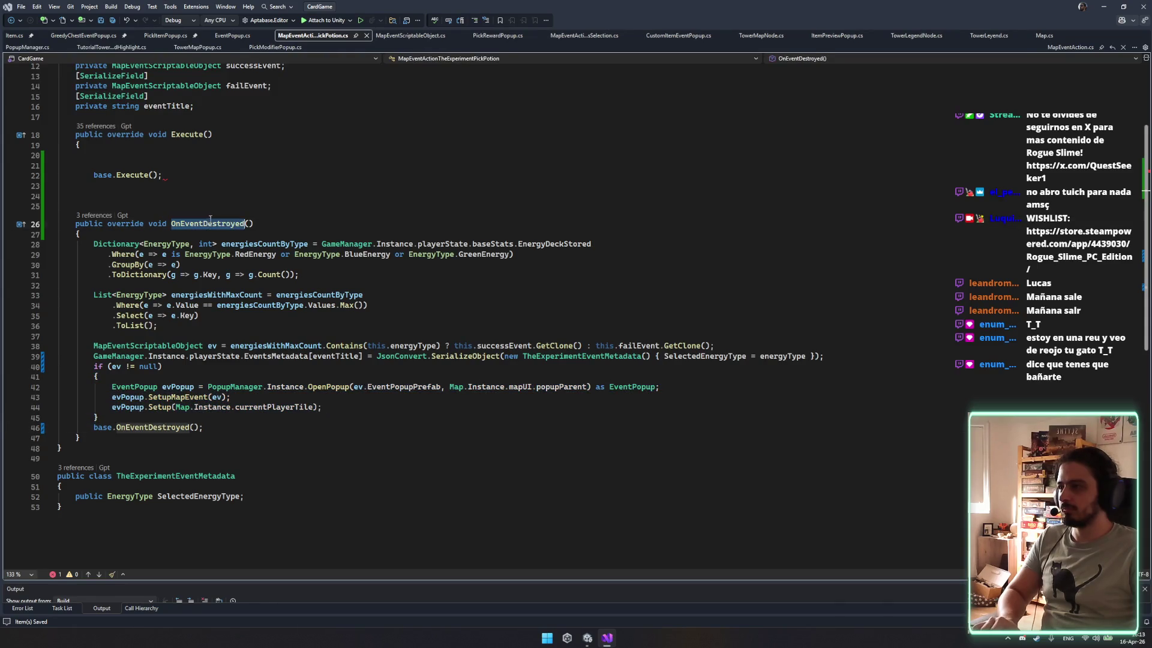
left_click(204, 188)
type("}")
key("ctrl+s")
left_click(178, 156)
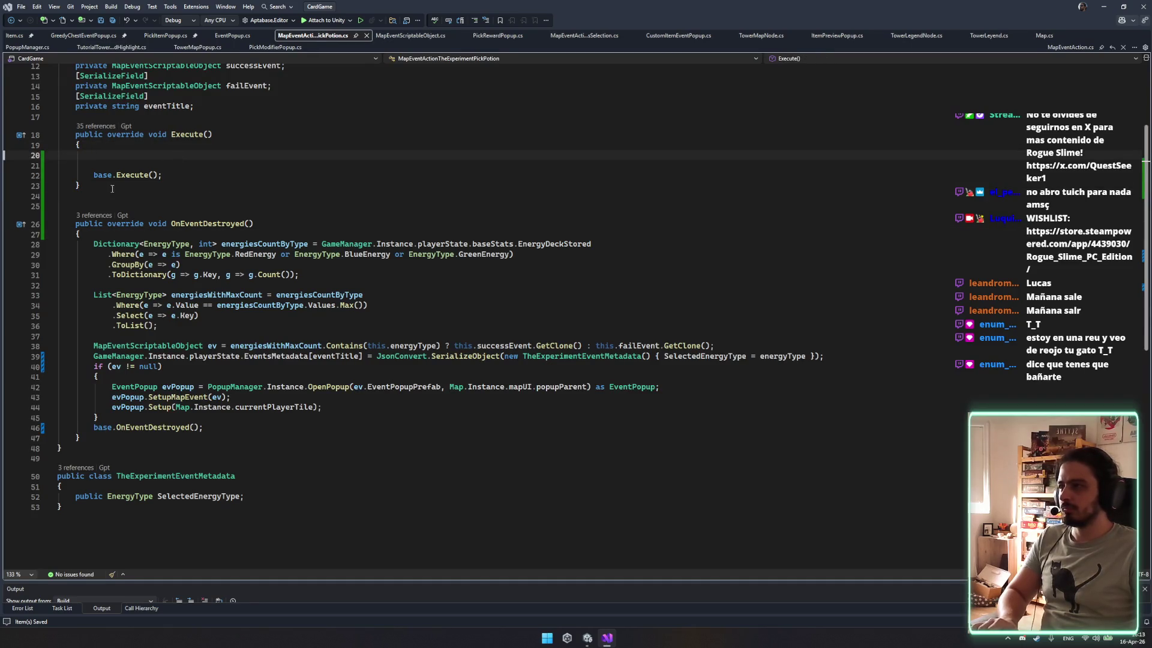
key("Delete")
key("Delete")
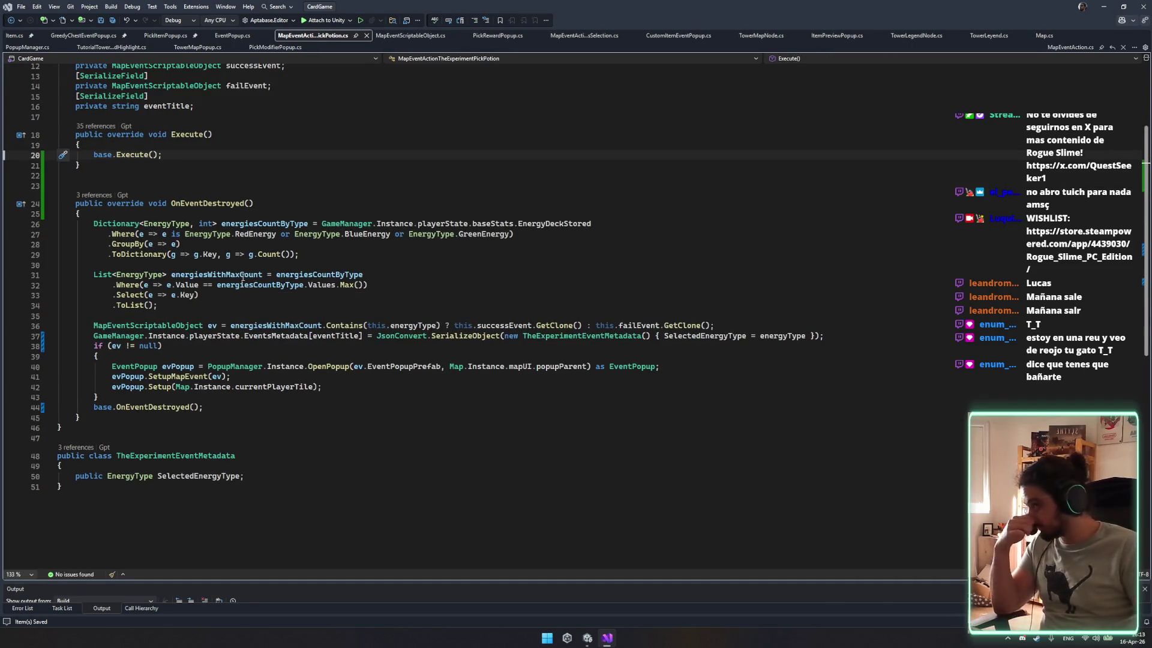
scroll(172, 206, "up", 4)
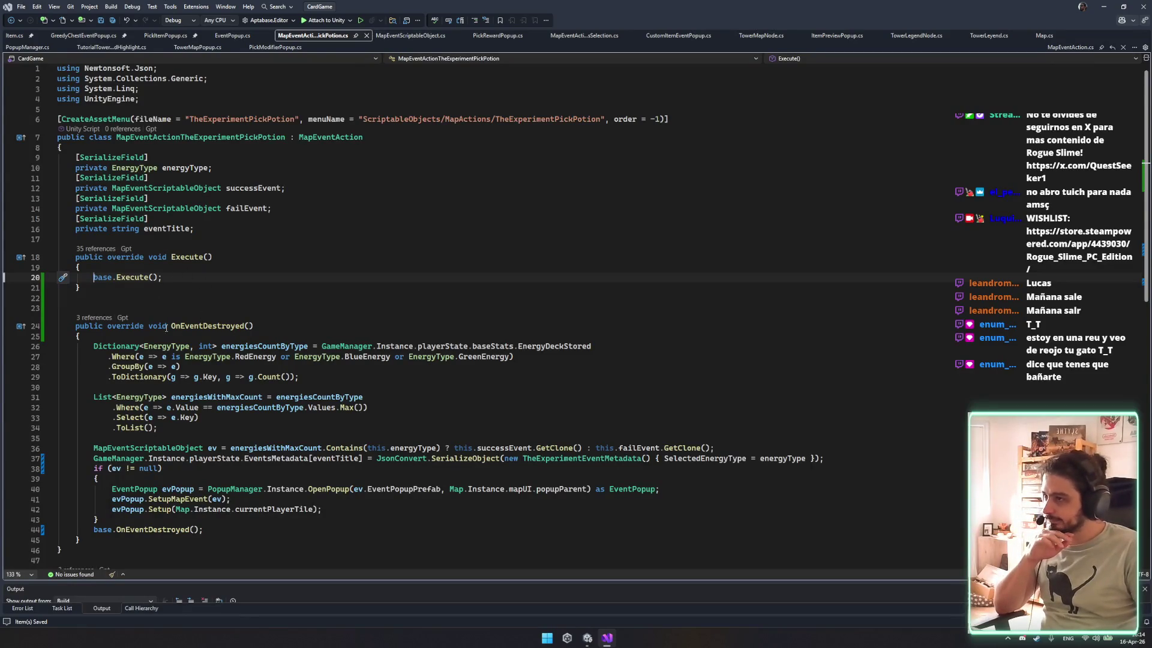
Follow the CodeLens reference to OnEventDestroyed into EventPopup.cs and inspect its OnDestroy method.
left_click(96, 316)
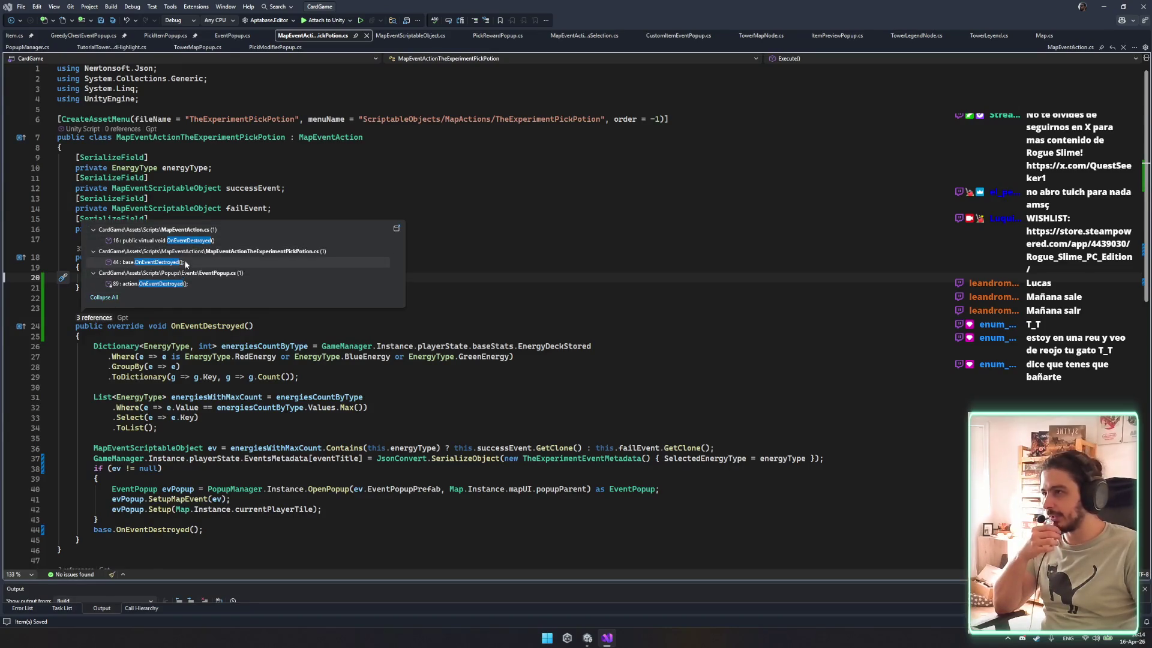
double_click(183, 283)
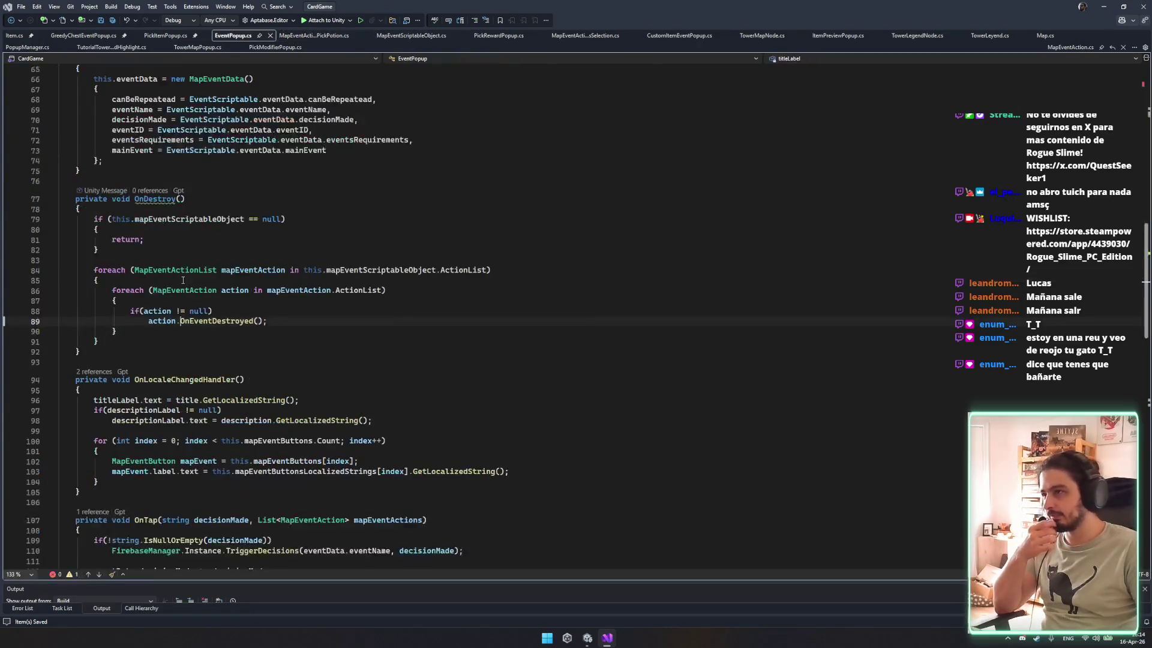
left_click(143, 199)
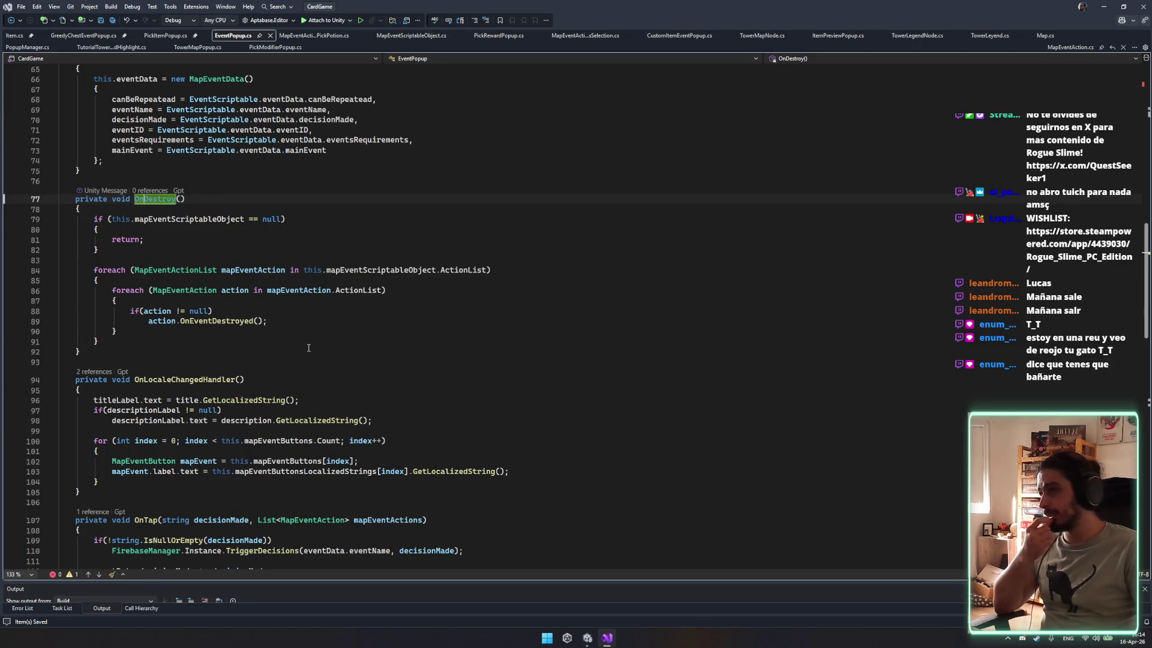
scroll(227, 264, "down", 2)
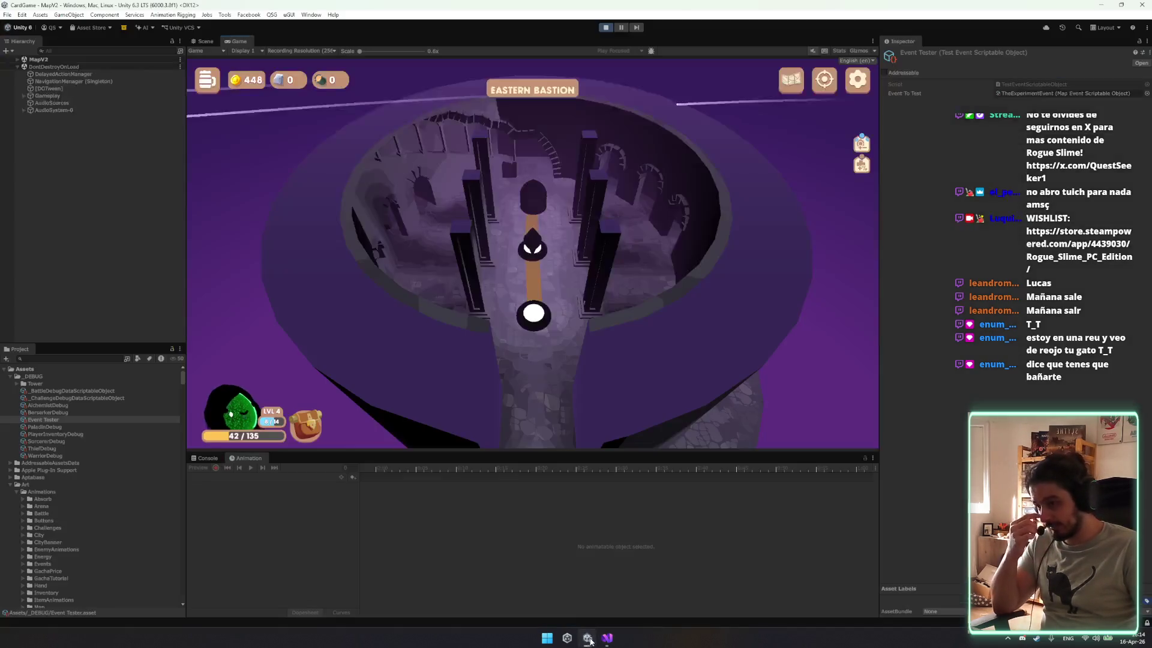
left_click(588, 637)
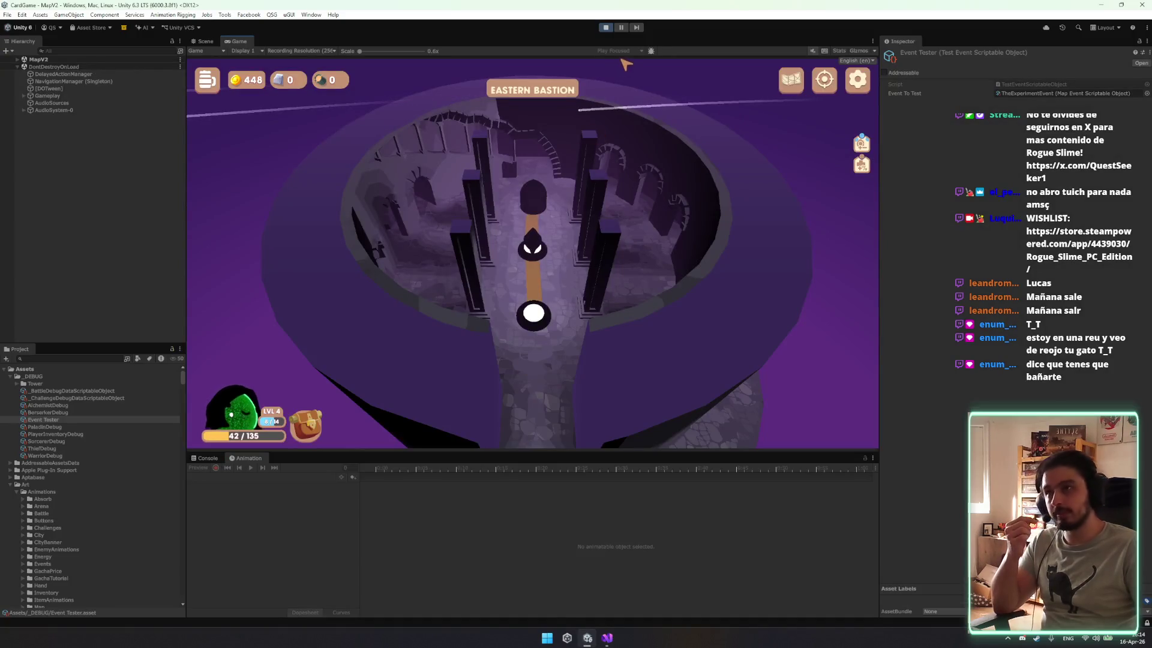
Stop and restart play mode, then press PLAY on the Rogue Slime main menu.
left_click(597, 29)
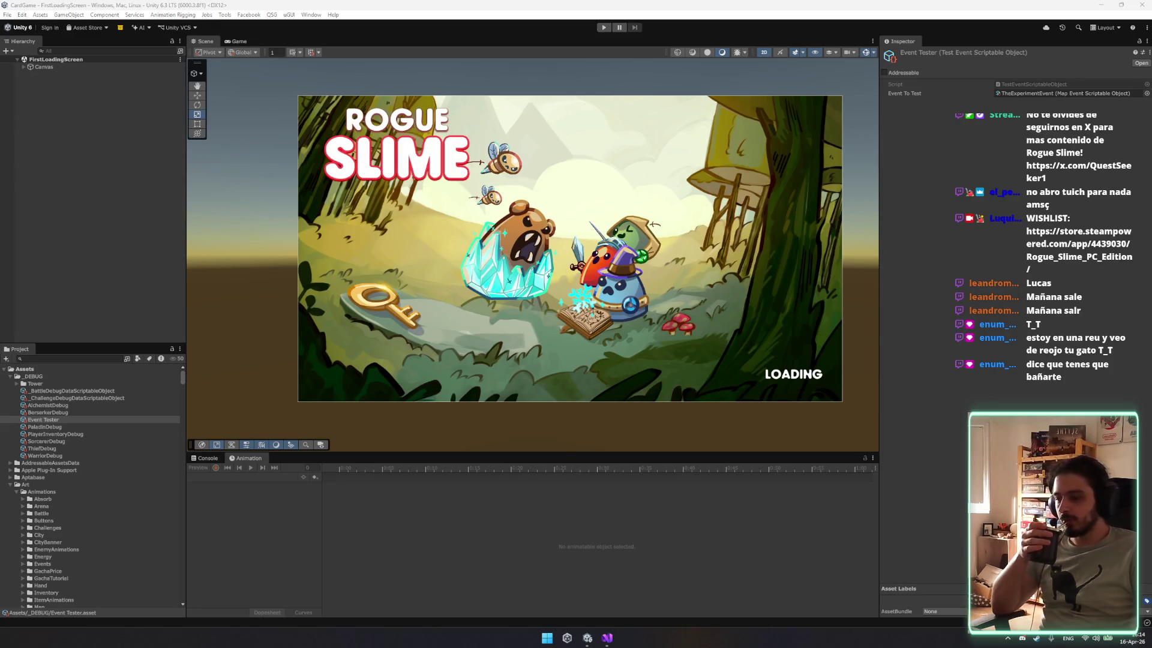
left_click(603, 28)
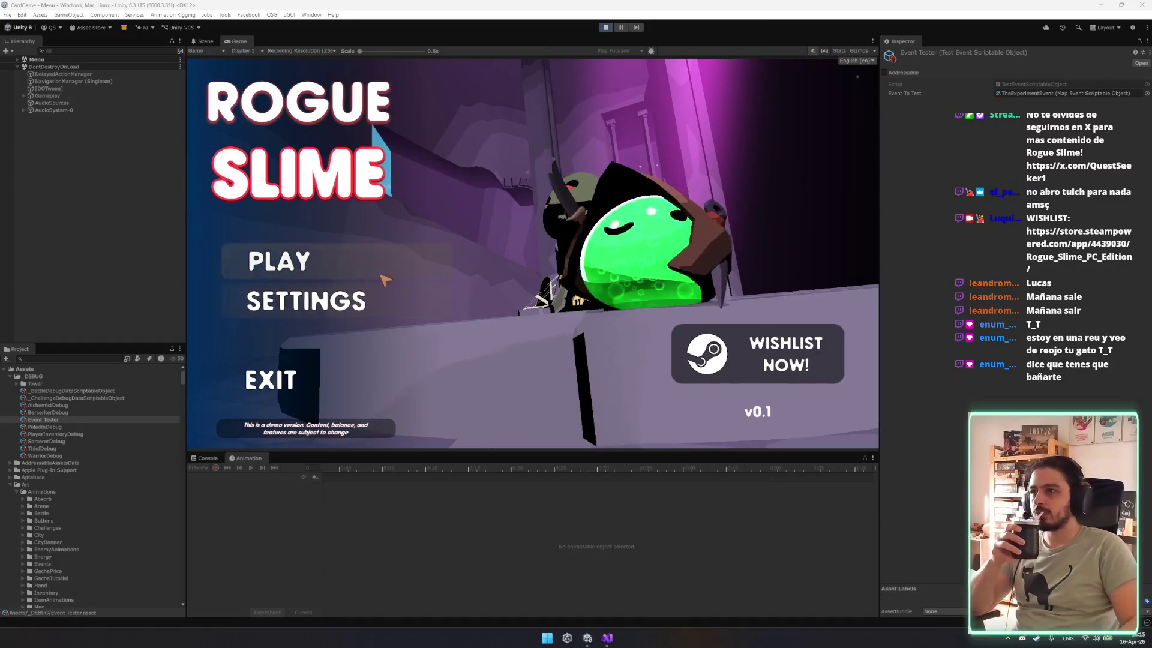
left_click(306, 277)
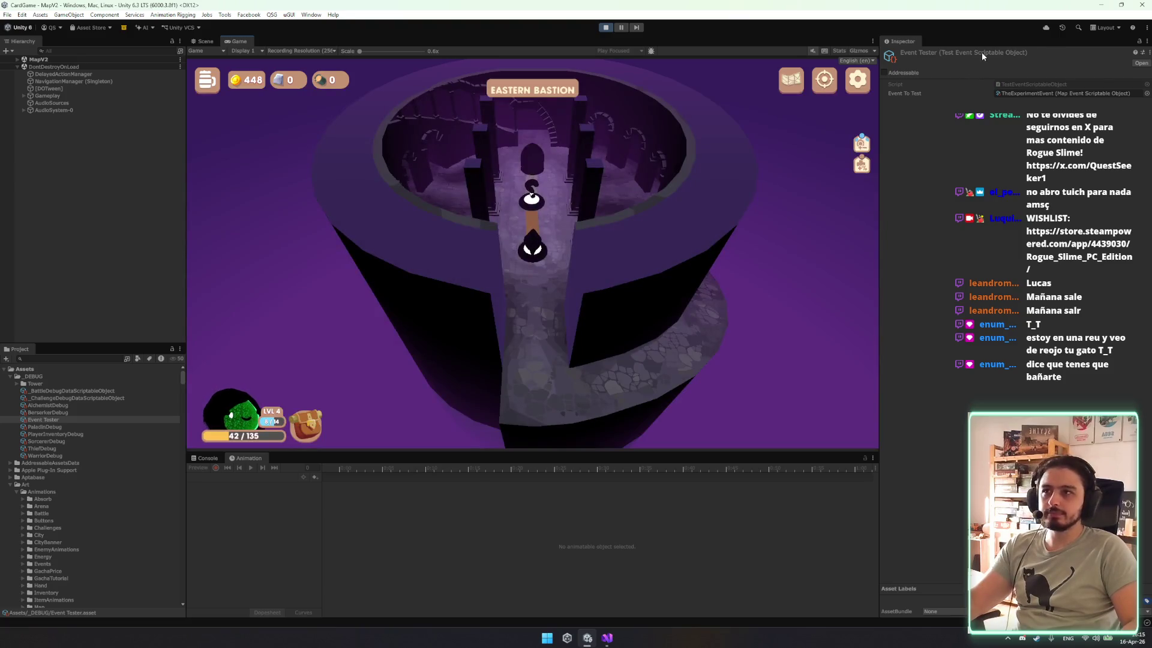
Trigger the Mysterious Alchemist test event, choose Green Potion, accept, and continue past Defeat.
right_click(982, 52)
left_click(1008, 75)
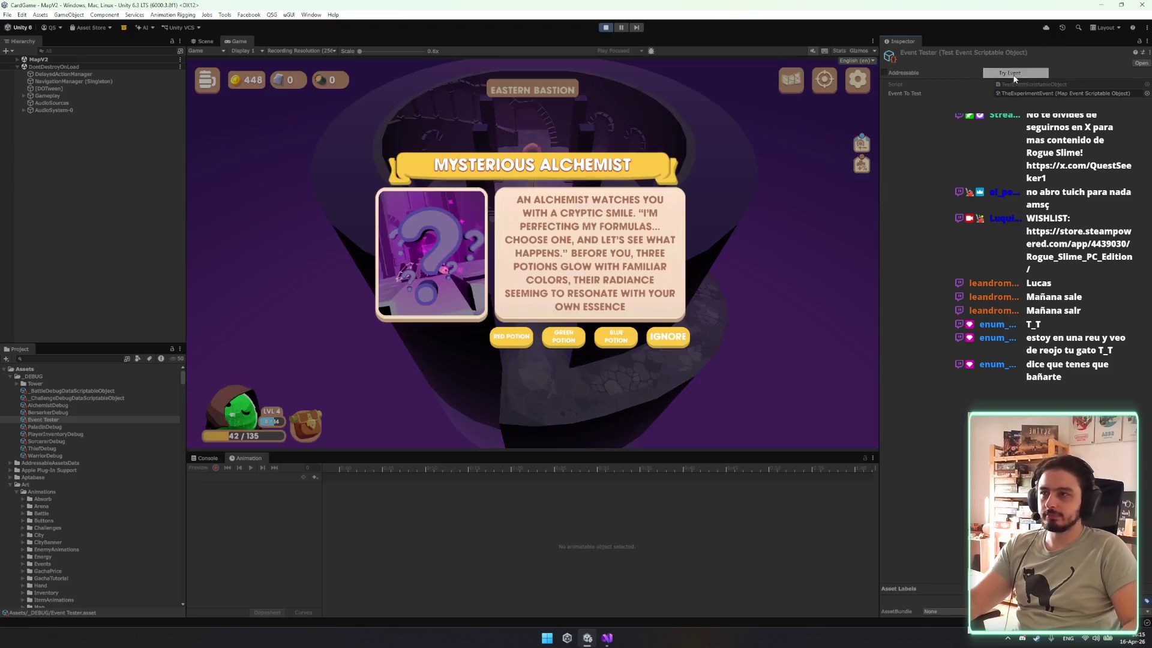
left_click(564, 336)
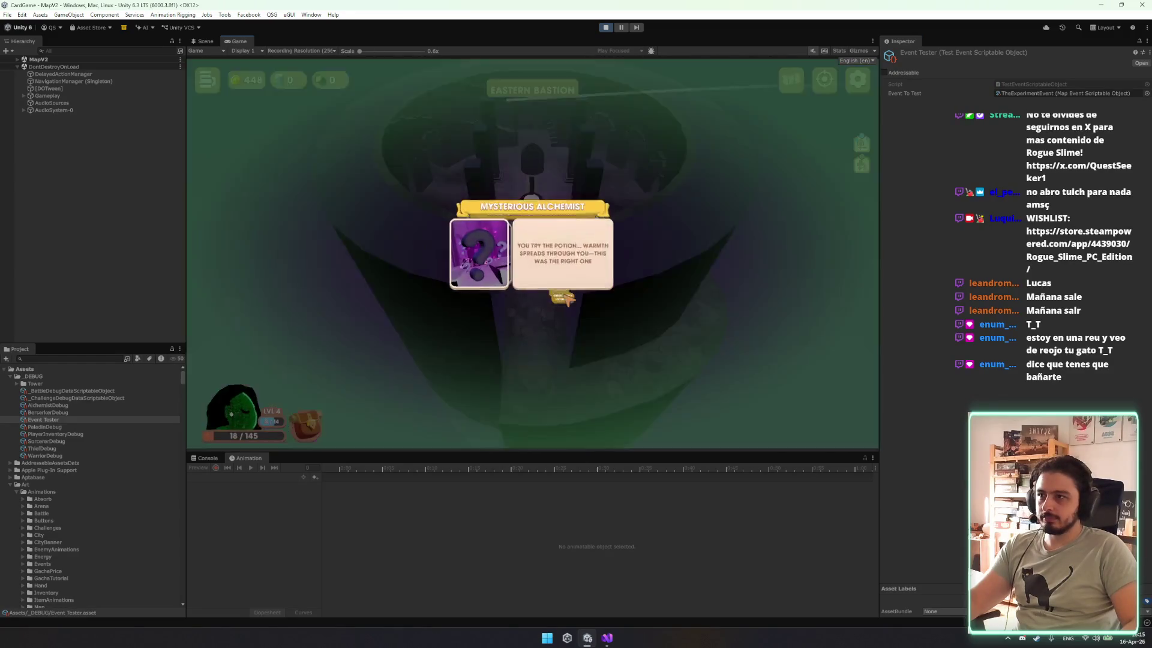
left_click(564, 294)
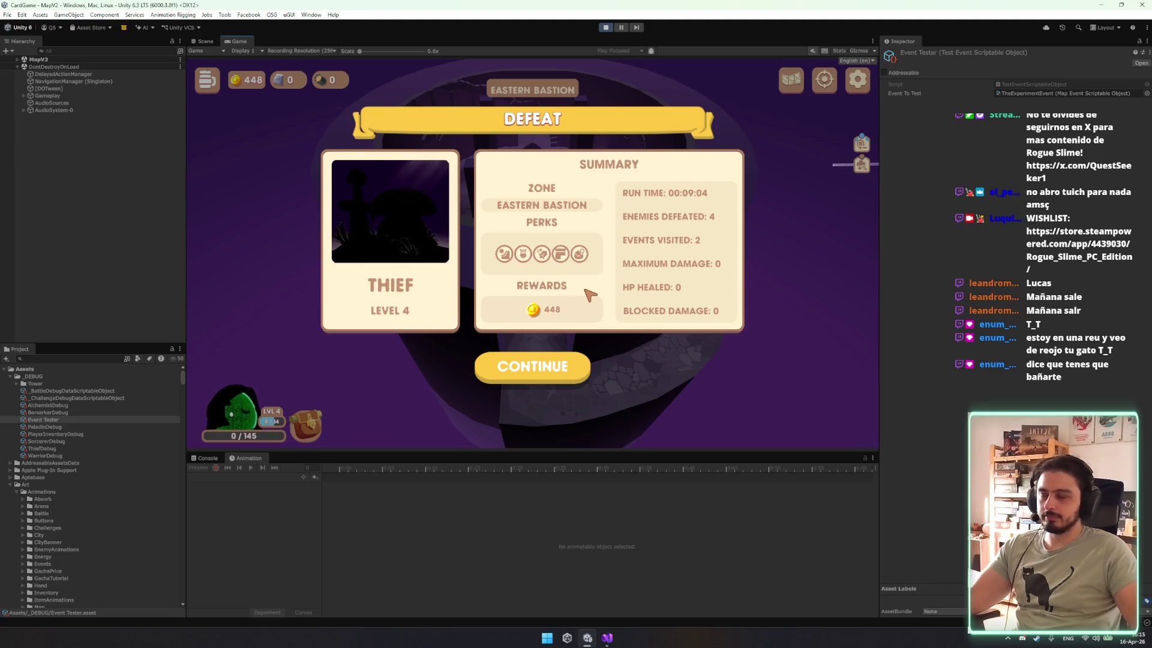
left_click(547, 367)
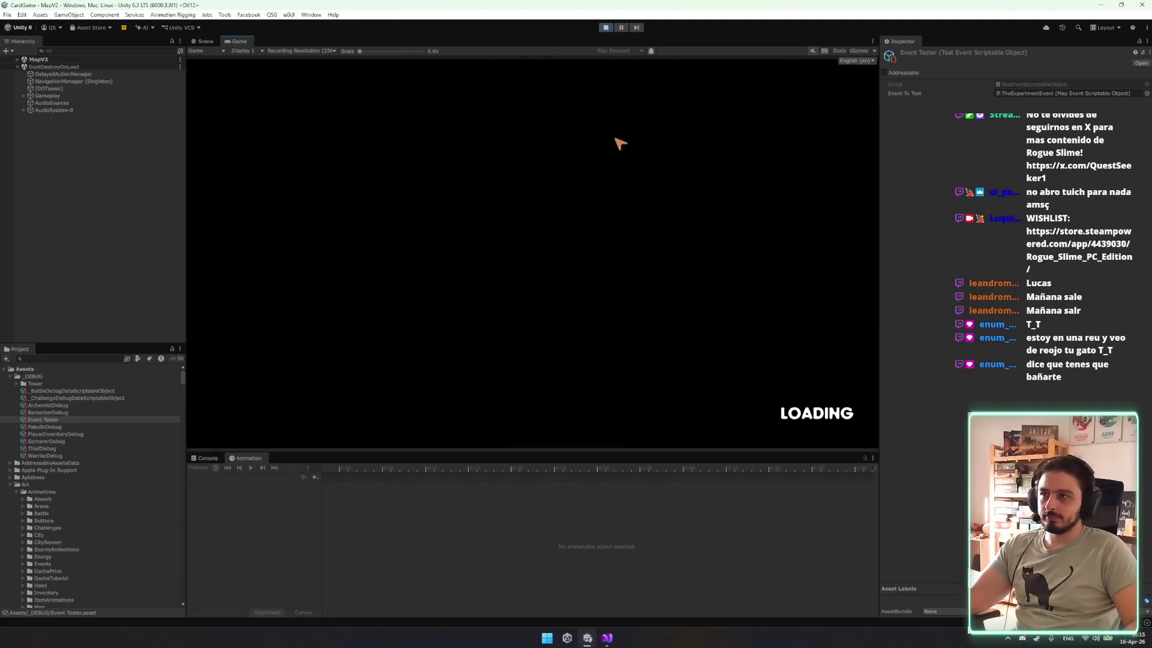
left_click(608, 639)
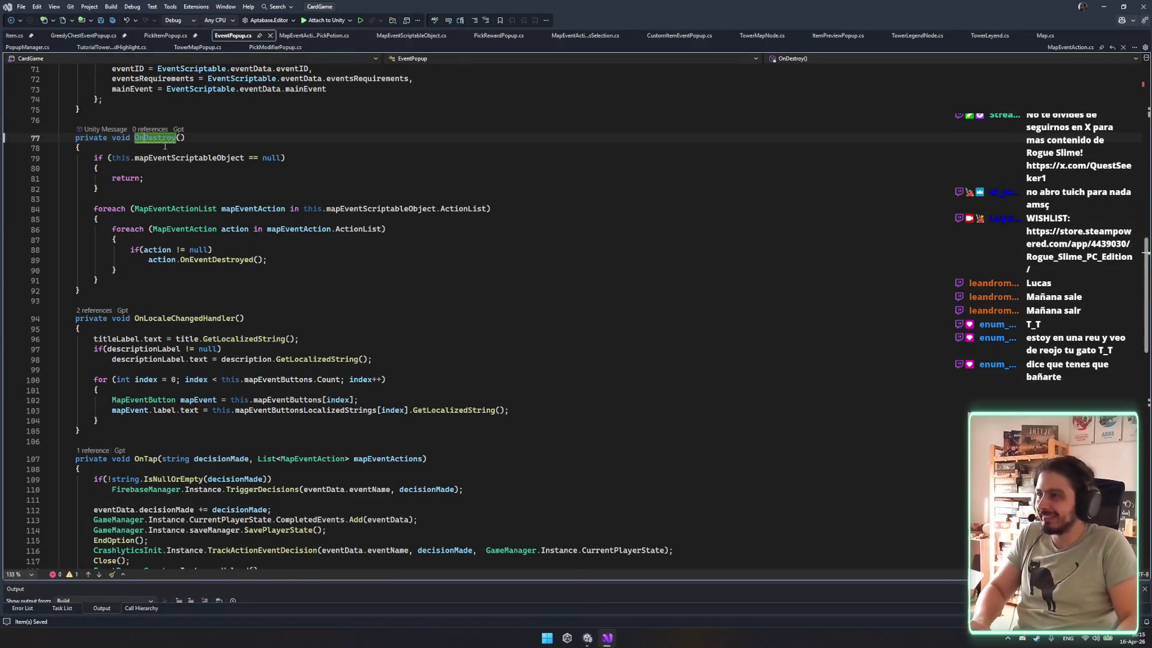
Return to the pick-potion action script and revert its recent edits.
left_click(76, 36)
left_click(112, 47)
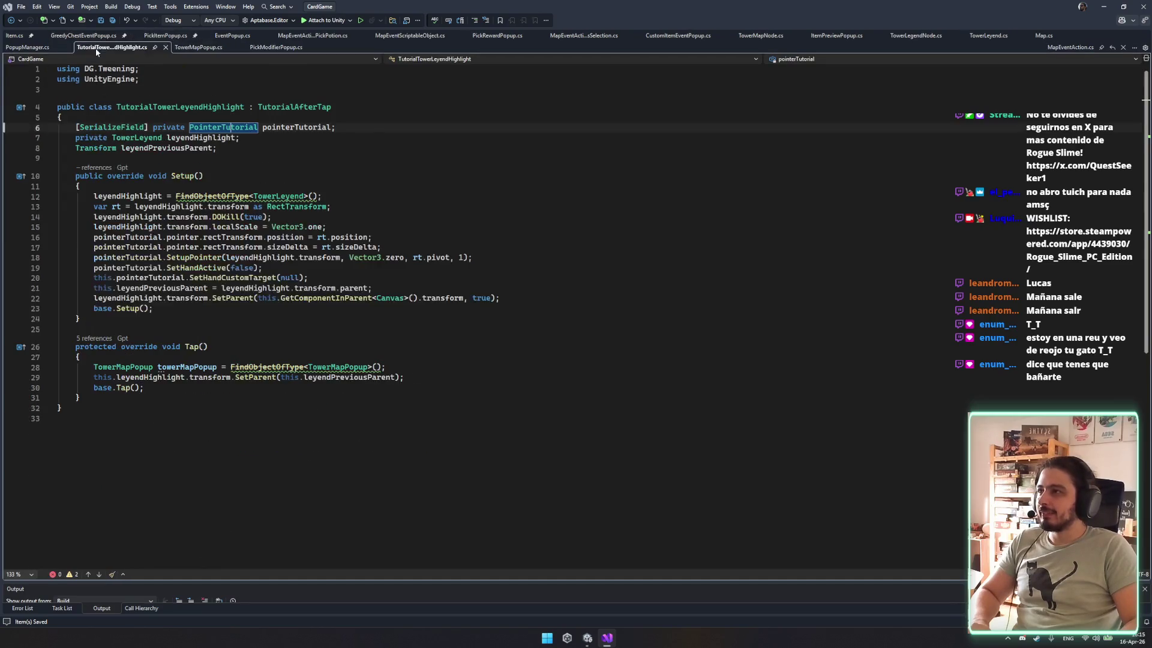
left_click(293, 48)
left_click(312, 35)
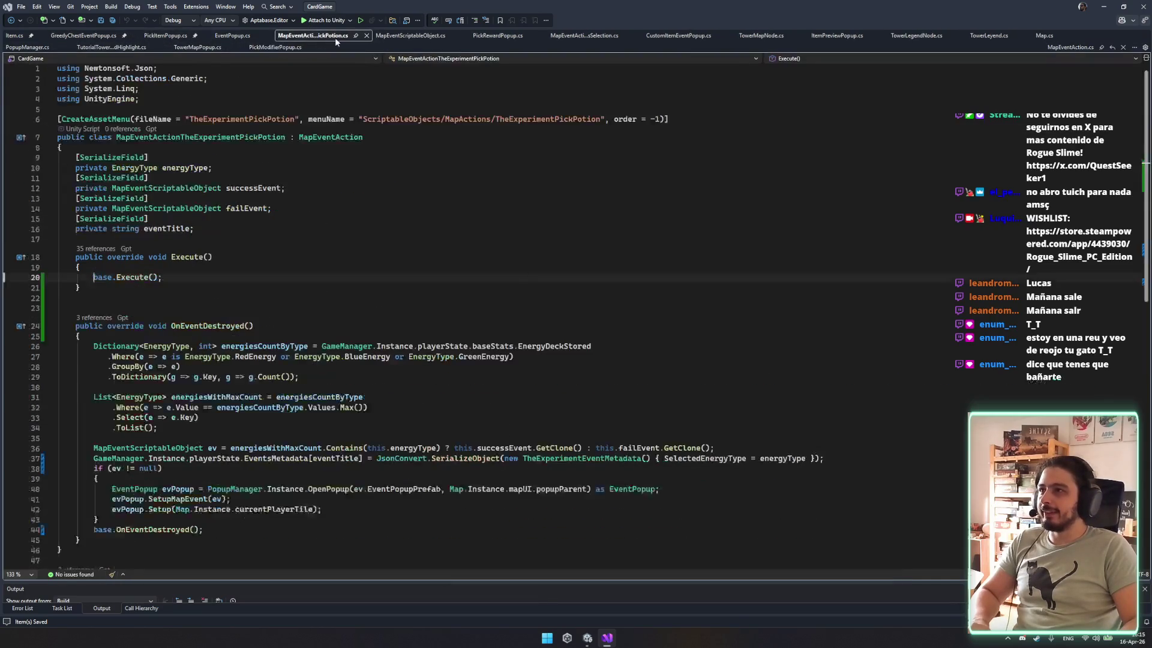
key("Return")
key("Return")
key("Down")
key("BackSpace")
Put the popup-opening if block inside Execute before base.Execute(), then view MapEventScriptableObject.cs.
left_click_drag(60, 499, 81, 540)
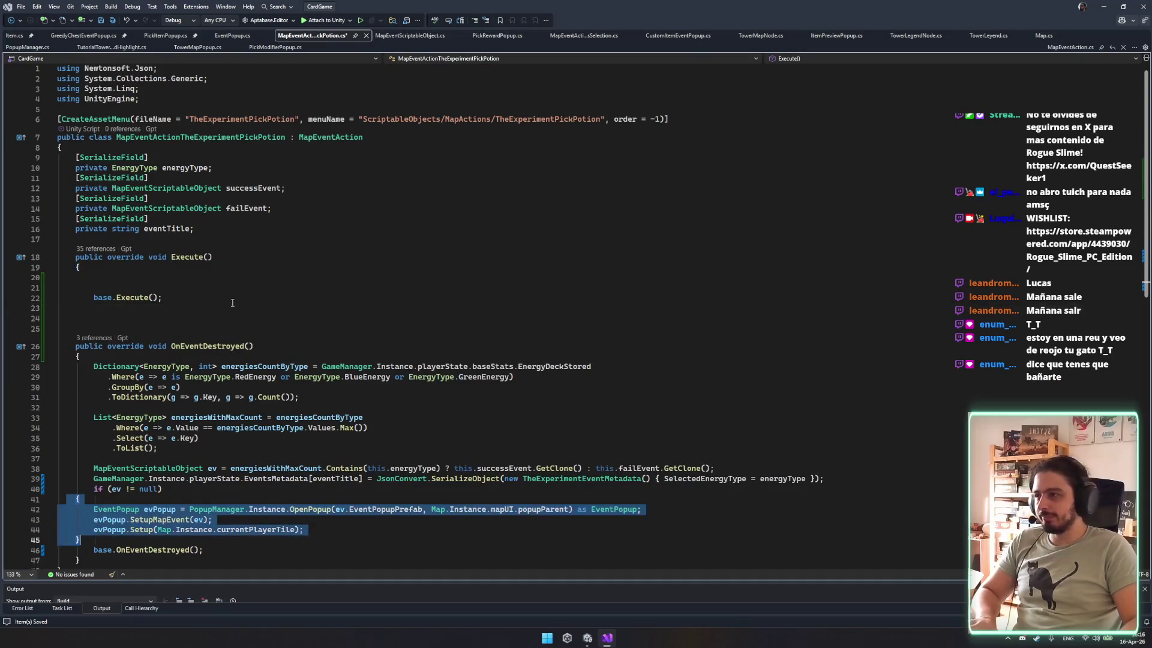
key("ctrl+period")
left_click(364, 264)
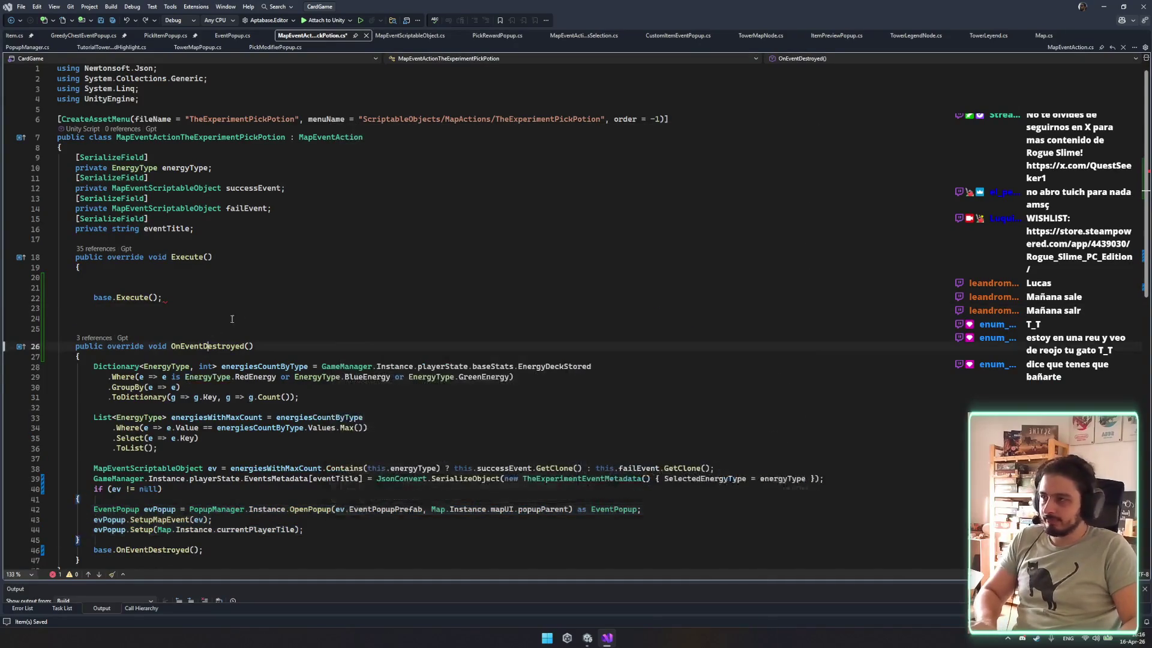
key("ctrl+z")
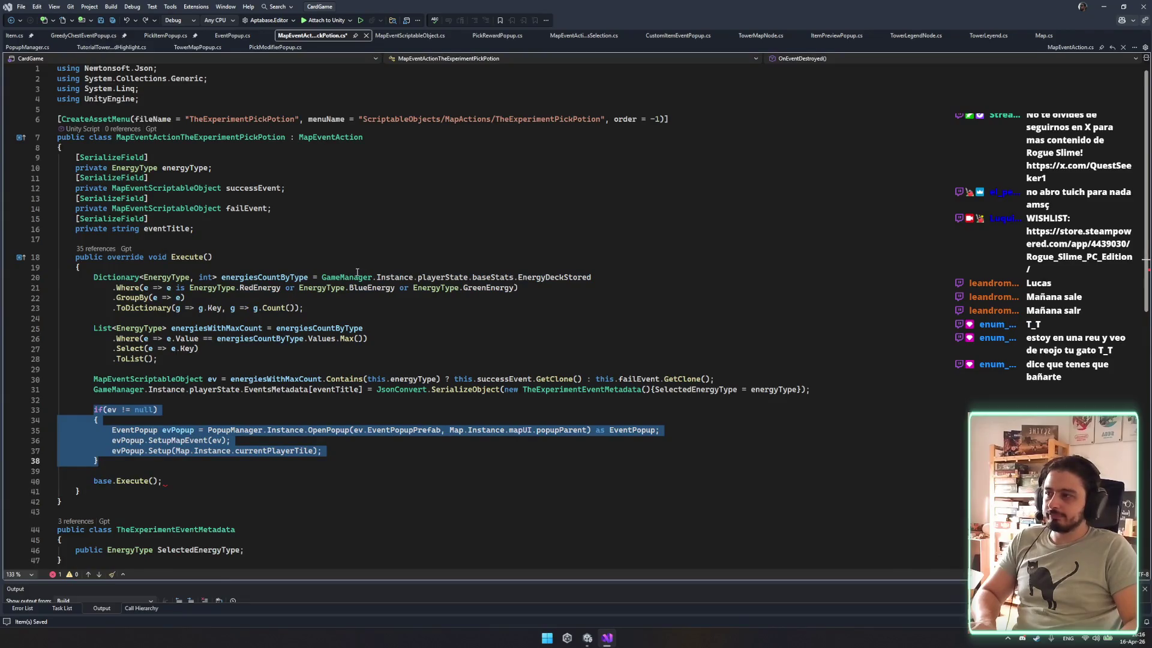
scroll(354, 282, "down", 3)
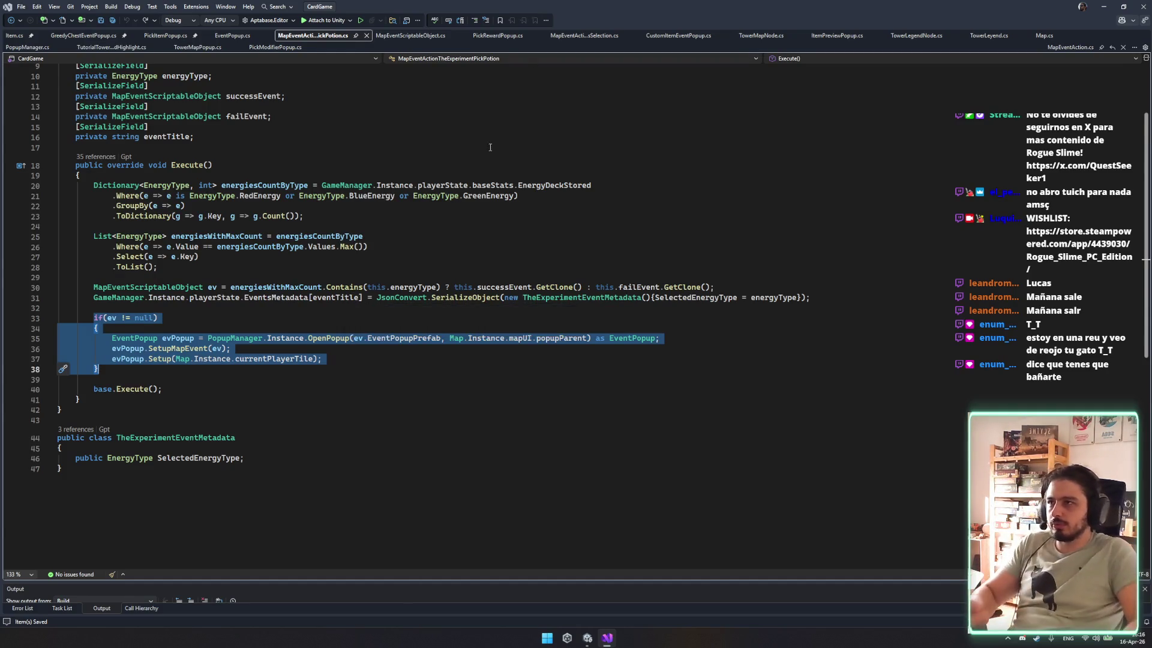
left_click(420, 36)
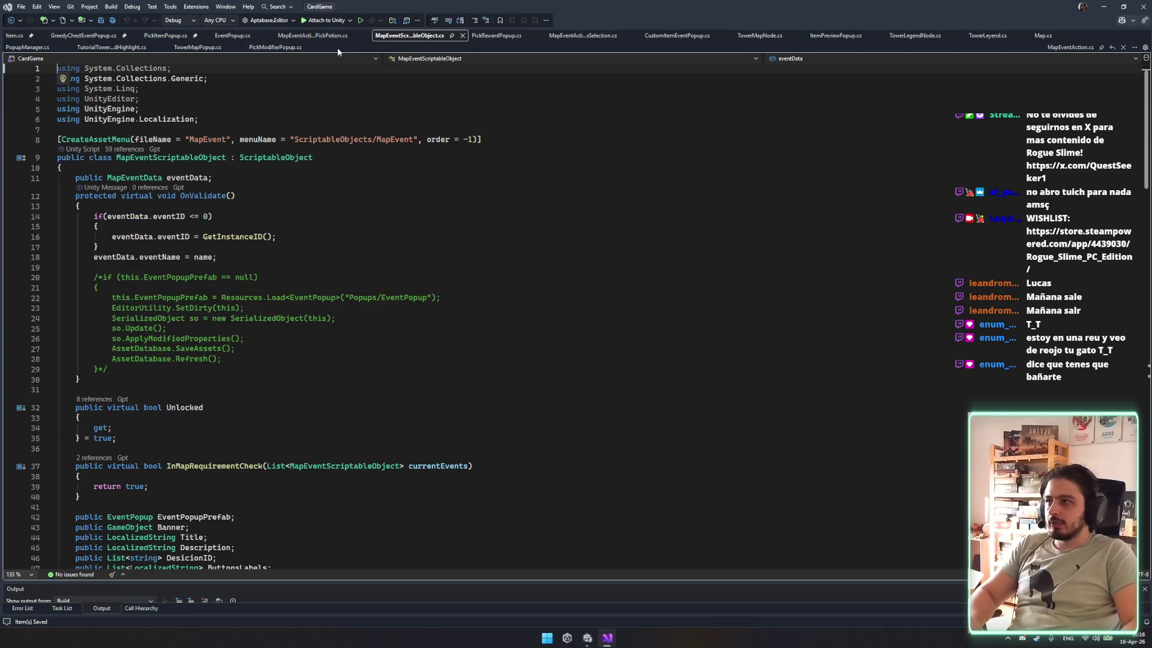
List MapEventAction's references and open MapEventActionRandomEnemyTrigger from them.
left_click(312, 40)
scroll(175, 142, "up", 3)
left_click(349, 142)
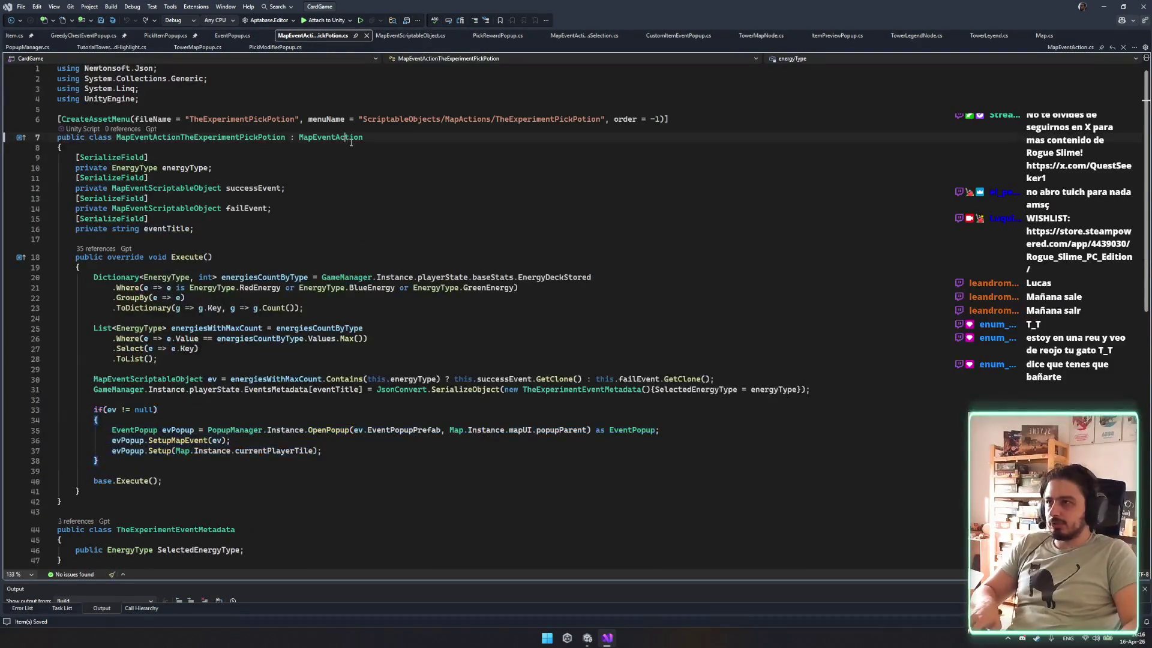
left_click(350, 137, "ctrl")
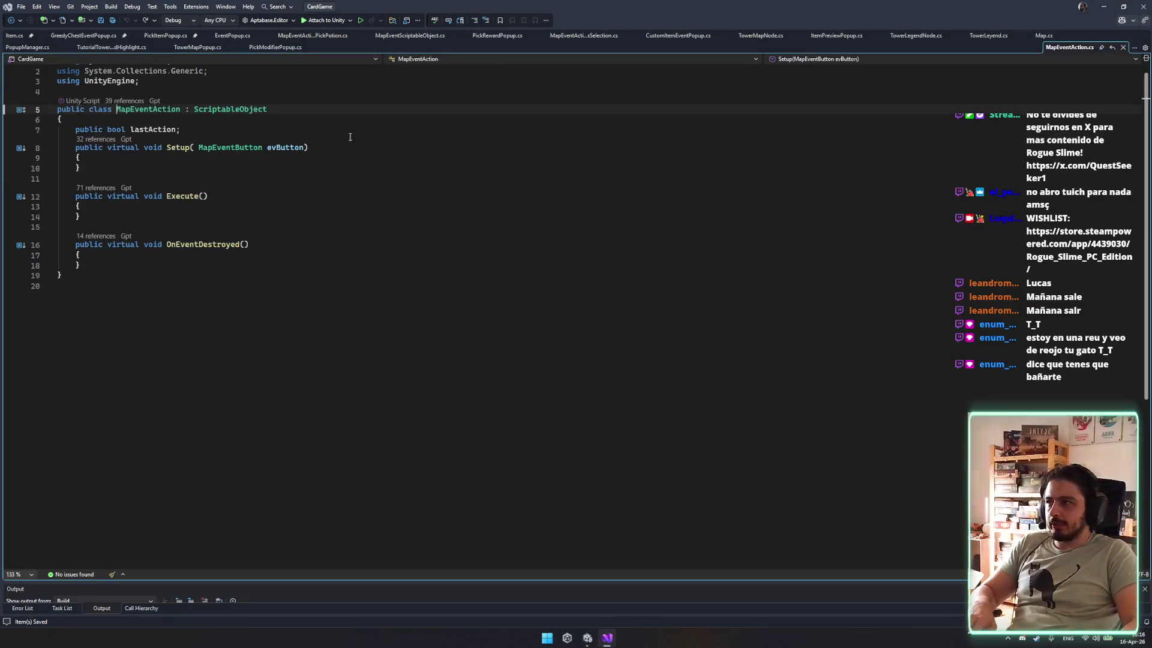
double_click(231, 110)
key("ctrl+shift+f")
key("Escape")
left_click(136, 106)
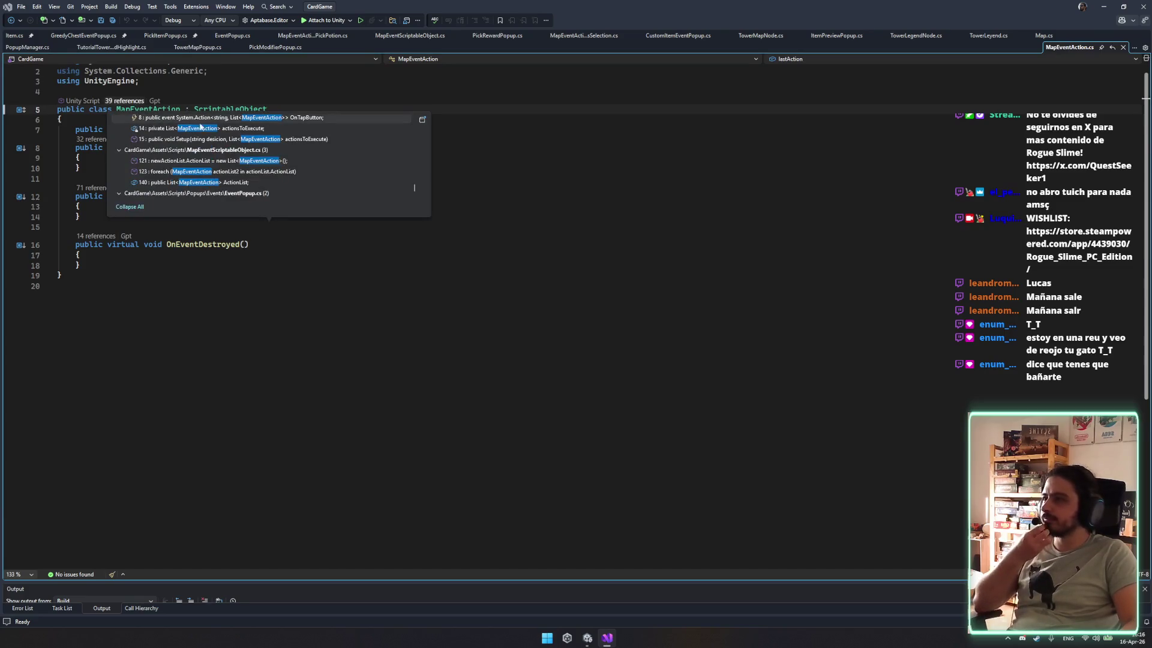
scroll(322, 168, "down", 1)
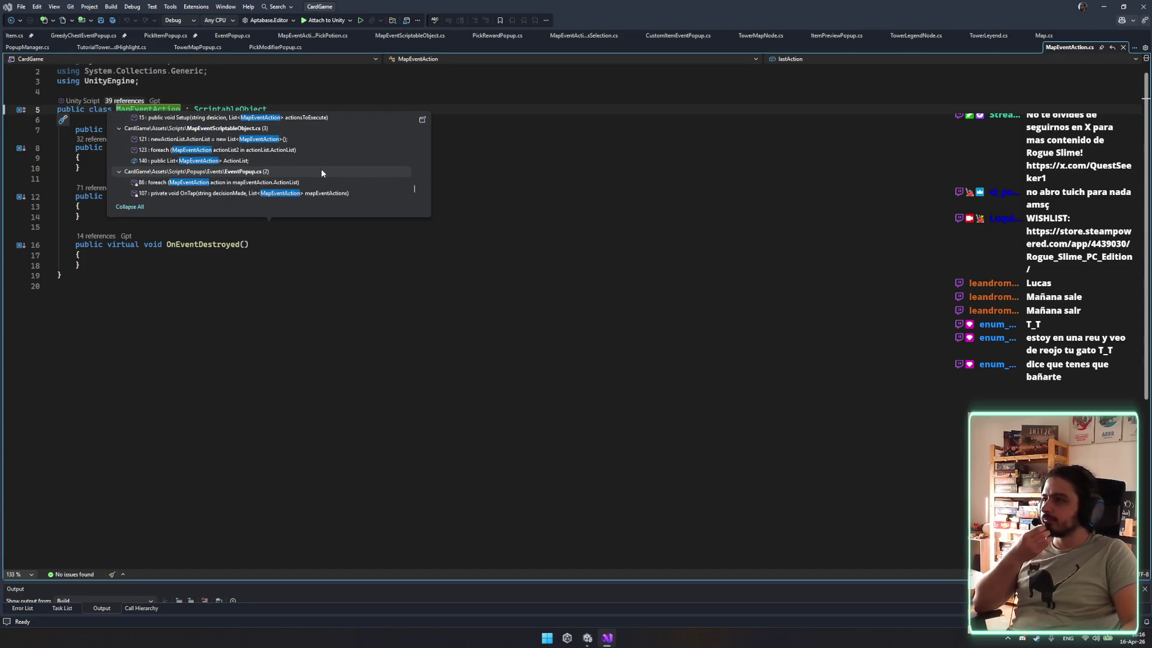
left_click(509, 183)
left_click(125, 100)
scroll(412, 154, "up", 8)
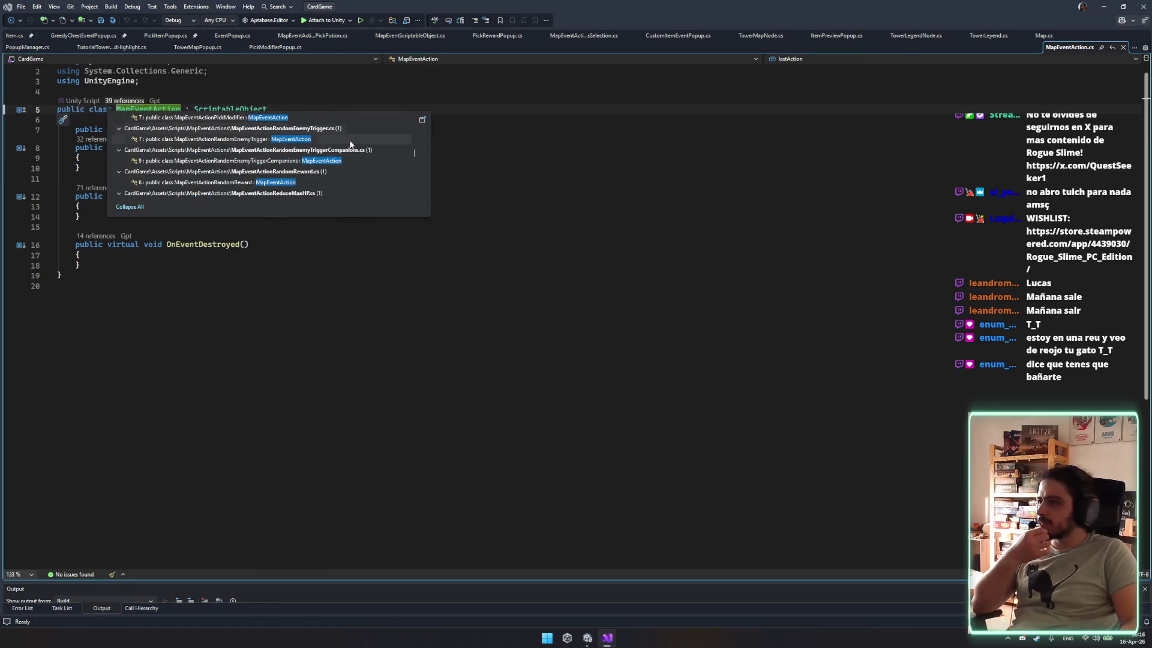
double_click(351, 139)
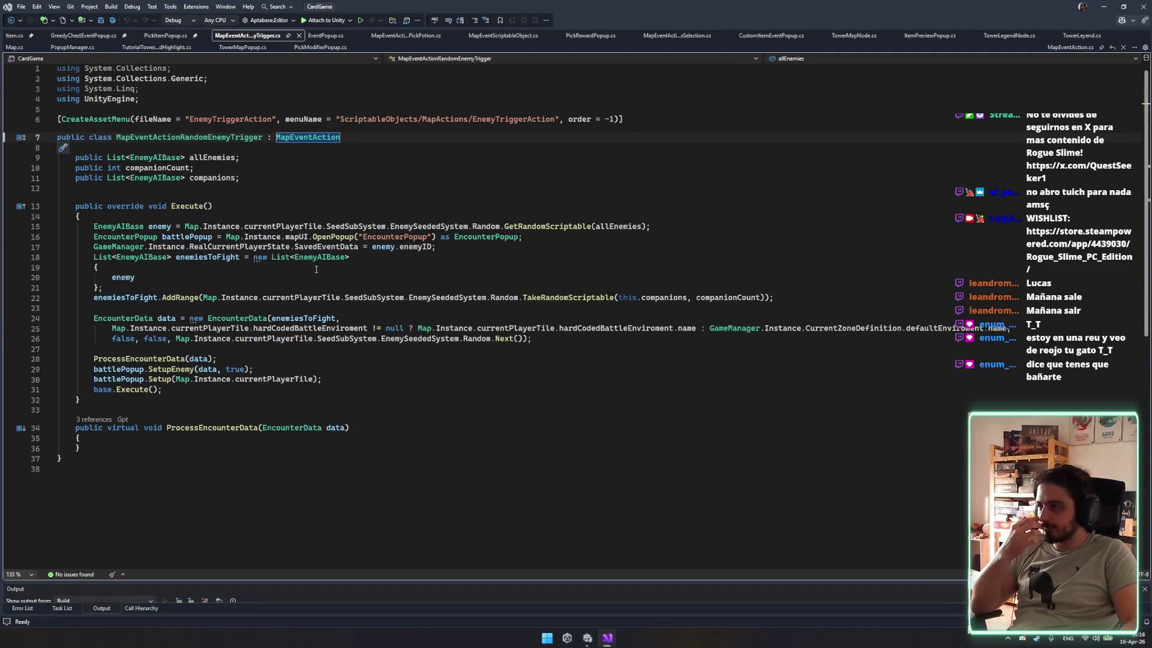
Compare how battlePopup, EncounterPopup, PickItemPopup.cs and GreedyChestEventPopup.cs open their popups.
left_click(121, 368)
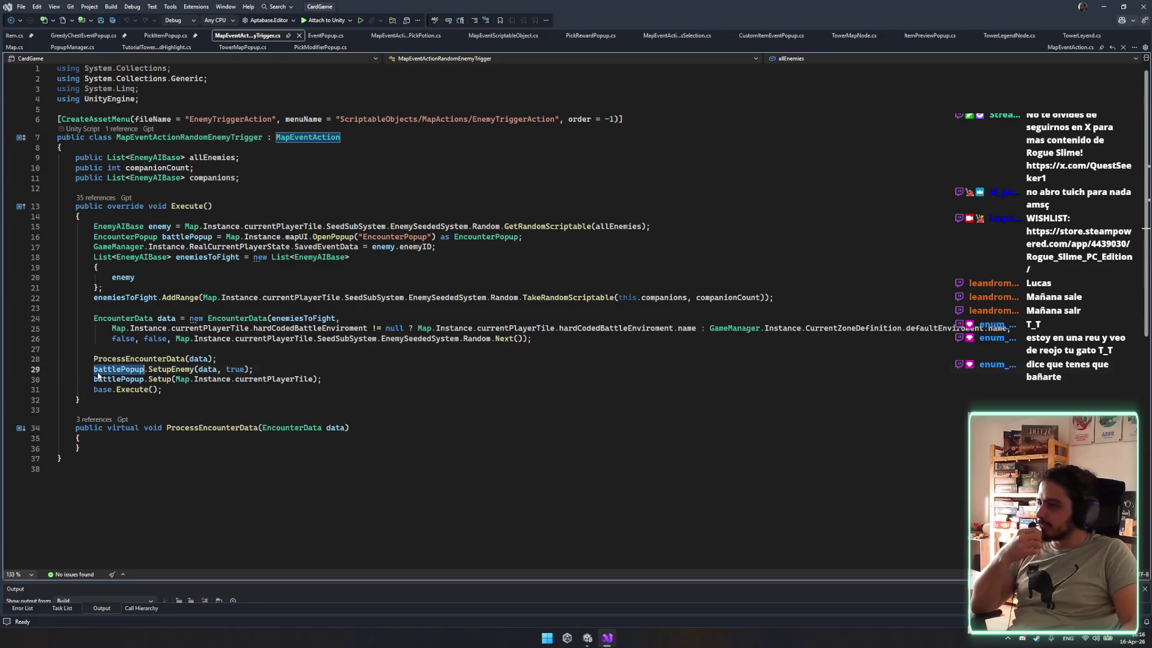
left_click(459, 237)
left_click(166, 35)
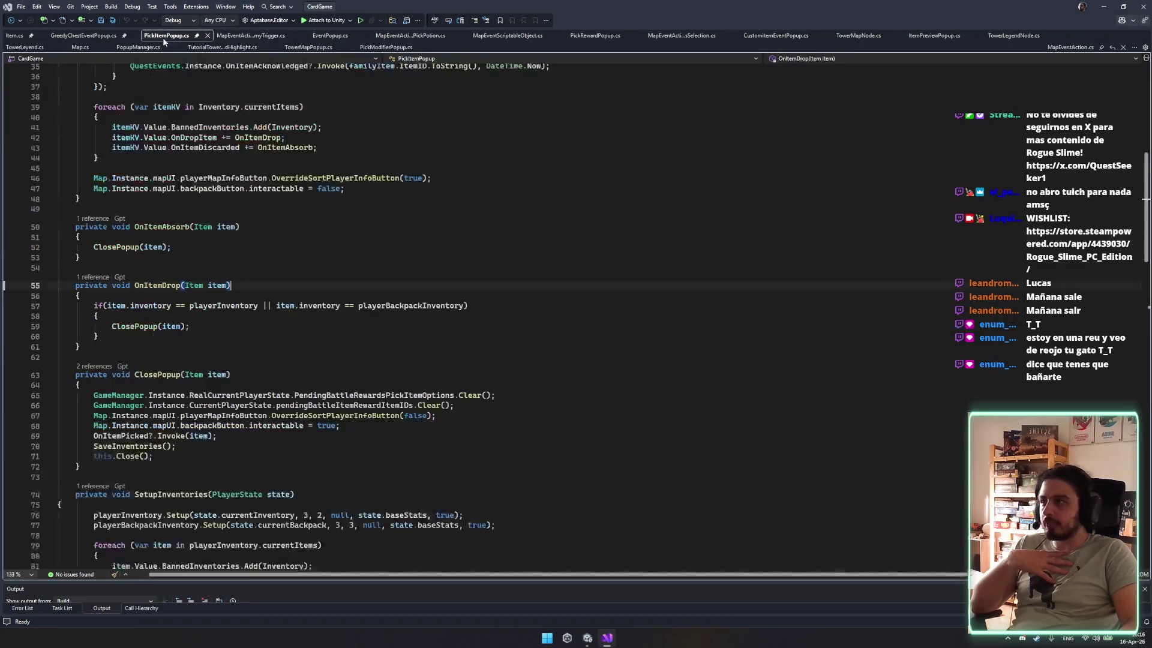
left_click(63, 36)
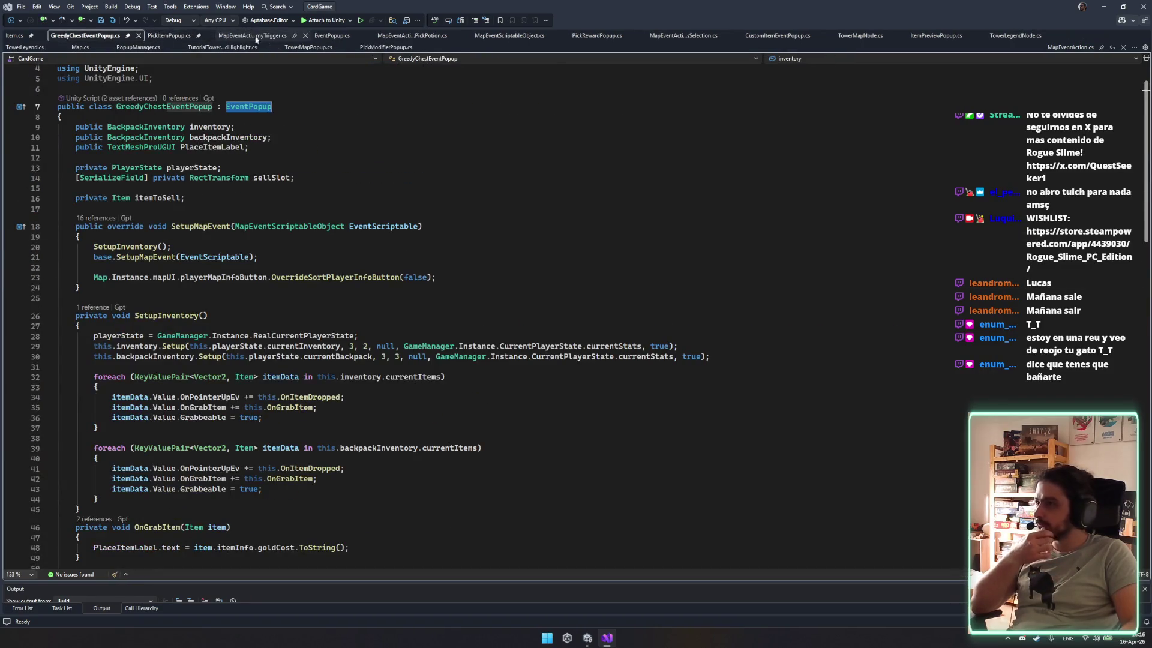
left_click(408, 36)
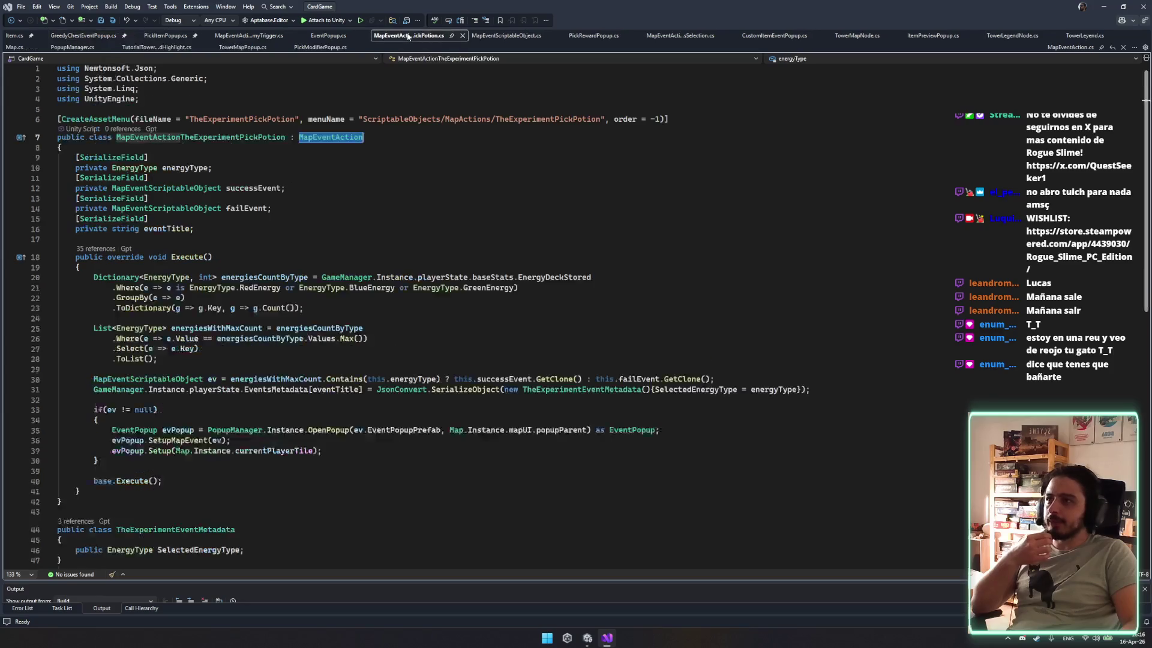
Delete the Map.Instance.mapUI.popupParent argument from OpenPopup on line 35 and save.
left_click(563, 431)
left_click(474, 429)
left_click_drag(449, 430, 598, 430)
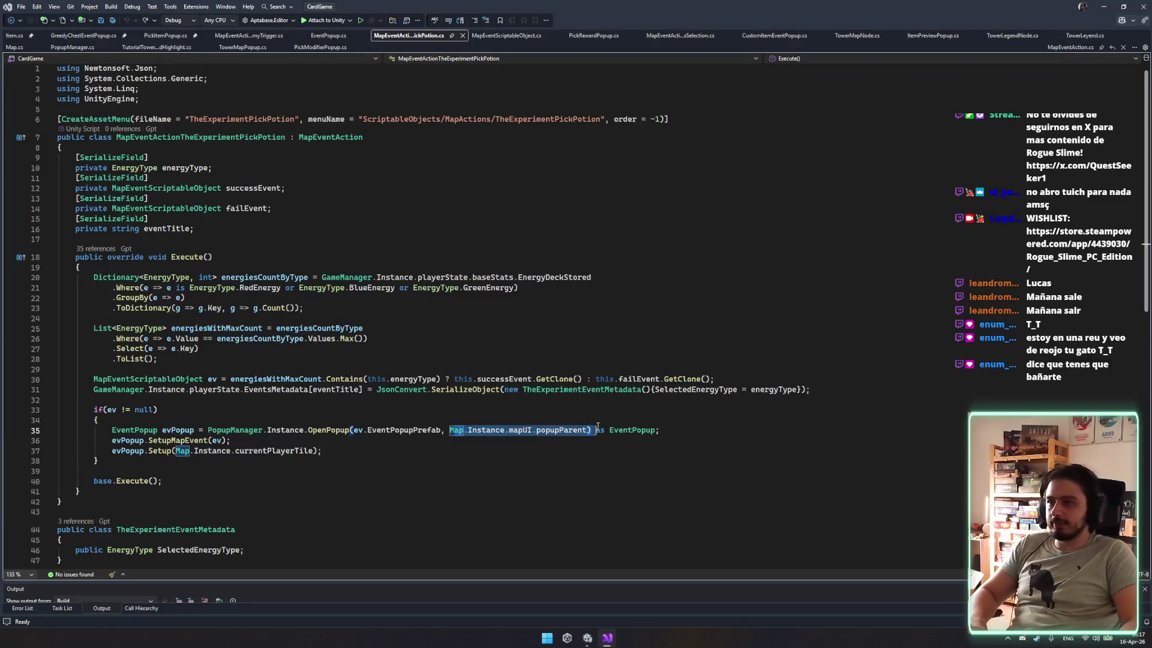
key("BackSpace")
key("BackSpace")
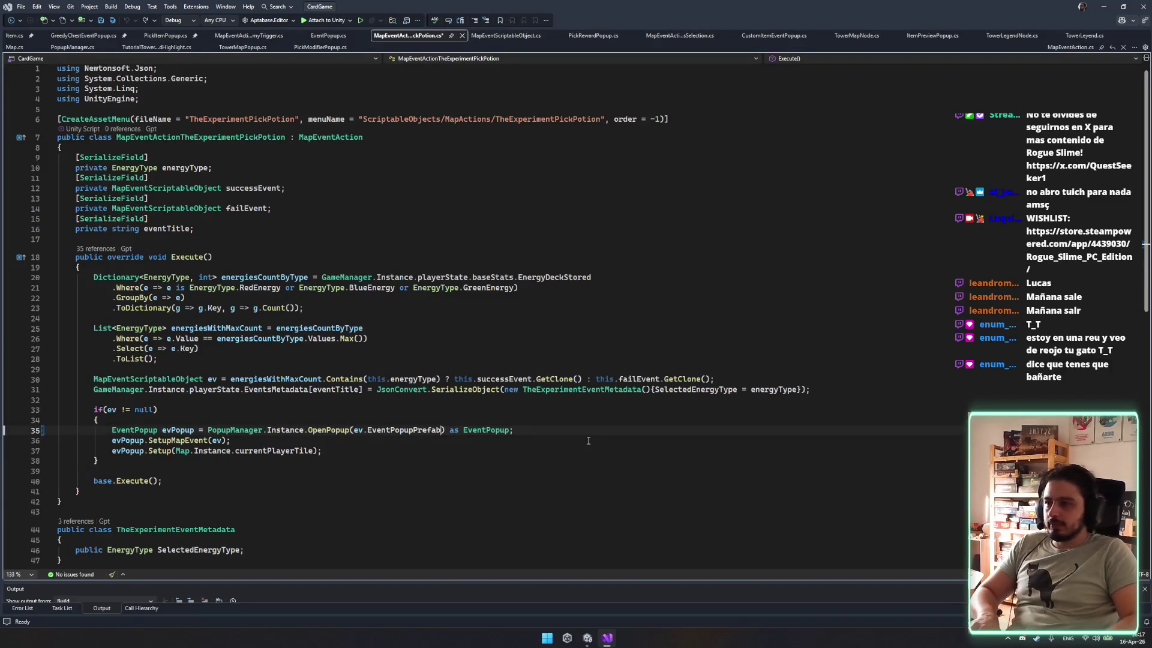
key("ctrl+s")
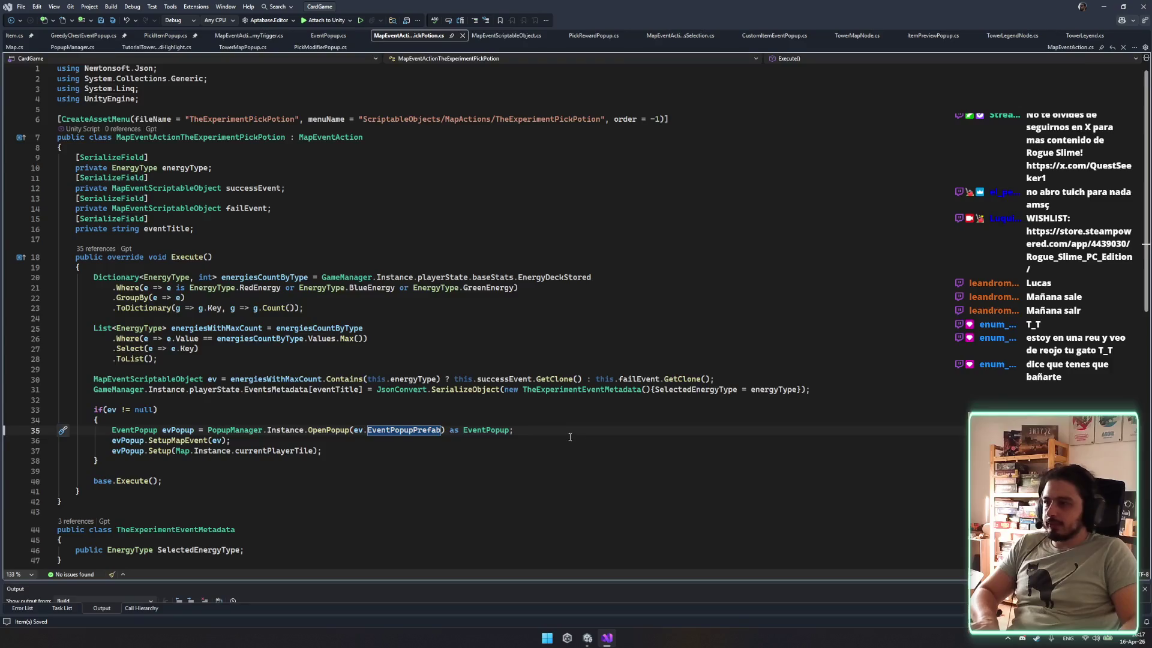
key("Down")
left_click(589, 638)
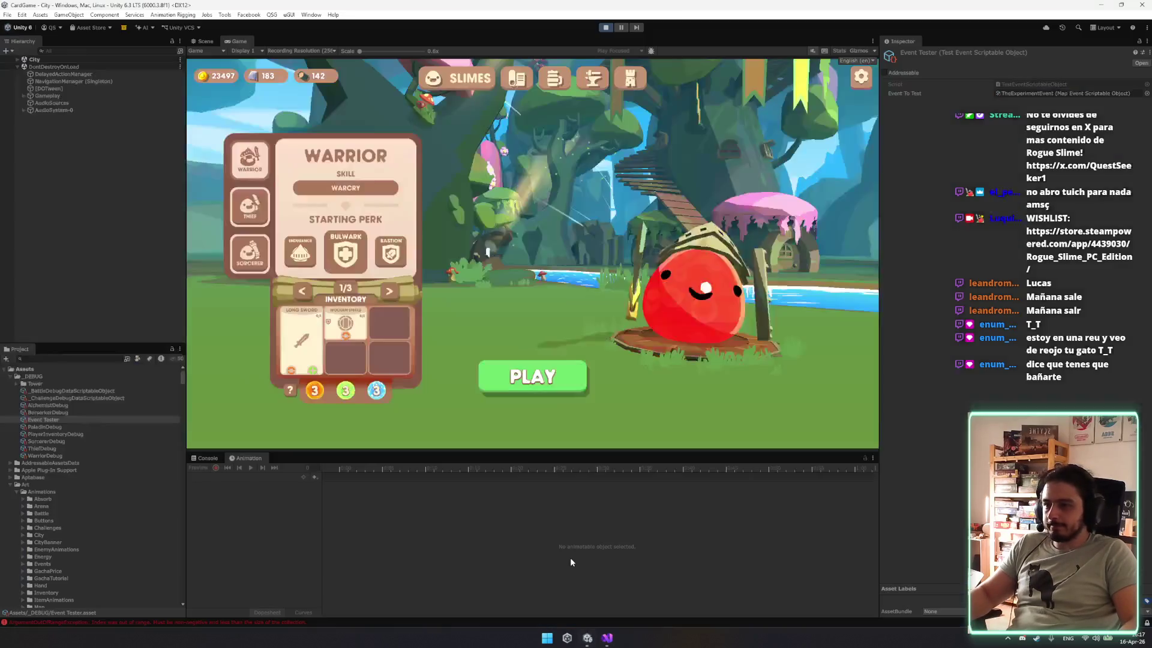
Open the Tower screen and jump from the ArgumentOutOfRange console error to EndlessTowerUI.cs.
left_click(631, 77)
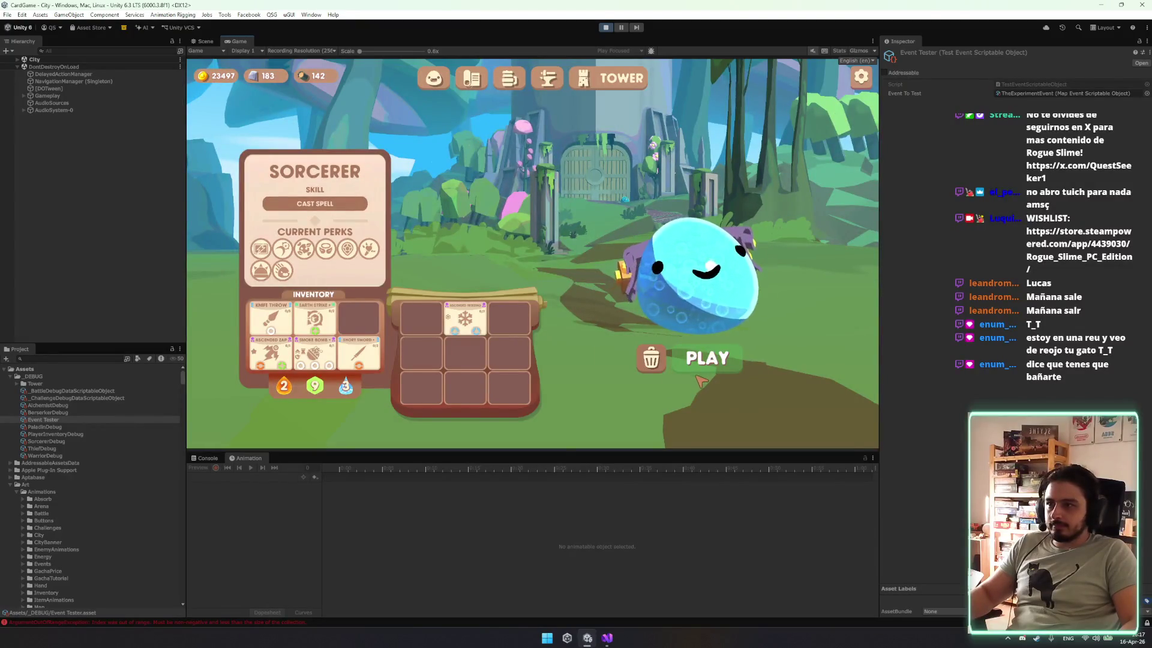
left_click(208, 459)
left_click(253, 477)
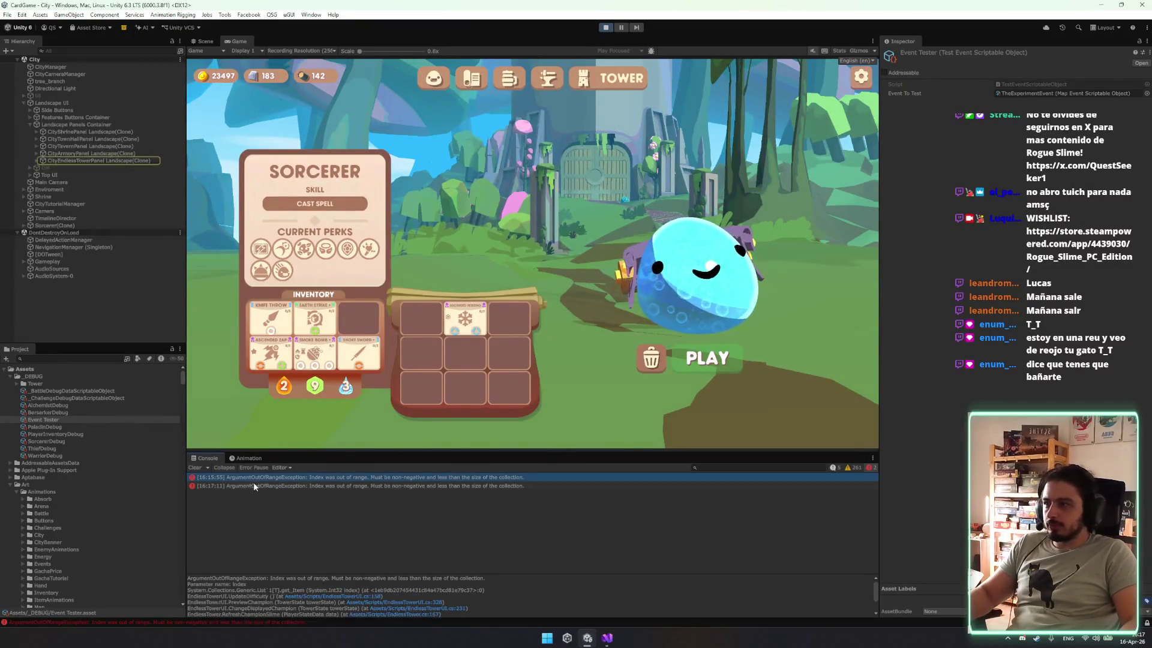
left_click(258, 485)
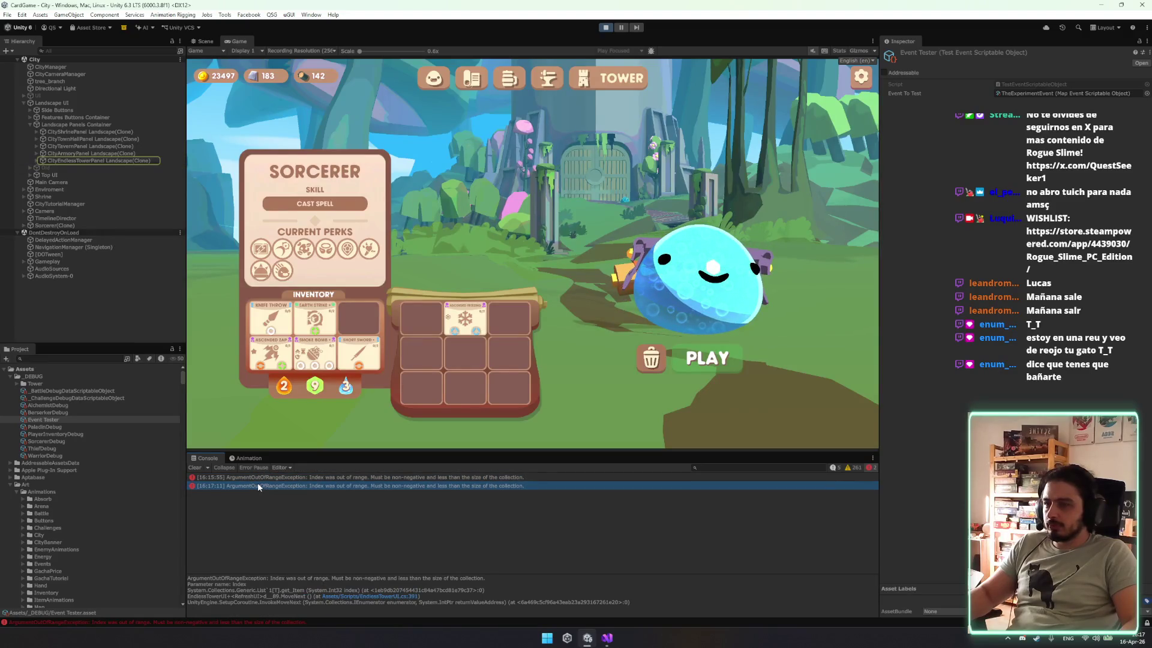
double_click(257, 485)
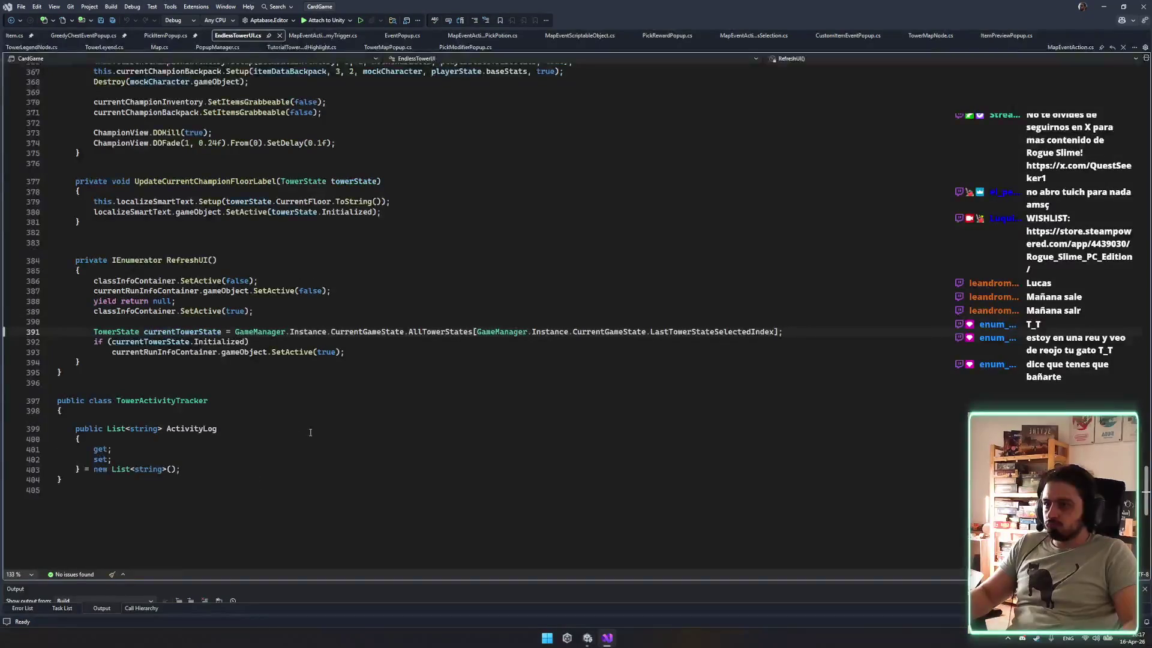
Look up LastTowerStateSelectedIndex's definition from line 391 and return to RefreshUI.
double_click(710, 331)
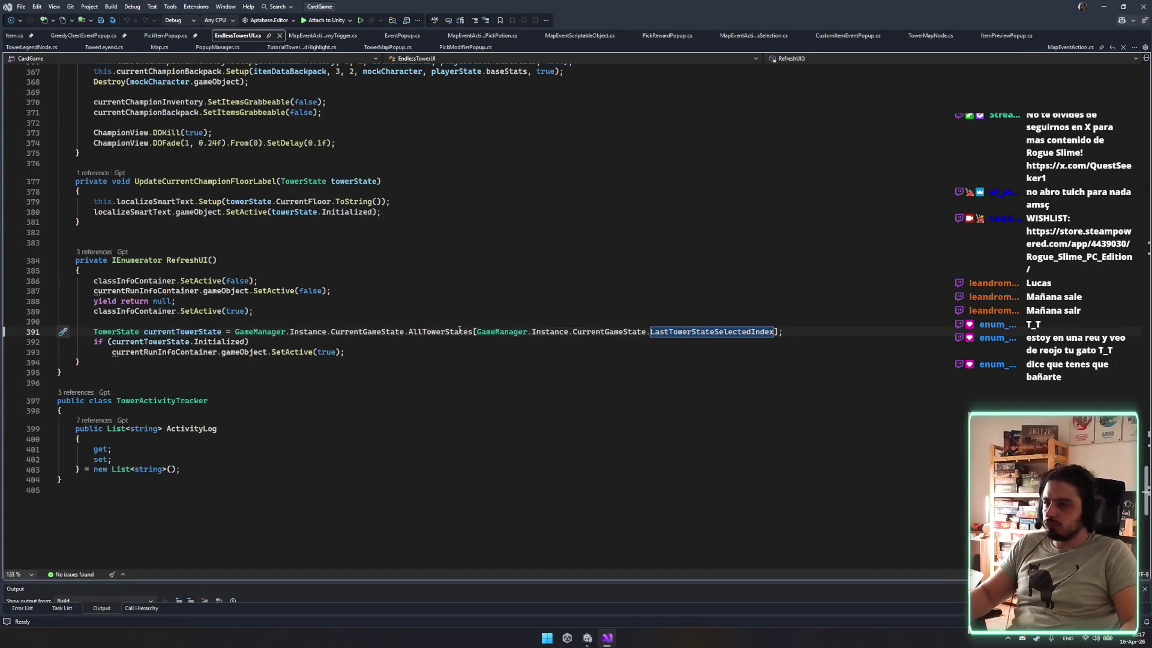
left_click(711, 348)
double_click(711, 331)
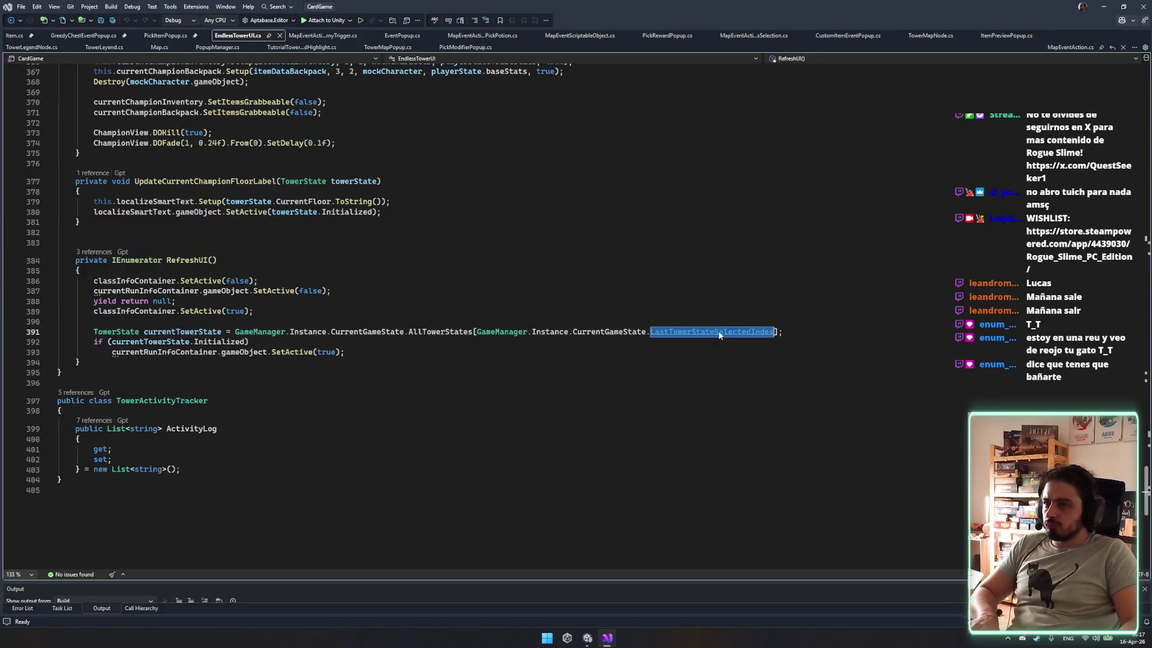
key("F12")
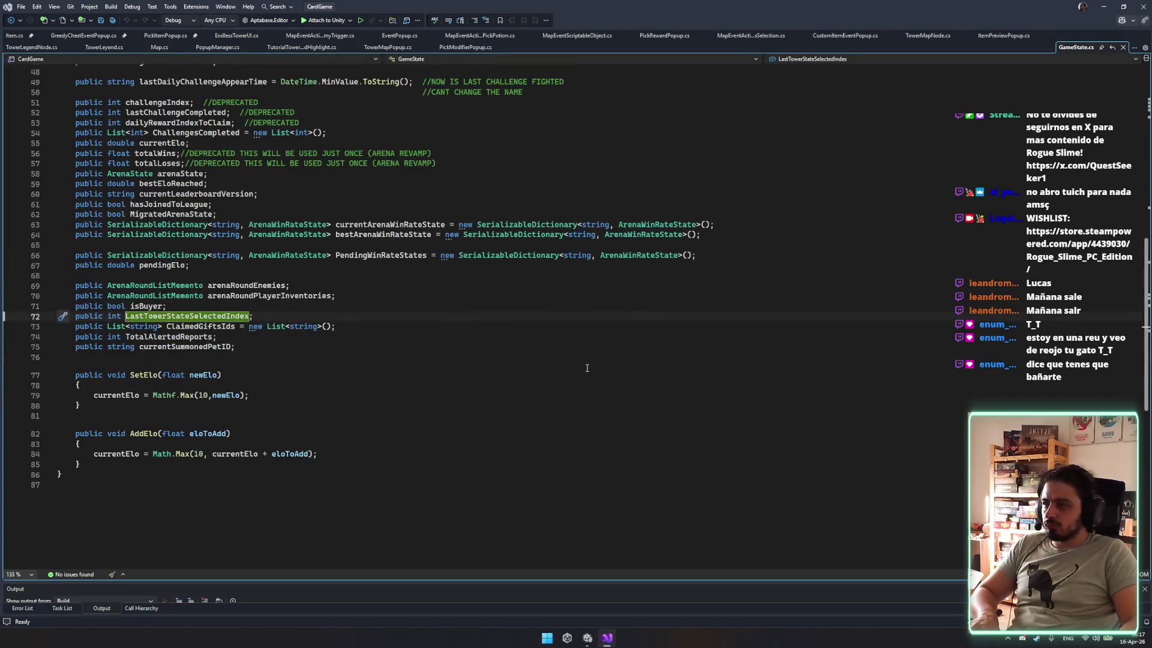
key("ctrl+minus")
scroll(461, 326, "up", 6)
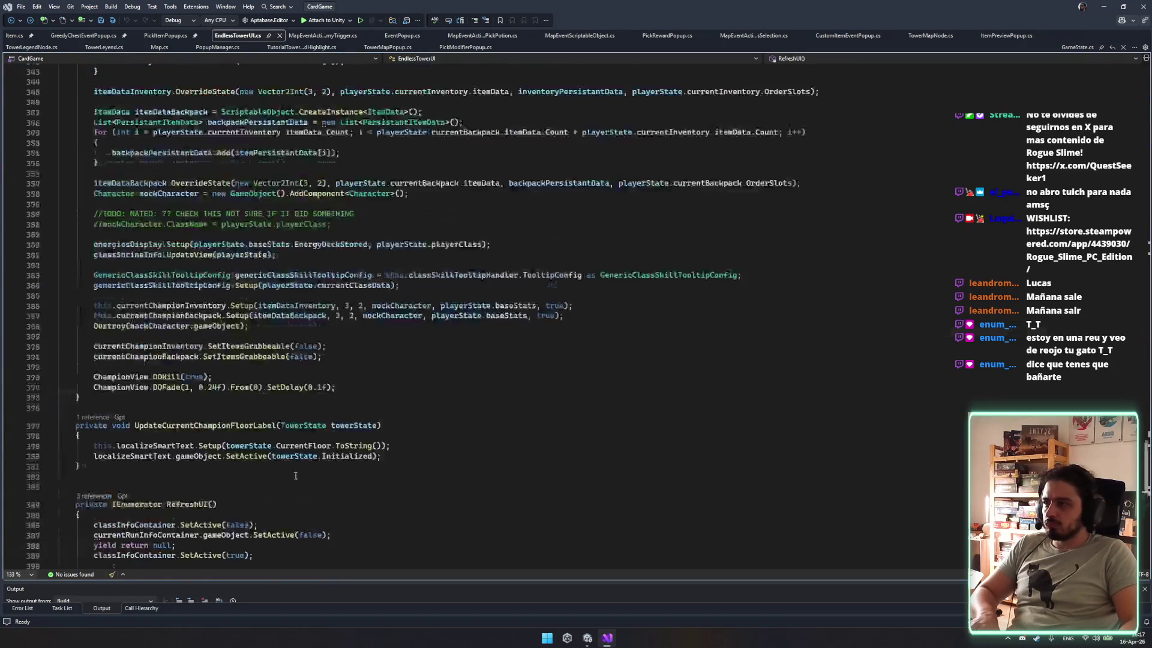
left_click(190, 450)
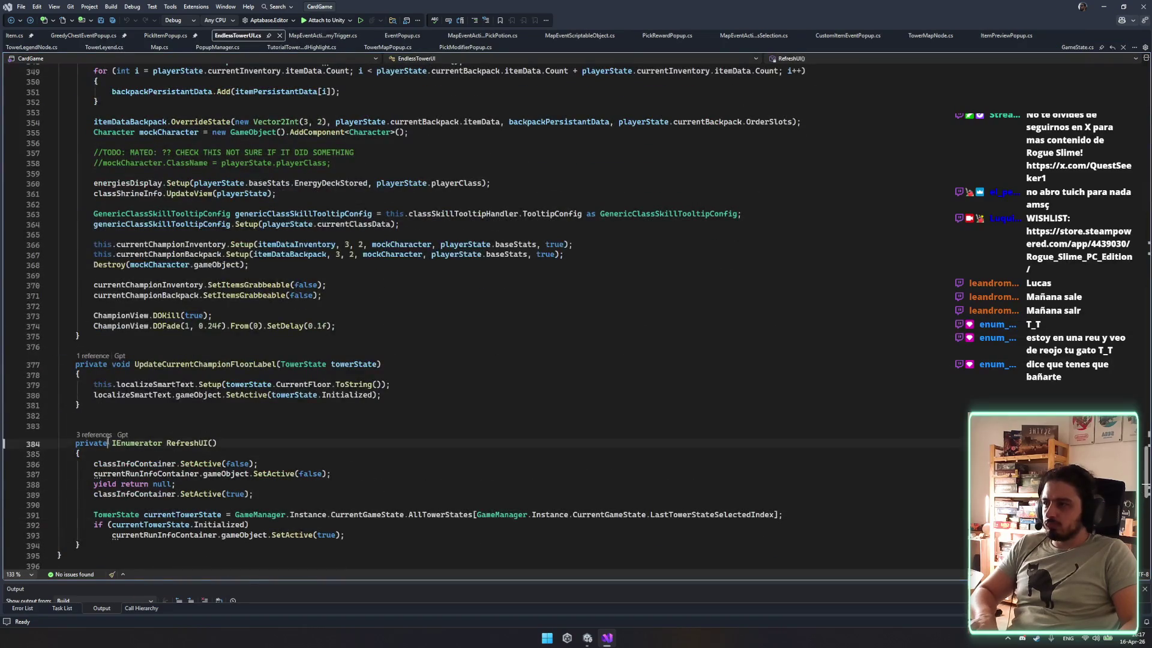
Stop Unity play mode, then return to the new SetActive line in RefreshUI.
left_click(586, 636)
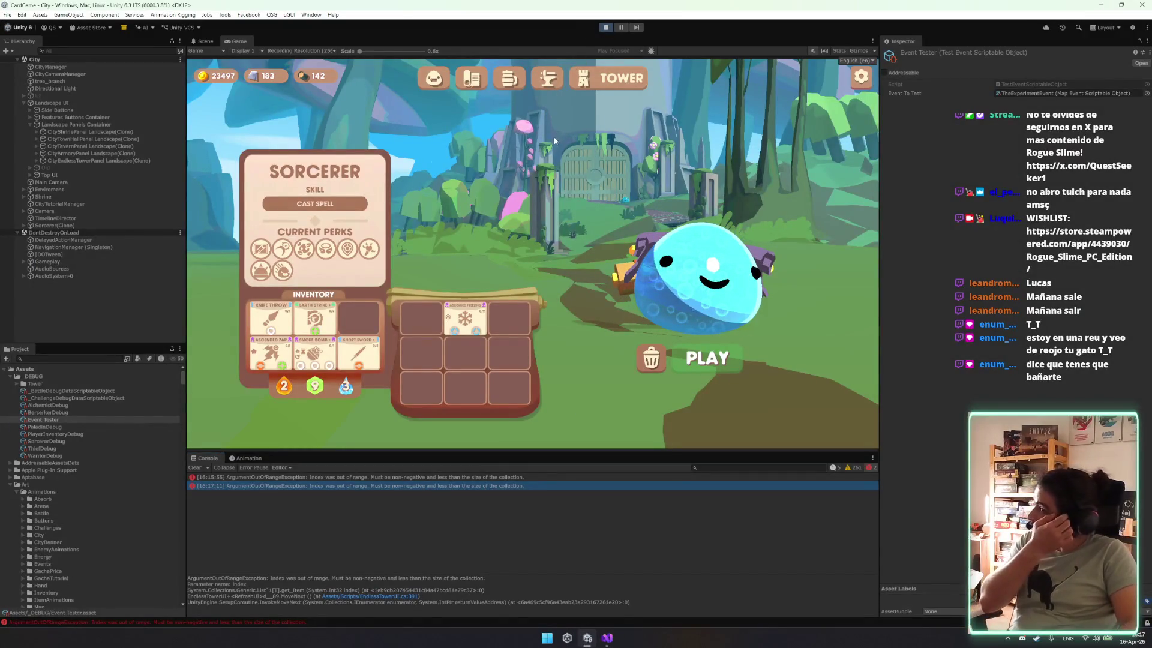
key("ctrl+p")
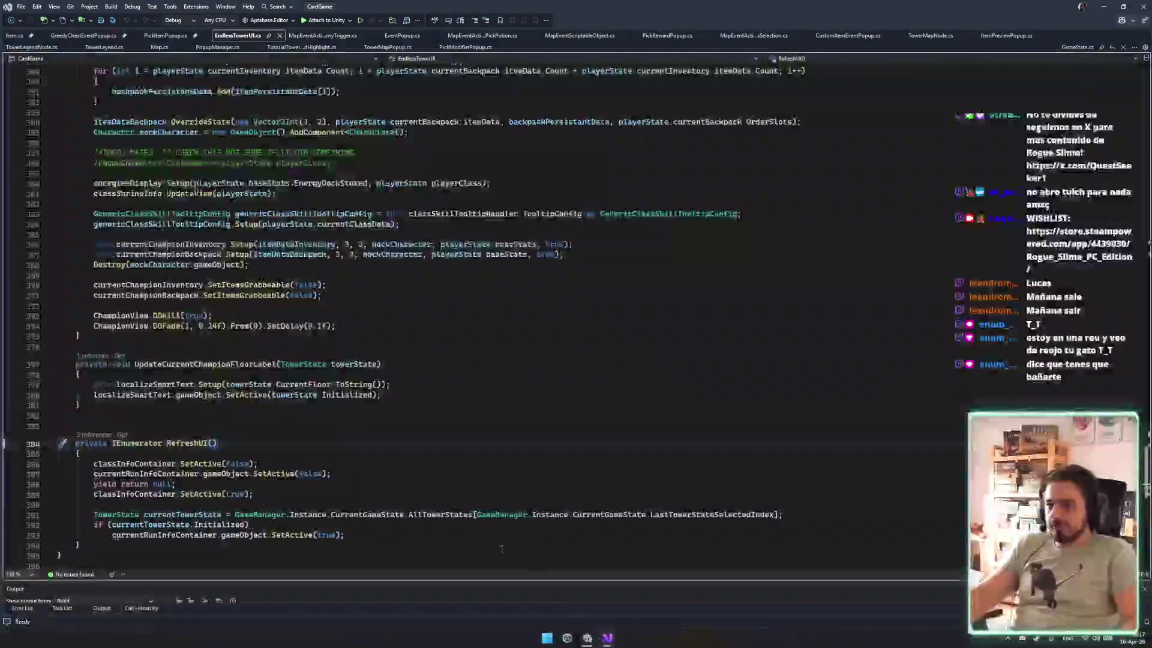
left_click(732, 530)
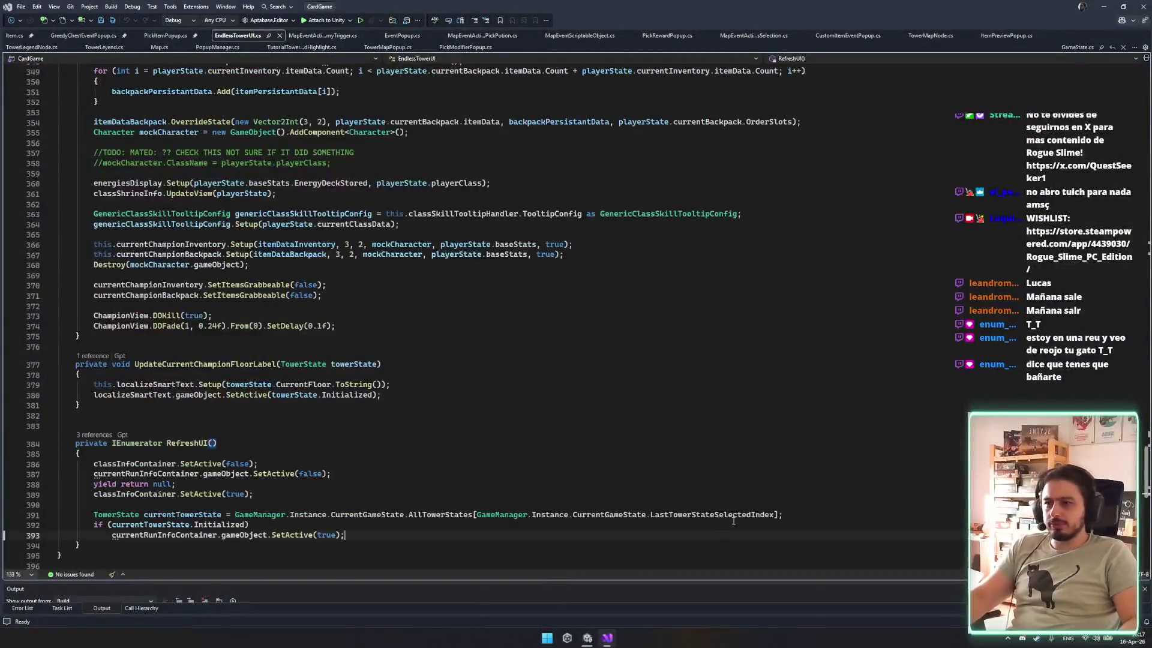
right_click(734, 511)
Find all references to LastTowerStateSelectedIndex and inspect the Map.cs use on line 861.
left_click(825, 417)
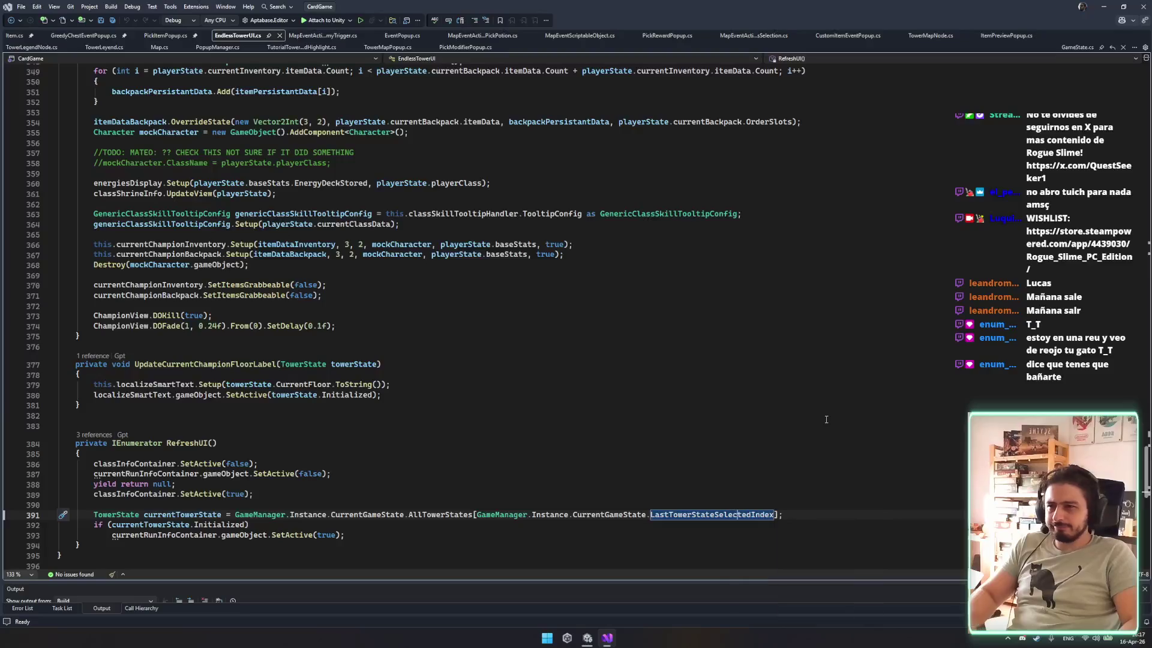
right_click(170, 322)
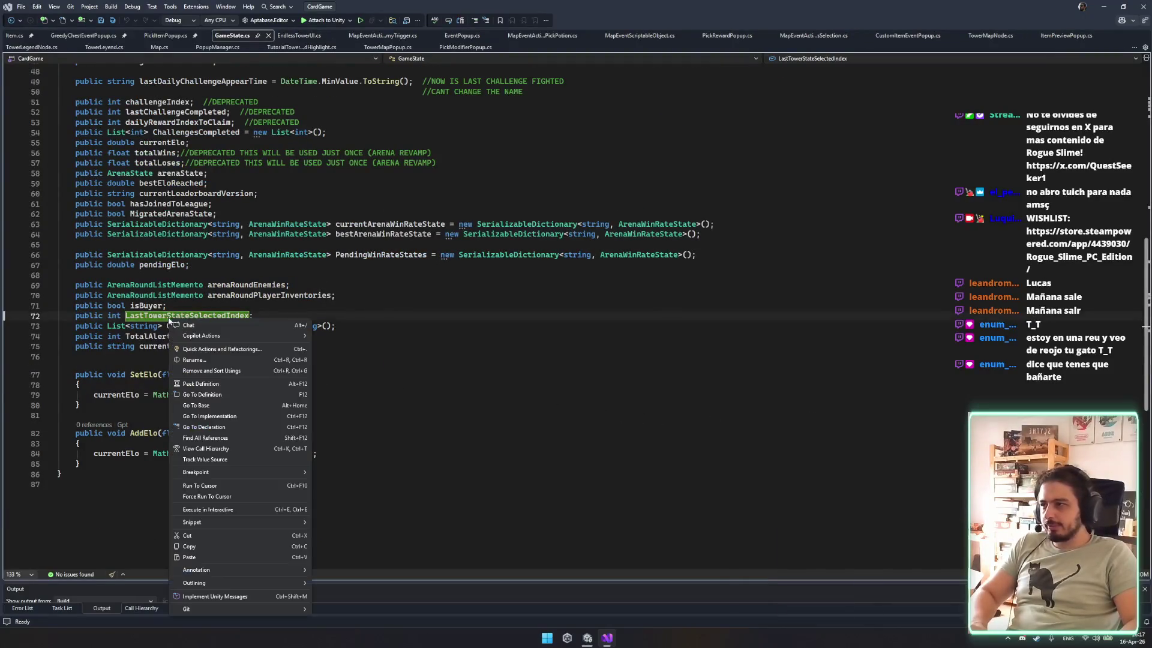
left_click(228, 437)
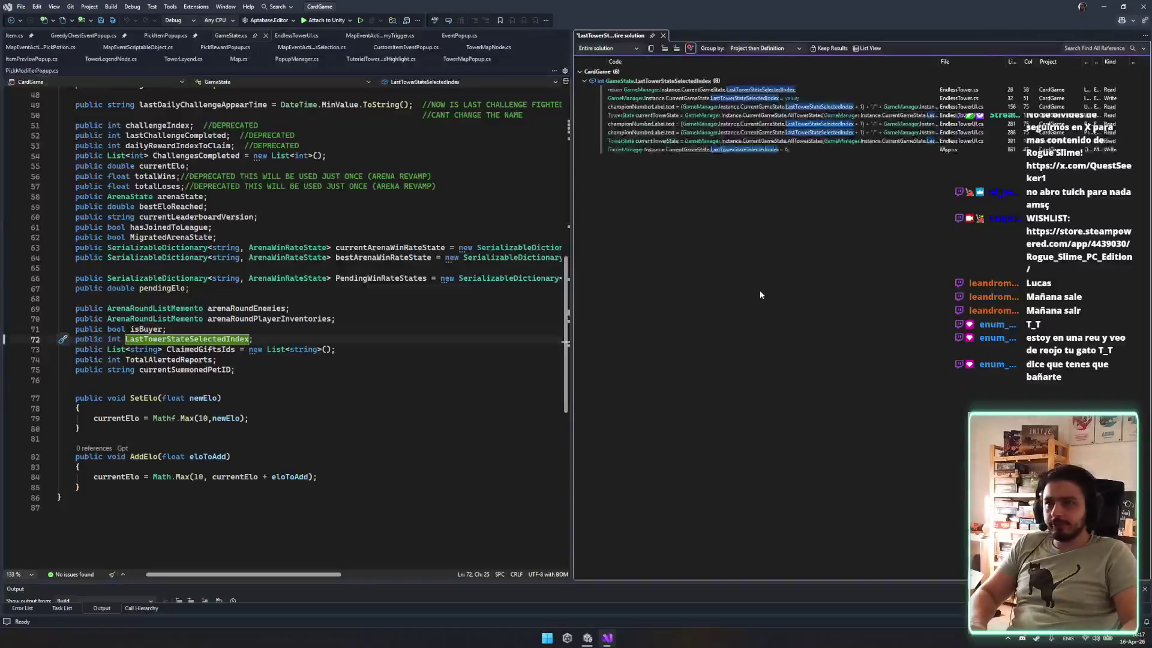
double_click(819, 150)
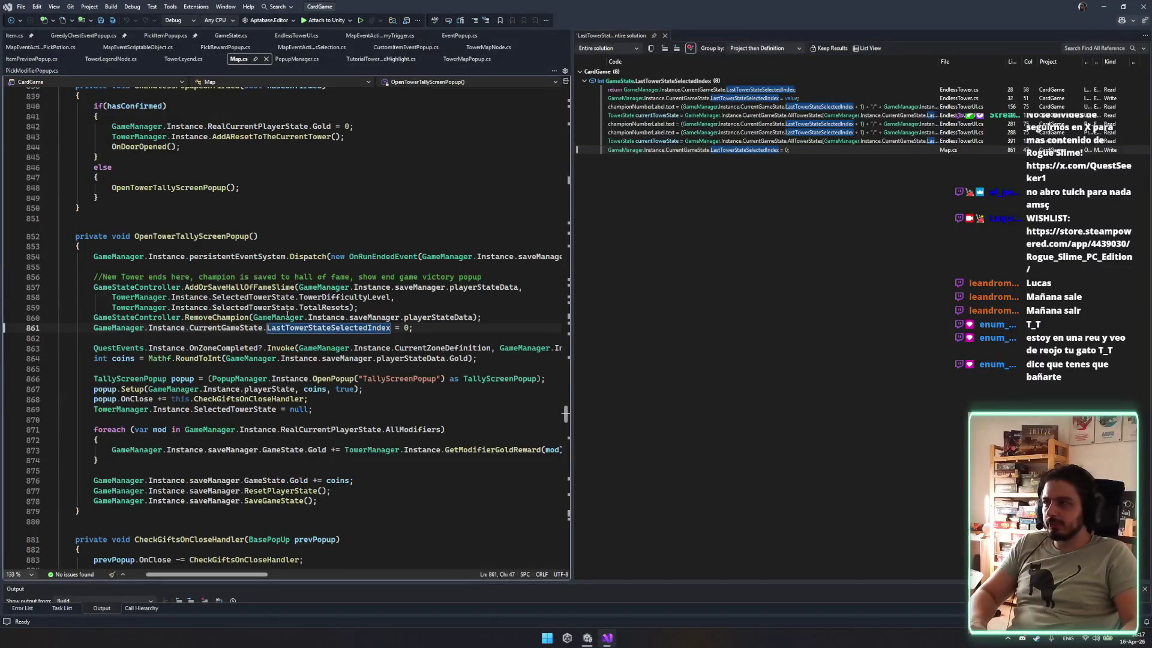
left_click(433, 328)
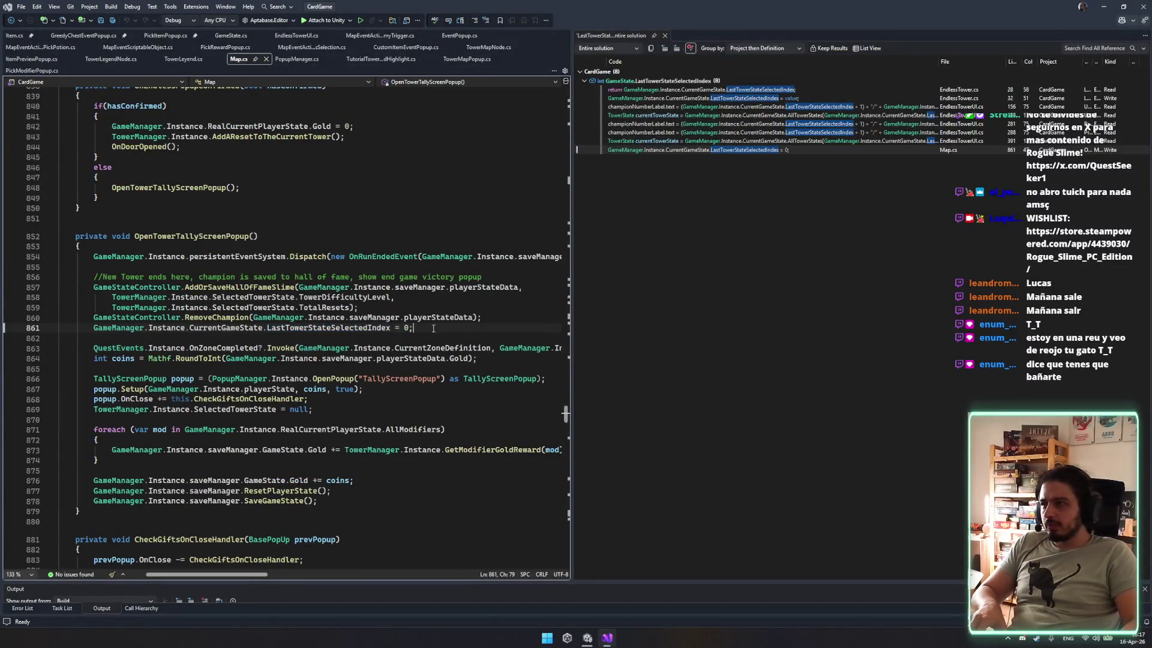
double_click(171, 237)
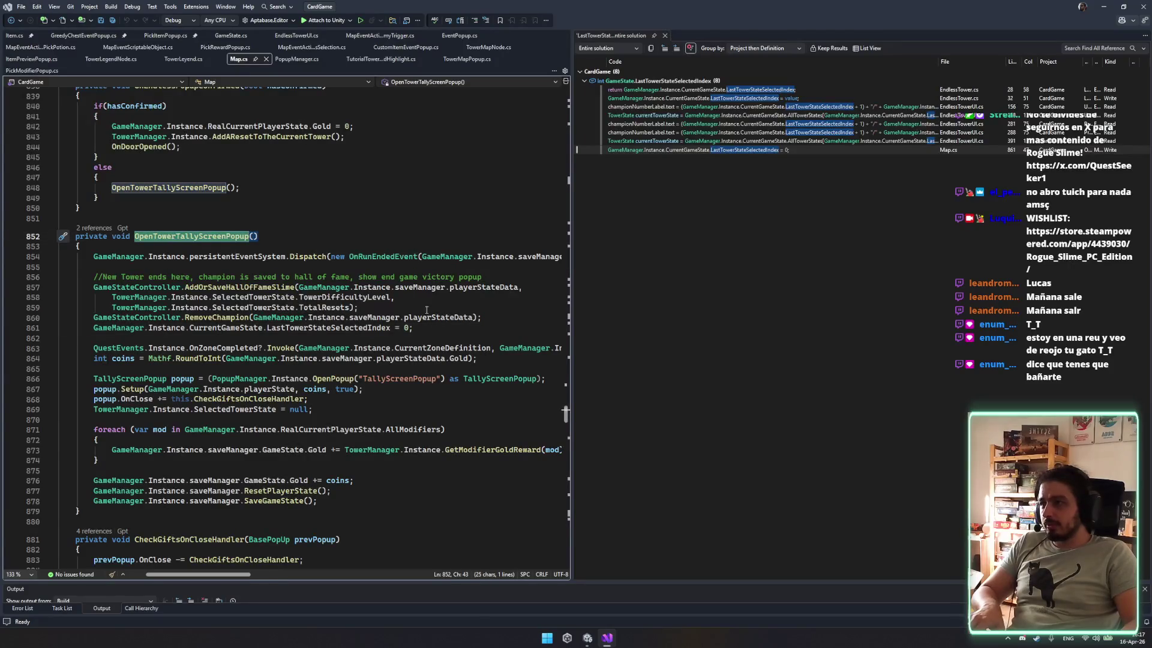
key("ctrl+minus")
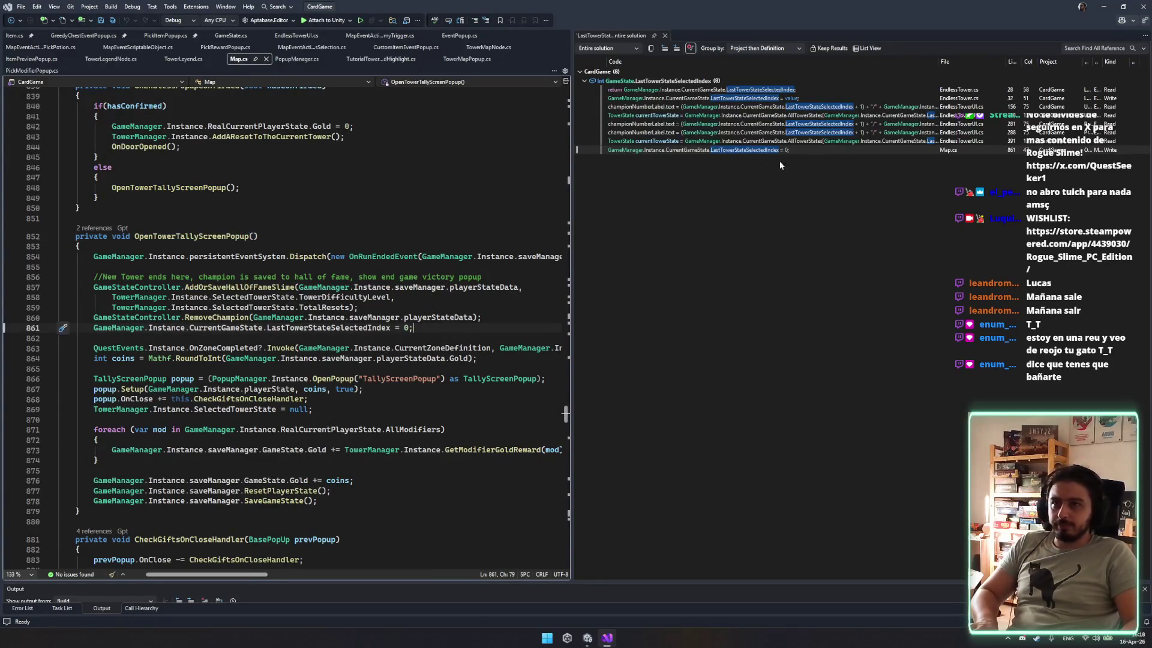
Open the EndlessTower.cs reference and jump to its line 90 use via CodeLens.
double_click(960, 98)
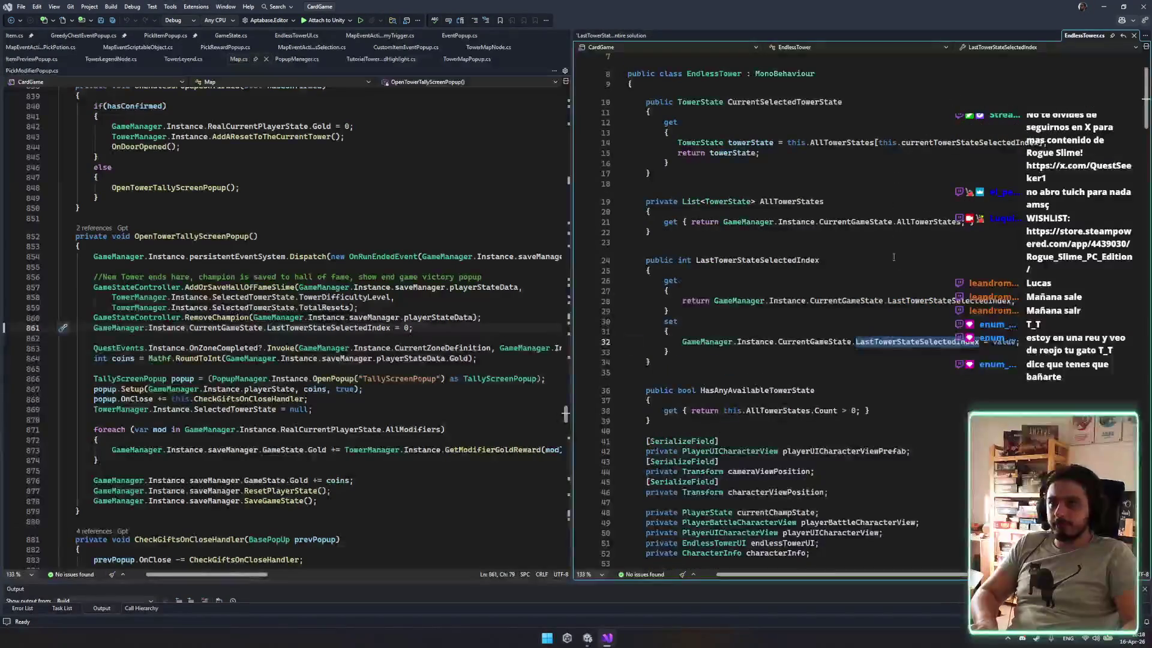
left_click(654, 242)
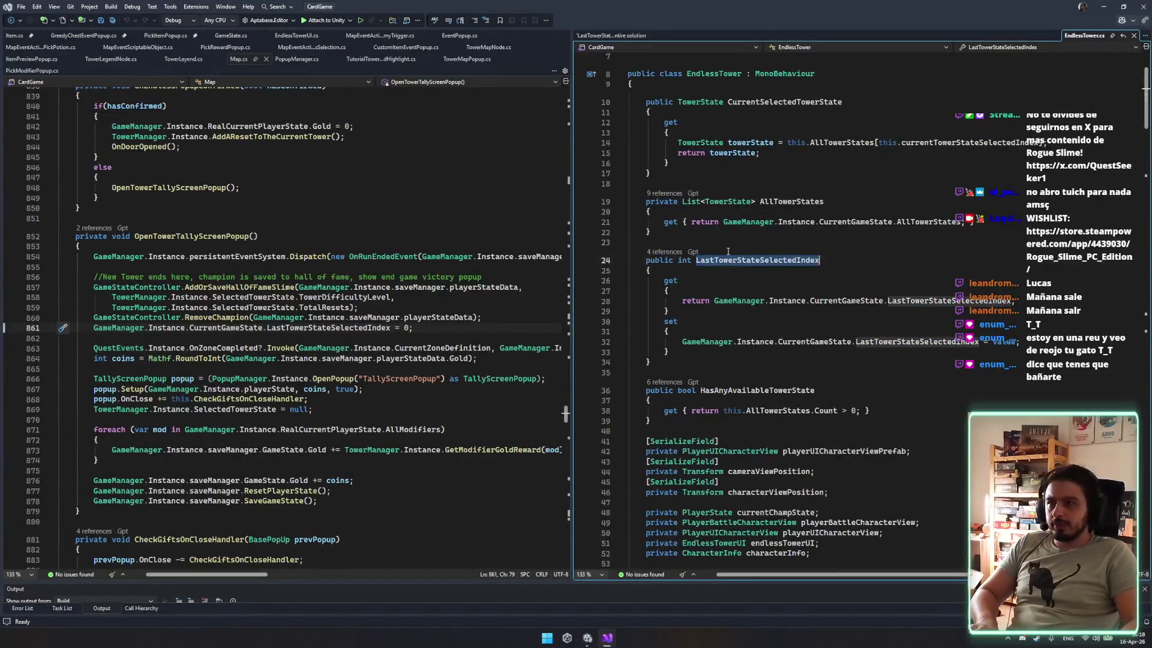
left_click(659, 252)
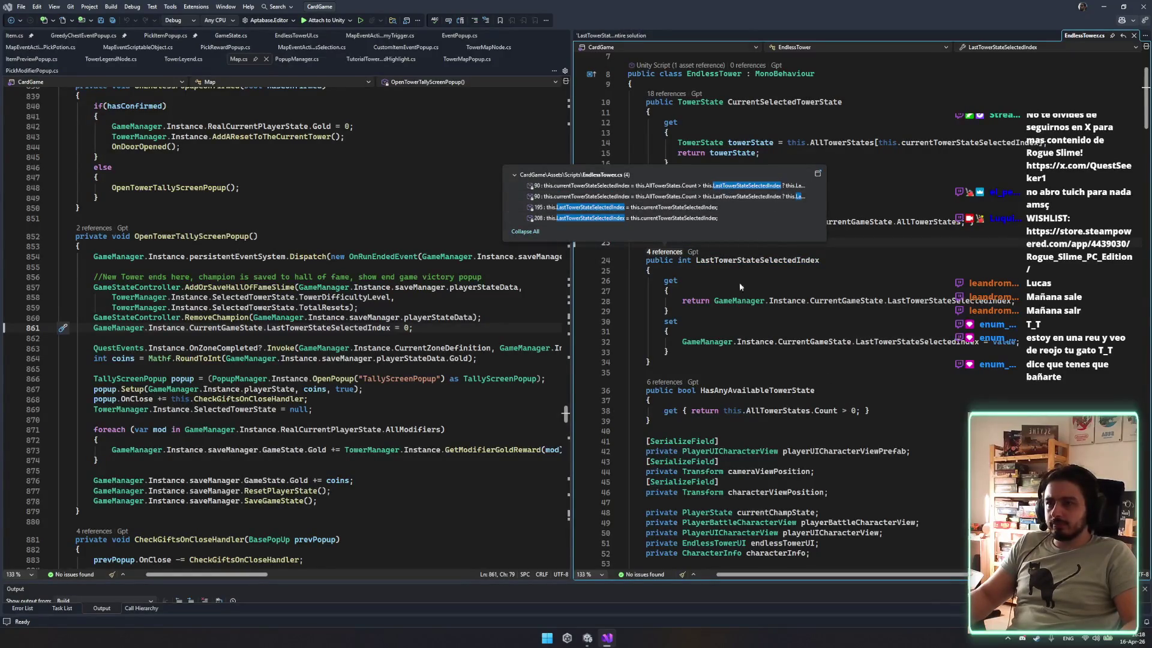
left_click(672, 185)
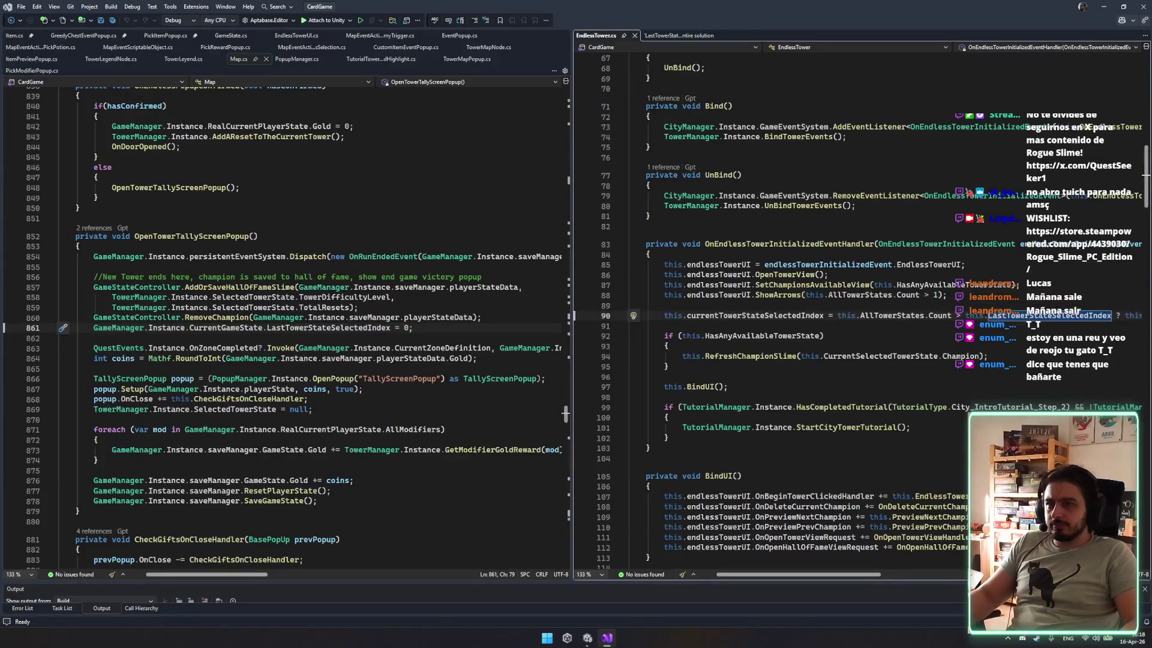
Inspect line 90's comparison of currentTowerStateSelectedIndex with LastTowerStateSelectedIndex.
scroll(996, 342, "right", 3)
scroll(982, 344, "right", 2)
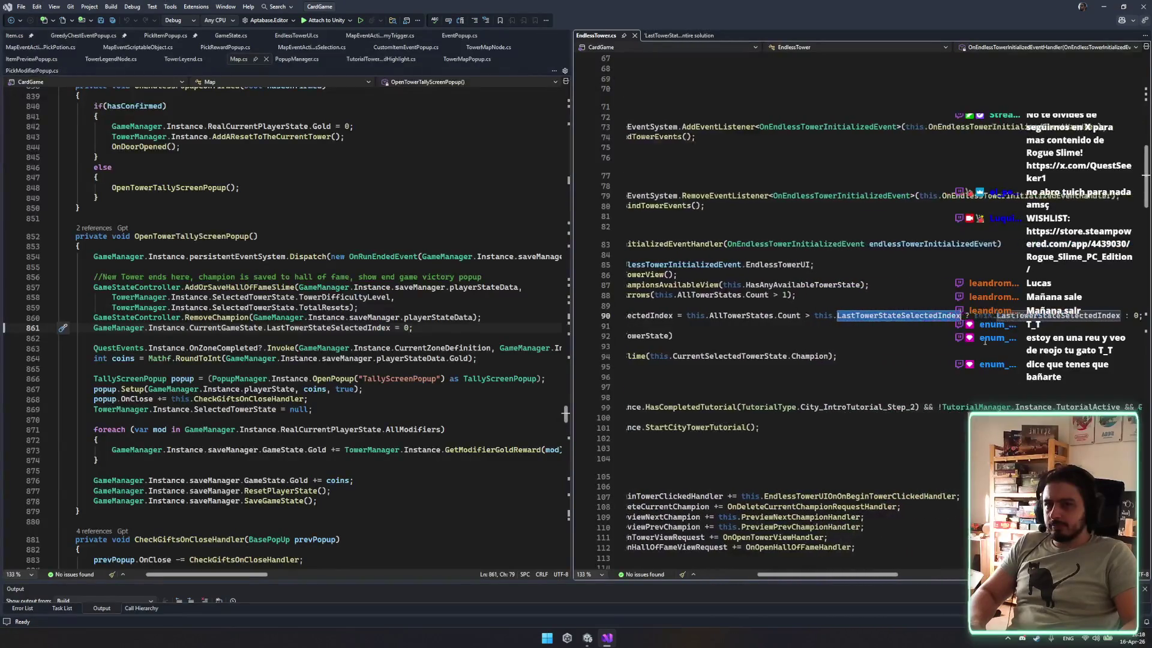
scroll(879, 321, "up", 5)
scroll(840, 324, "left", 3)
scroll(780, 408, "left", 2)
double_click(745, 470)
scroll(762, 455, "down", 4)
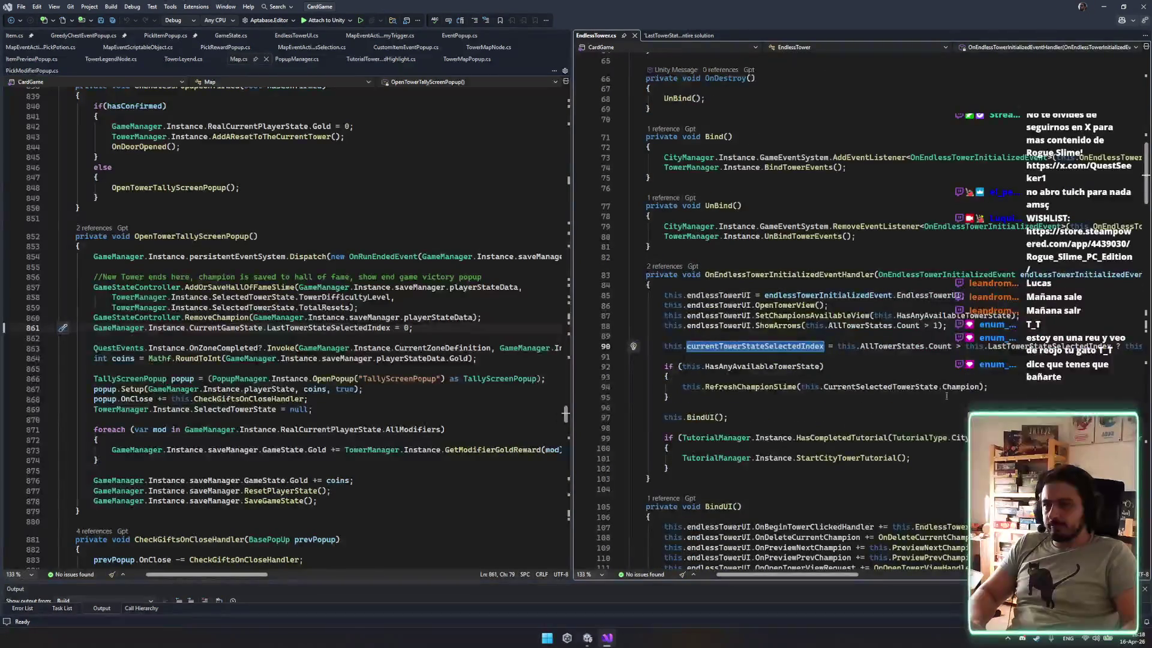
scroll(981, 384, "right", 3)
double_click(984, 348)
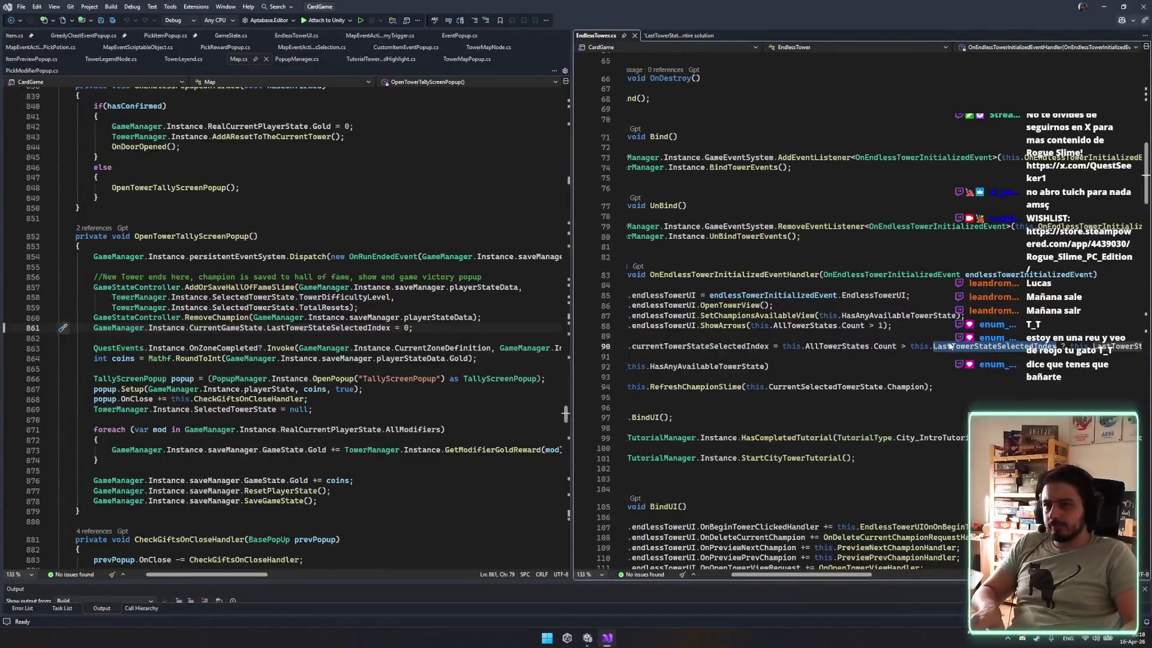
Add 'LastTowerStateSelectedIndex = currentTowerStateSelectedIndex;' on line 91 and save.
left_click(757, 360)
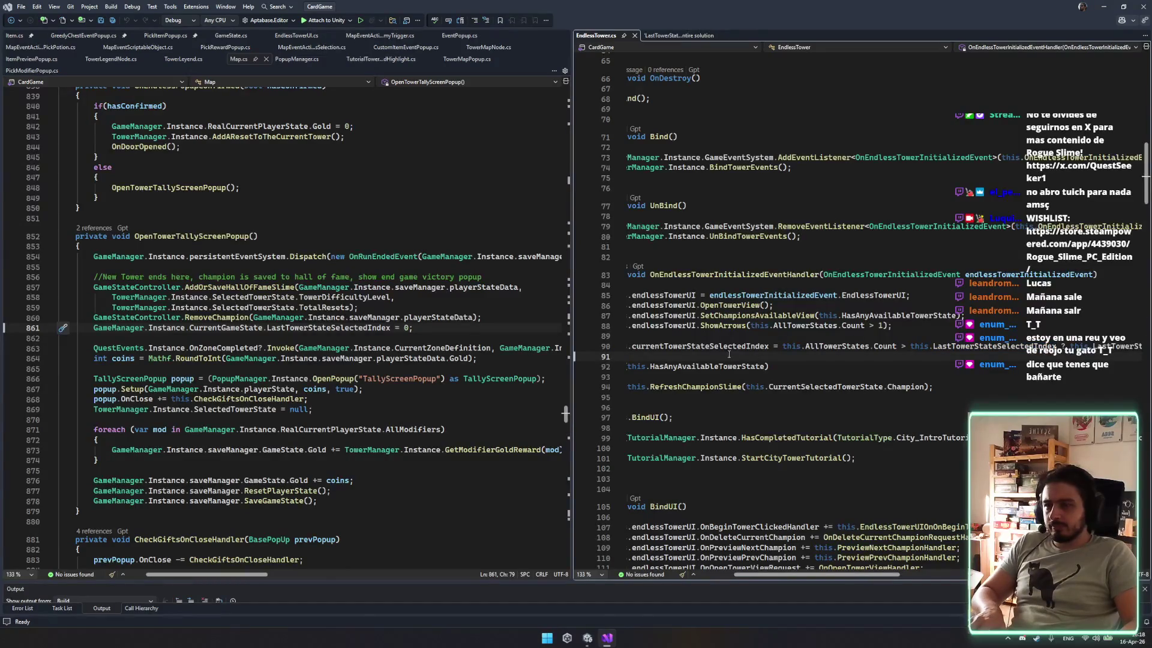
double_click(990, 347)
key("ctrl+c")
left_click(840, 357)
key("ctrl+v")
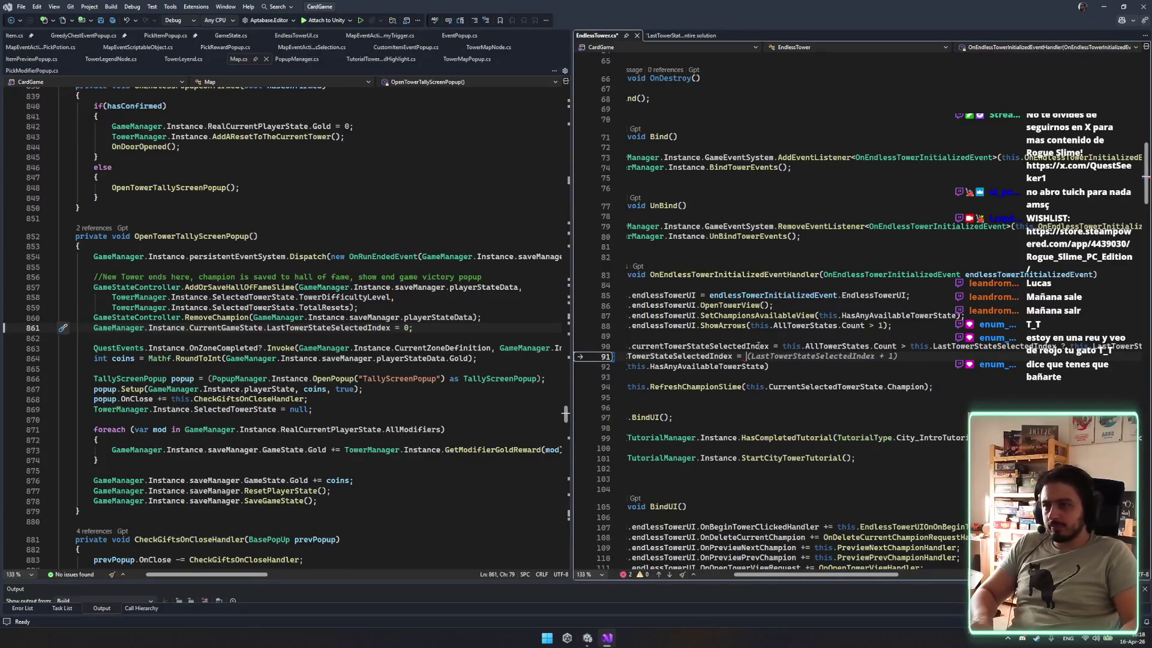
type("currentTowerStateSelectedIndex;")
key("ctrl+s")
Prefix the line 91 assignment with 'this.' and save EndlessTower.cs.
scroll(770, 355, "down", 2)
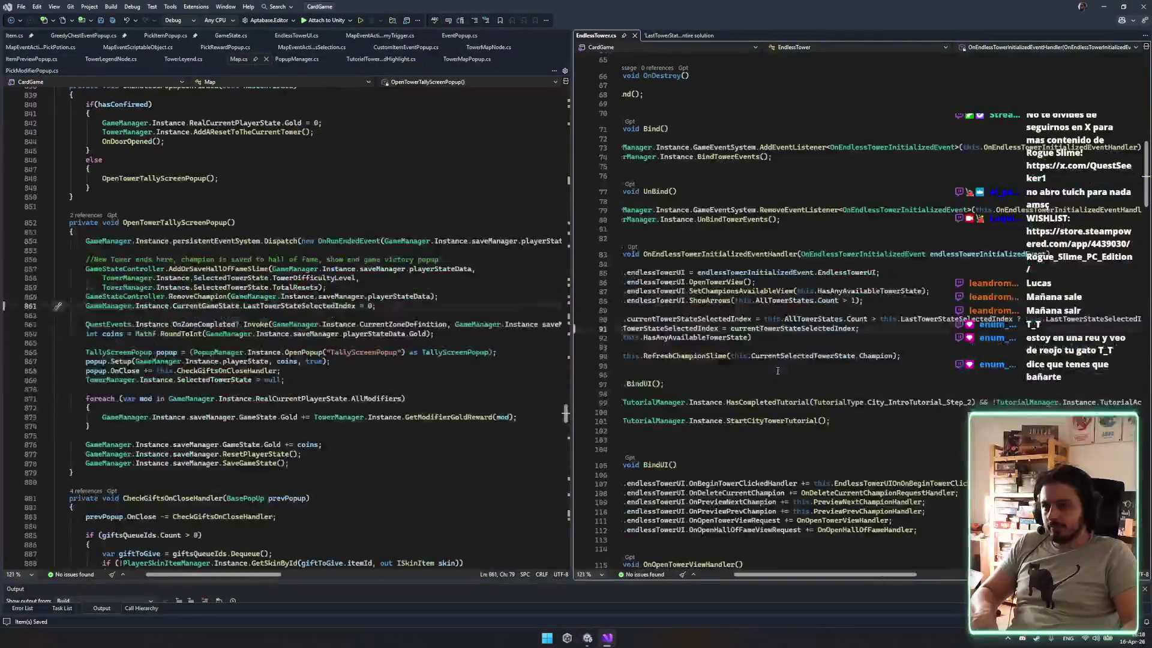
scroll(768, 367, "left", 2)
left_click(656, 329)
key("BackSpace")
key("BackSpace")
key("BackSpace")
type("this.")
key("ctrl+s")
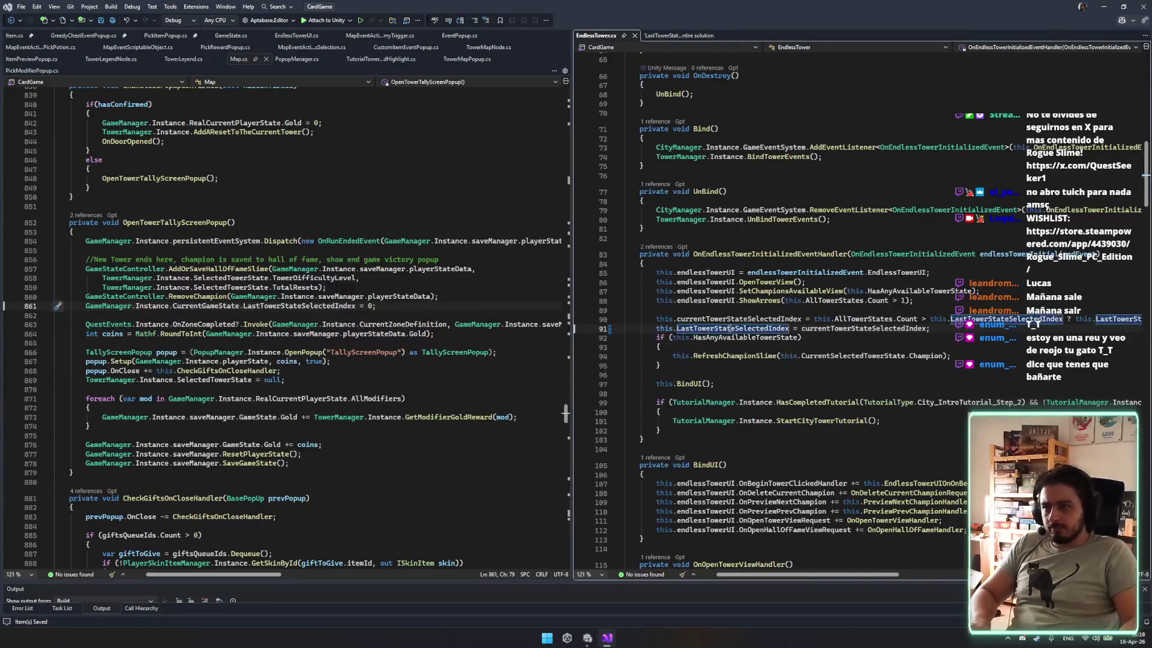
left_click(827, 355)
left_click(588, 638)
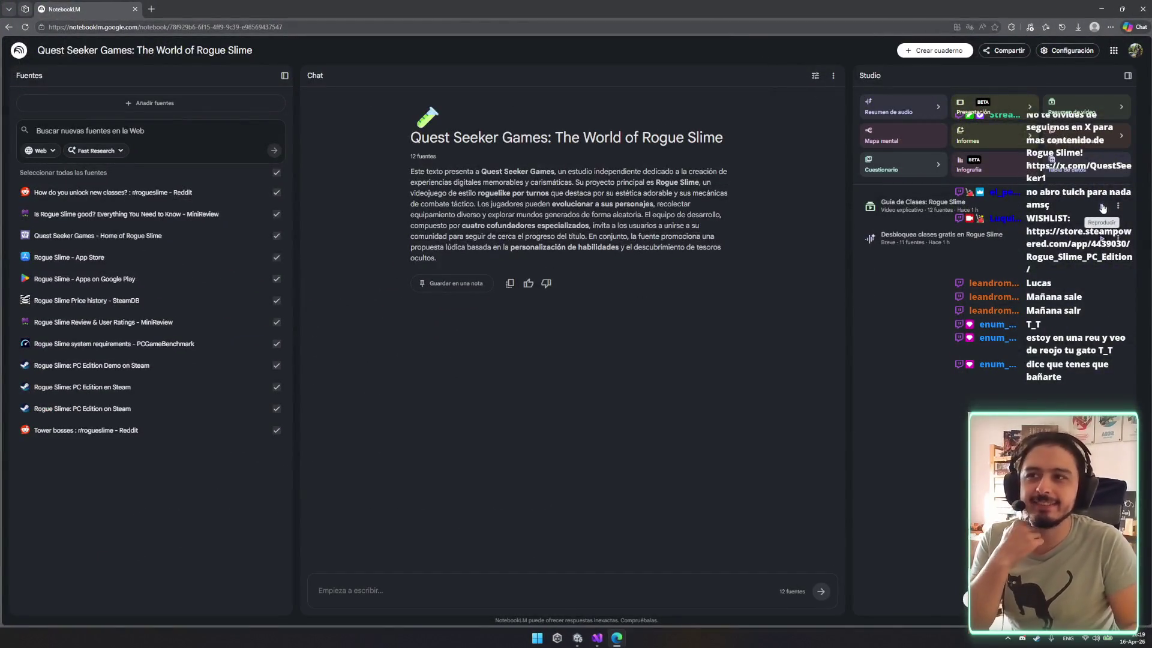
Play the 'Guía de Clases: Rogue Slime' video and widen the Studio panel by narrowing Chat.
left_click(1102, 208)
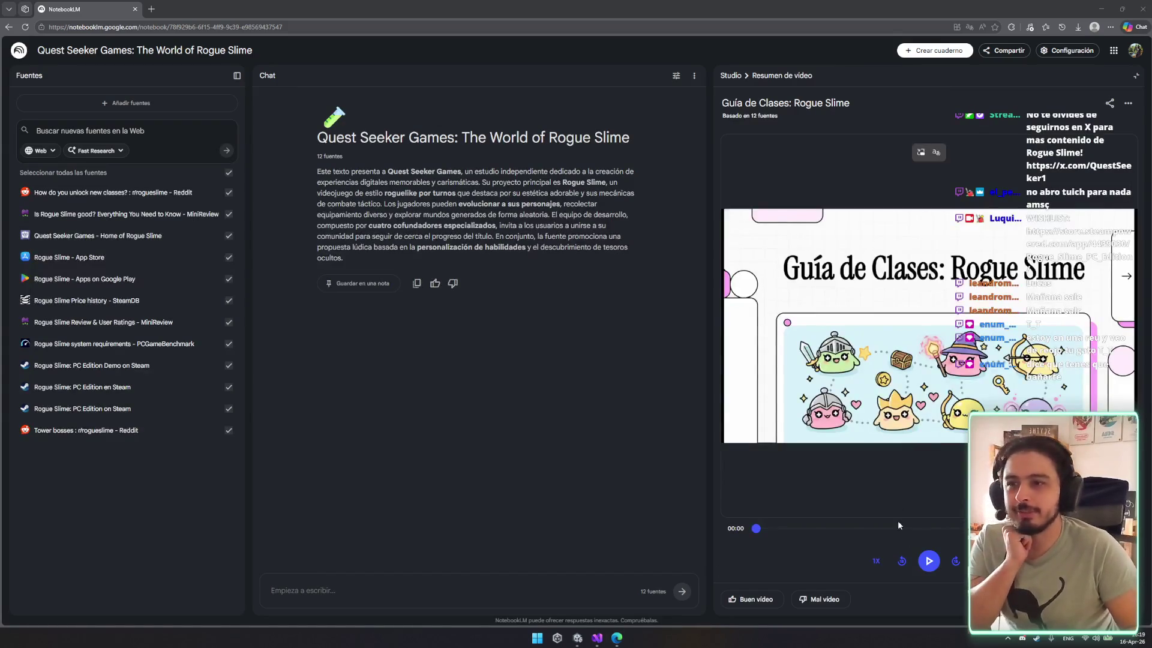
left_click(929, 561)
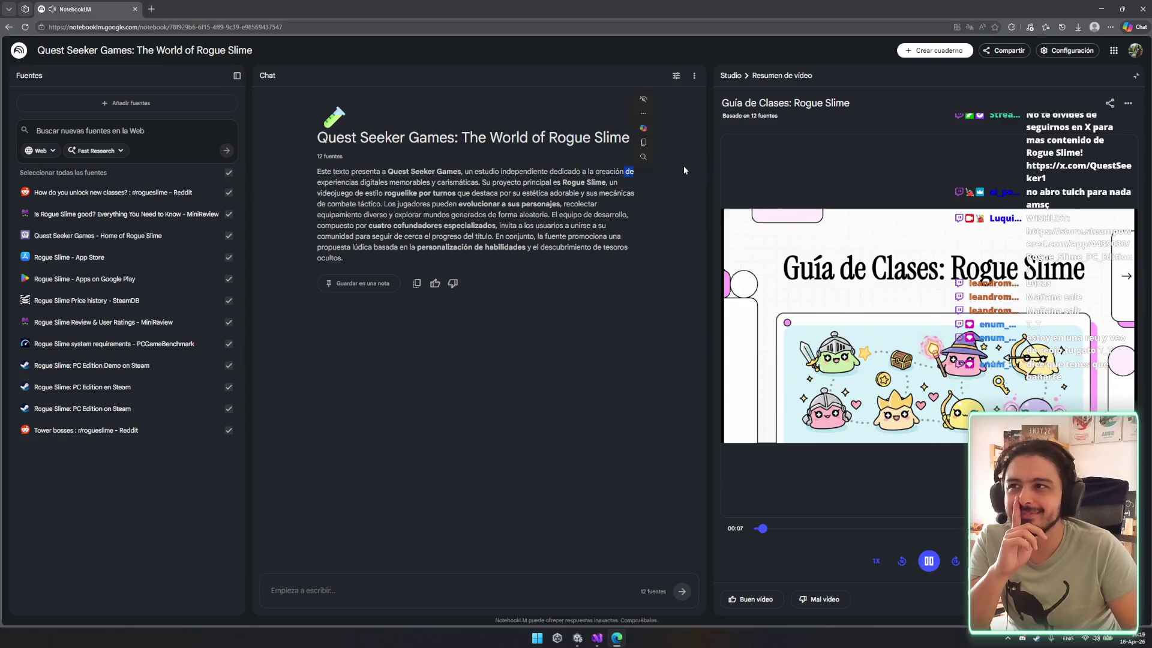
left_click_drag(711, 172, 682, 242)
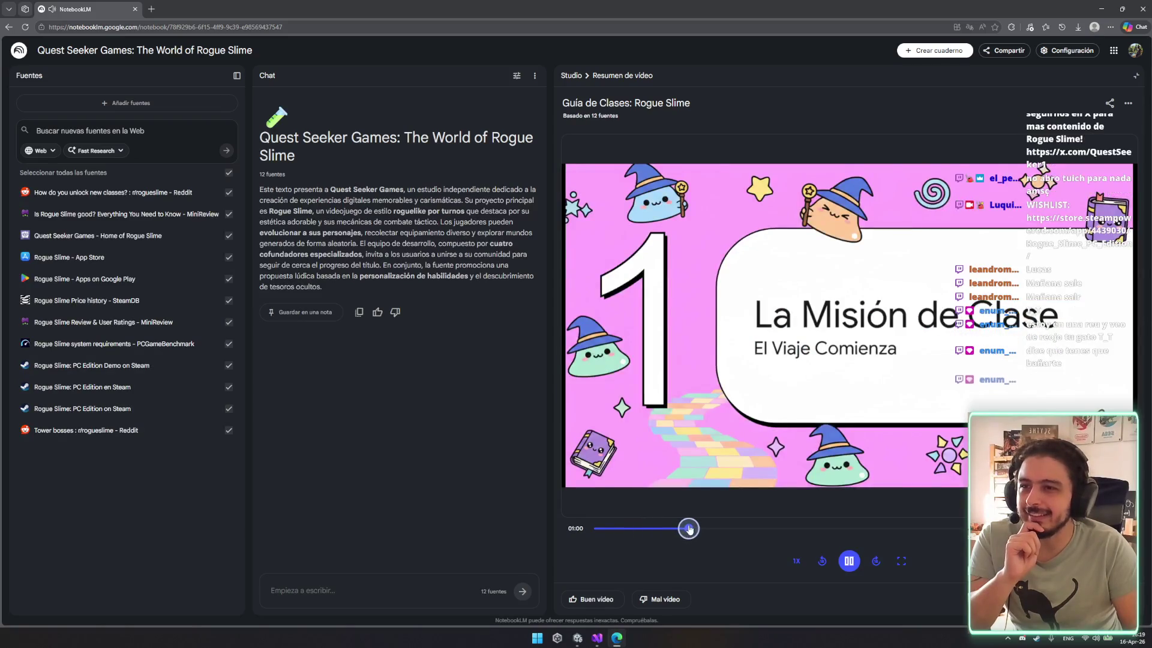
Advance the class-guide video from 01:04 to about 01:48, the Cuevas and Montañas Nevadas unlock slide.
left_click(848, 561)
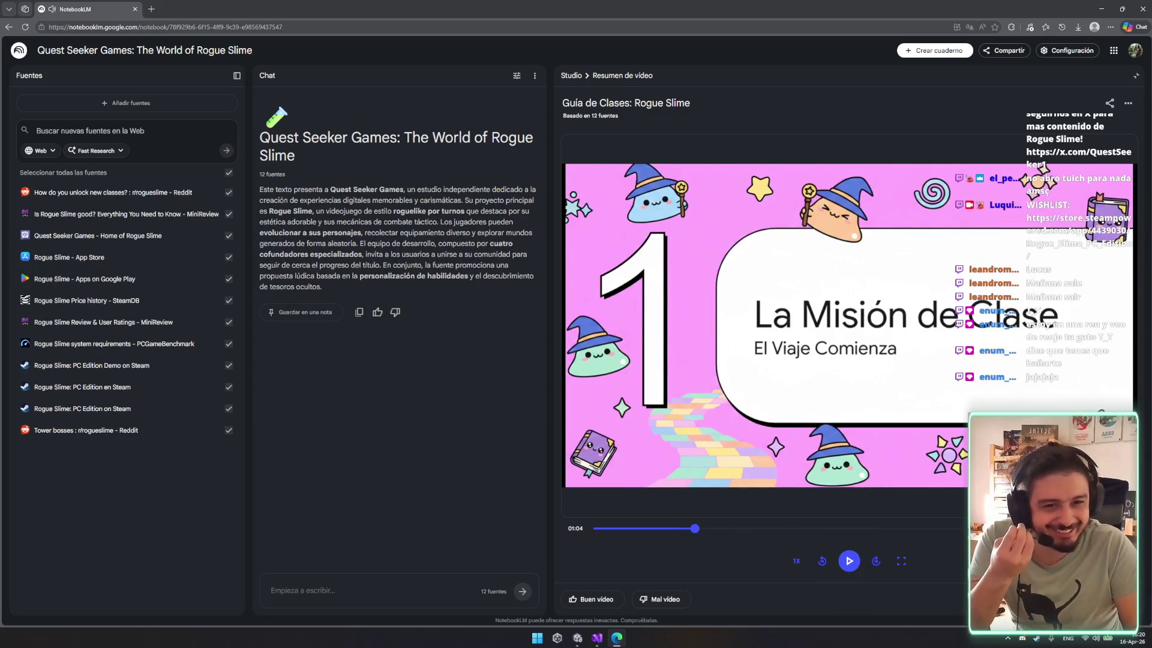
left_click(847, 559)
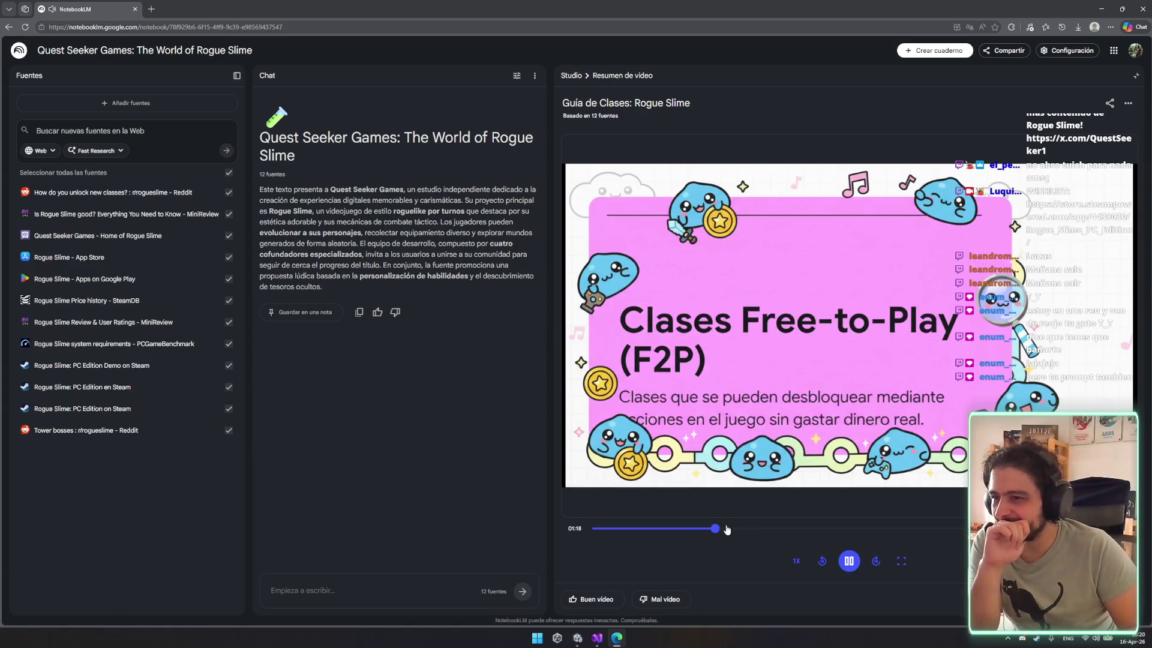
left_click_drag(720, 526, 748, 530)
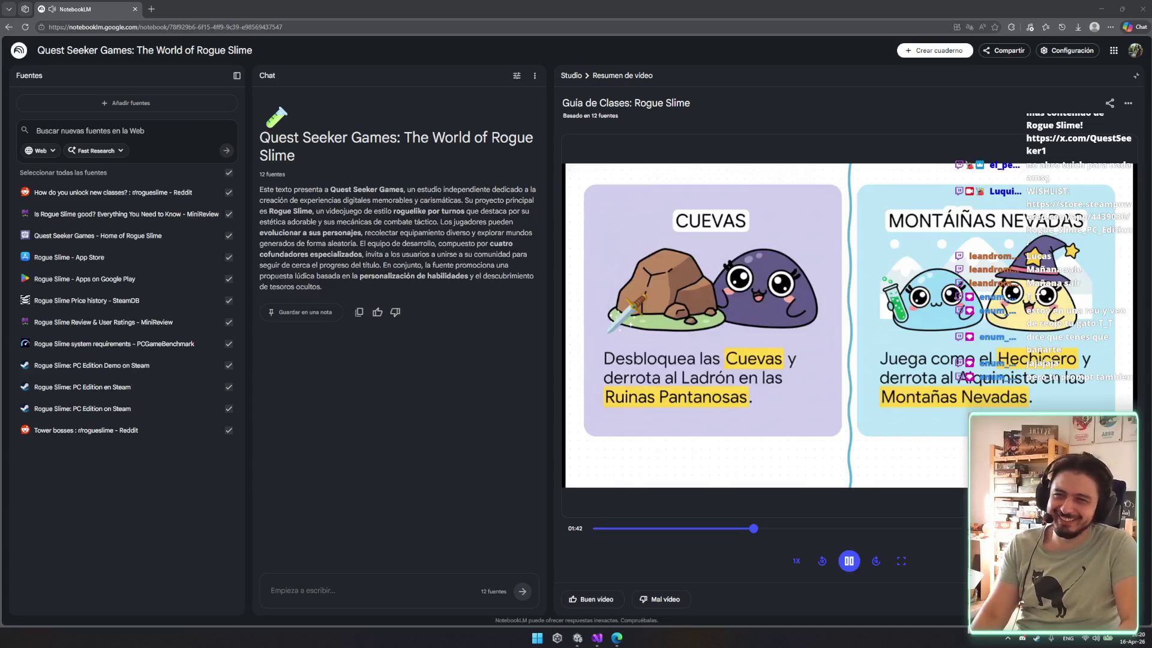
left_click(756, 387)
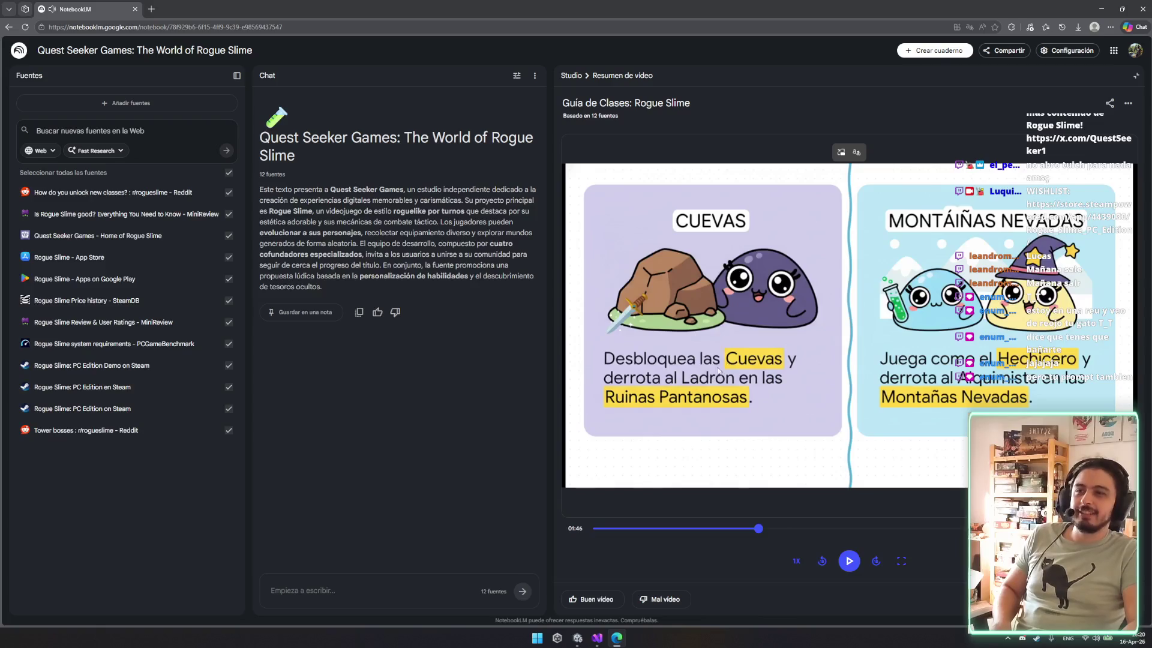
left_click(849, 562)
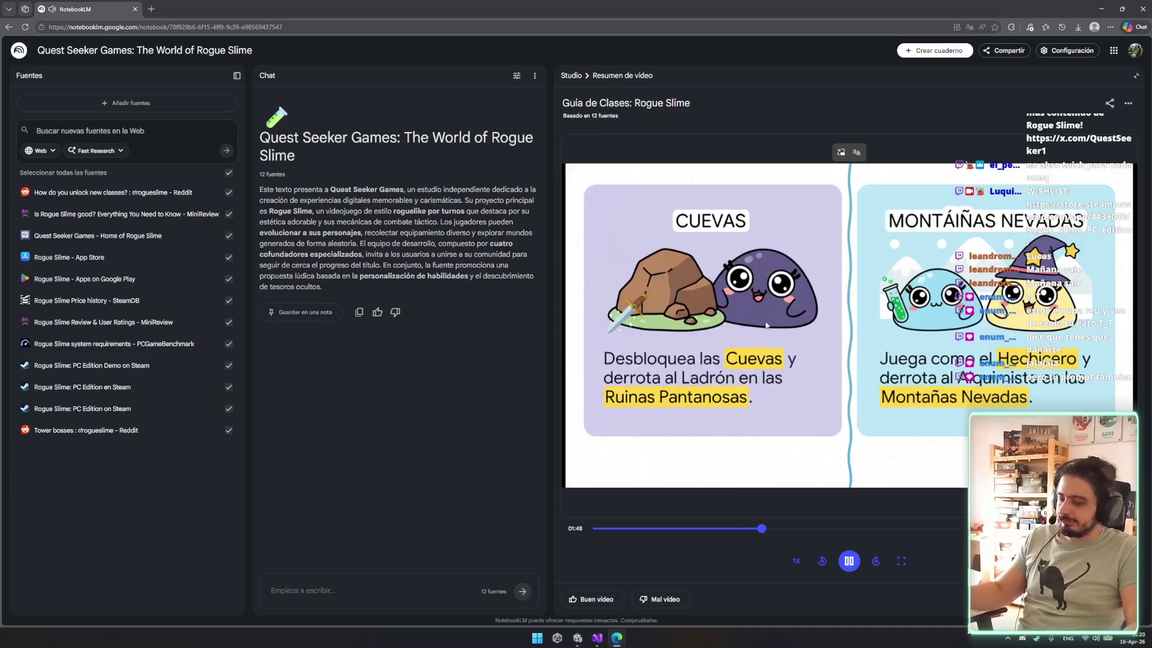
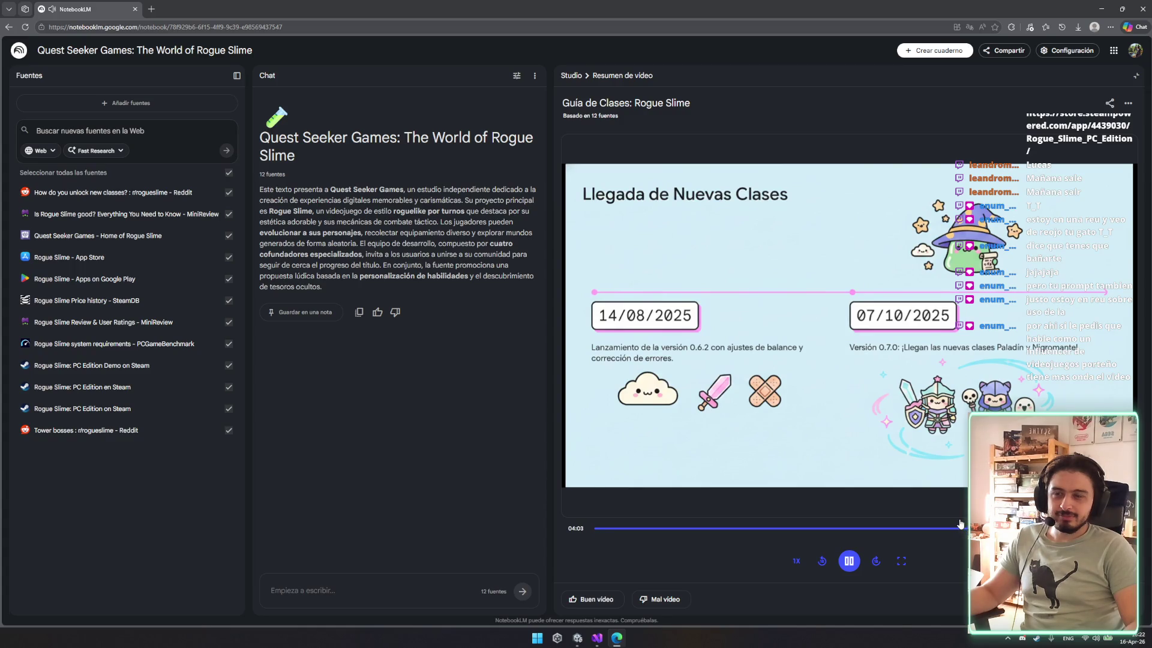
Seek the 'Guía de Clases: Rogue Slime' video overview to its closing question slide, then return to Unity.
mouse_move(921, 456)
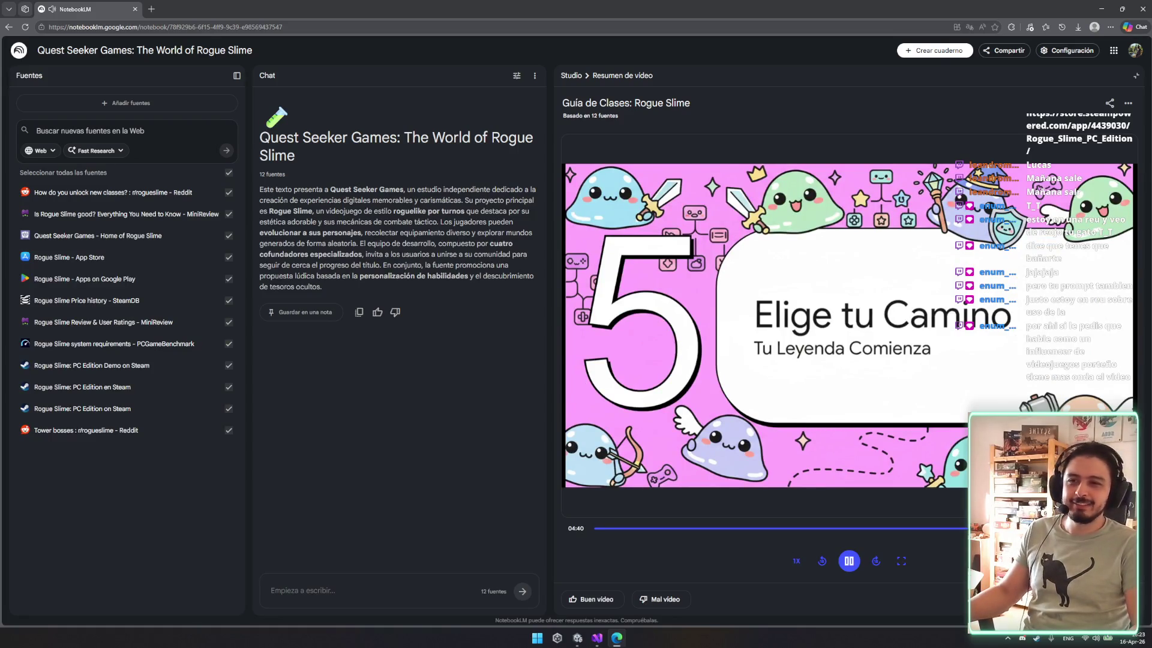
key("Right")
key("Right")
key("Right")
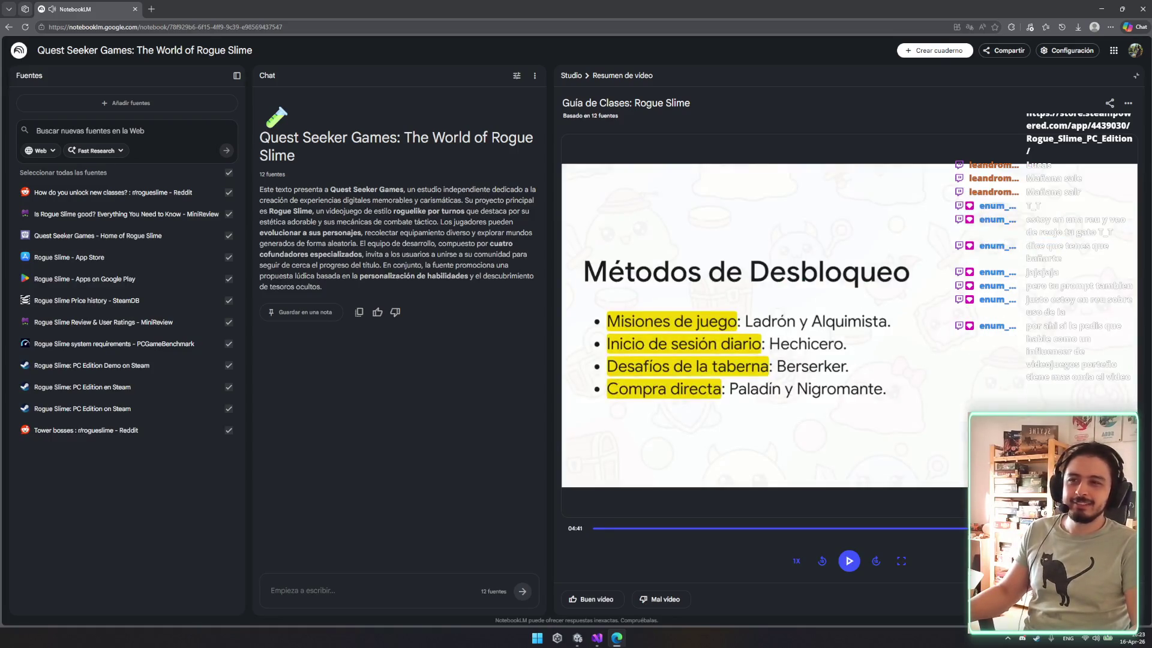
key("Right")
key("Right")
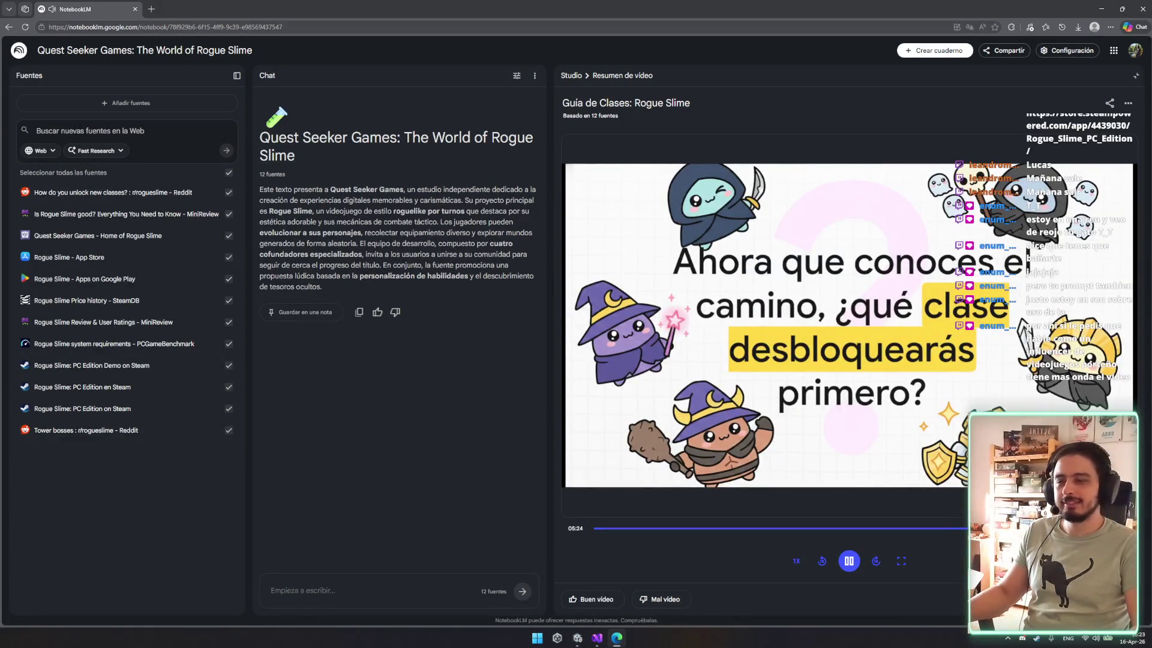
key("alt+Tab")
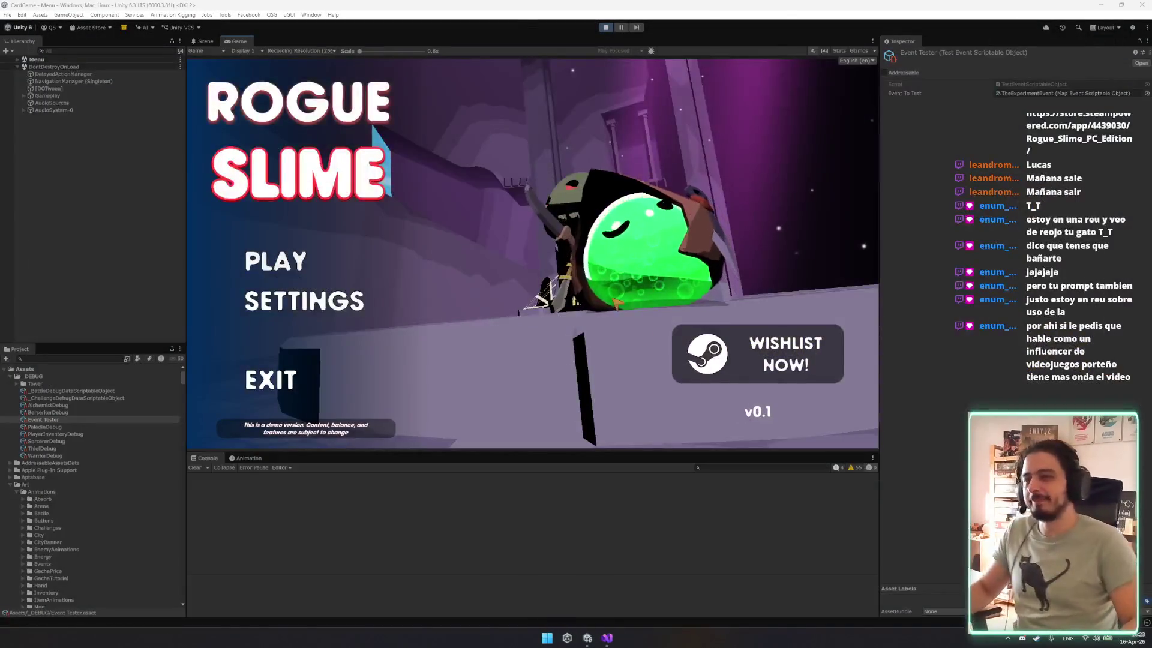
Enter the Eastern Bastion run and trigger the Mysterious Alchemist event, taking the green potion's +10 max HP.
left_click(370, 249)
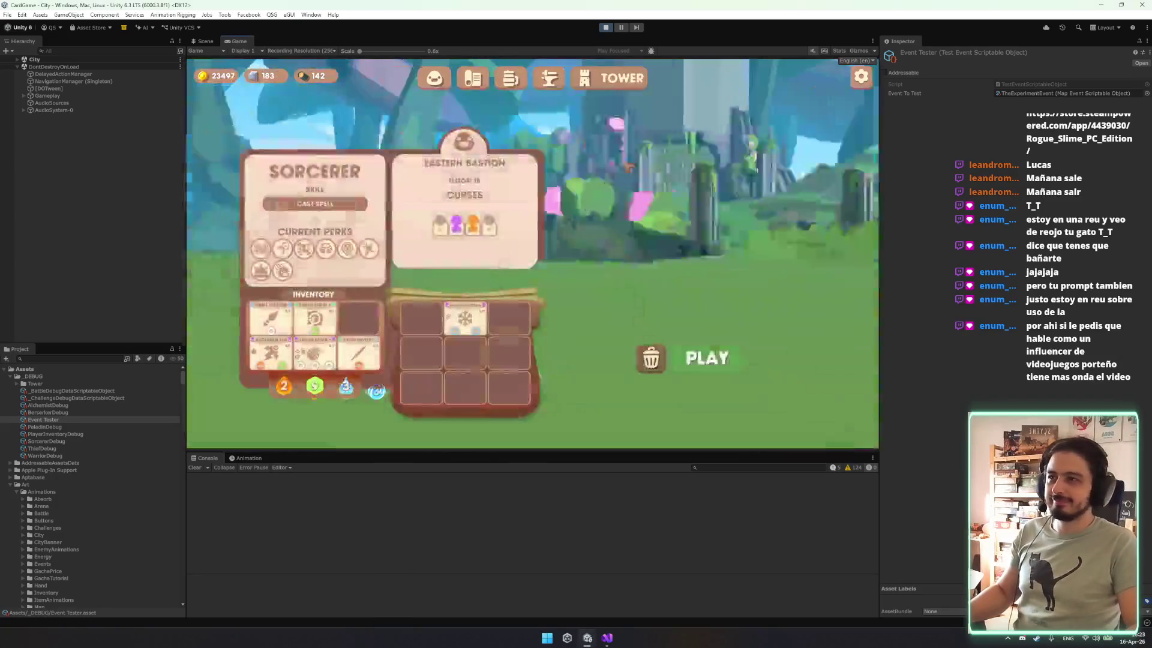
left_click(707, 358)
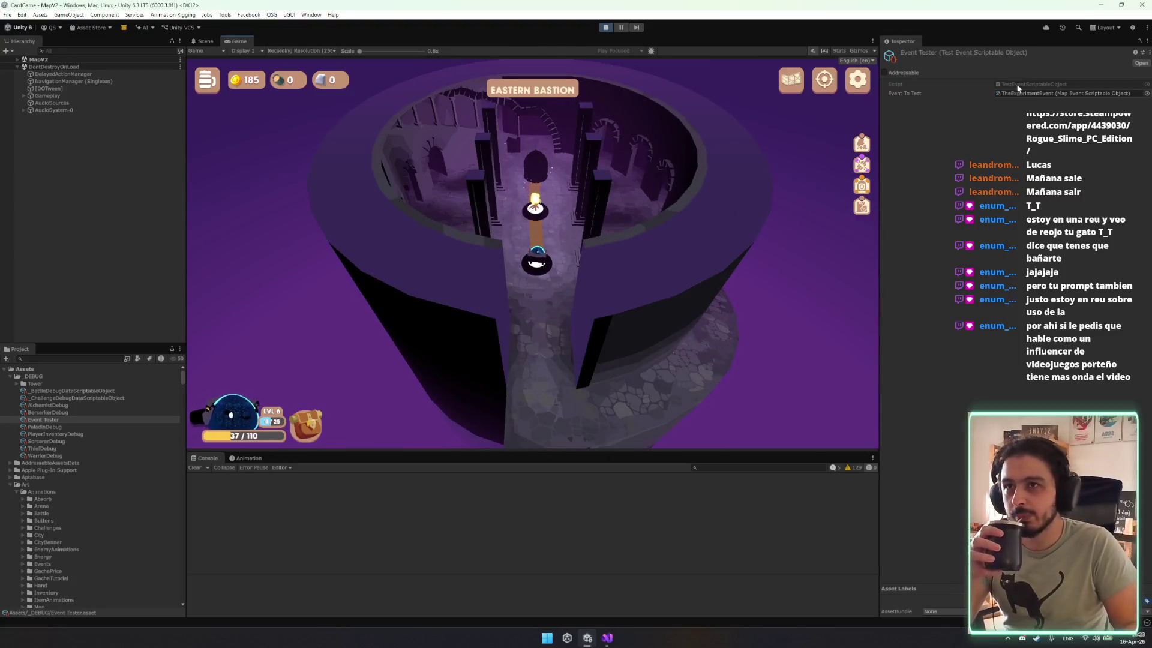
right_click(1015, 55)
left_click(1037, 74)
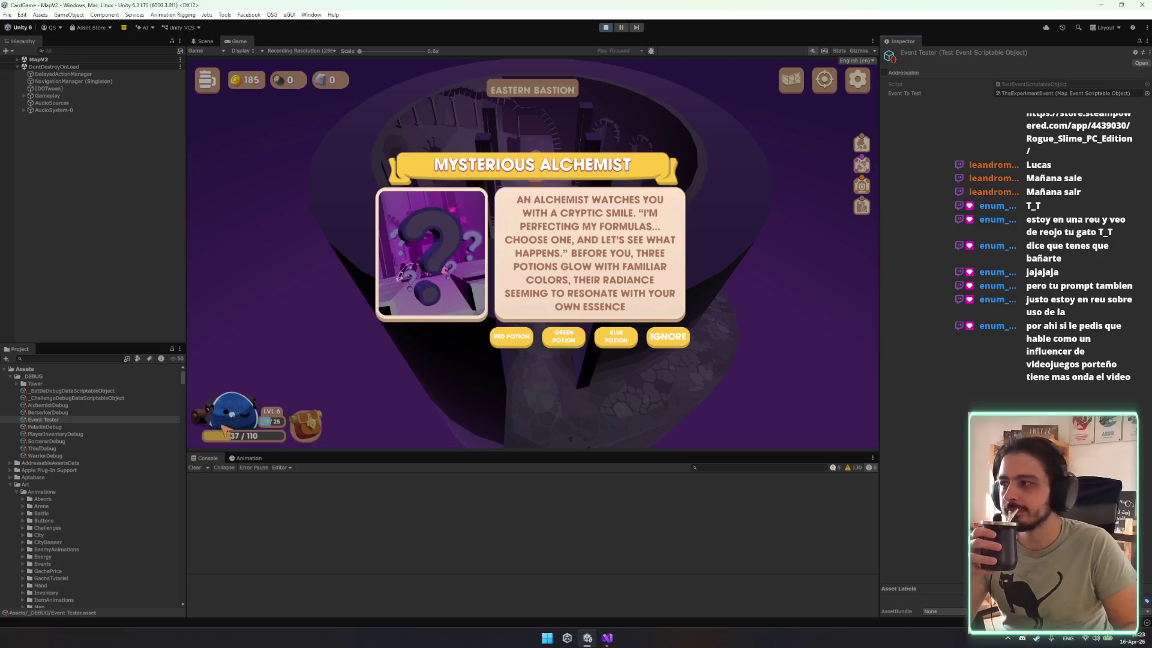
left_click(561, 342)
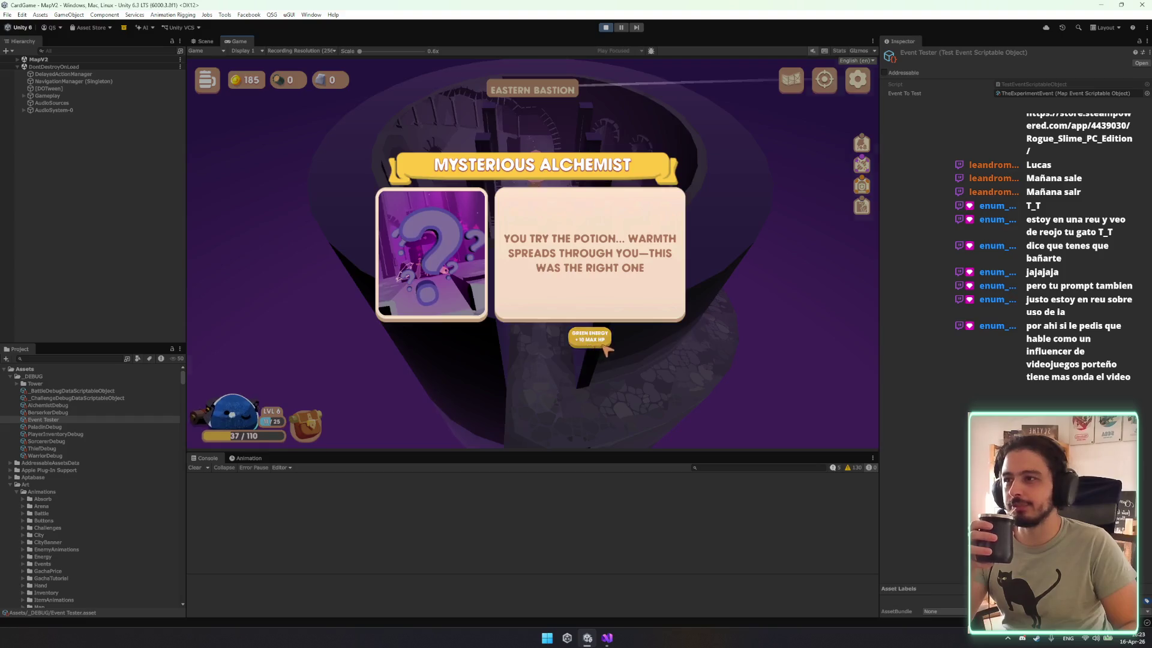
left_click(590, 338)
left_click(231, 414)
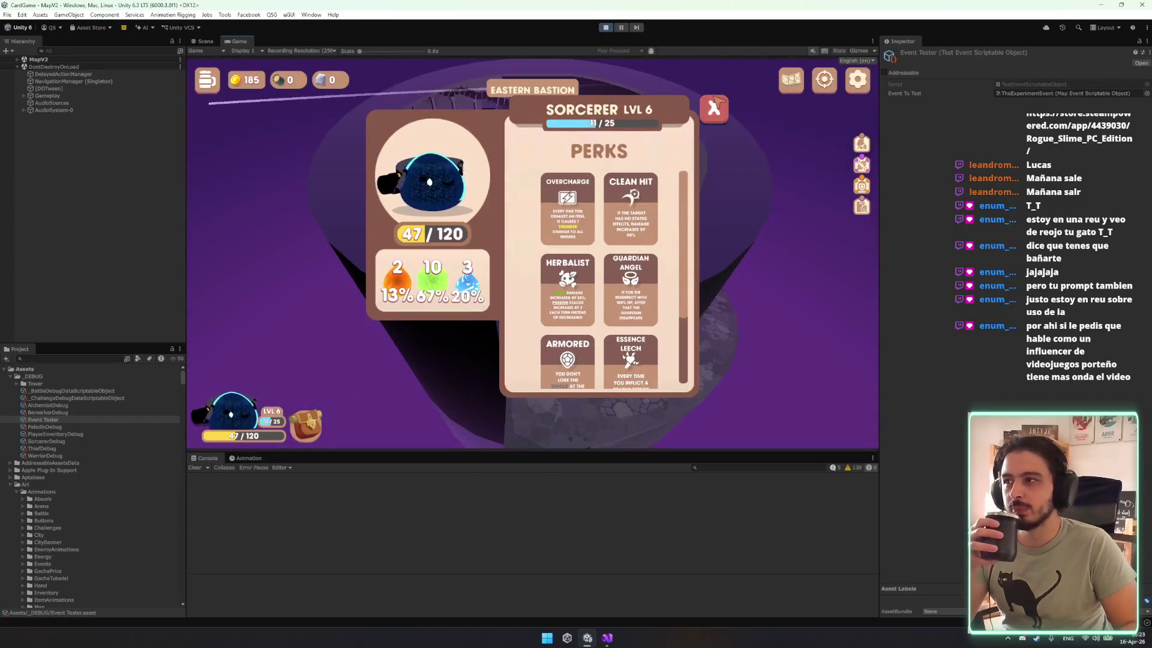
left_click(715, 108)
Retrigger the Alchemist for another +10 max HP, try a damaging potion, then stop play mode.
left_click(1037, 103)
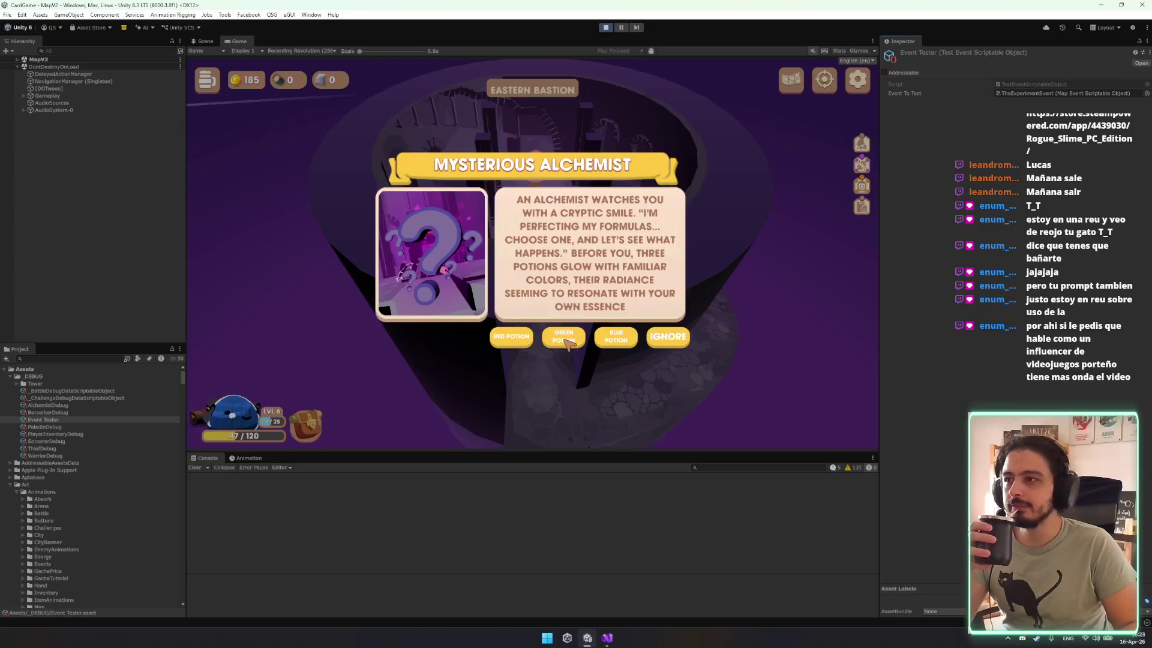
left_click(599, 345)
left_click(591, 340)
right_click(1014, 54)
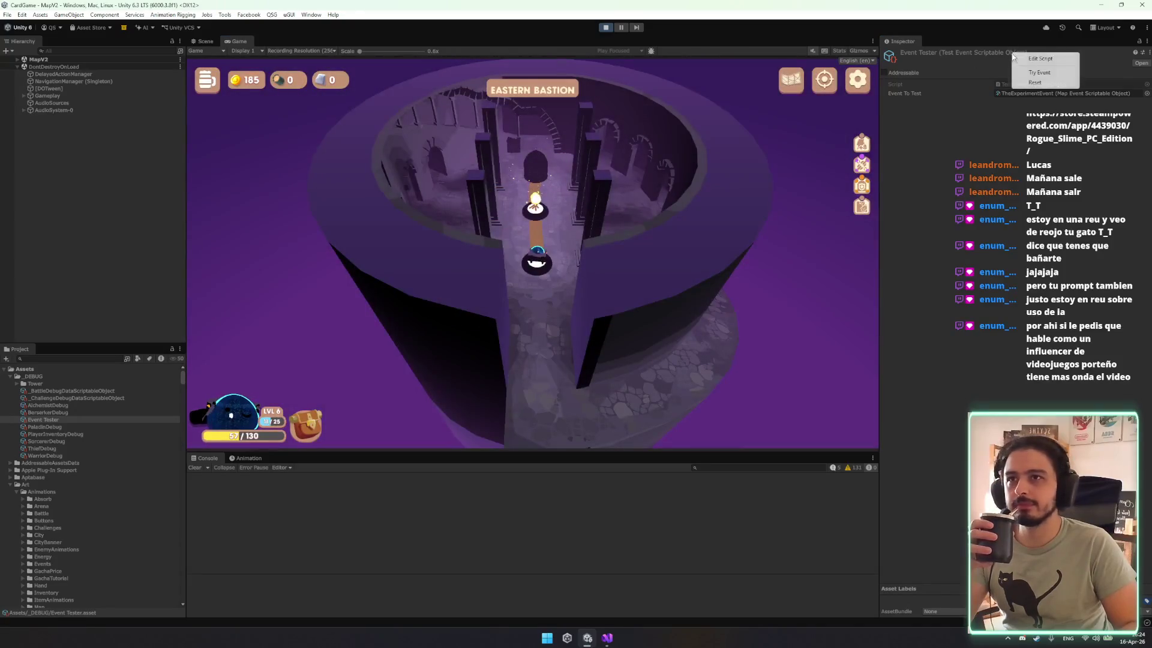
left_click(1041, 72)
left_click(591, 334)
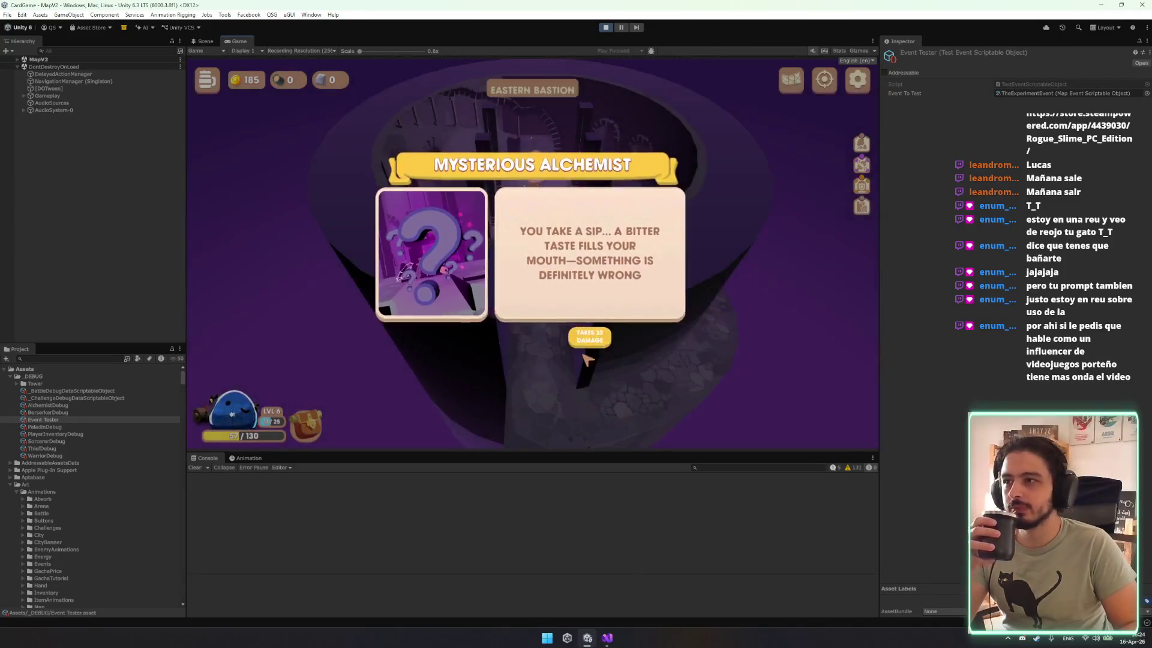
left_click(624, 310)
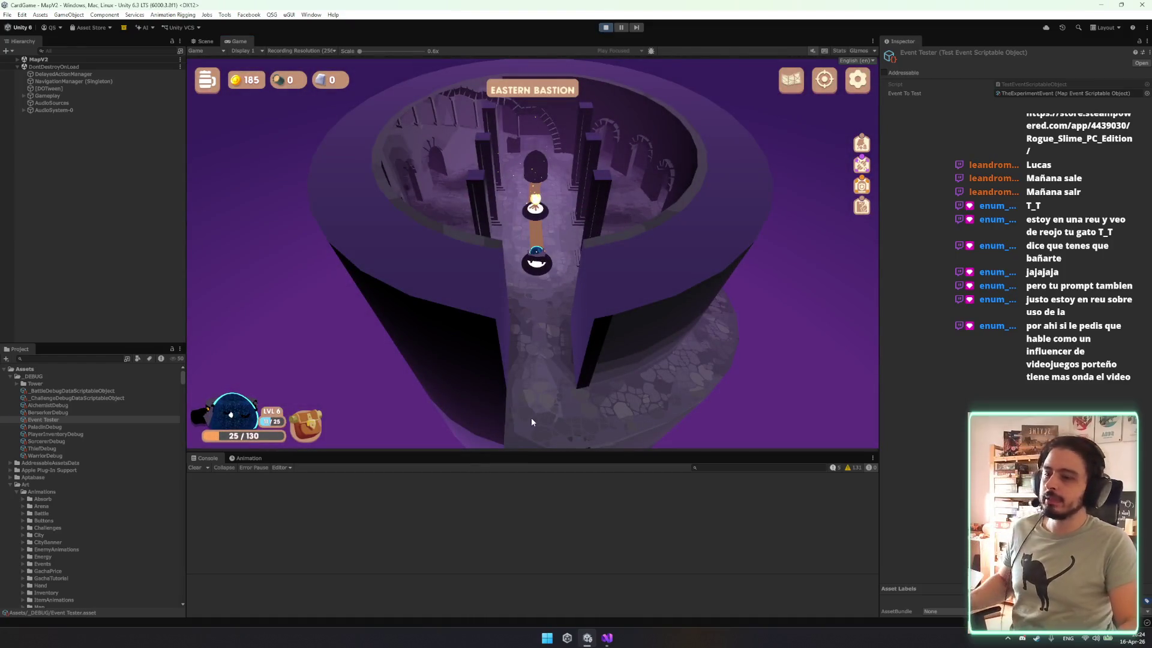
key("ctrl+p")
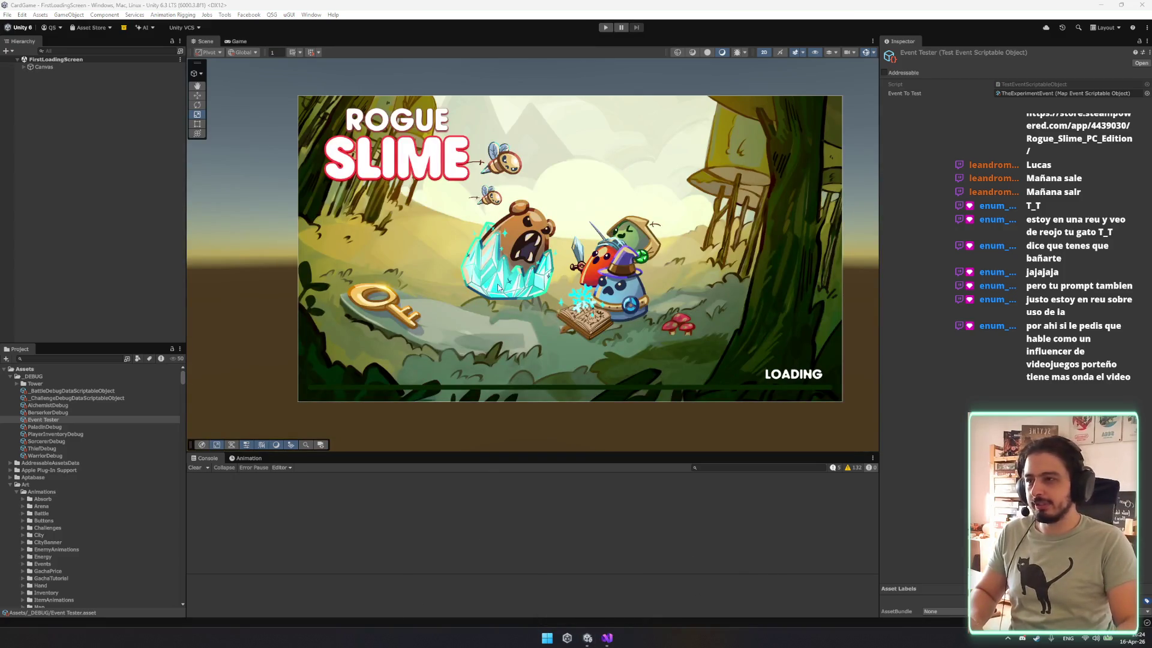
Tick 'El de las 3 energias' on the Tower popup missing card and close the window.
double_click(521, 282)
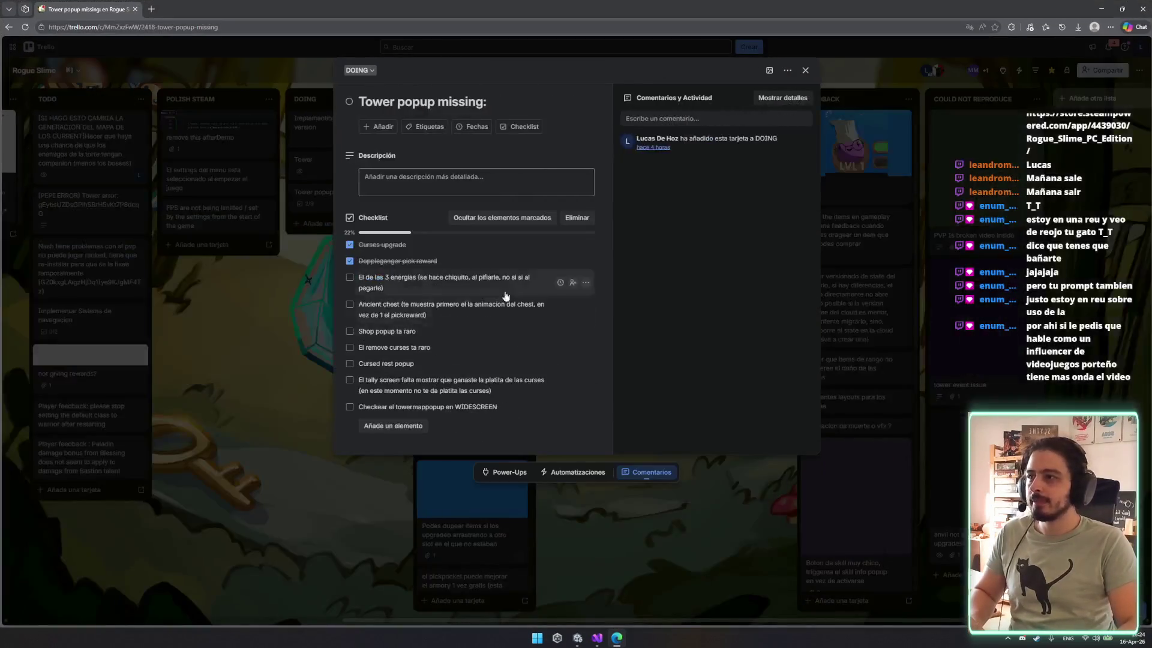
left_click(348, 277)
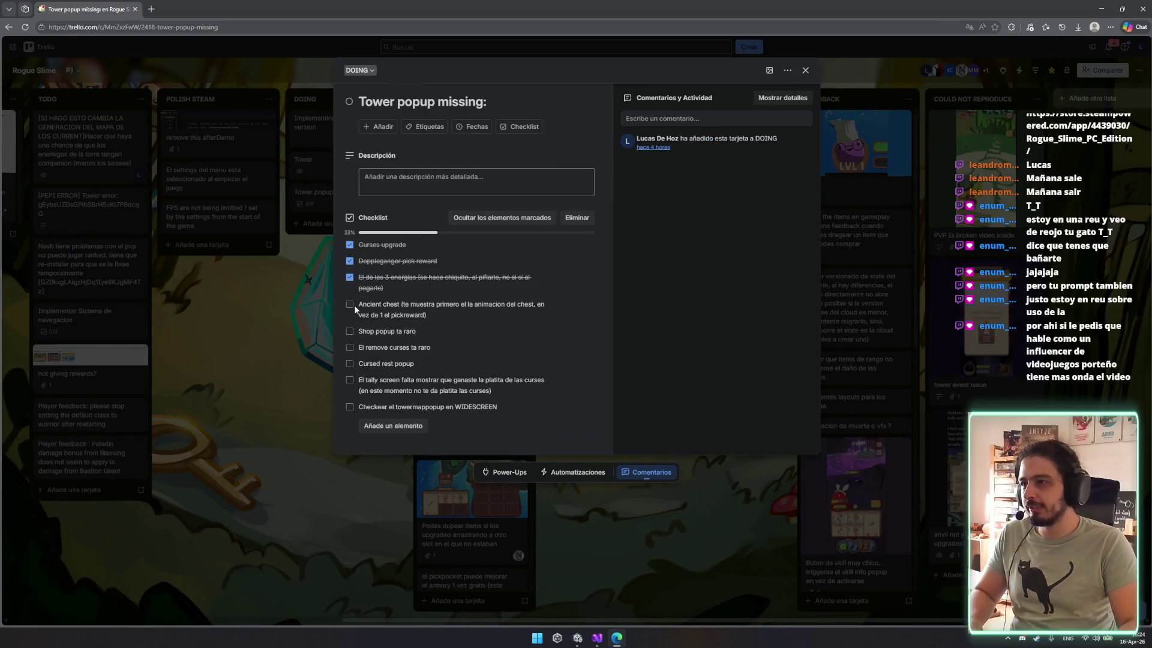
key("ctrl+w")
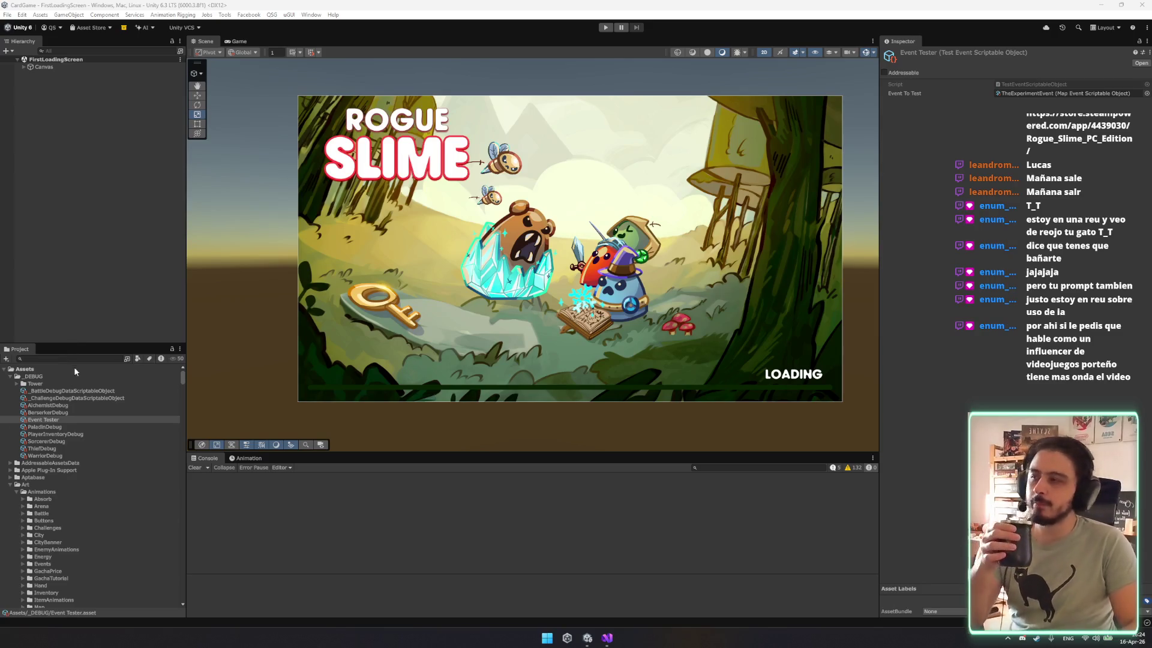
Search the Project for 'ascen' and select the ChestAscendedPopup prefab to inspect it.
left_click(89, 360)
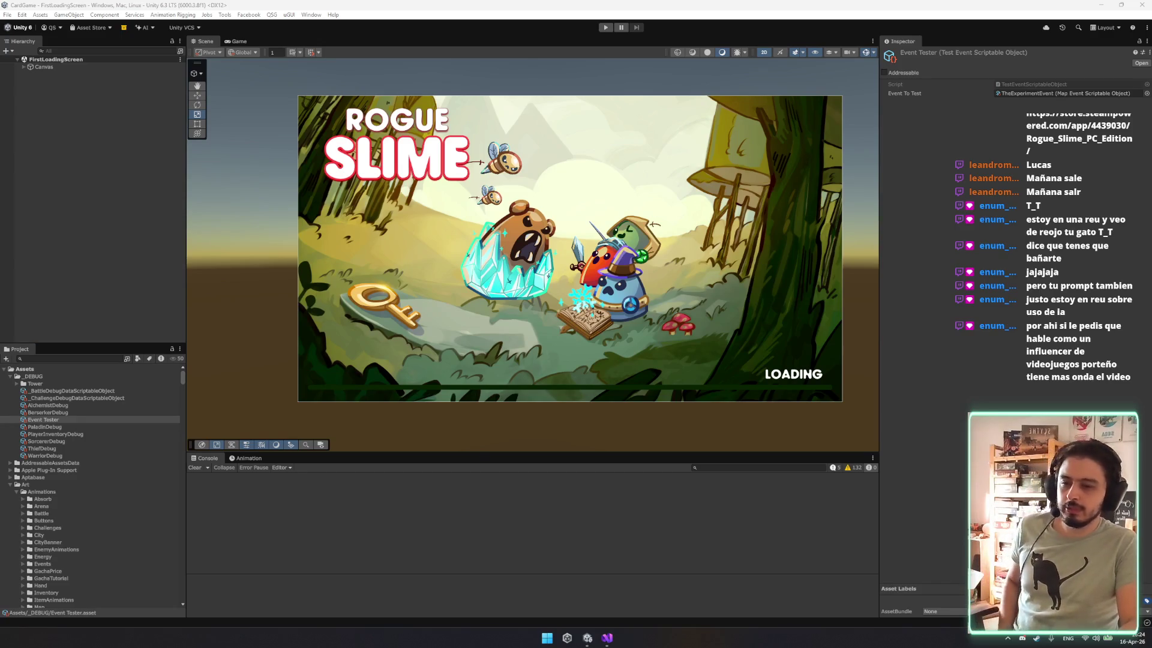
left_click(75, 361)
type("ncientc")
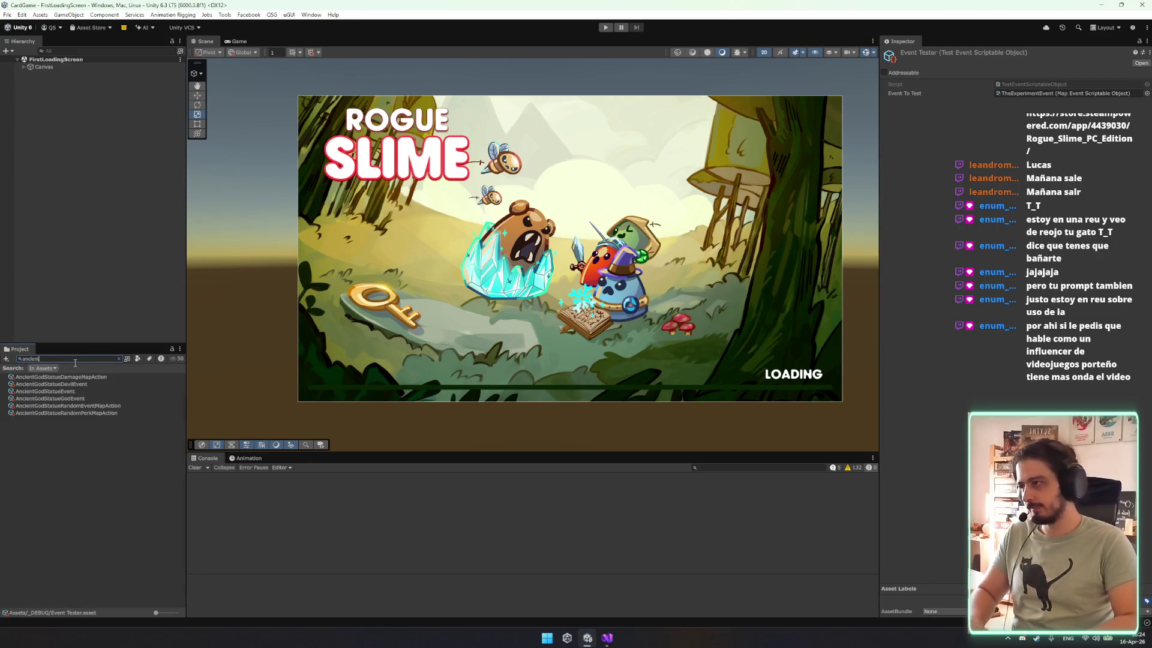
key("BackSpace")
key("BackSpace")
key("BackSpace")
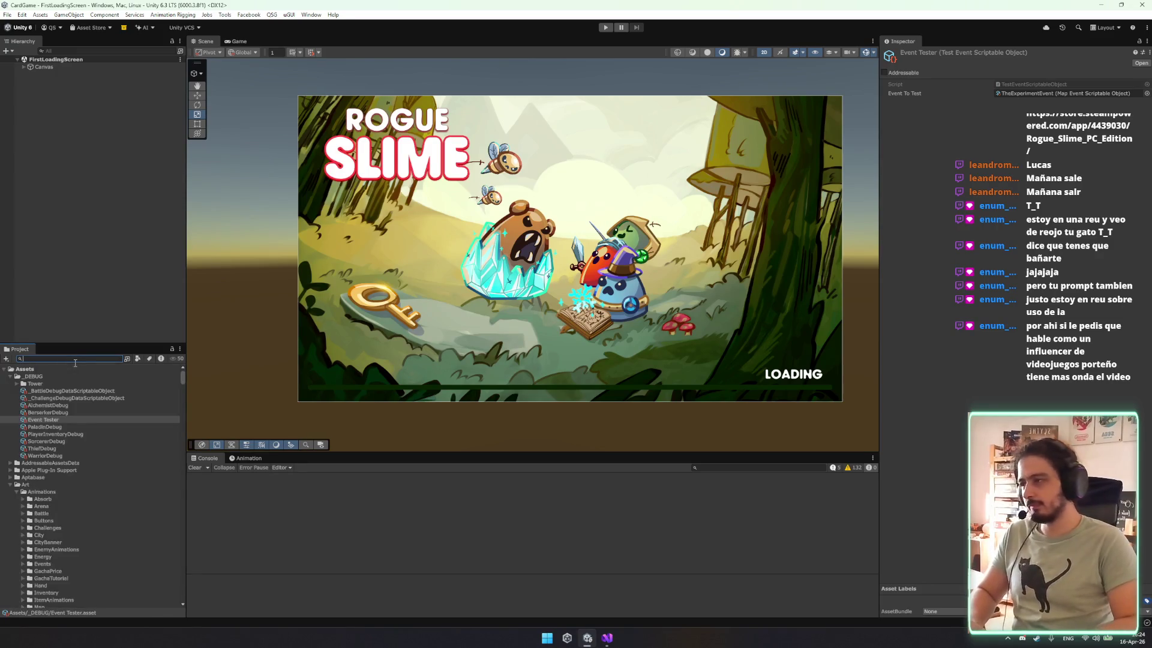
key("BackSpace")
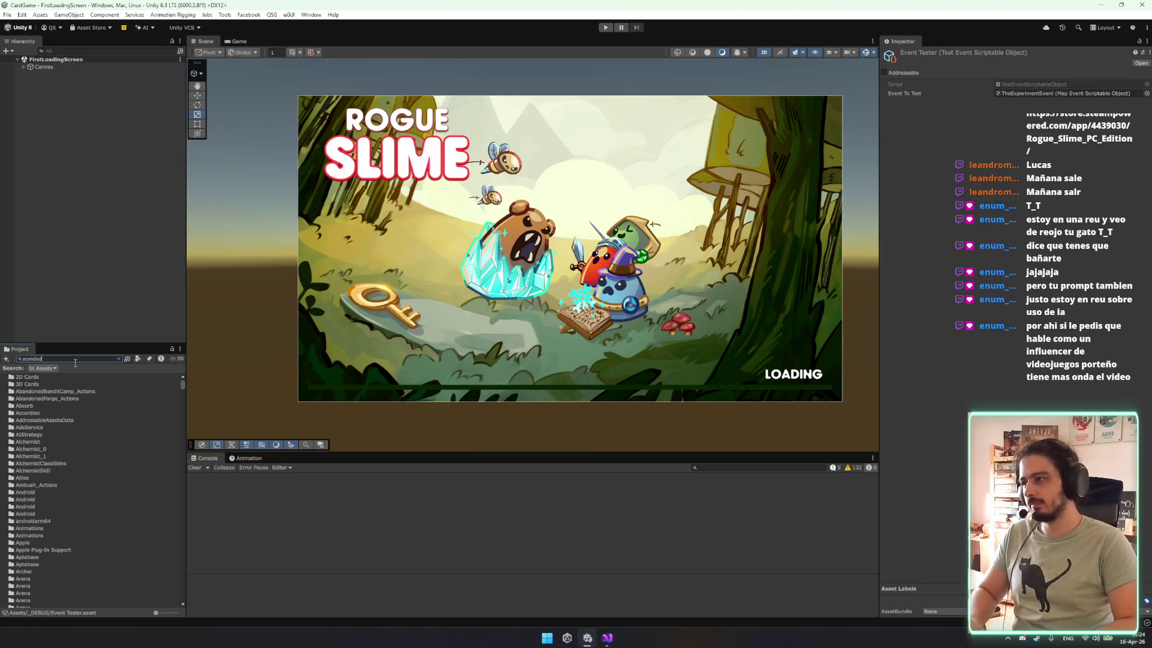
type("ascen")
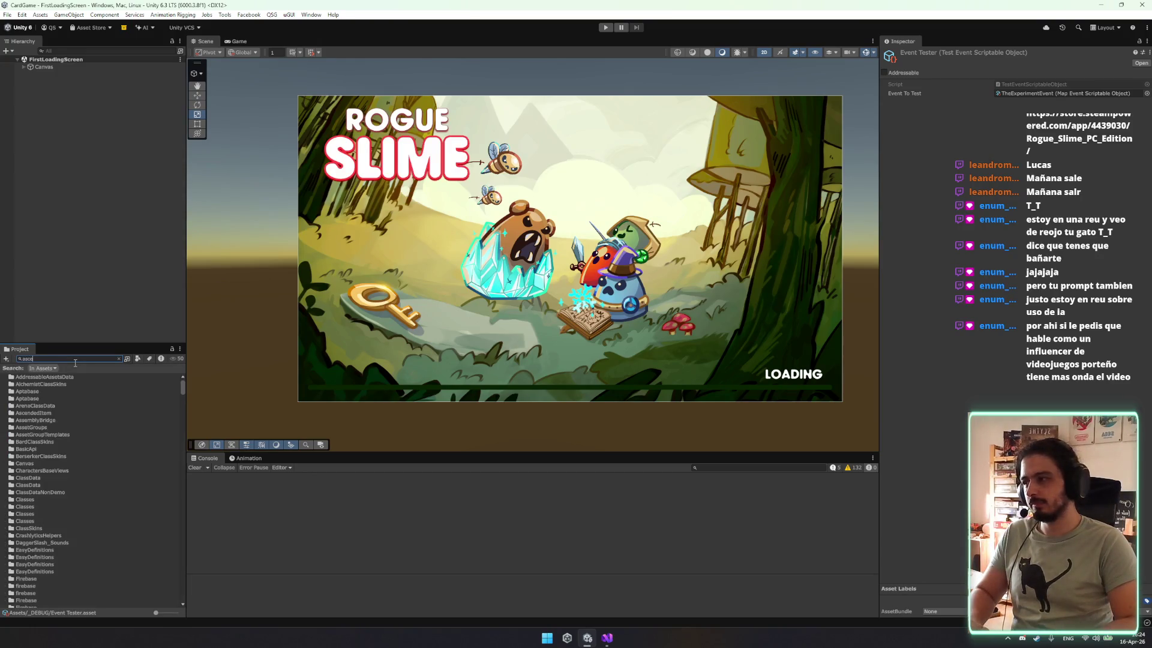
left_click(64, 391)
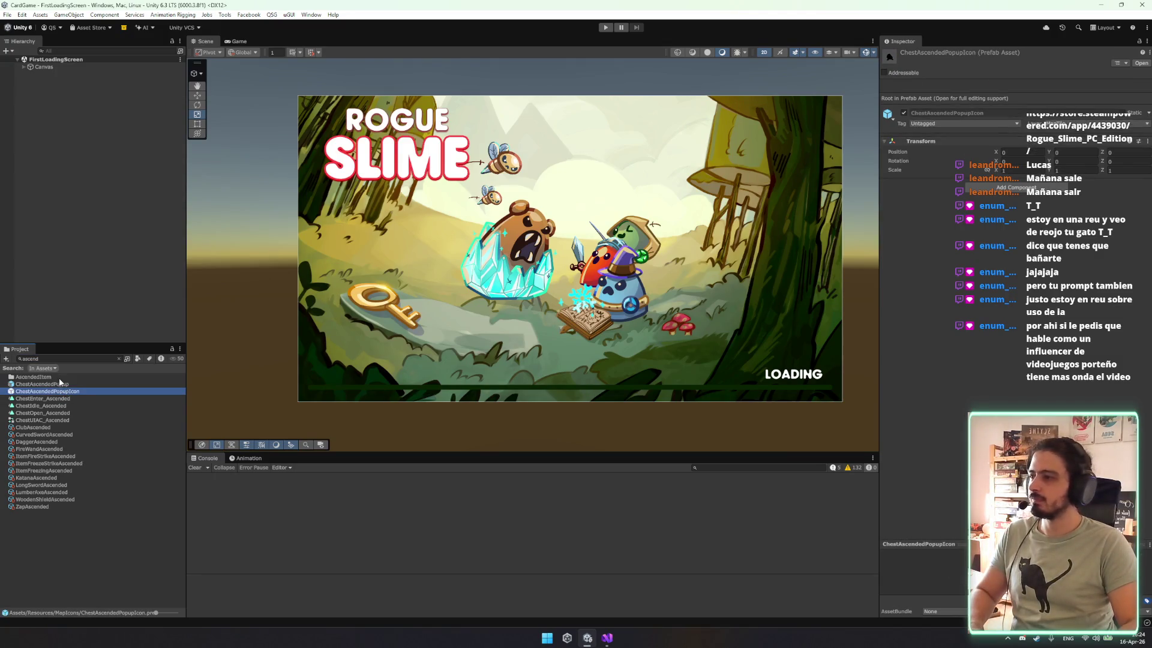
left_click(64, 385)
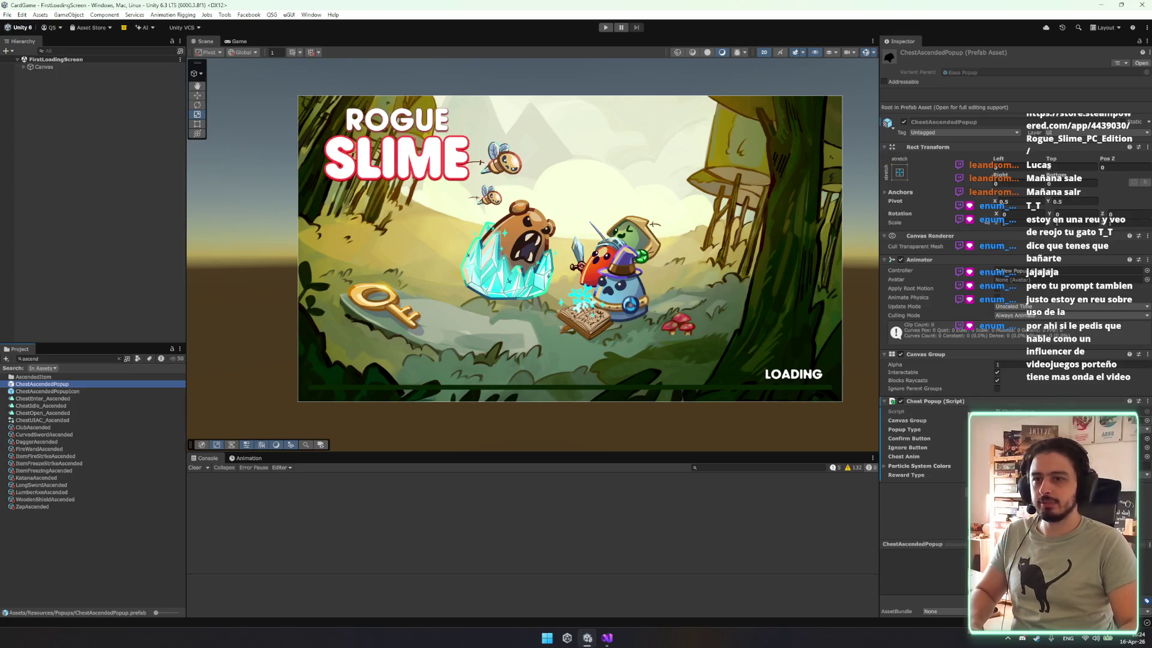
left_click(60, 386)
key("Escape")
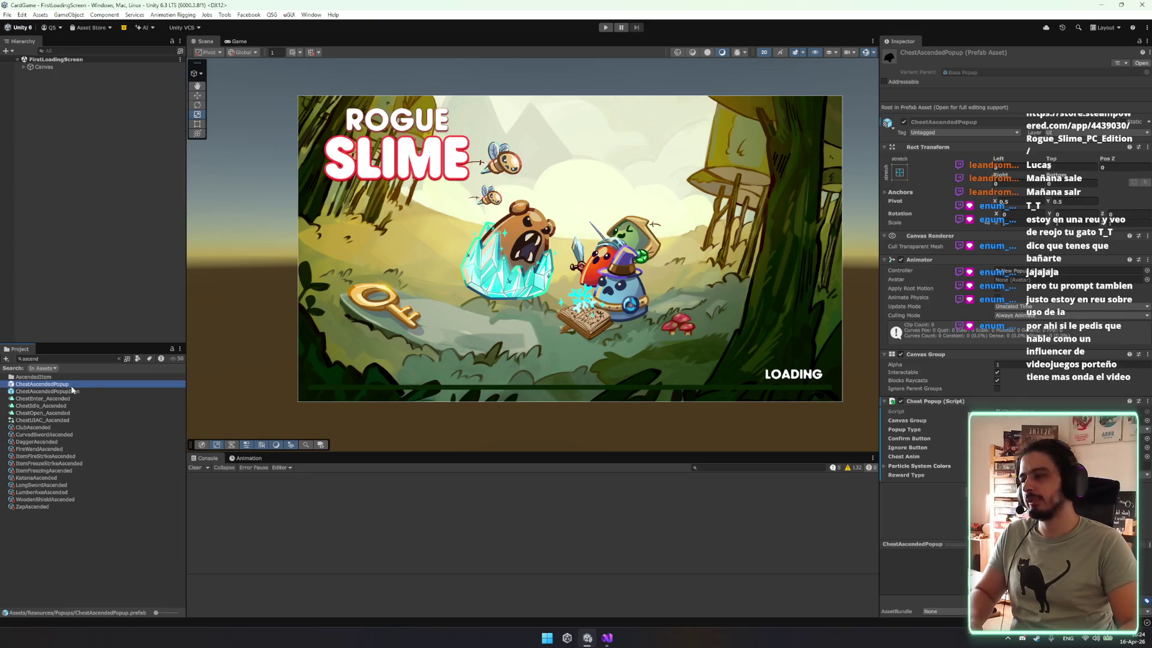
Reveal ChestAscendedPopup in the Assets/Resources/Popups folder, then search the project for 'pickre'.
left_click(120, 358)
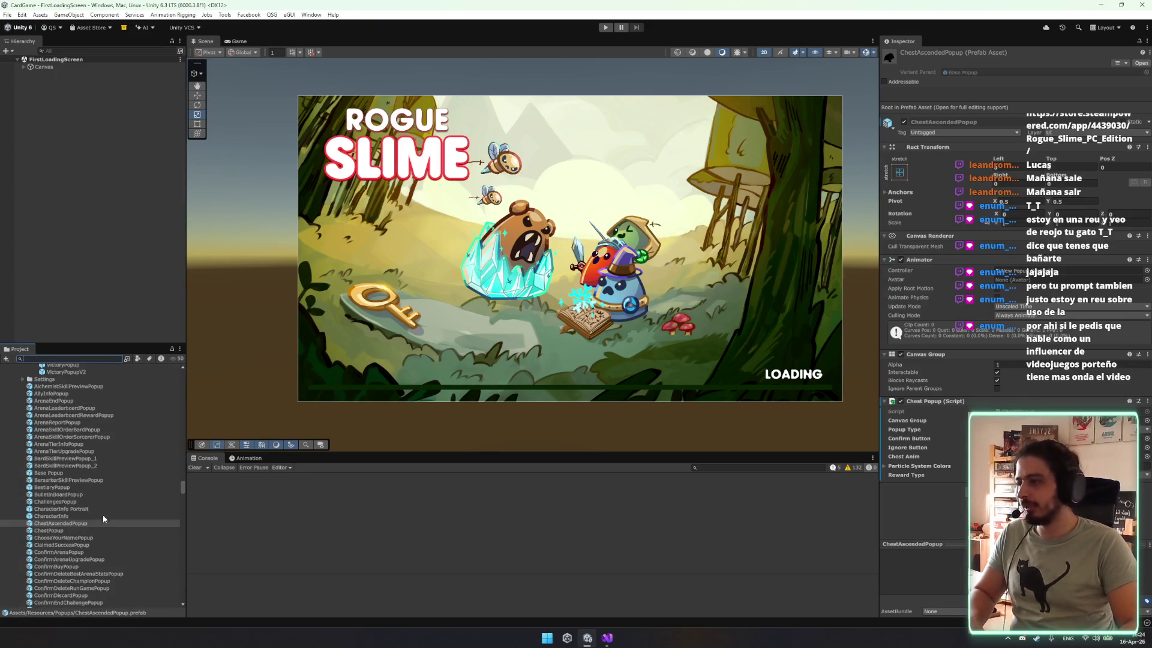
left_click(95, 521)
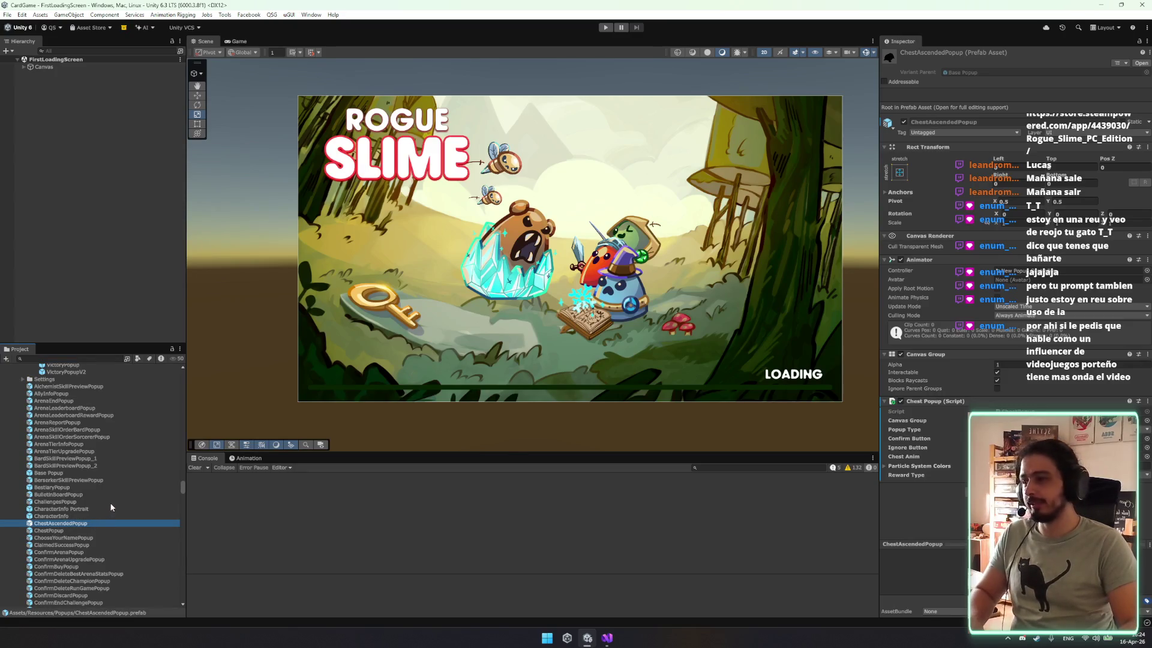
scroll(110, 503, "down", 1)
scroll(111, 504, "down", 1)
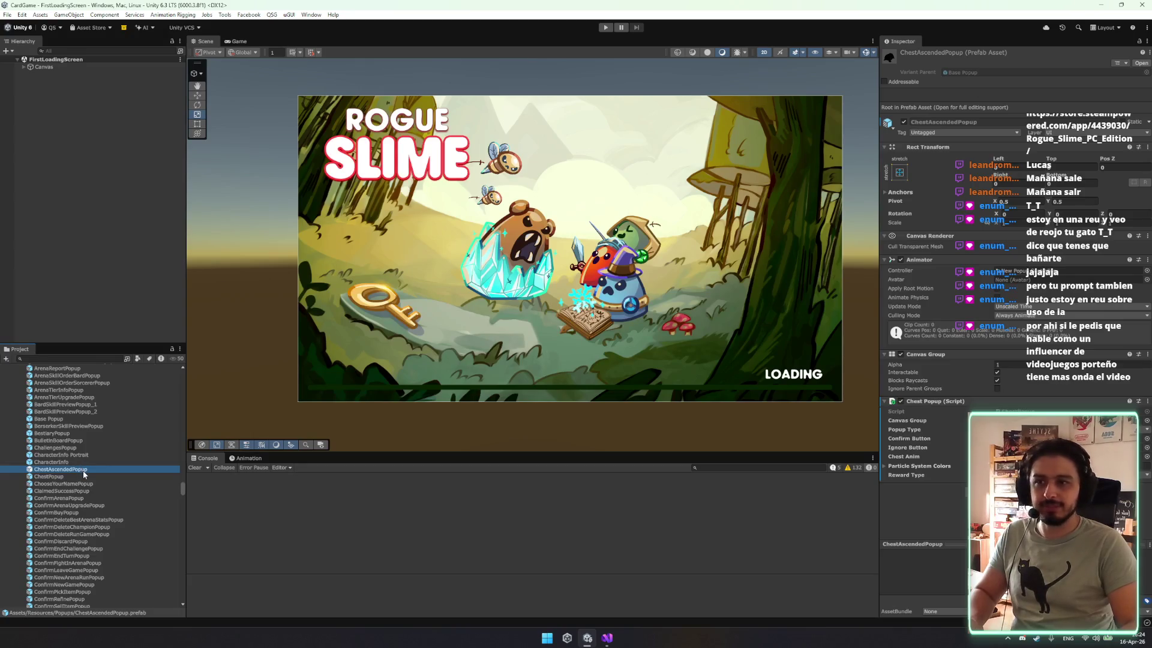
scroll(78, 520, "down", 10)
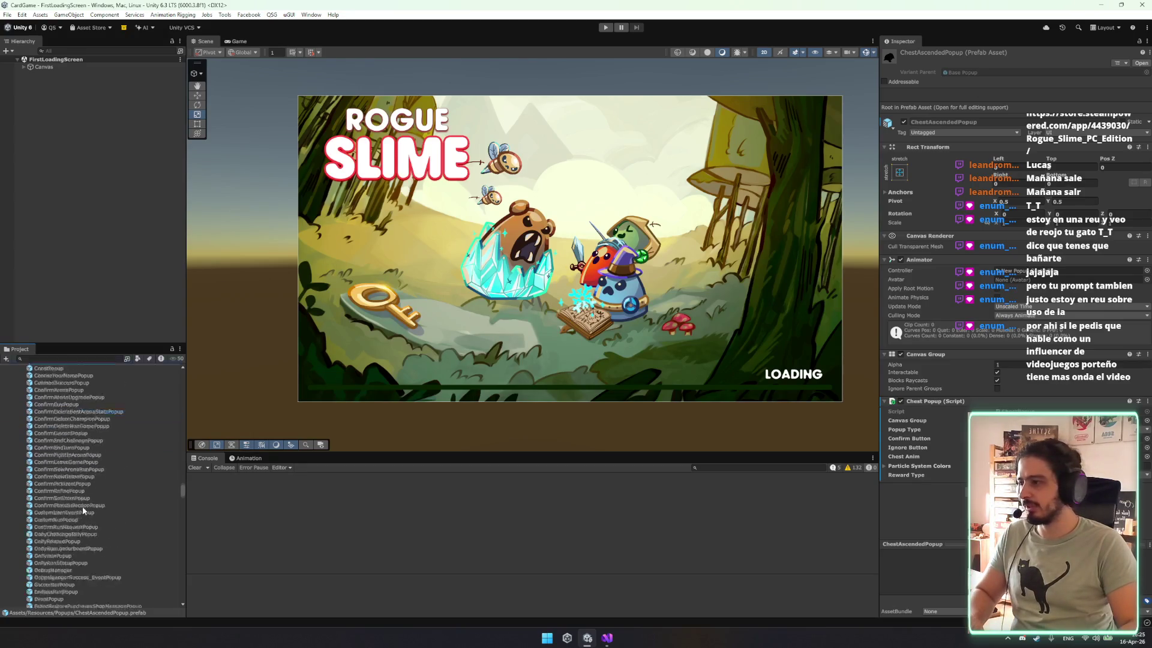
left_click(63, 358)
type("pick")
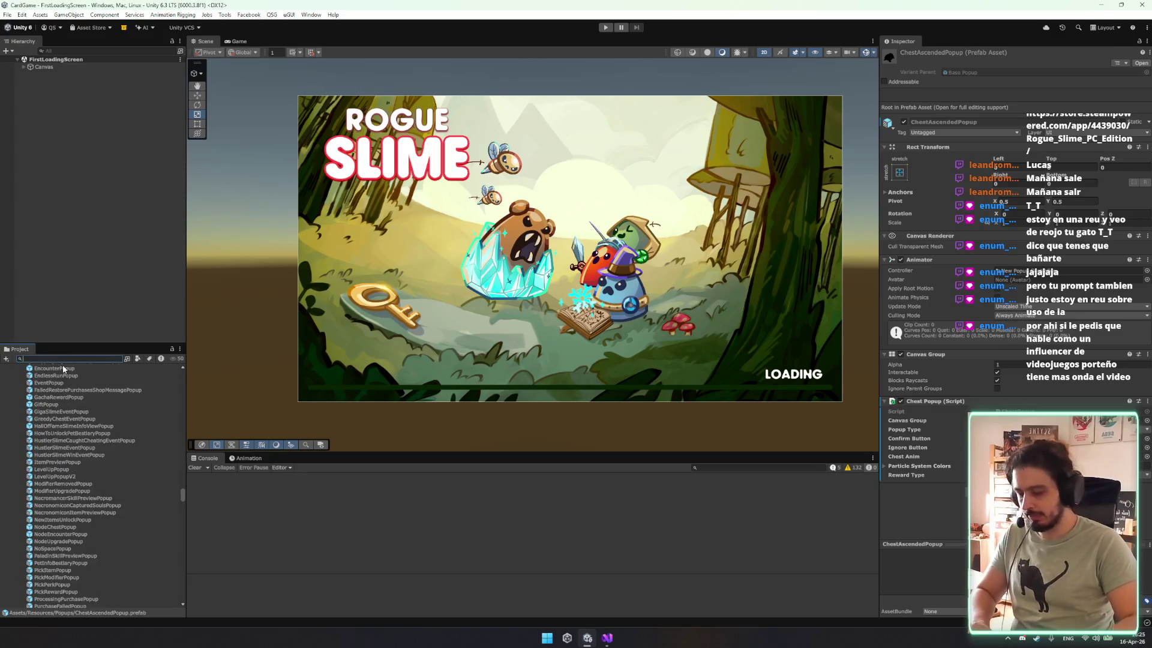
type("re")
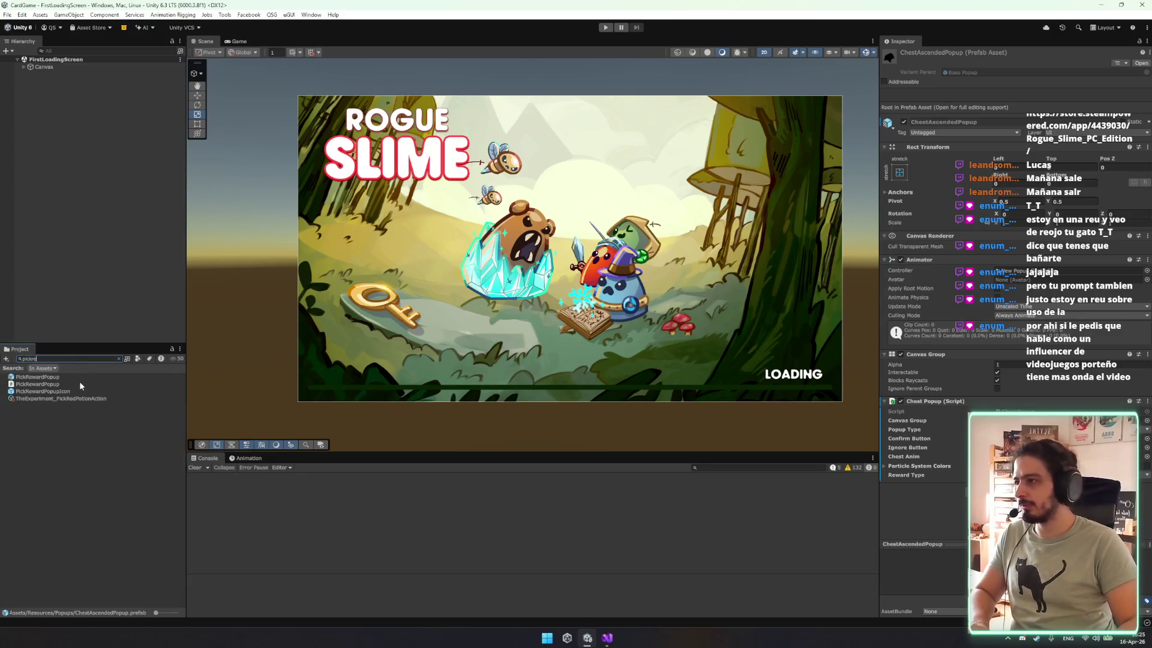
Duplicate the PickRewardPopup prefab as PickAscendedRewardPopup and check its Reward Type setting.
left_click(72, 377)
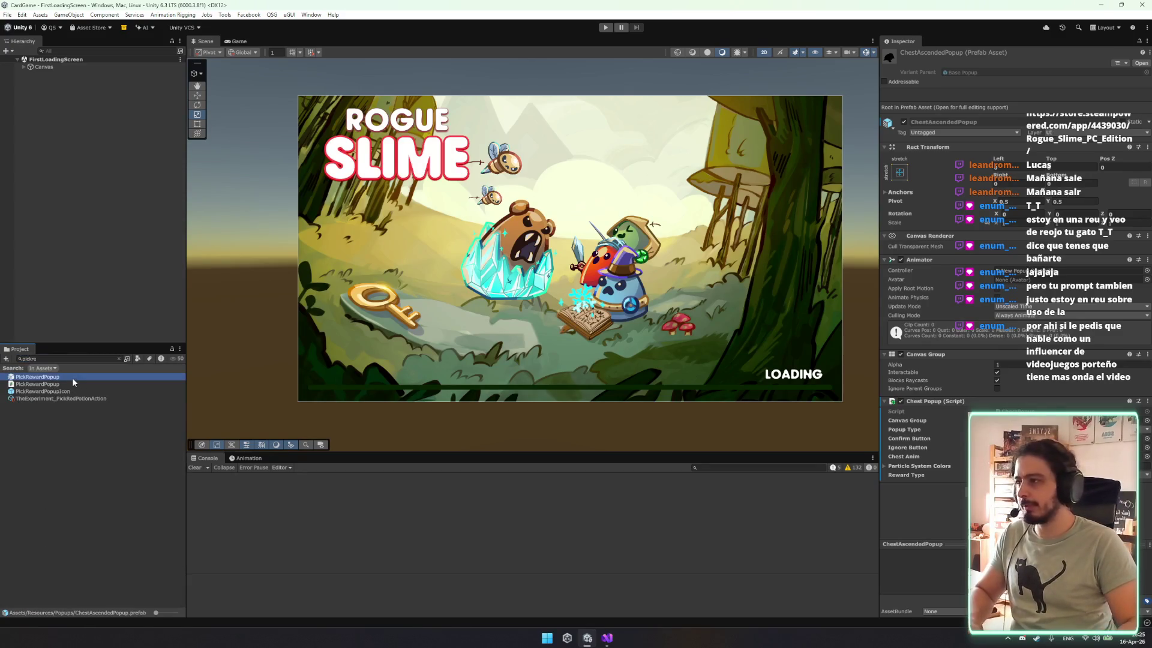
left_click(117, 359)
left_click(90, 593)
key("ctrl+d")
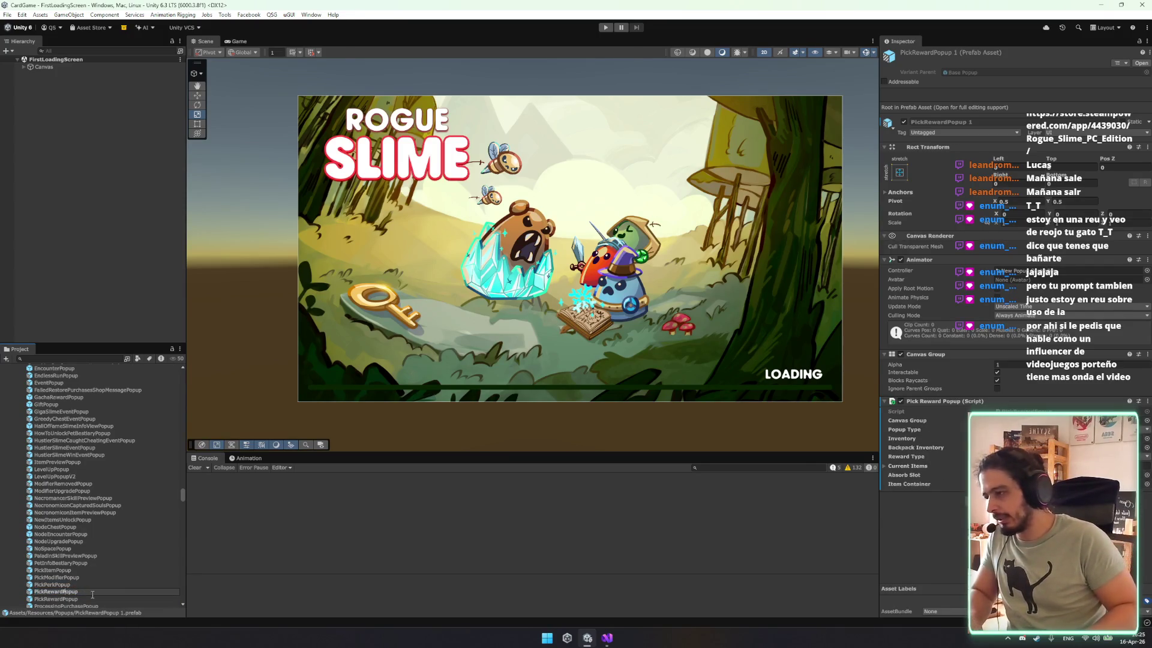
type("Asd")
type("ended")
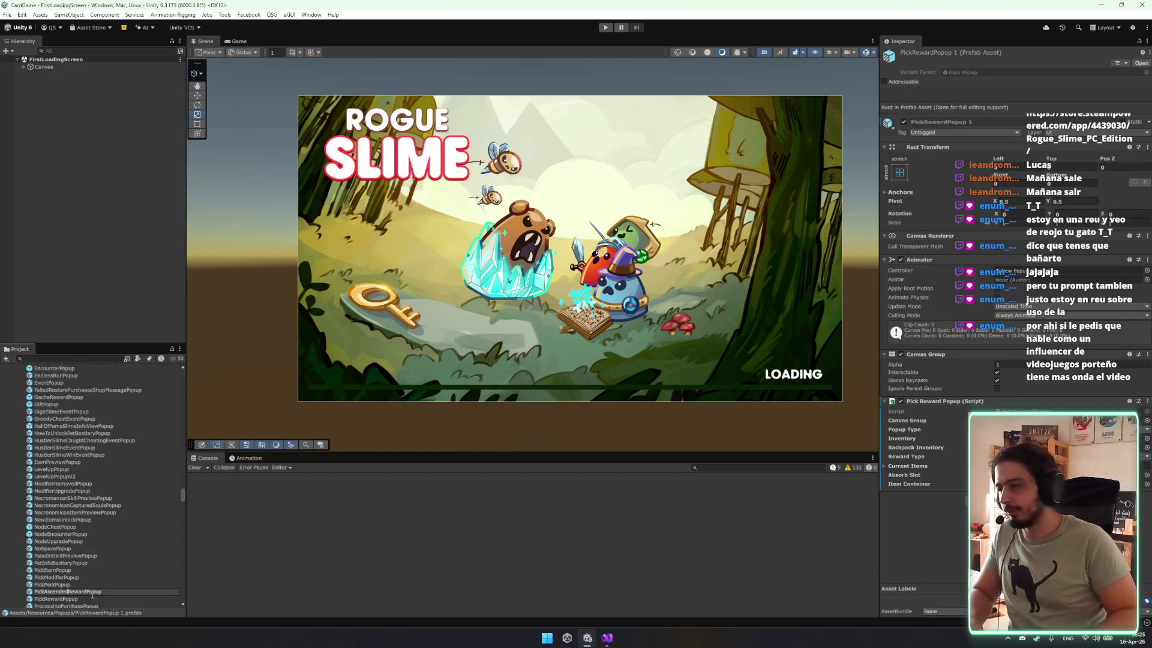
key("Return")
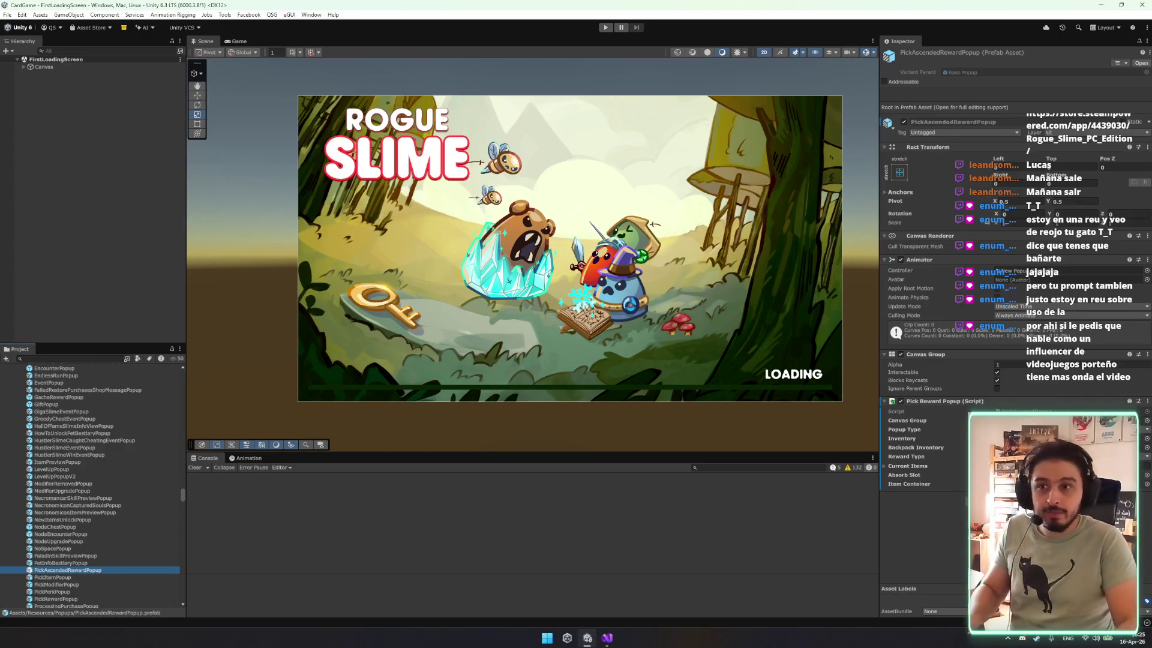
left_click(906, 457)
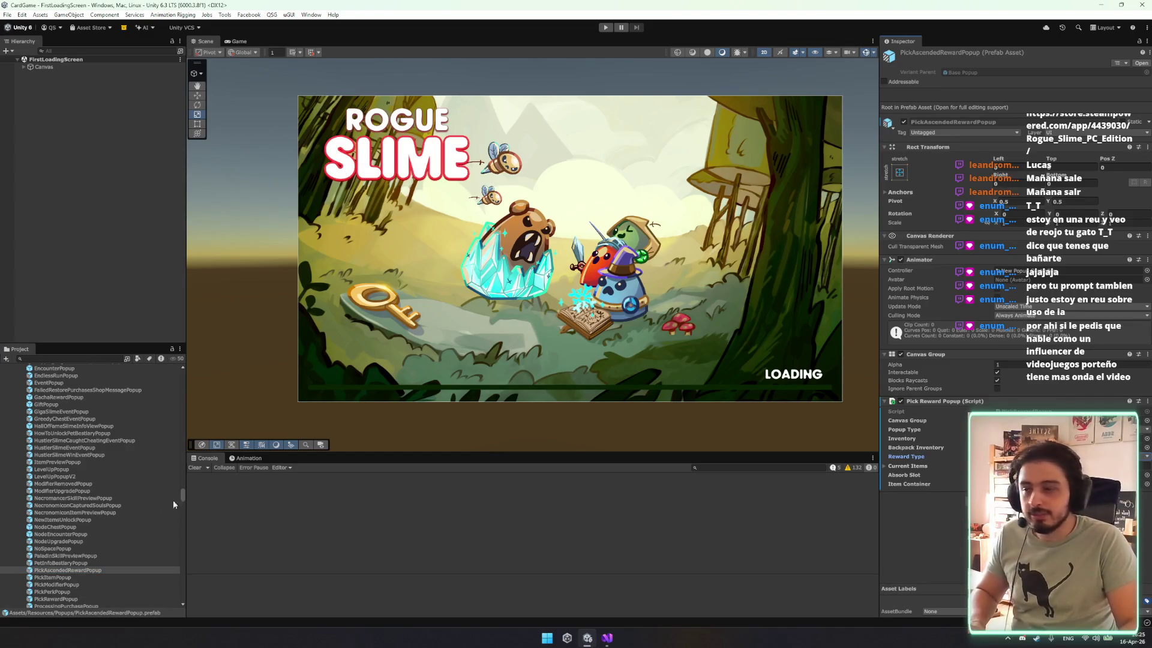
scroll(90, 516, "up", 10)
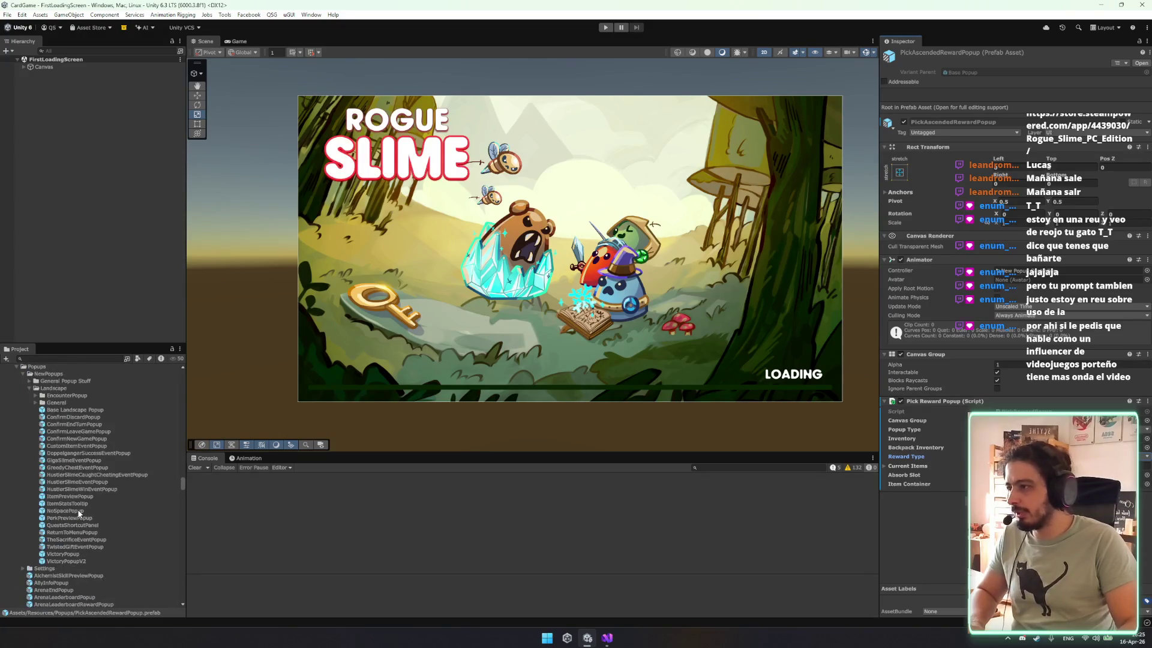
scroll(48, 553, "down", 8)
scroll(60, 540, "down", 5)
Search 'ascended' and rename the popup icon asset to PickAscendedRewardPopupIcon, then review the new prefab.
left_click(58, 359)
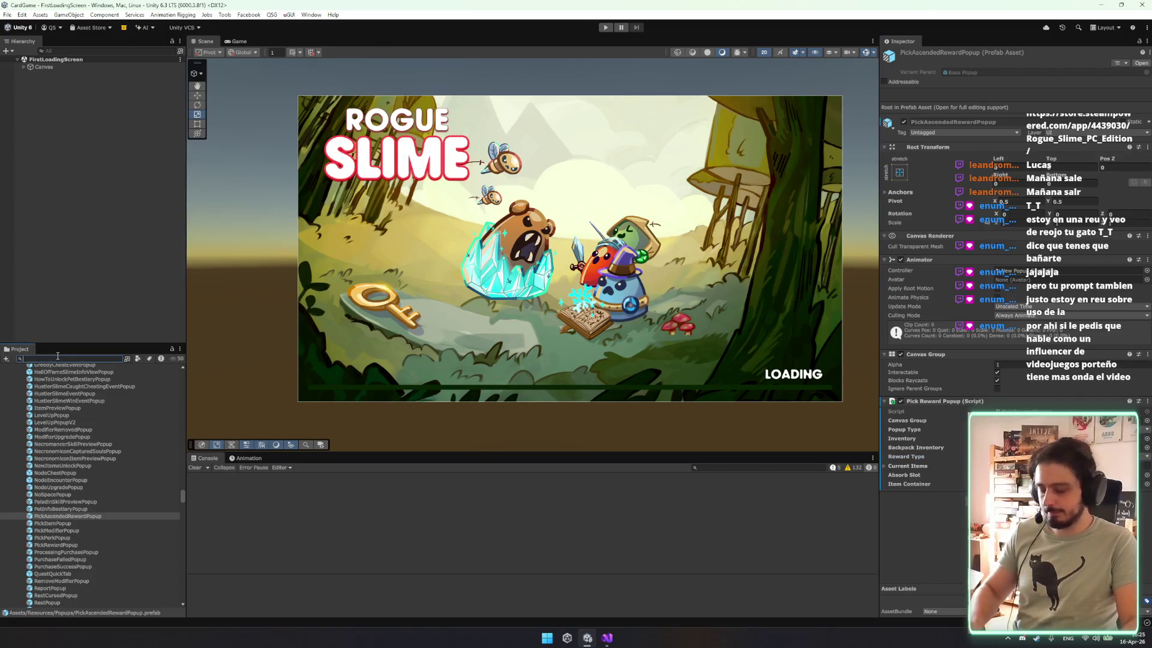
type("scended")
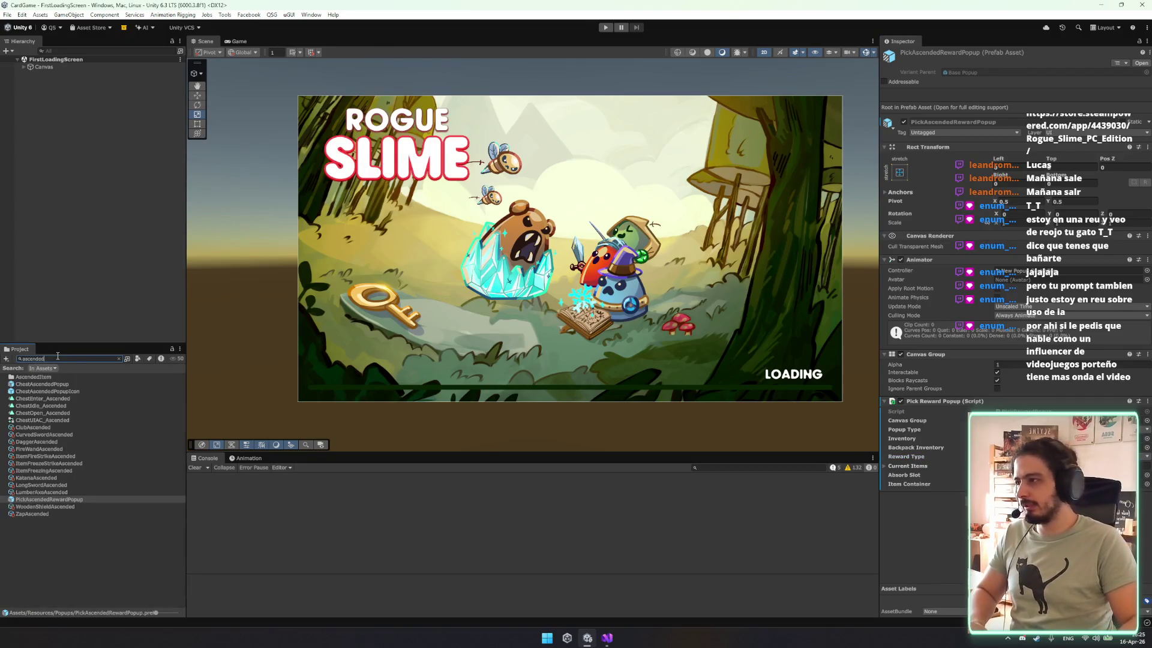
left_click(52, 384)
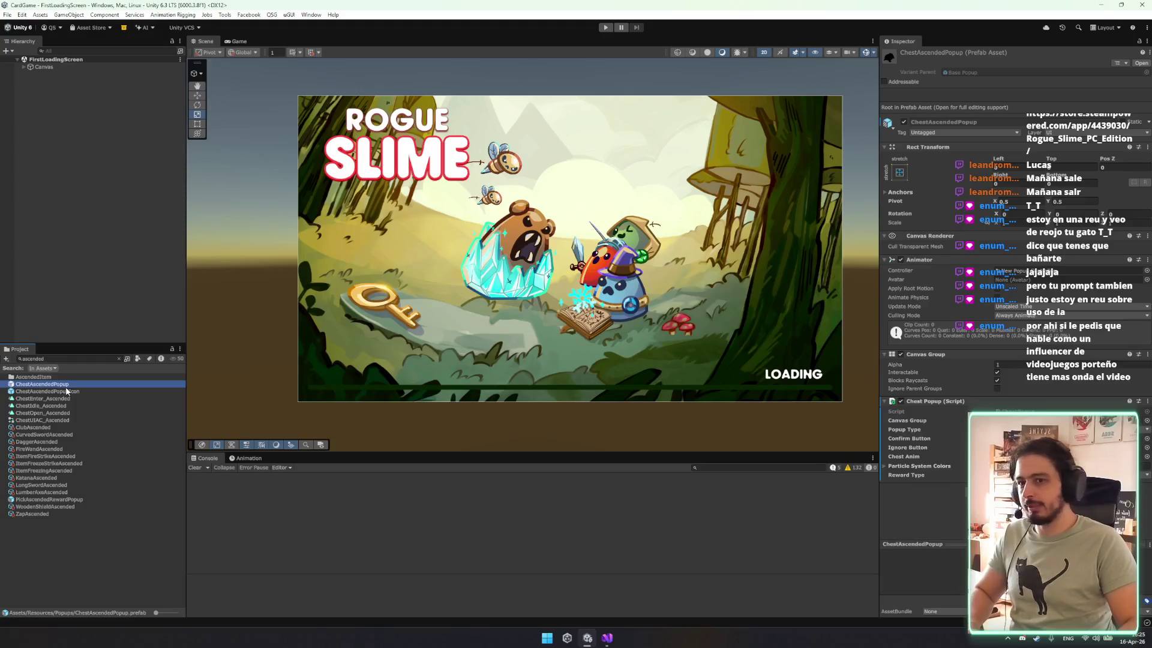
left_click(54, 384)
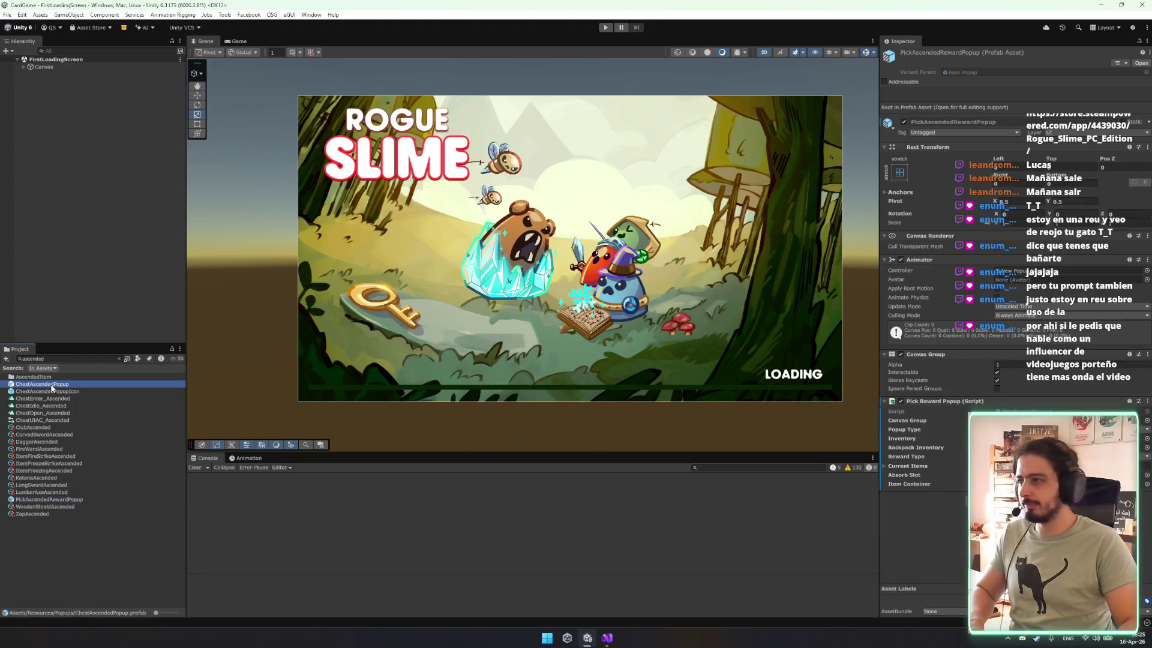
key("Escape")
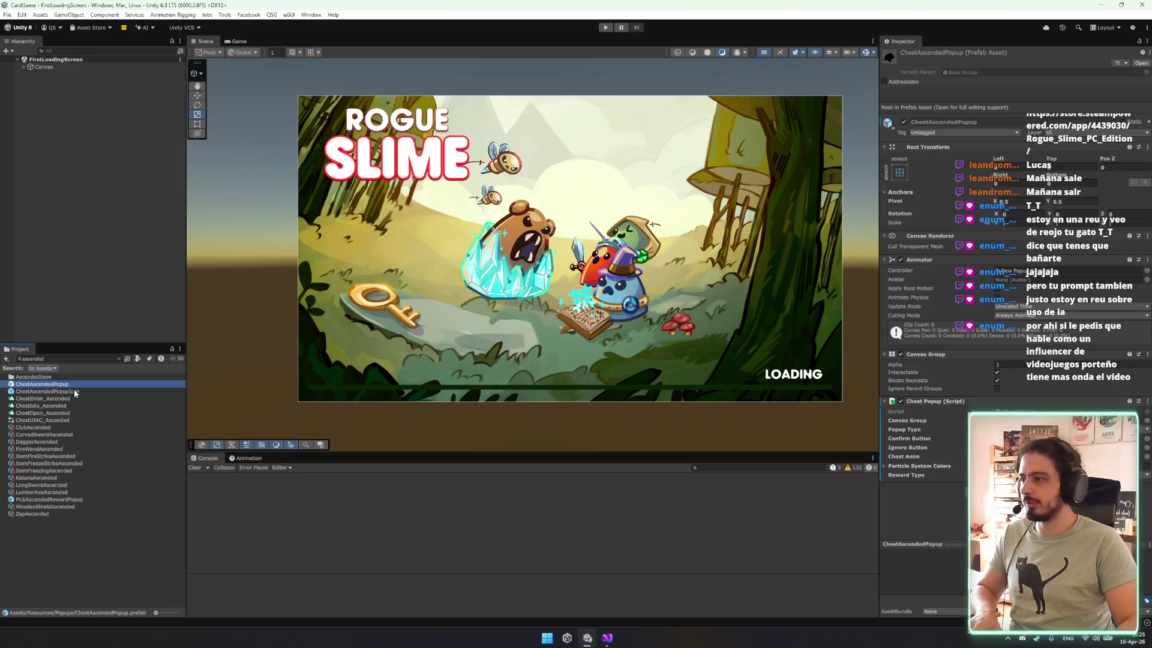
left_click(74, 391)
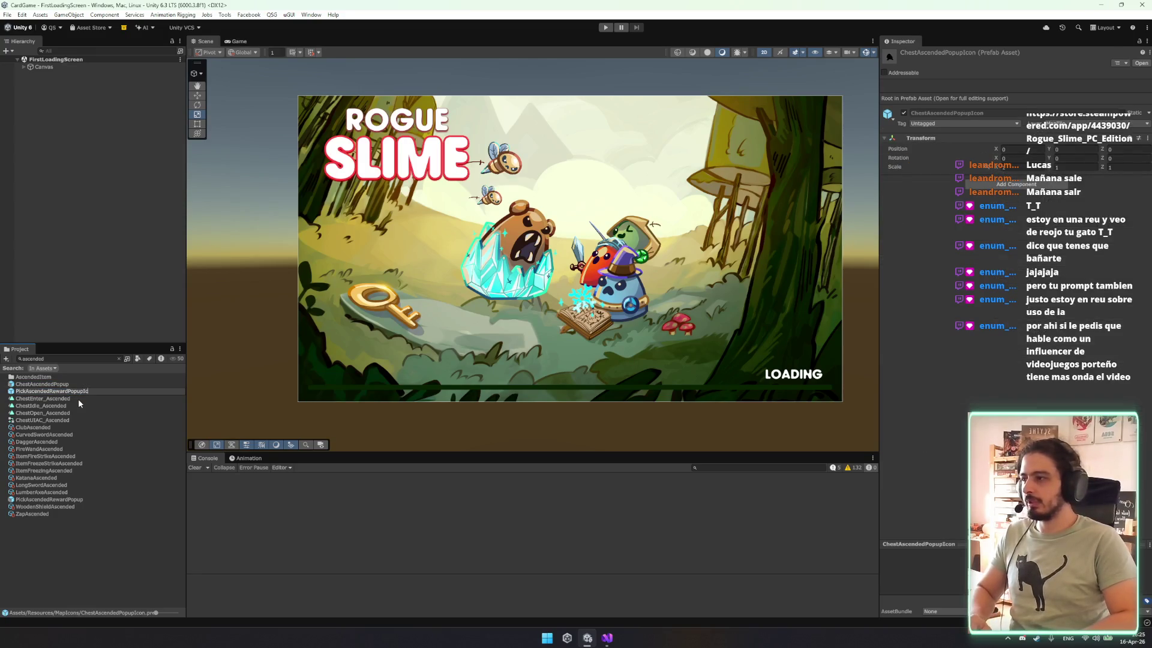
type("on")
key("Return")
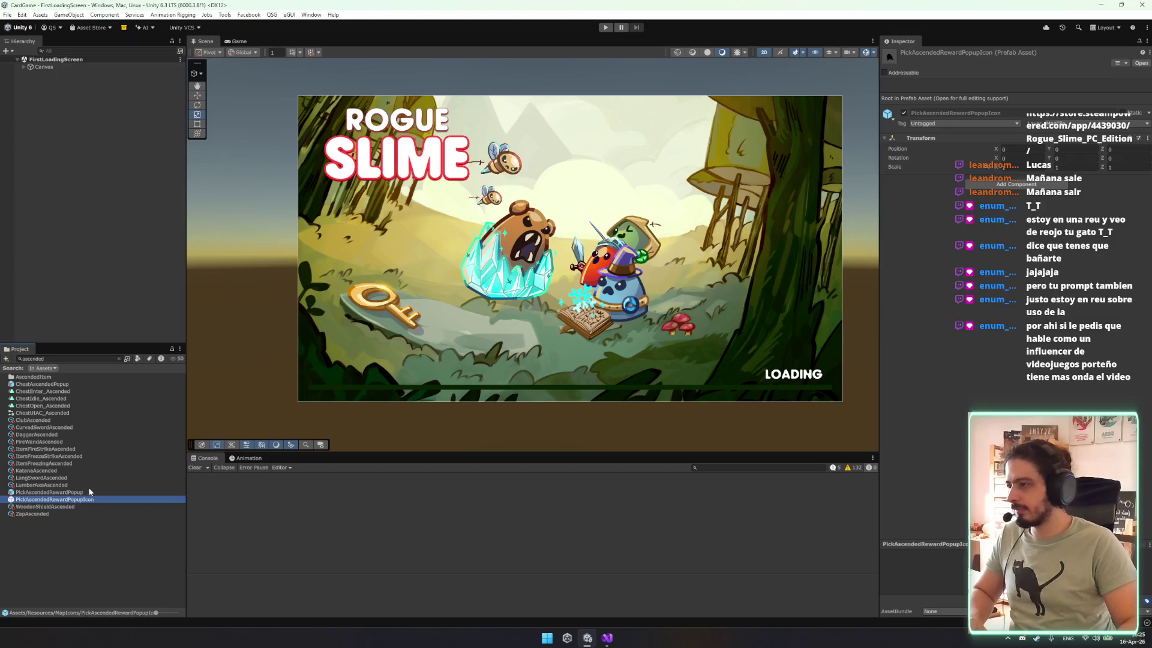
left_click(89, 492)
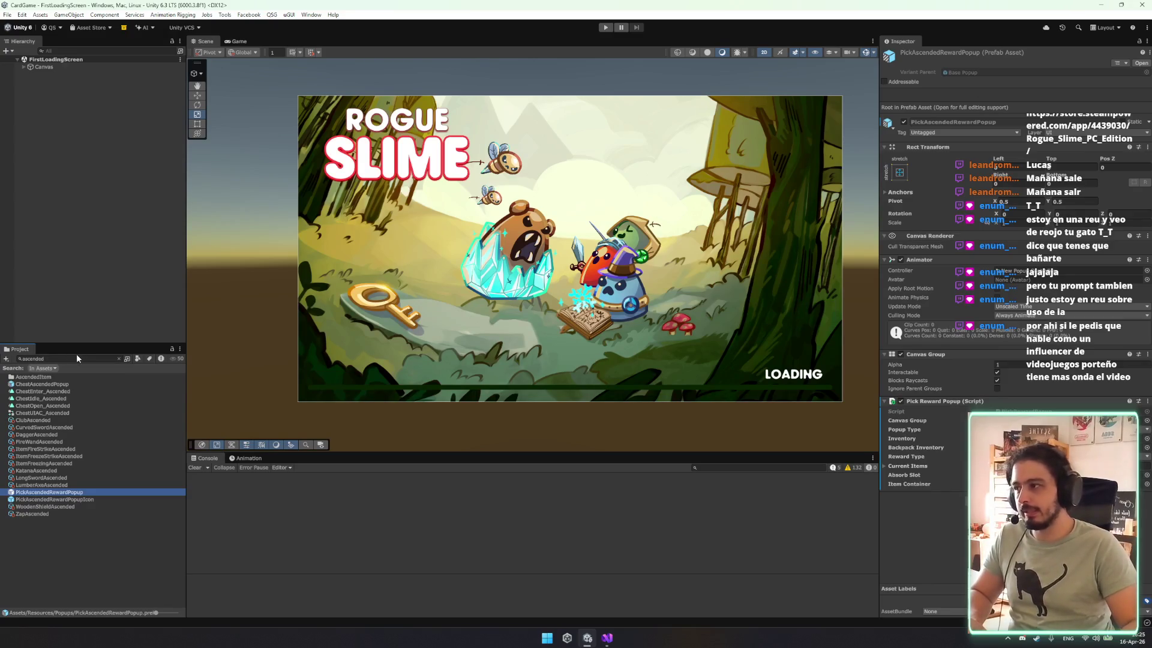
left_click(103, 492)
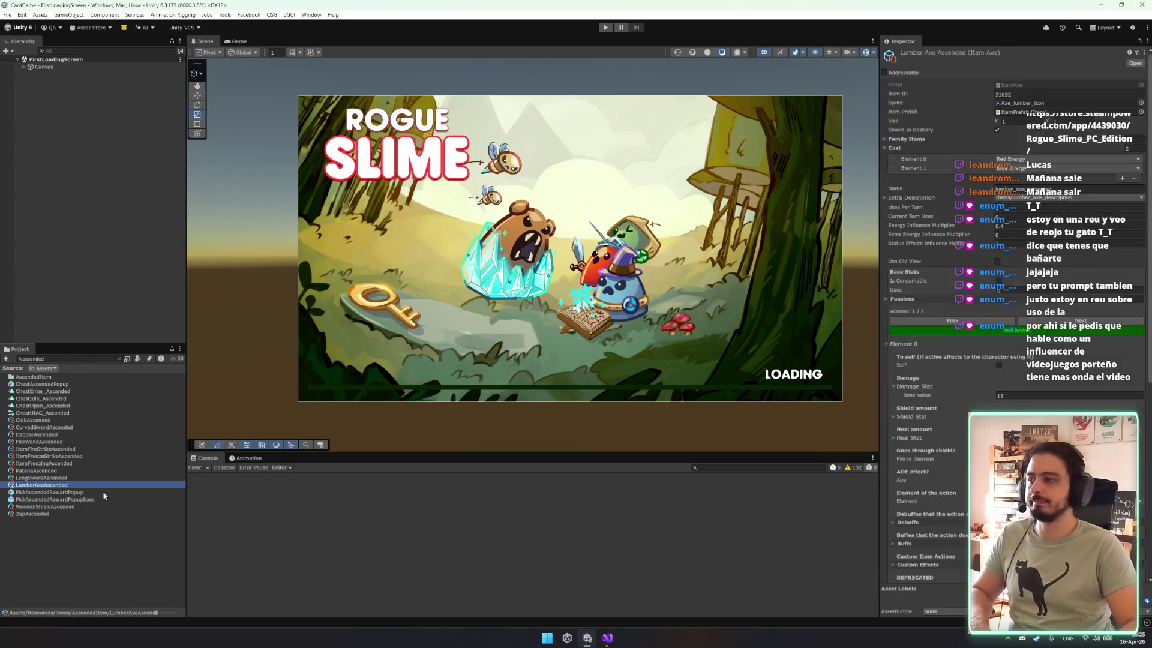
key("Escape")
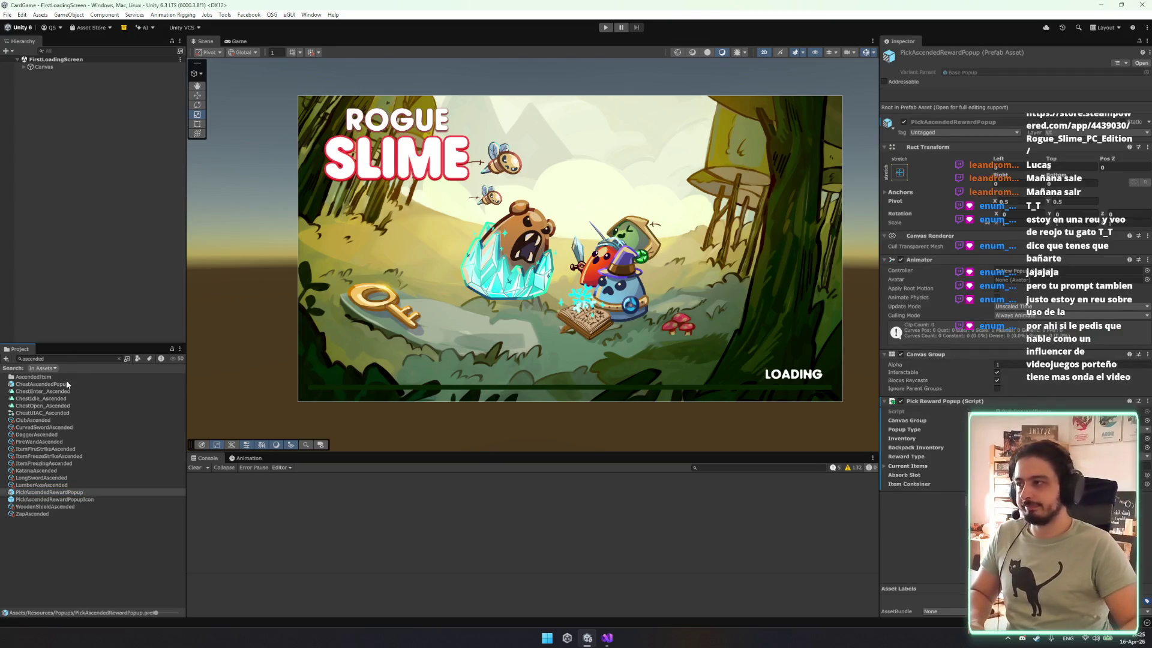
Replace the Project search with 'definition' and browse the results, opening Map_Definition_0.
left_click(81, 358)
key("BackSpace")
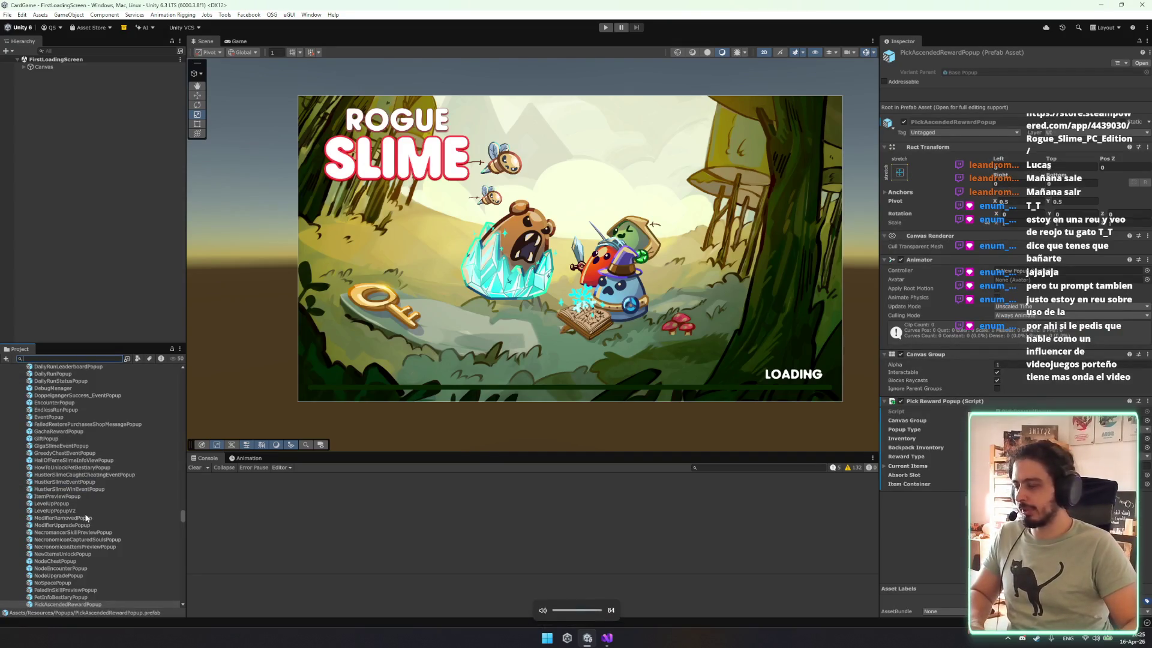
scroll(86, 518, "up", 15)
left_click(54, 370)
scroll(111, 501, "up", 10)
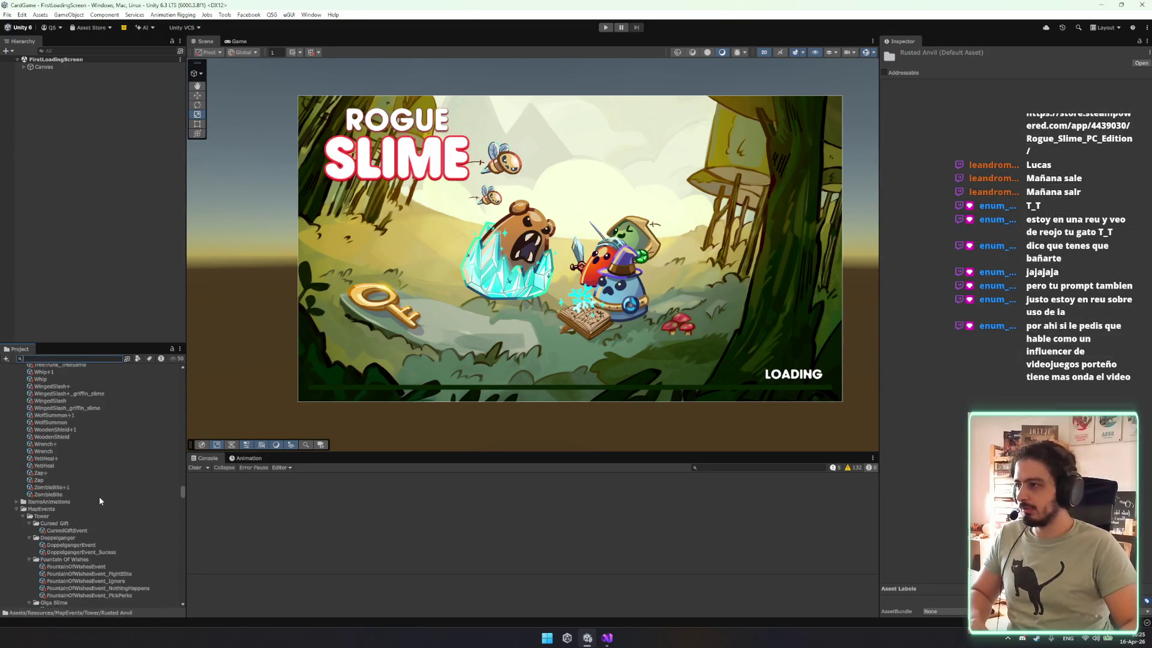
scroll(90, 494, "up", 8)
type("definition")
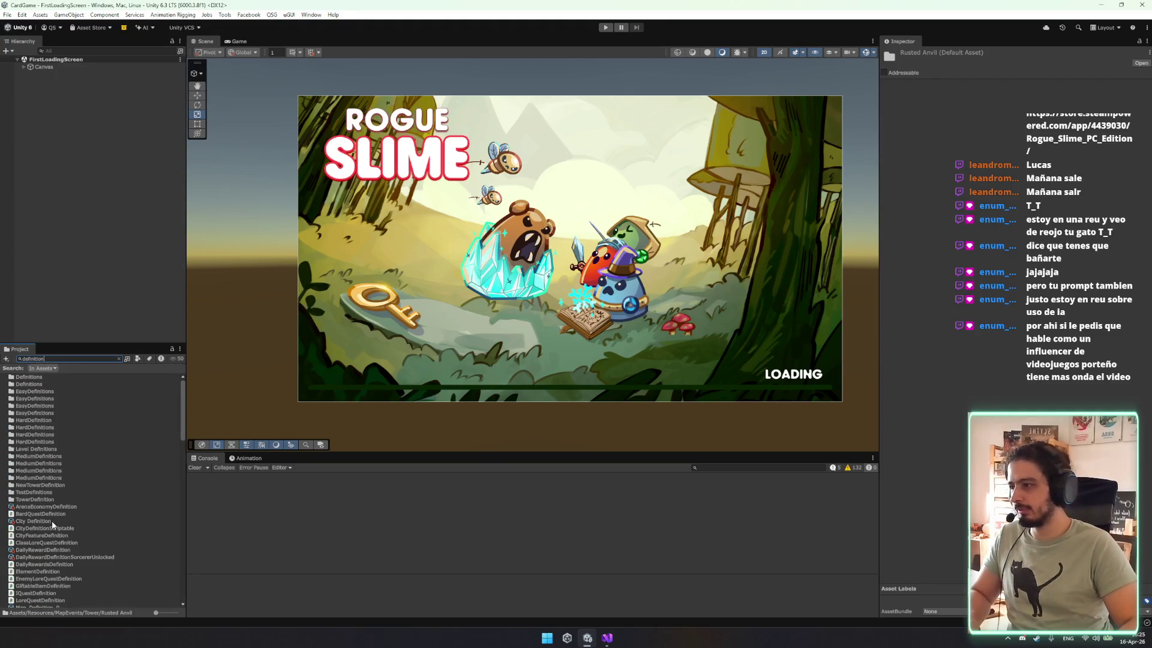
left_click(52, 521)
left_click(50, 550)
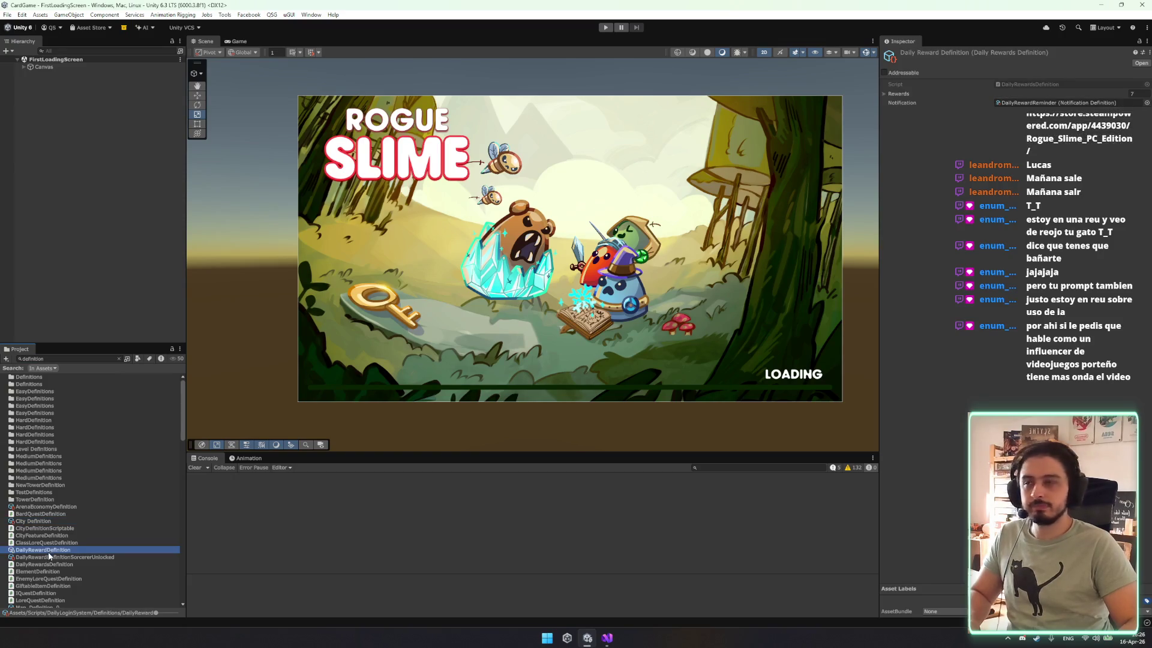
scroll(50, 555, "down", 5)
left_click(42, 491)
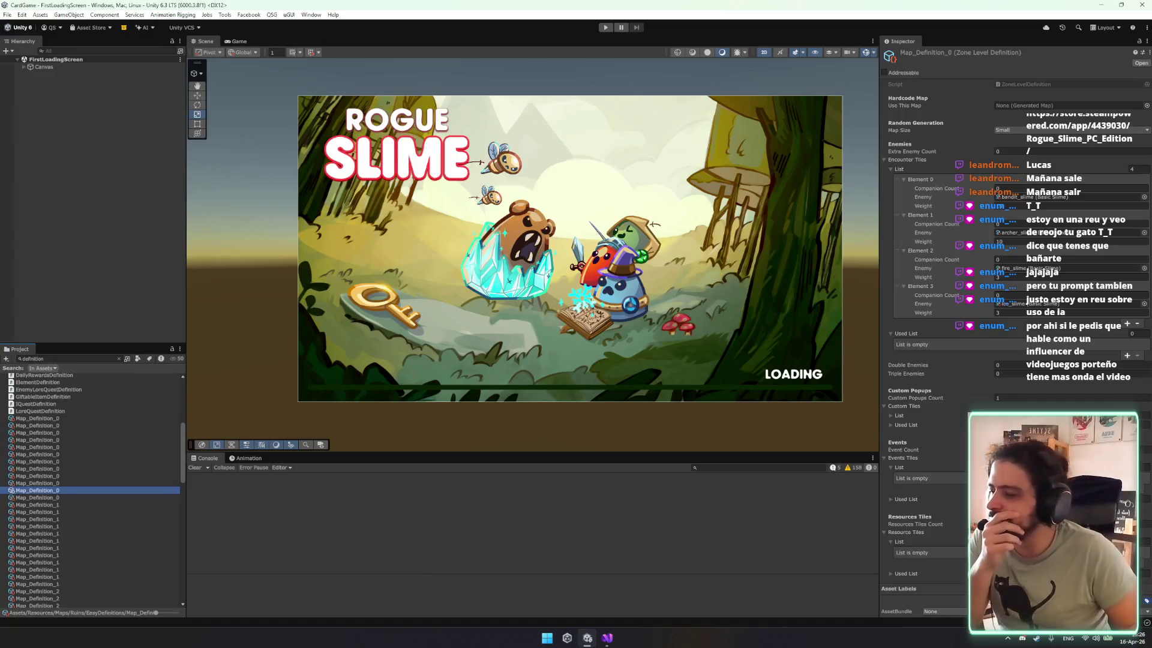
Select every Tower Map Definition from Floor 0 through Floor Entrance.
scroll(72, 528, "down", 5)
scroll(78, 494, "down", 15)
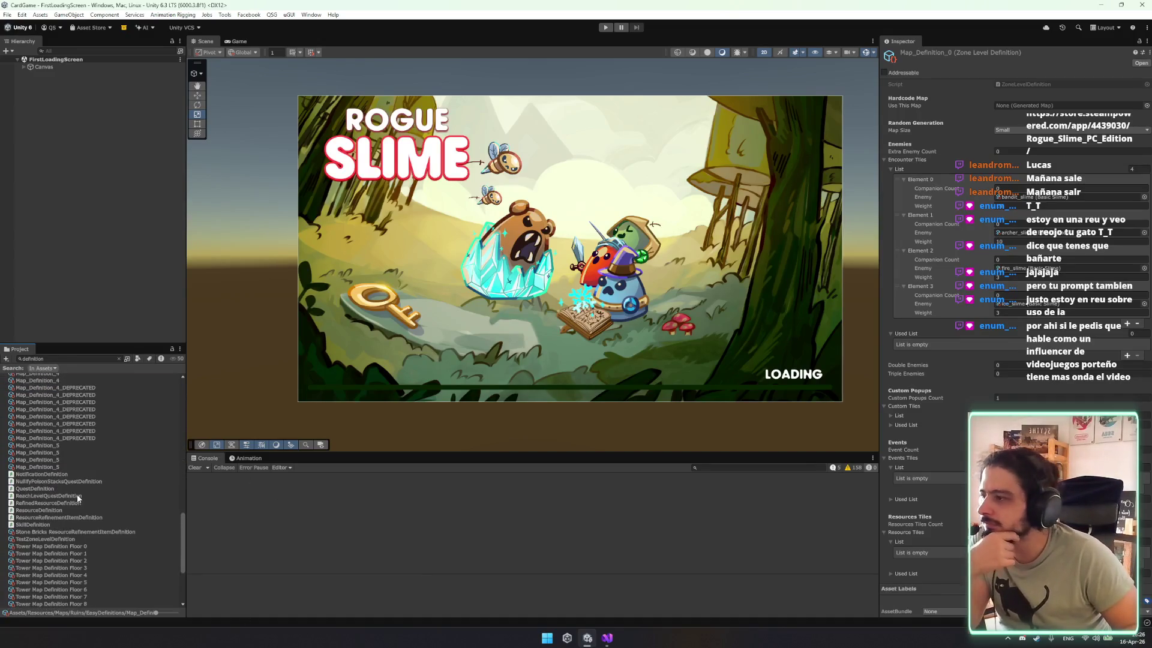
left_click(86, 510)
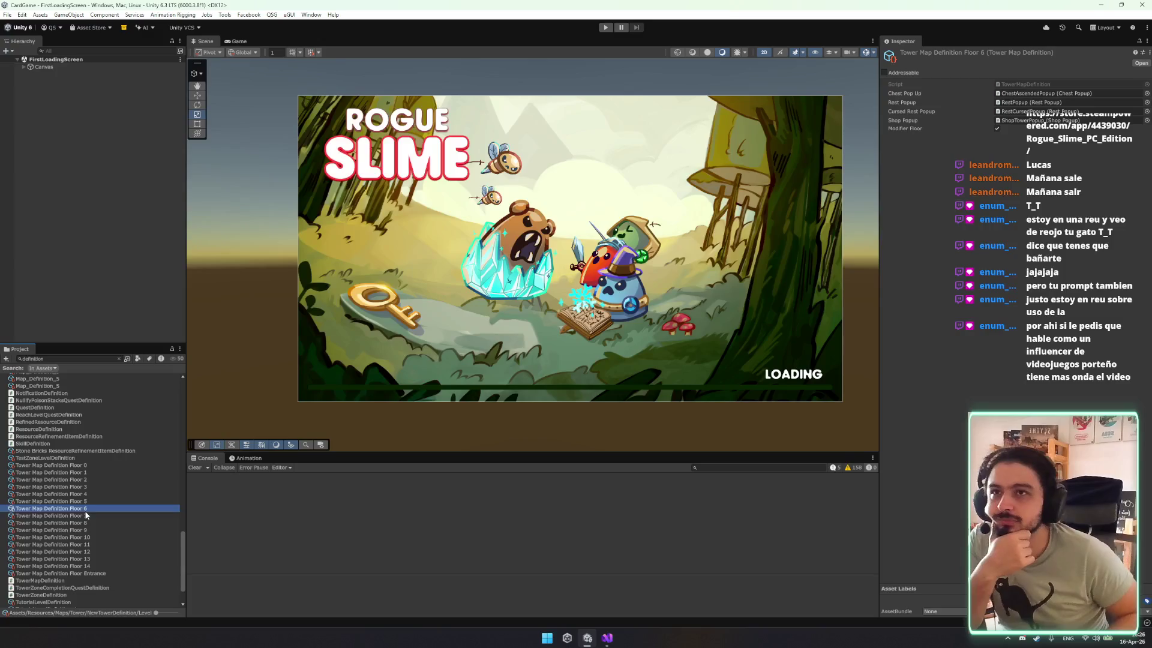
key("Down")
key("Down")
key("Down")
key("Up")
key("Up")
key("Up")
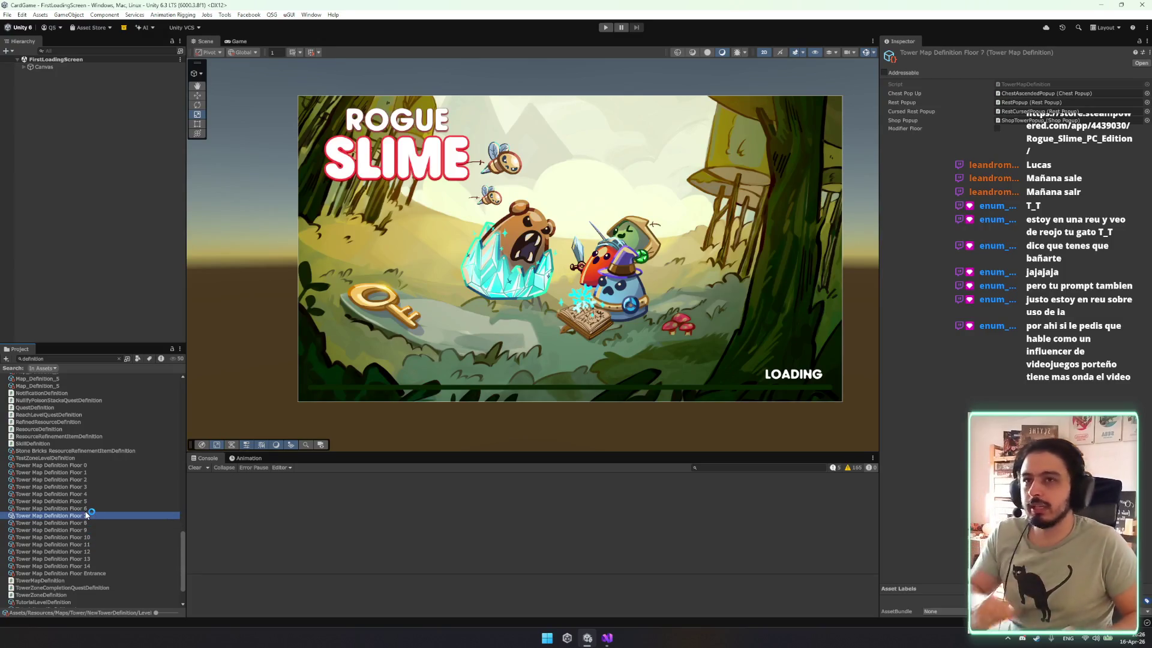
left_click(86, 467)
left_click(91, 572, "shift")
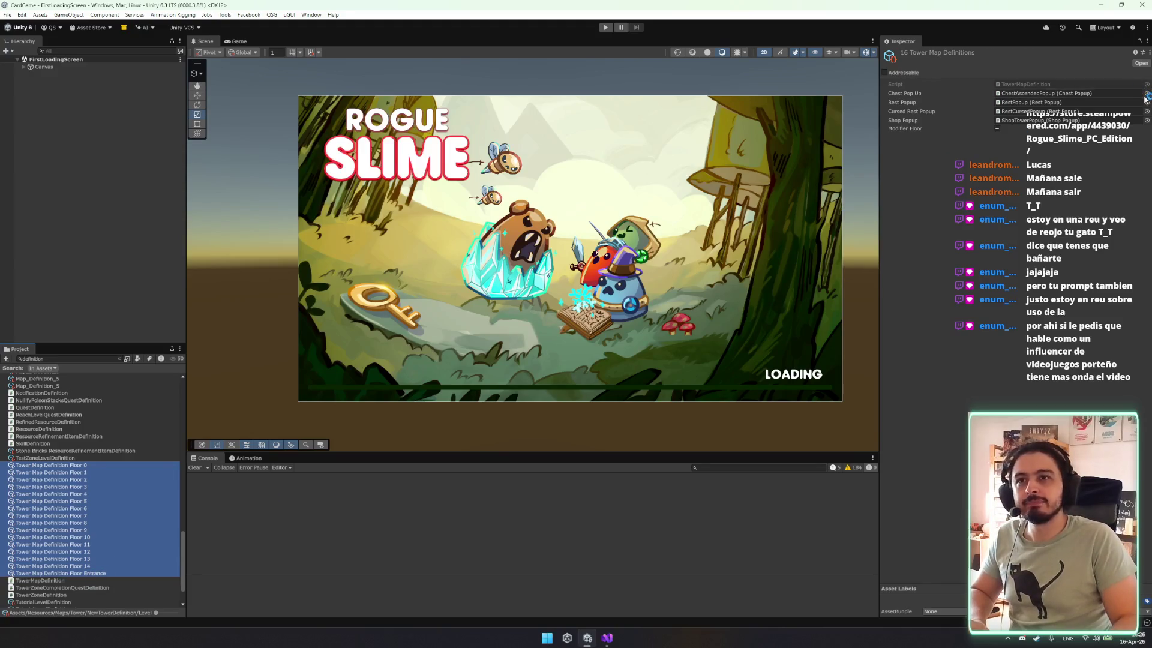
Assign PickAscendedRewardPopup as the Chest Pop Up on all 16 selected Tower Map Definitions.
left_click(1047, 94)
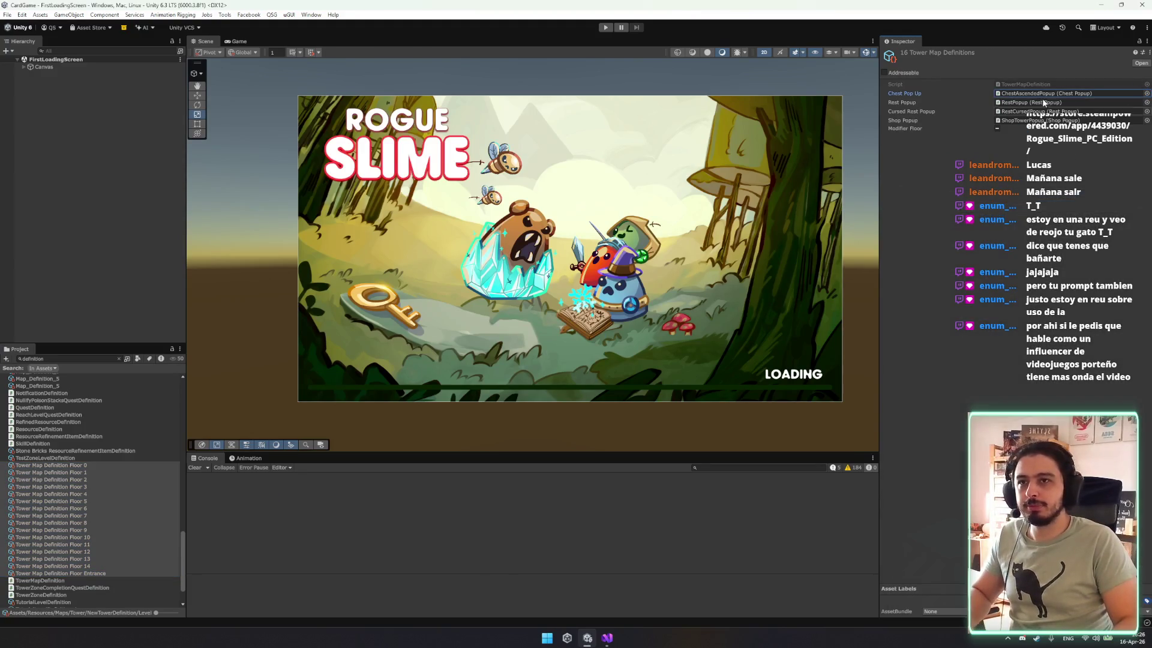
scroll(93, 538, "down", 10)
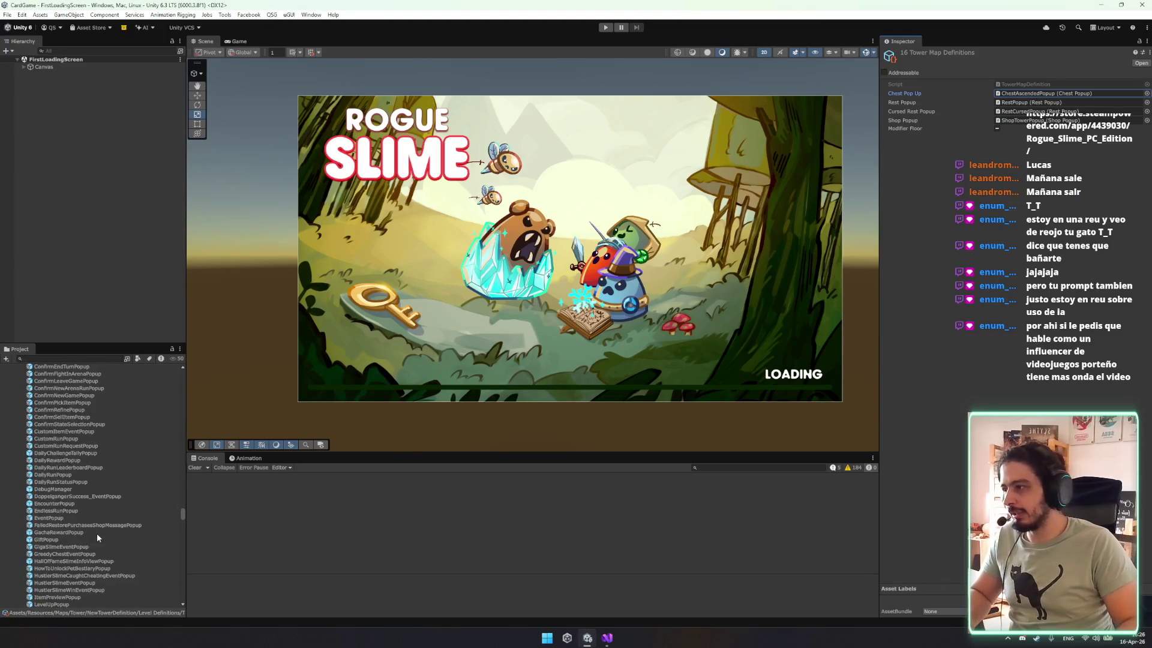
scroll(92, 532, "down", 10)
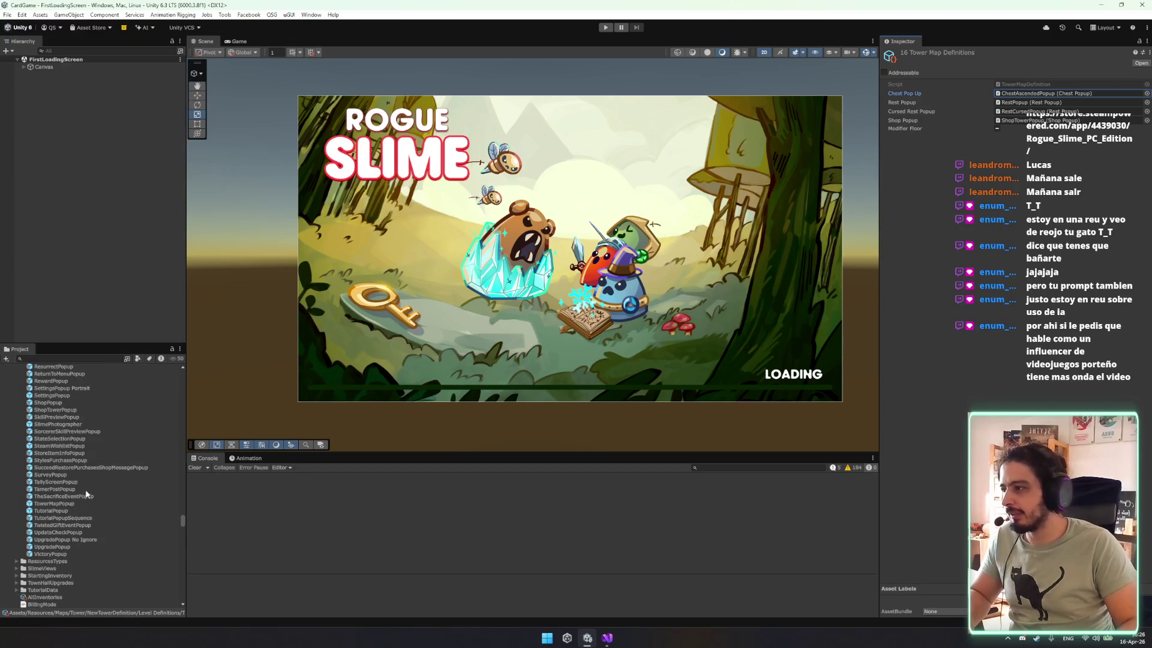
scroll(102, 485, "up", 6)
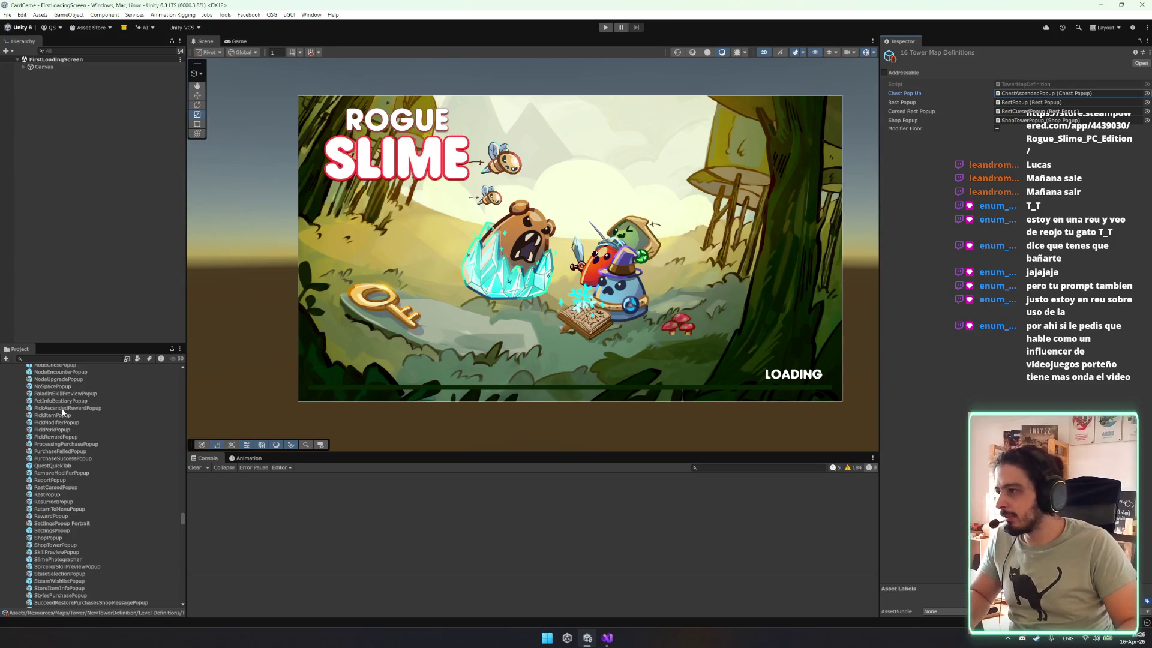
left_click_drag(63, 413, 956, 157)
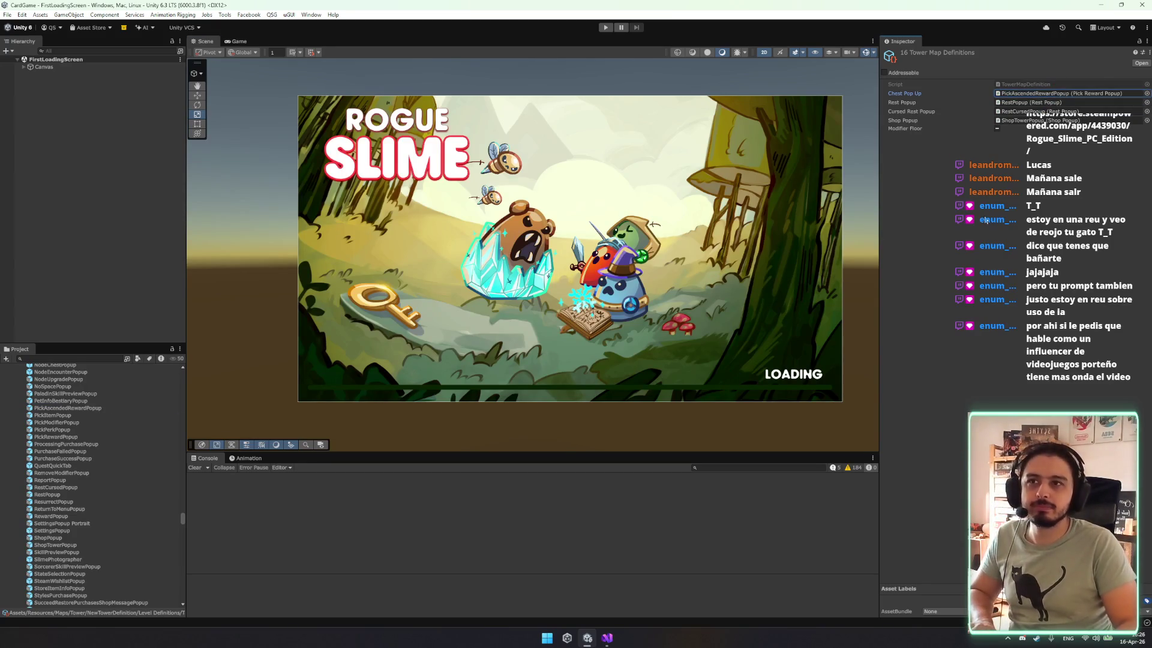
left_click_drag(990, 206, 990, 200)
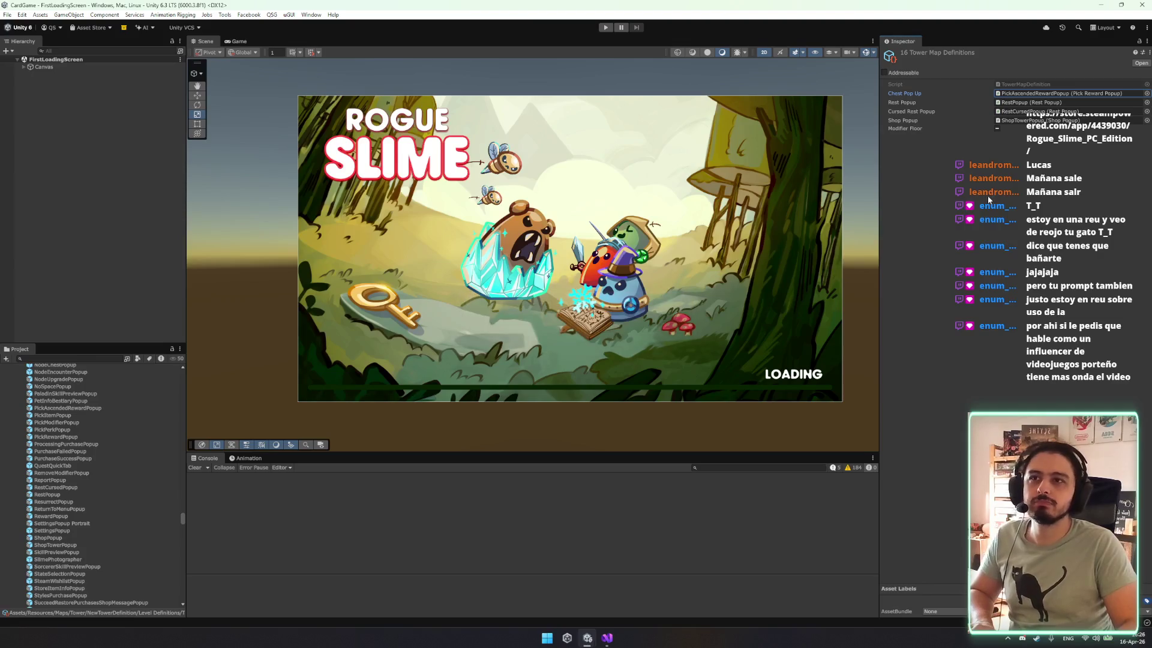
left_click(604, 28)
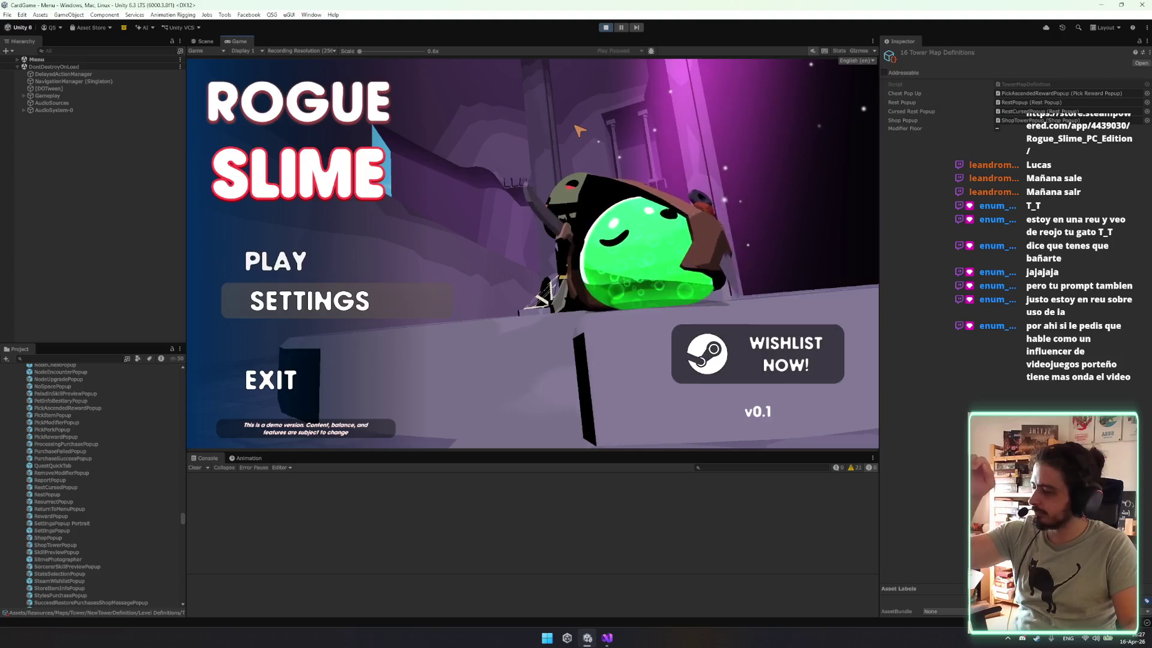
Start a Sorcerer tower run from the main menu, then quit it through Settings.
left_click(293, 261)
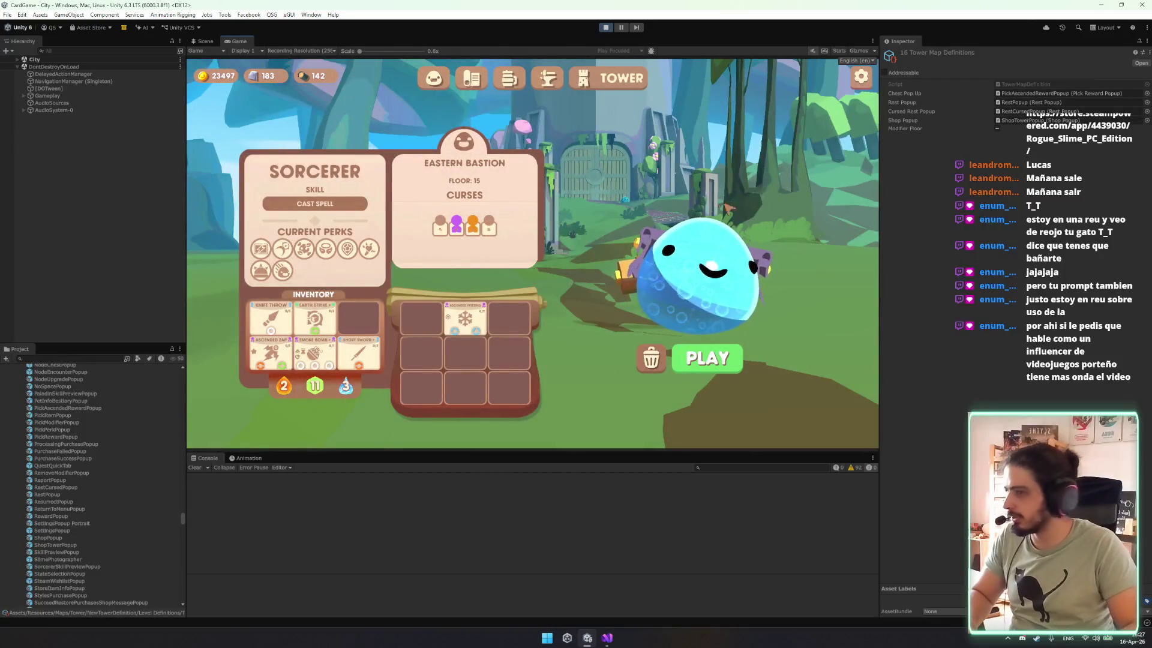
left_click(708, 359)
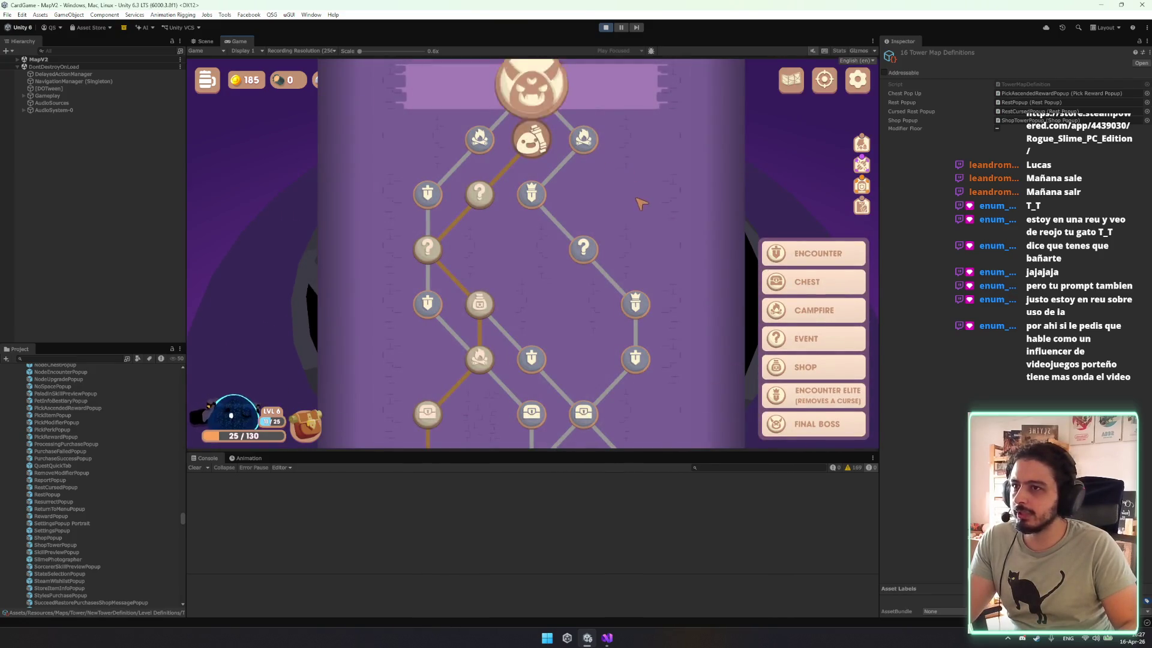
key("Escape")
left_click(550, 400)
left_click(570, 293)
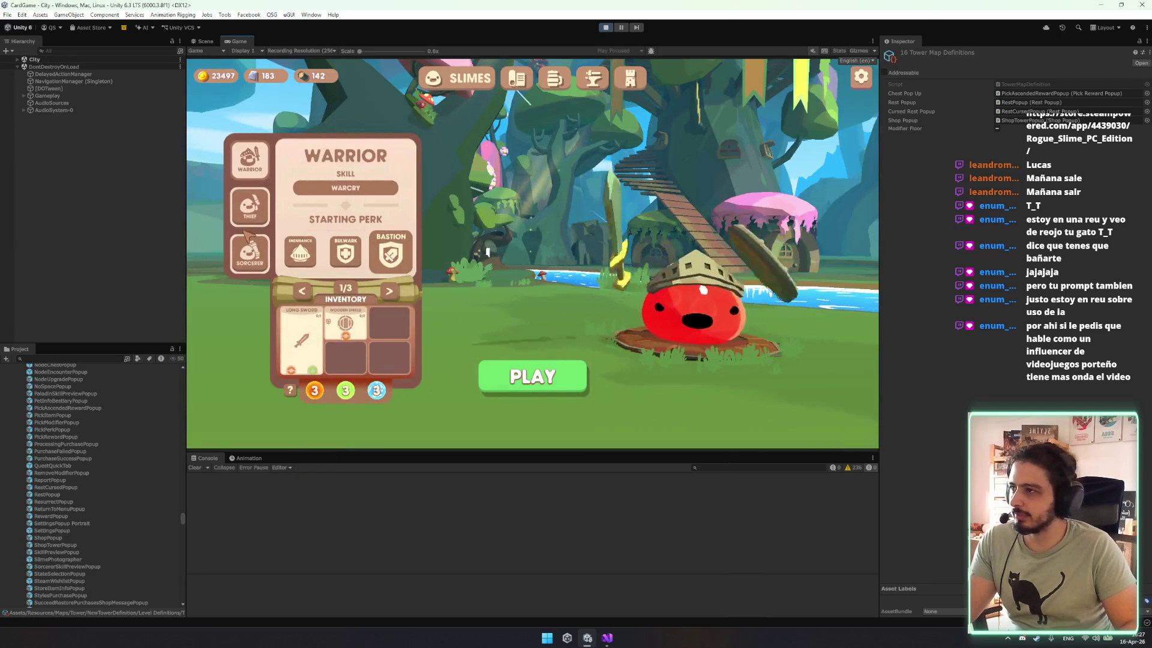
Begin a new Warrior run on Marshy Ruins and bring up the debug map panel.
left_click(249, 252)
left_click(249, 159)
left_click(549, 381)
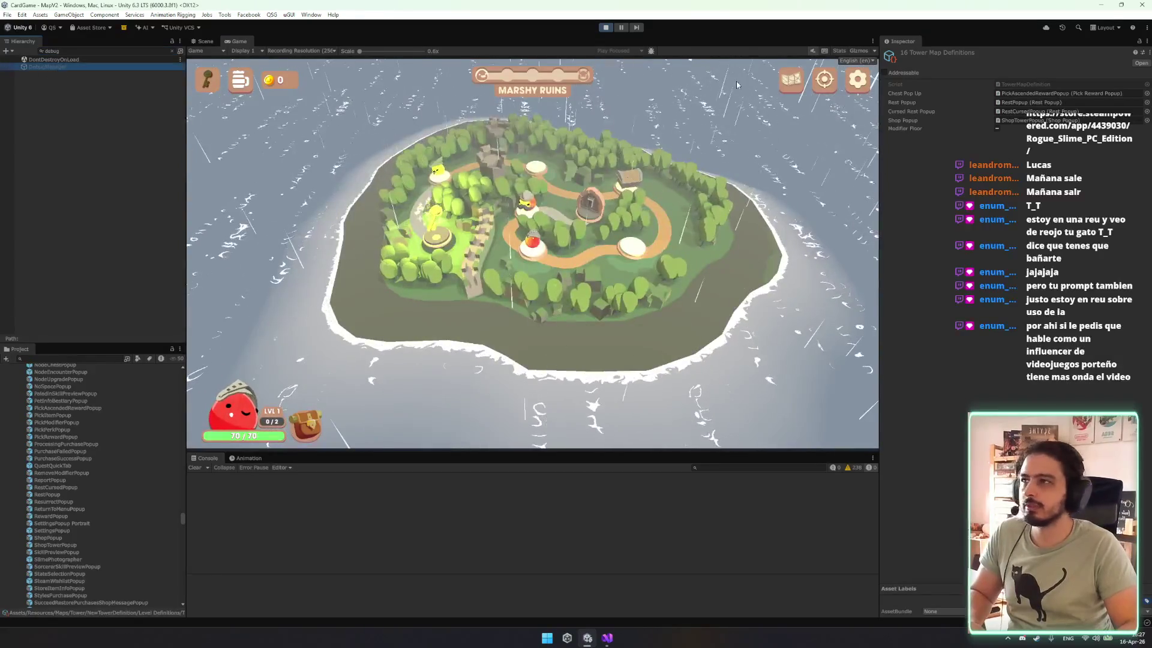
left_click(546, 98)
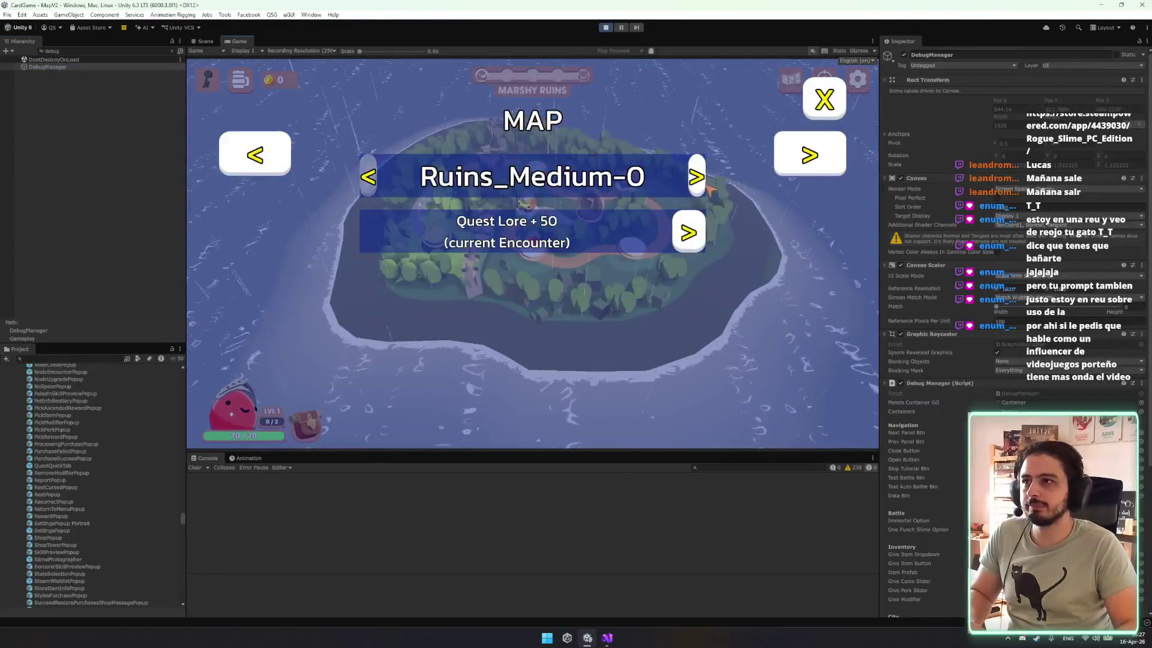
Load the Ruins_Medium-4 map and enable the One punch slime cheat in the debug panel.
left_click(696, 177)
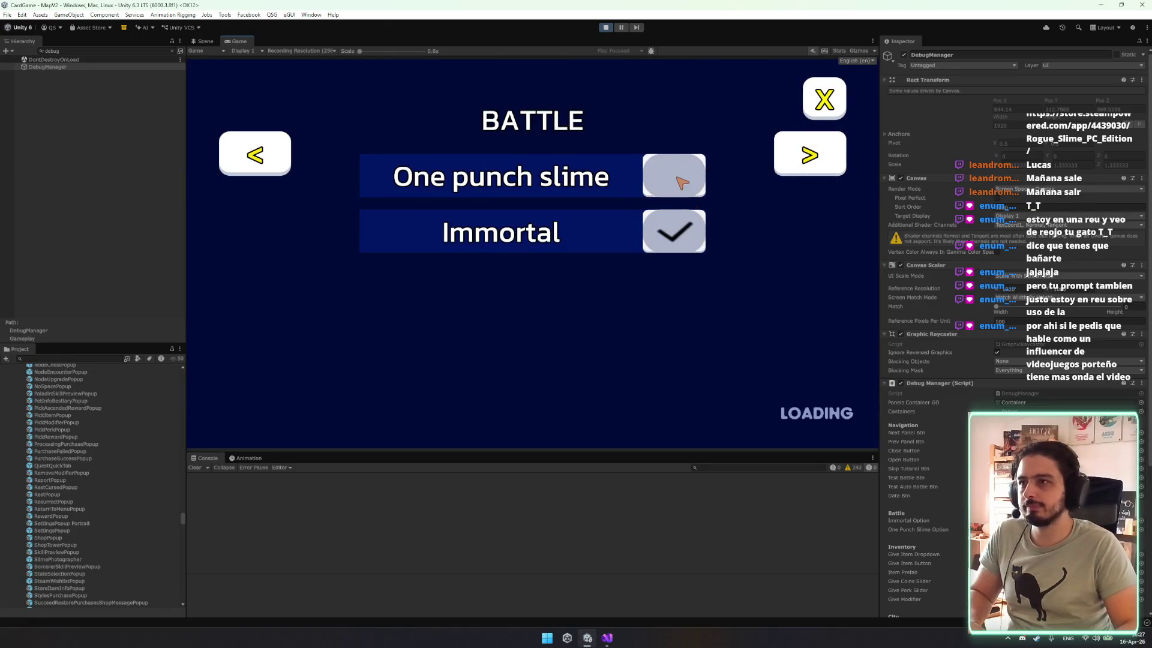
left_click(824, 99)
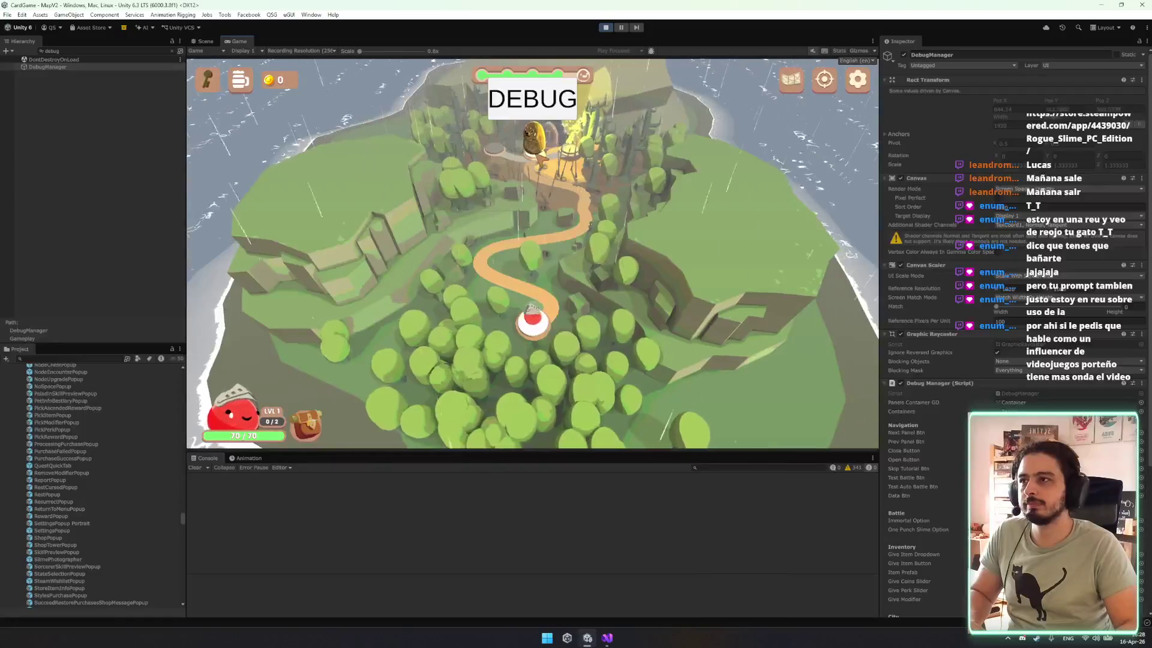
left_click(533, 98)
left_click(693, 174)
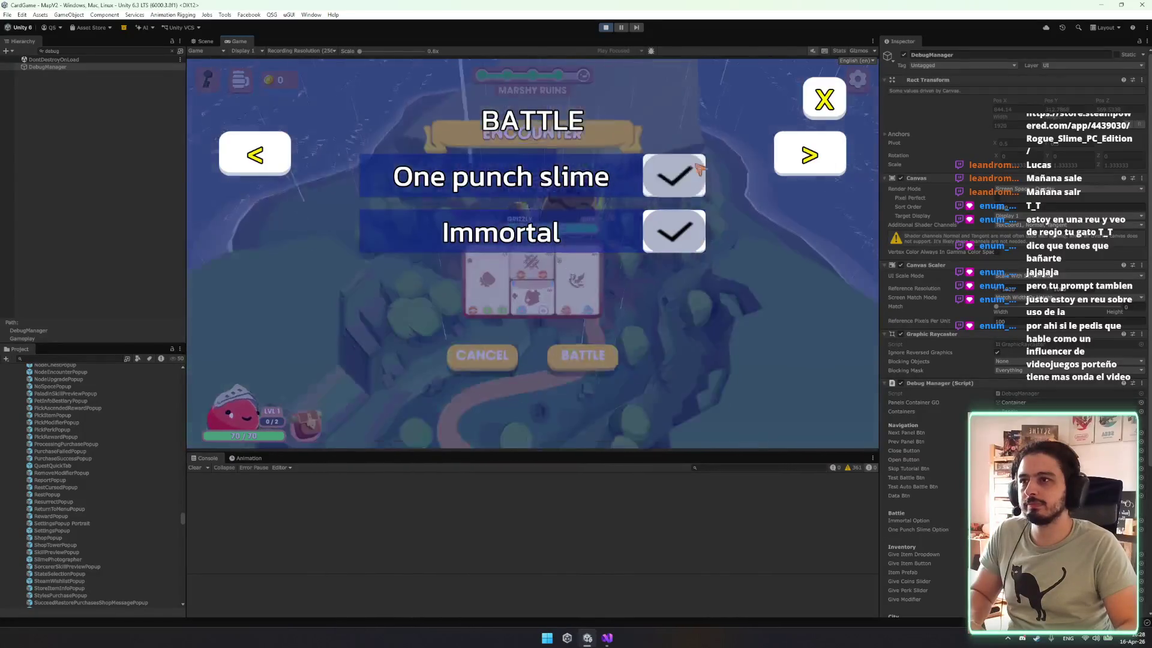
left_click(822, 113)
Win the battle with the fire orb on the Long Sword, take an energy orb level-up, and dismiss the summary.
left_click(583, 355)
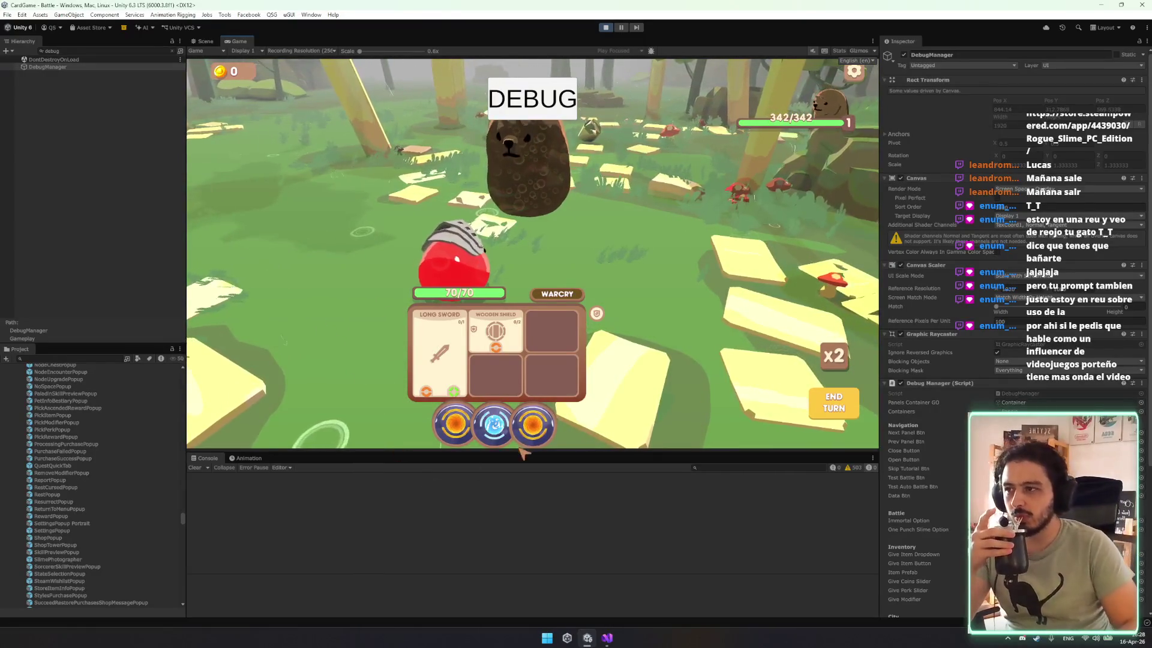
left_click(456, 421)
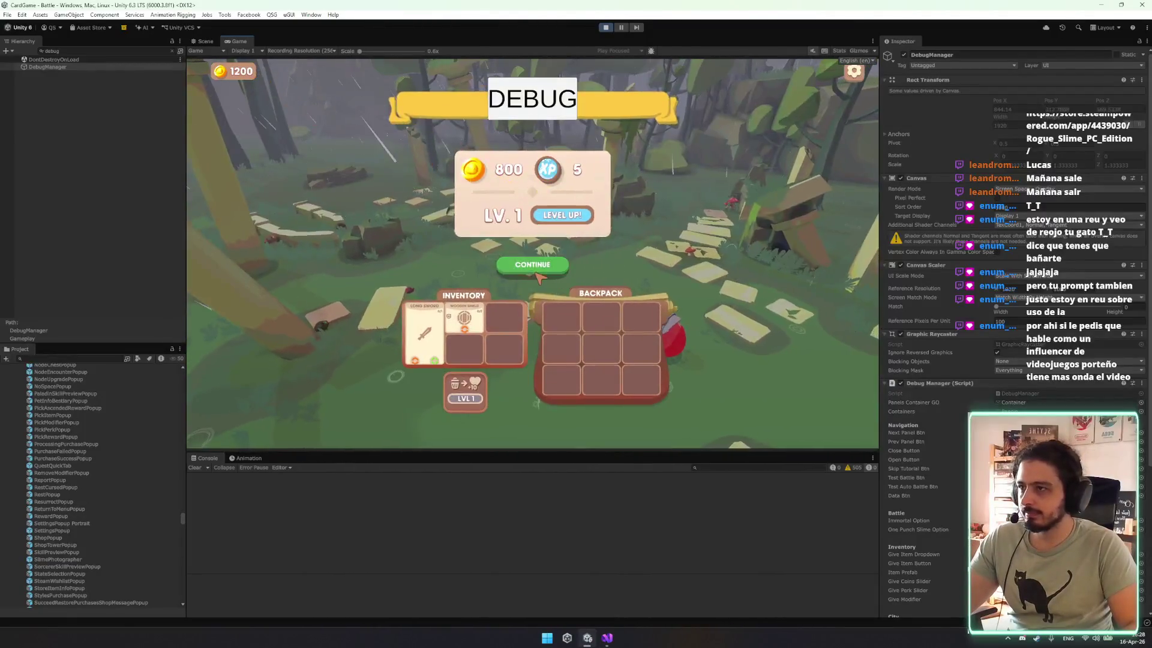
left_click(535, 269)
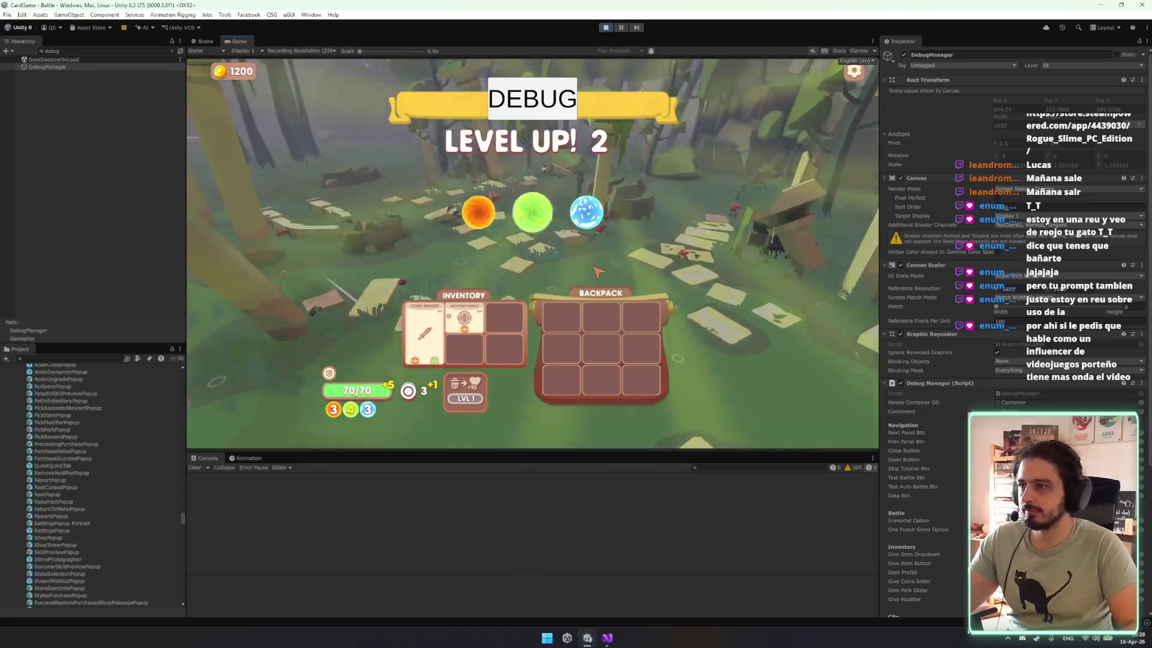
left_click(585, 215)
left_click(577, 266)
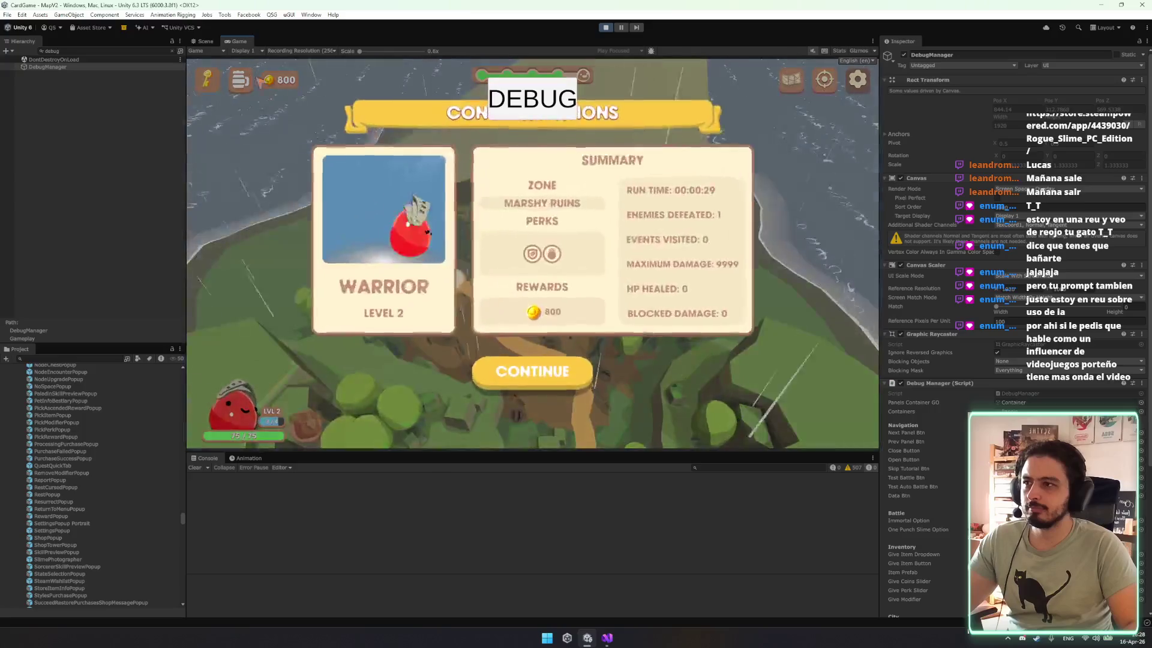
left_click(539, 360)
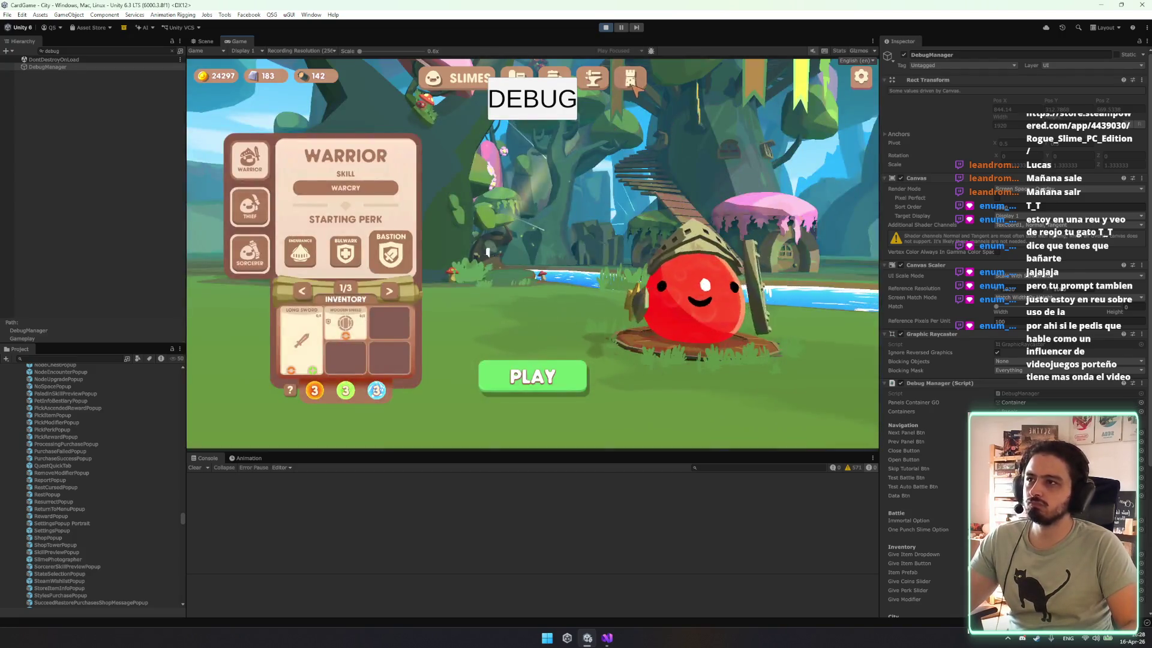
In the Tower tab, start and quit a Sorcerer run, then cancel deleting the champion.
left_click(631, 84)
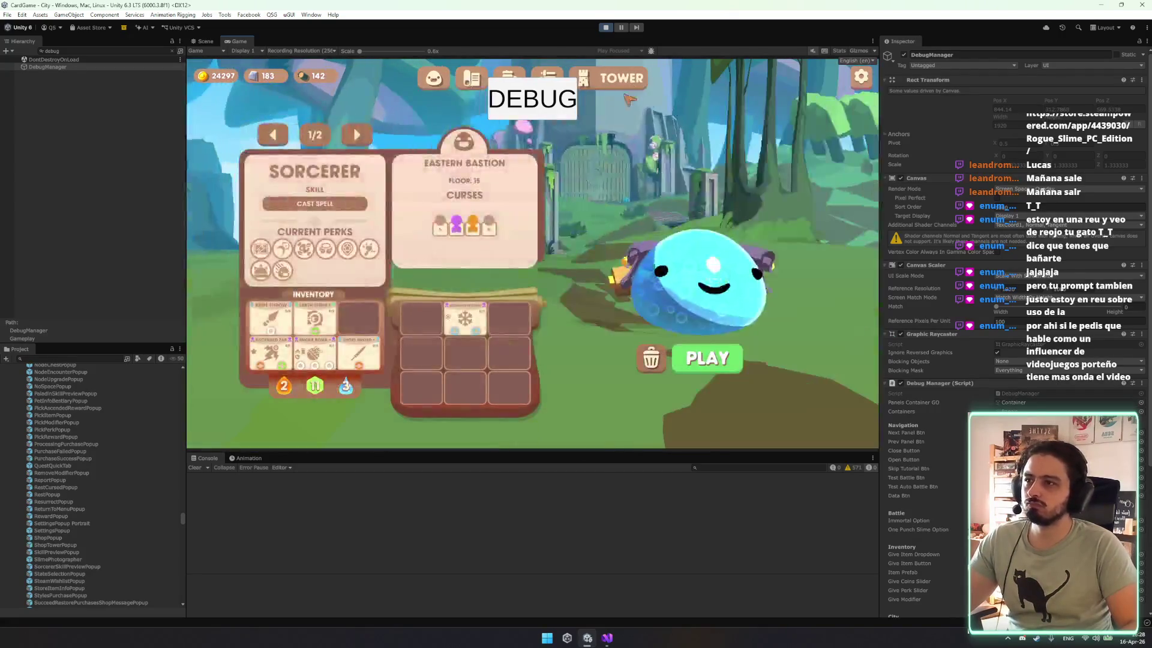
left_click(675, 349)
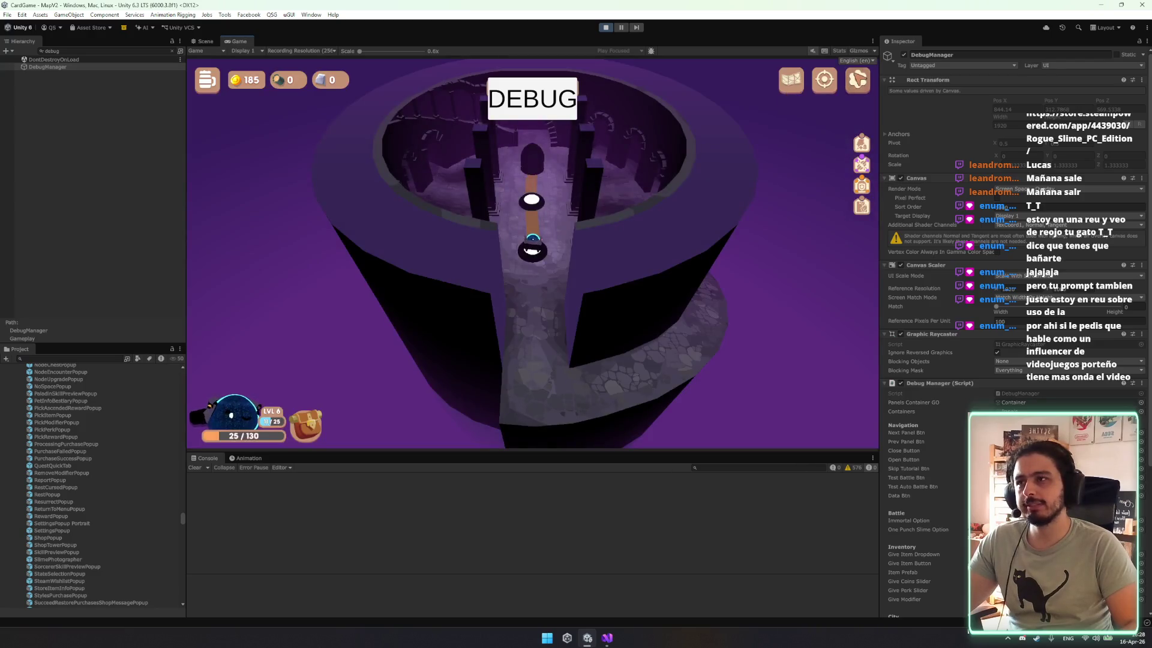
left_click(824, 79)
left_click(530, 394)
left_click(573, 295)
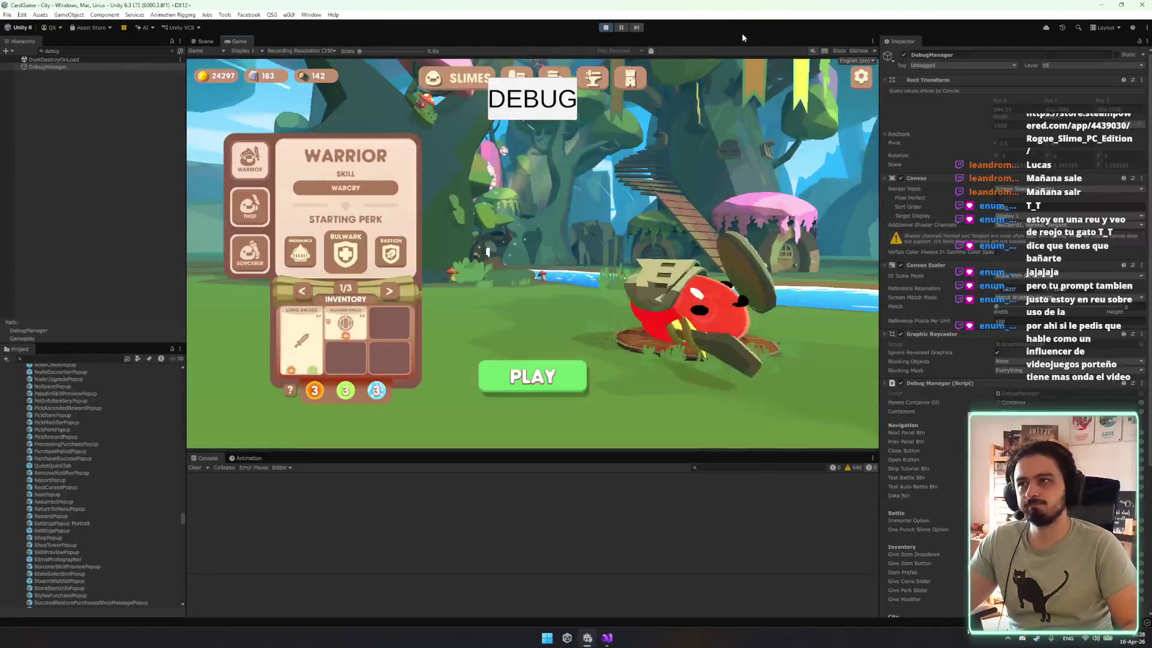
left_click(653, 362)
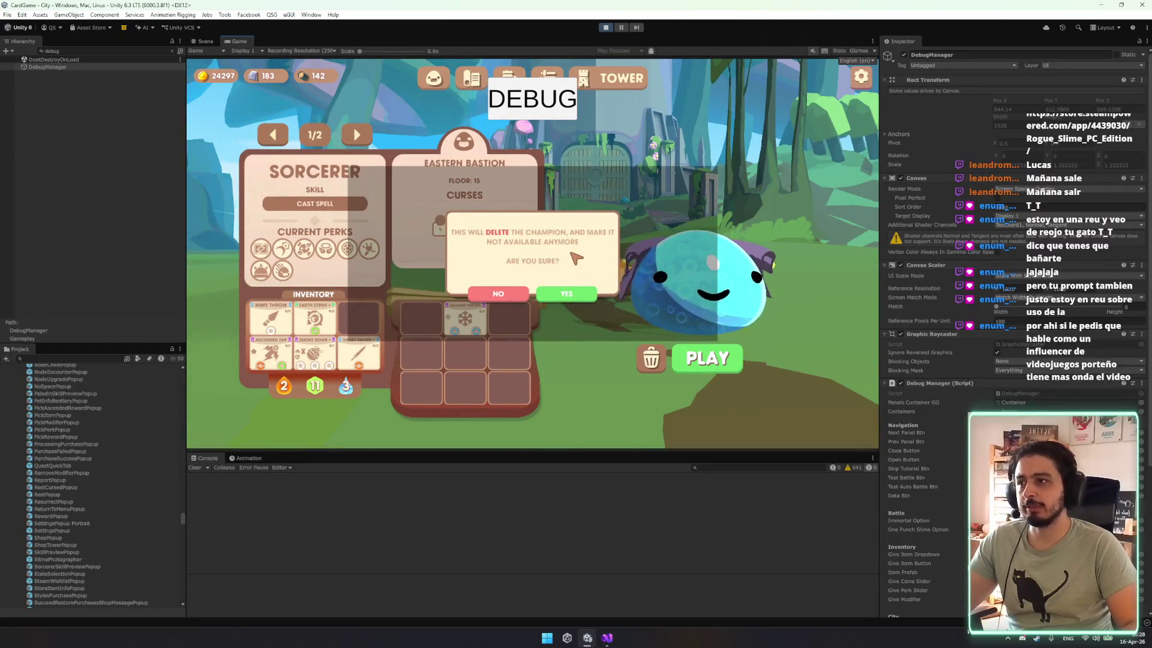
left_click(507, 294)
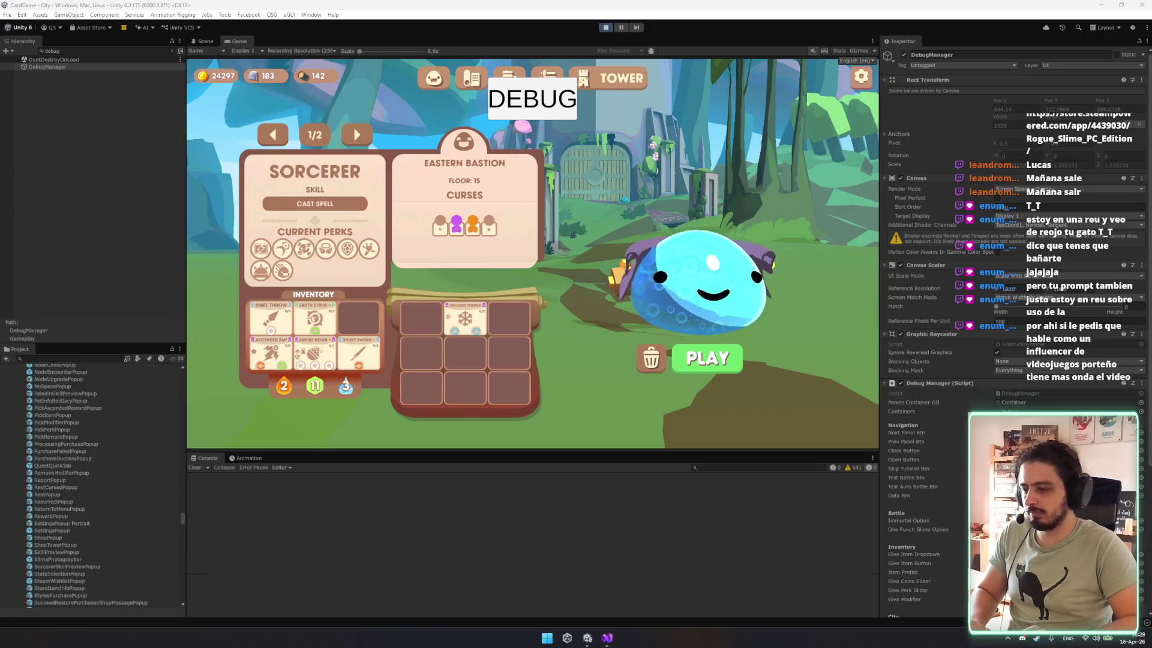
Cycle the tower champions to the Warrior and start its run at the Tower Entrance.
left_click(360, 134)
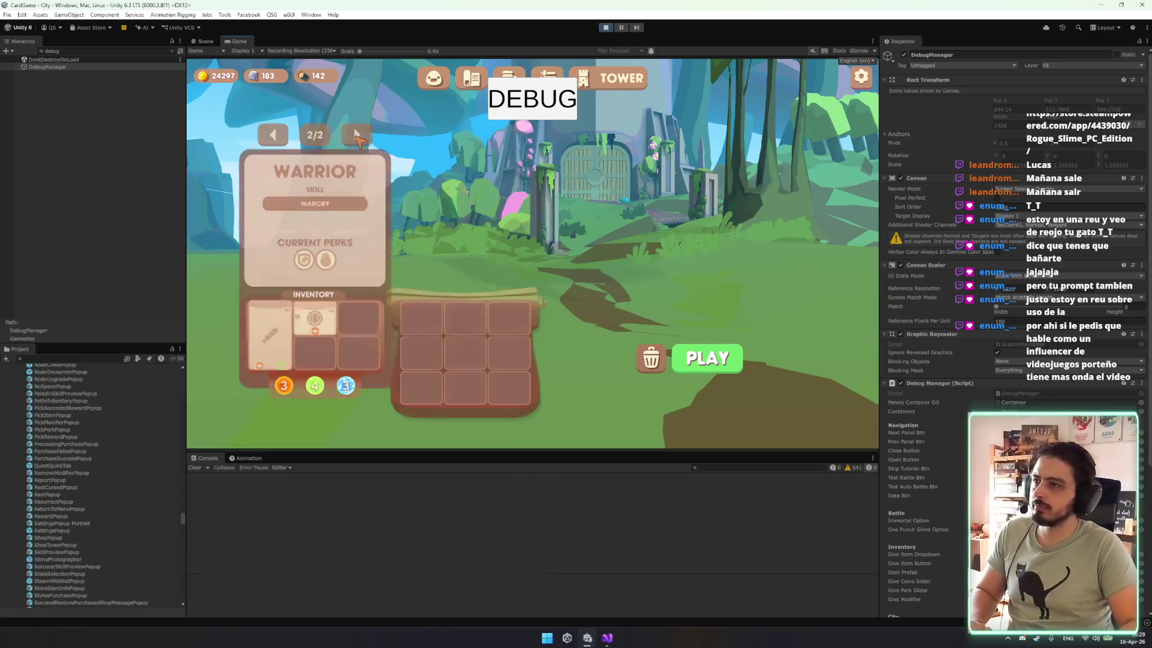
left_click(360, 134)
left_click(360, 135)
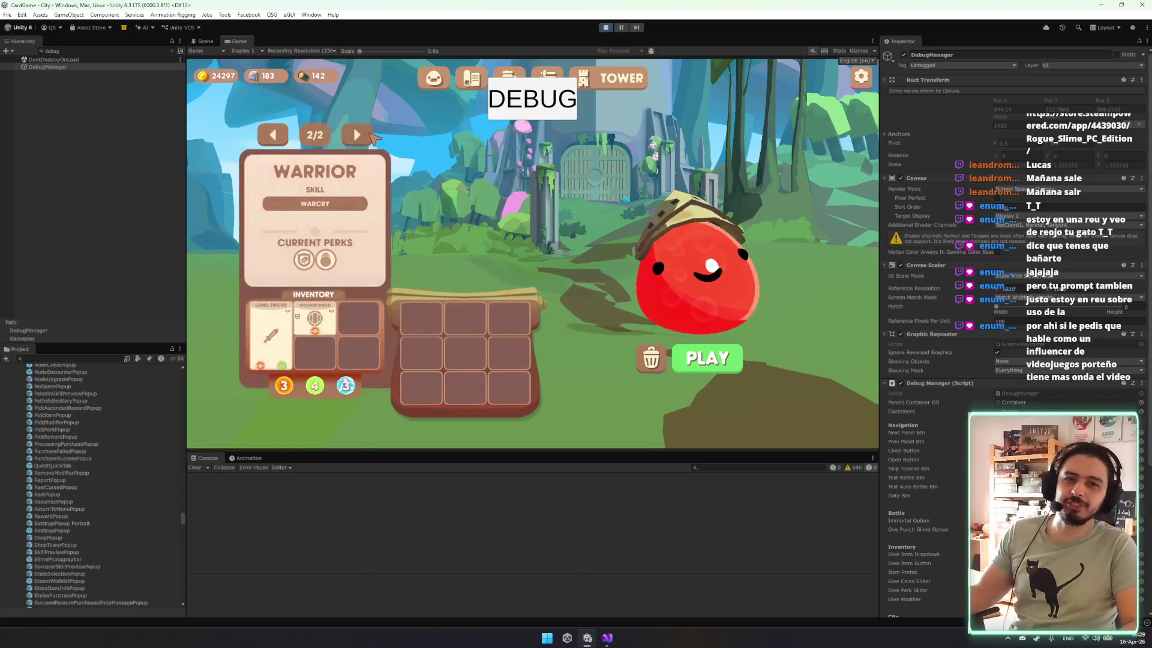
left_click(355, 135)
left_click(354, 136)
left_click(354, 135)
left_click(353, 136)
left_click(353, 135)
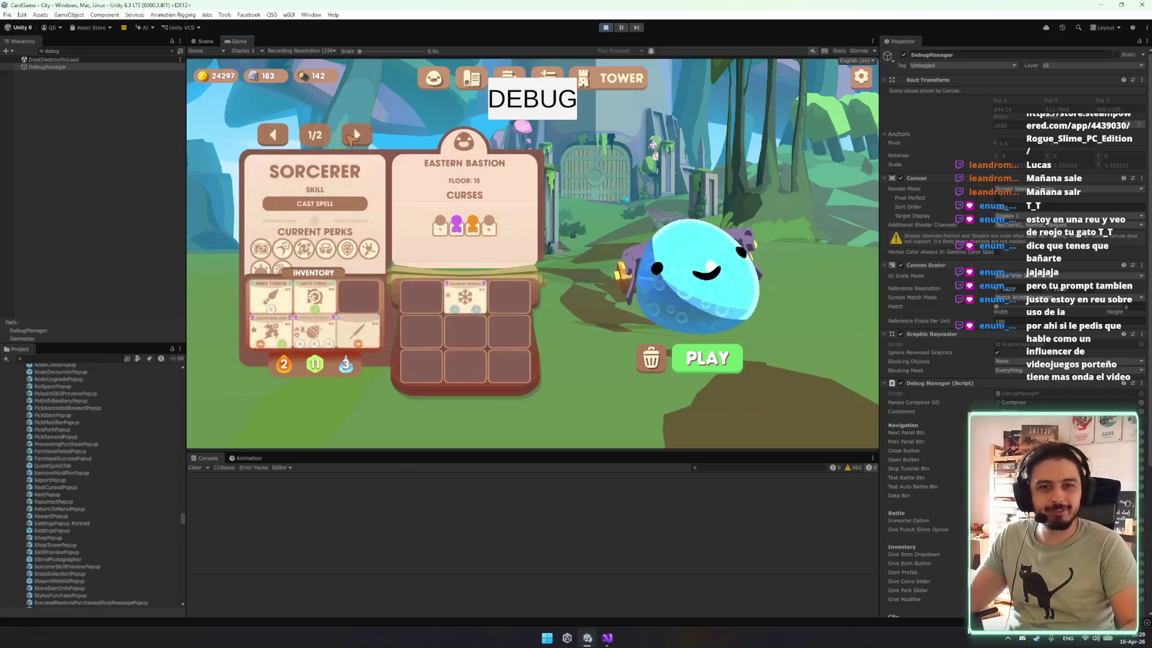
left_click(353, 136)
left_click(353, 136)
left_click(352, 136)
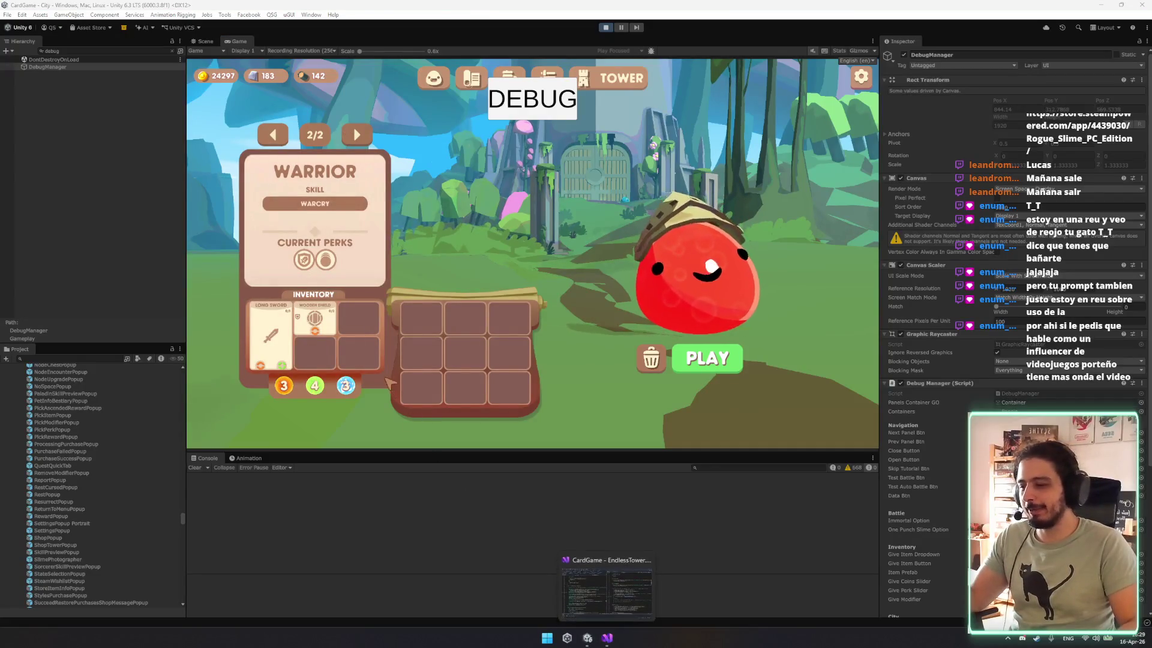
left_click(357, 135)
left_click(356, 135)
left_click(357, 136)
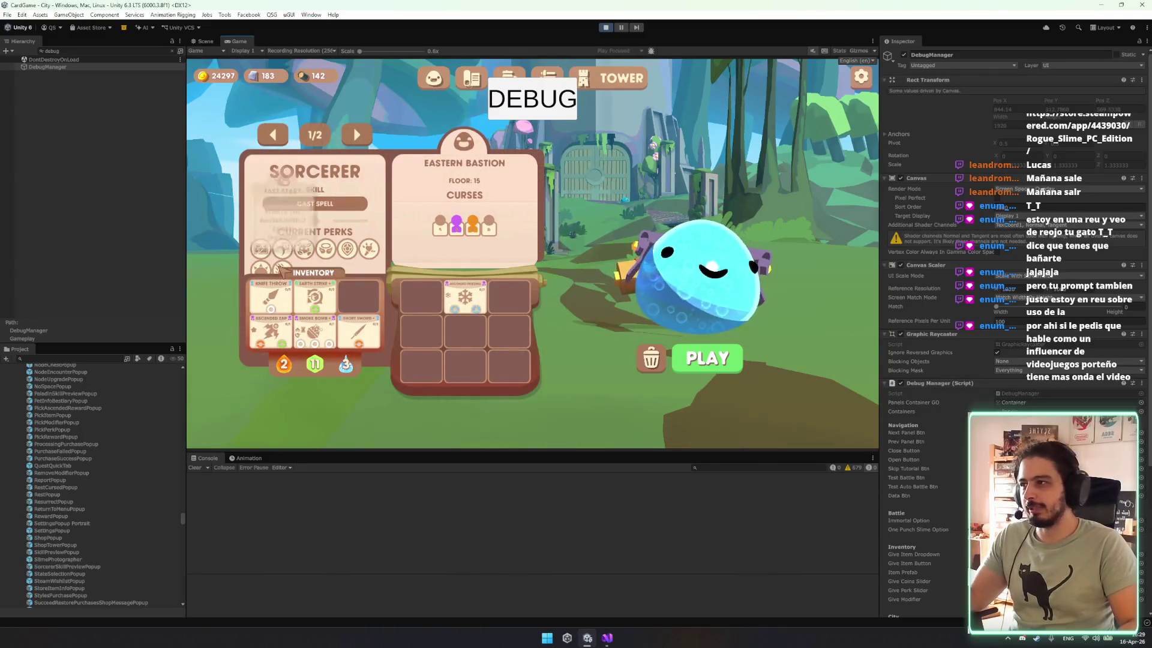
left_click(361, 134)
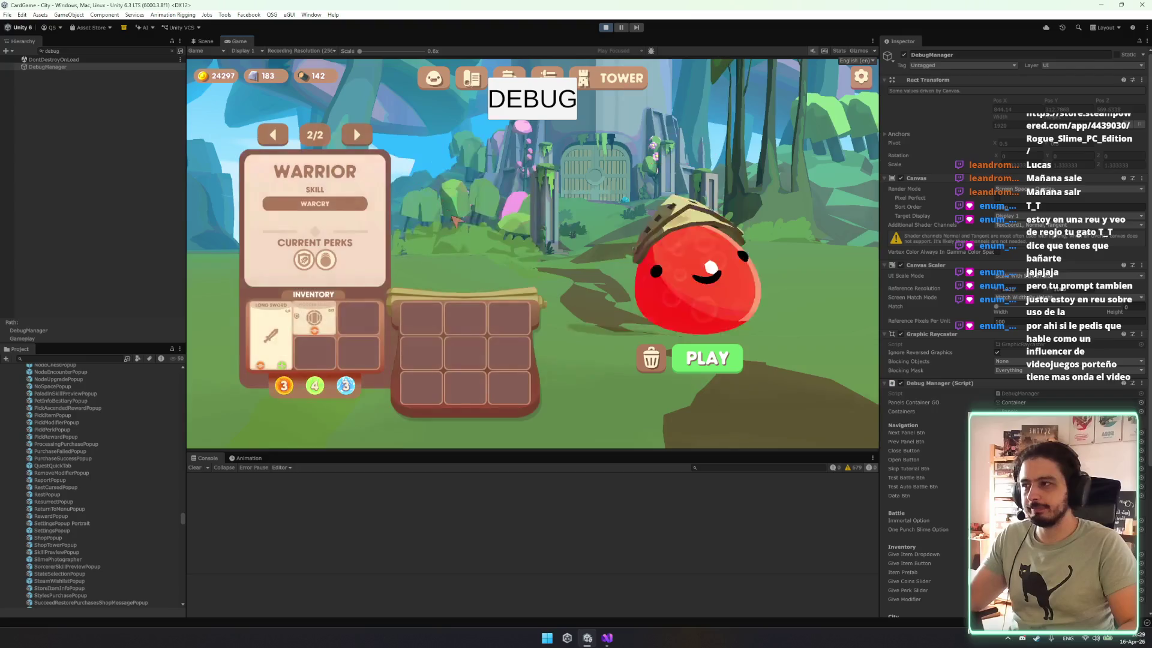
left_click(711, 362)
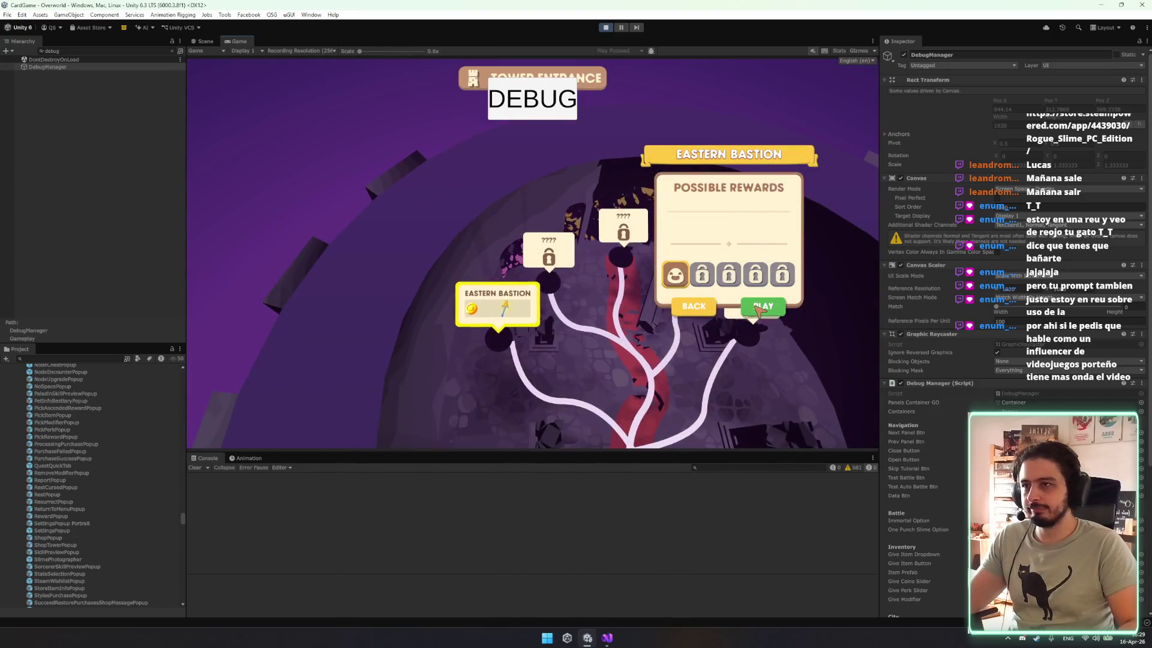
Enter the Eastern Bastion tower floor, briefly opening and closing the debug panel.
left_click(760, 307)
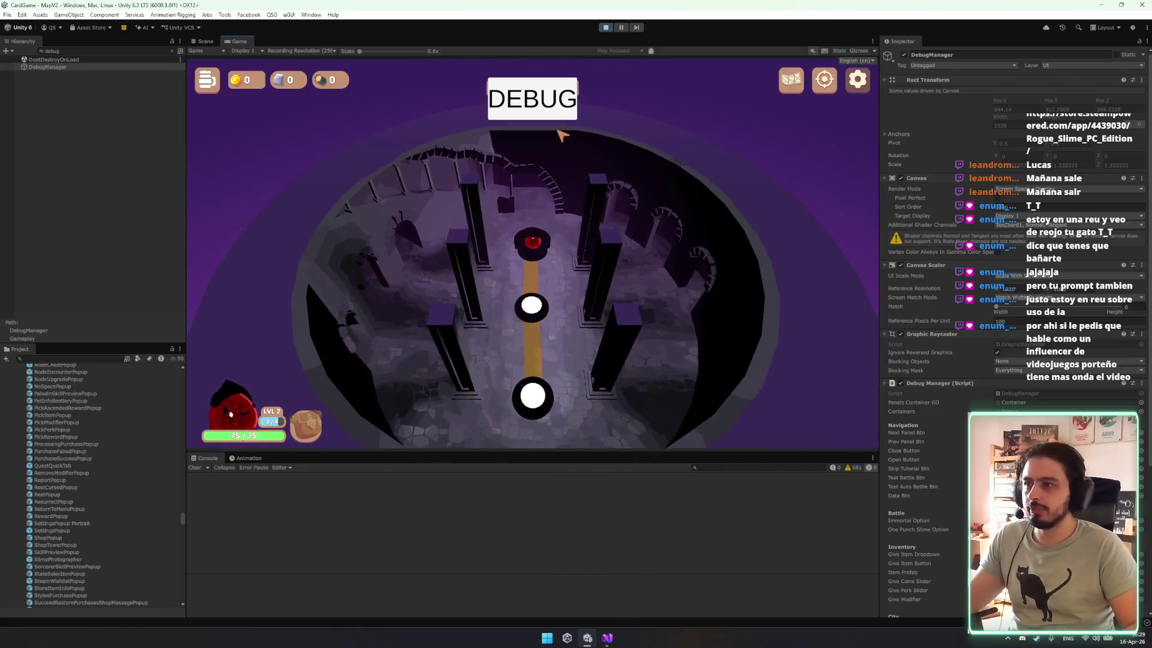
left_click(543, 105)
left_click(822, 101)
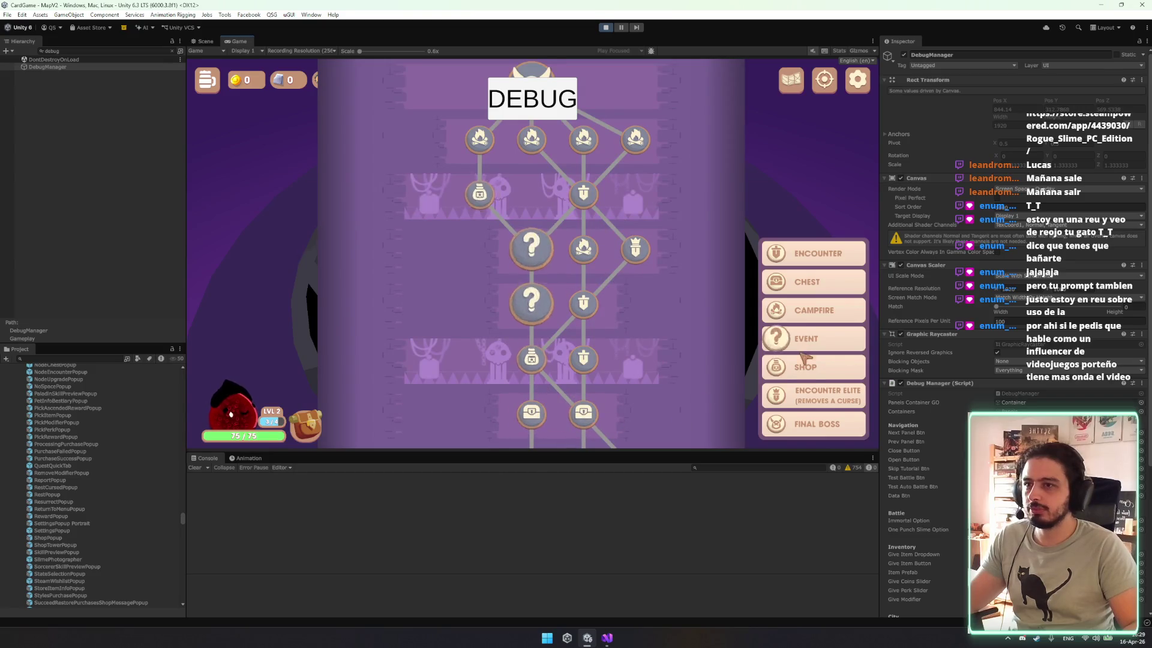
Pan the debug map to its bottom start node, enter it, and accept the curses.
scroll(540, 384, "down", 5)
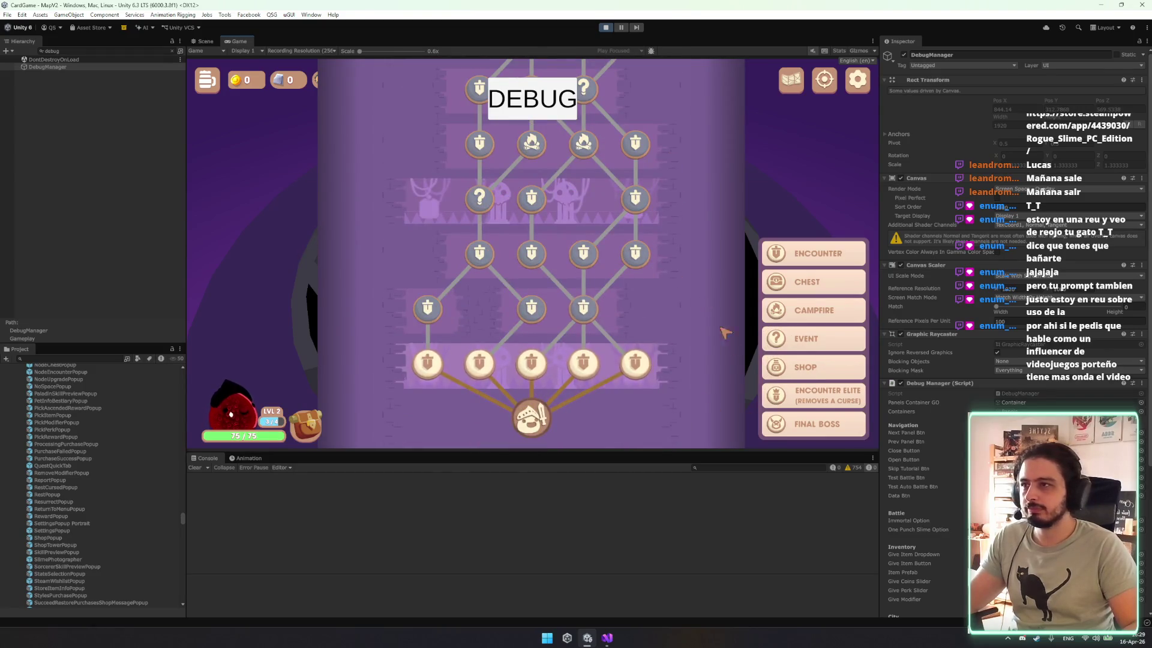
left_click_drag(666, 314, 646, 423)
mouse_move(645, 284)
left_mouse_down()
mouse_move(628, 330)
mouse_move(529, 420)
left_mouse_up()
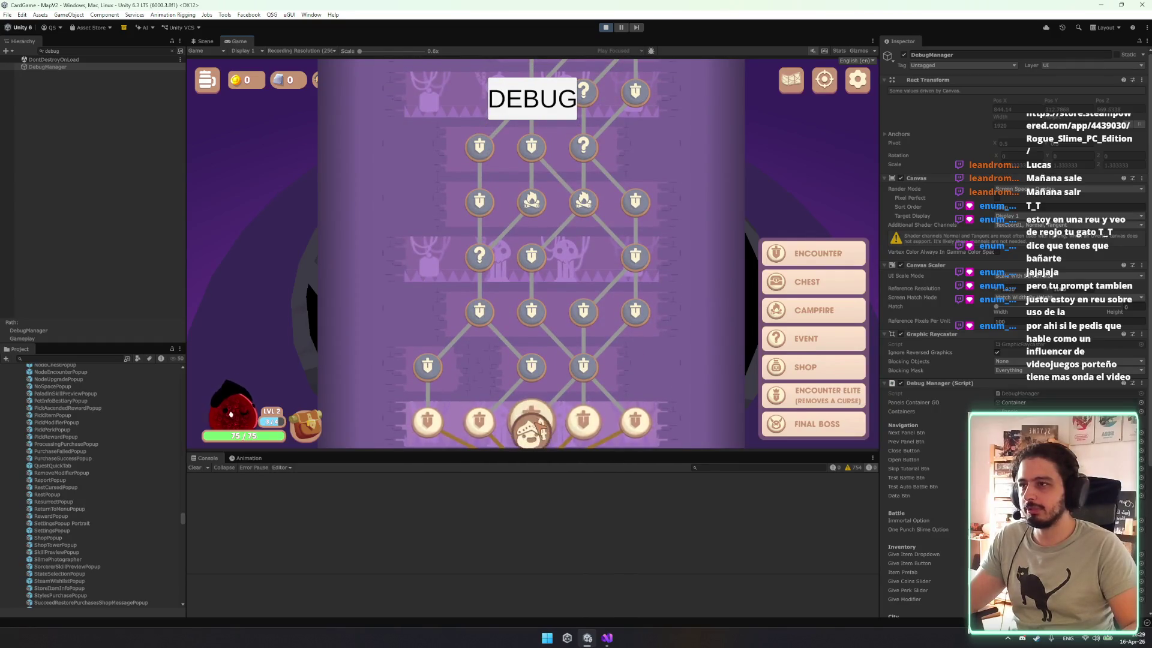
left_click(531, 420)
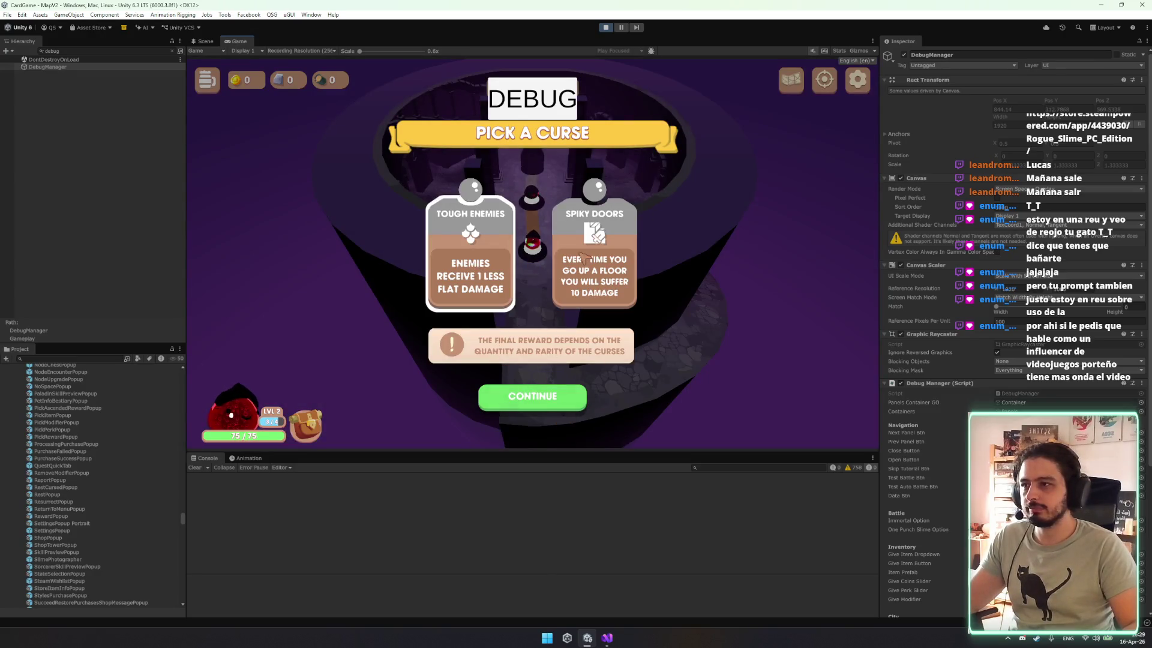
left_click(533, 396)
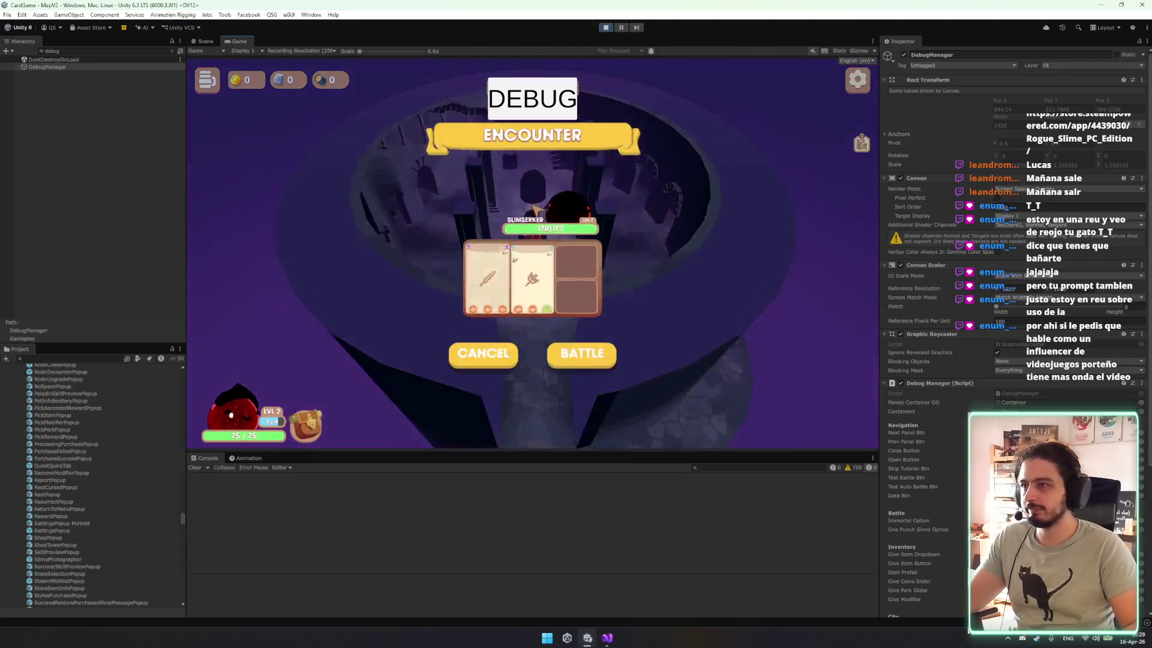
Start the first battle, one-shot the enemy, and confirm the energy and perk level-up screens.
left_click(570, 351)
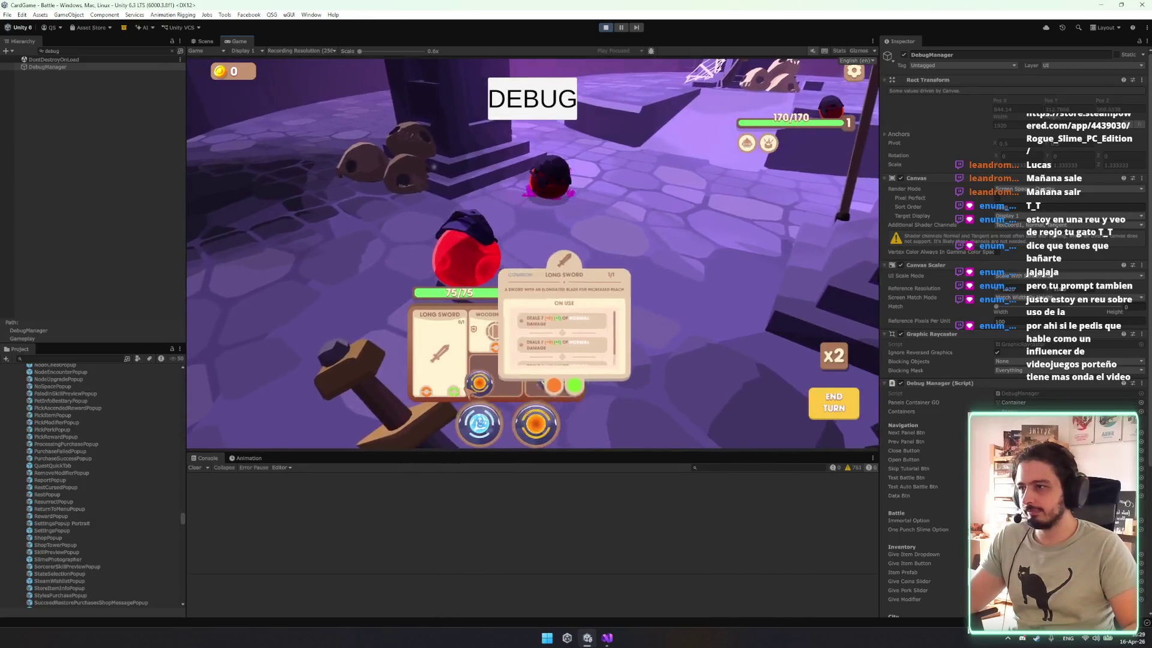
left_click(814, 406)
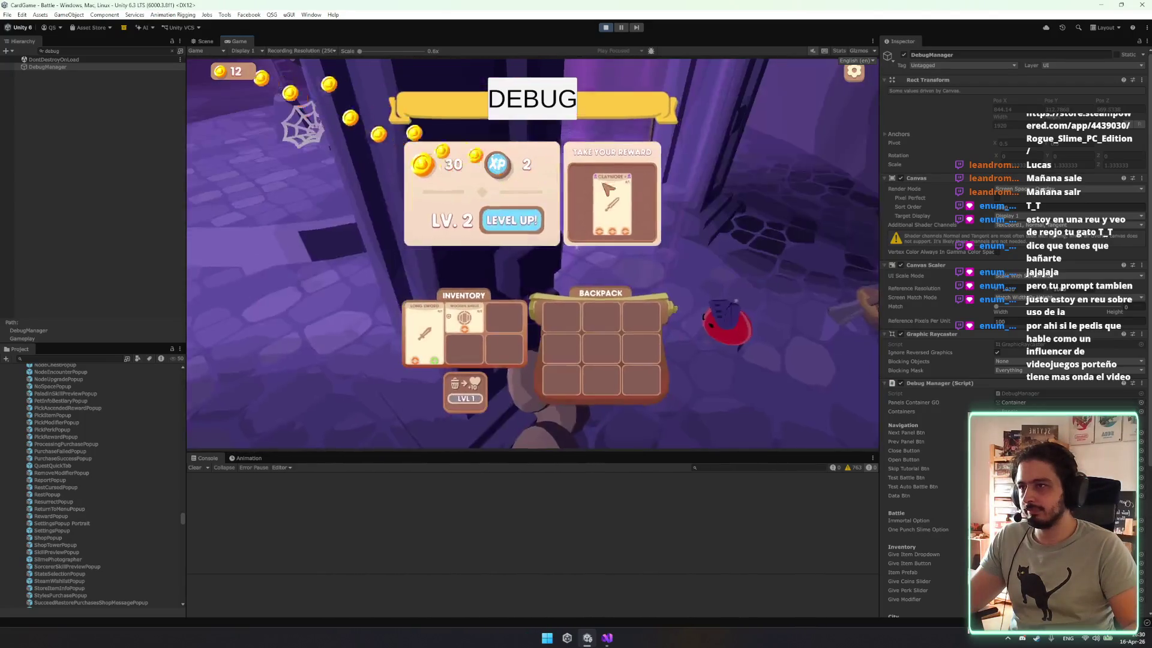
left_click(532, 265)
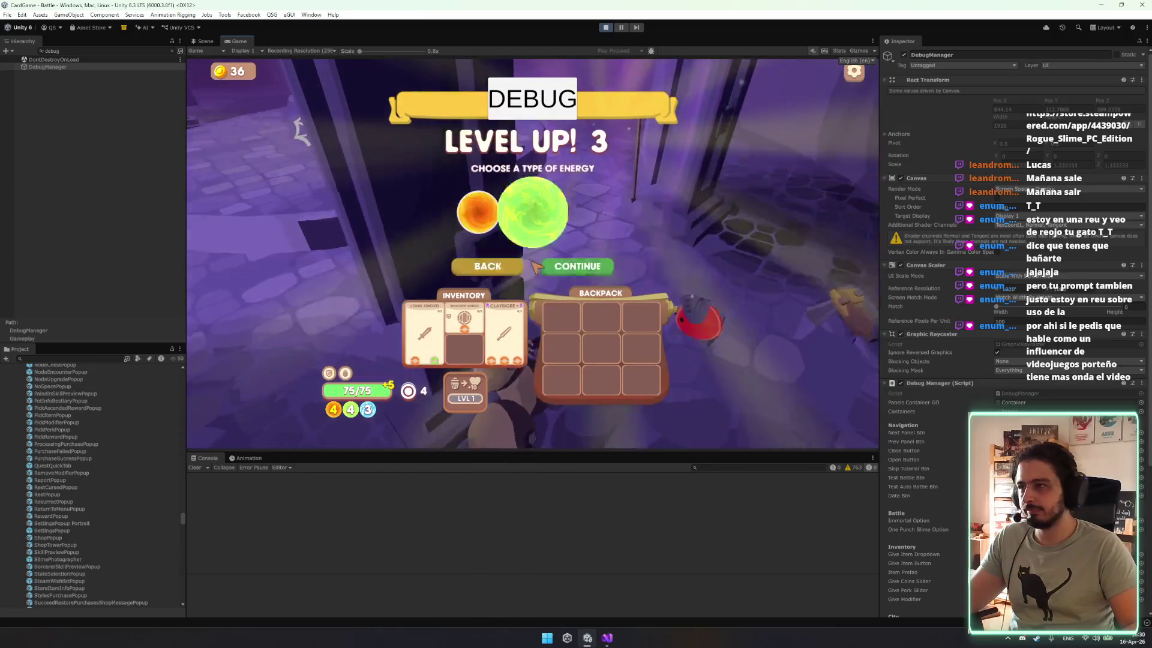
left_click(480, 212)
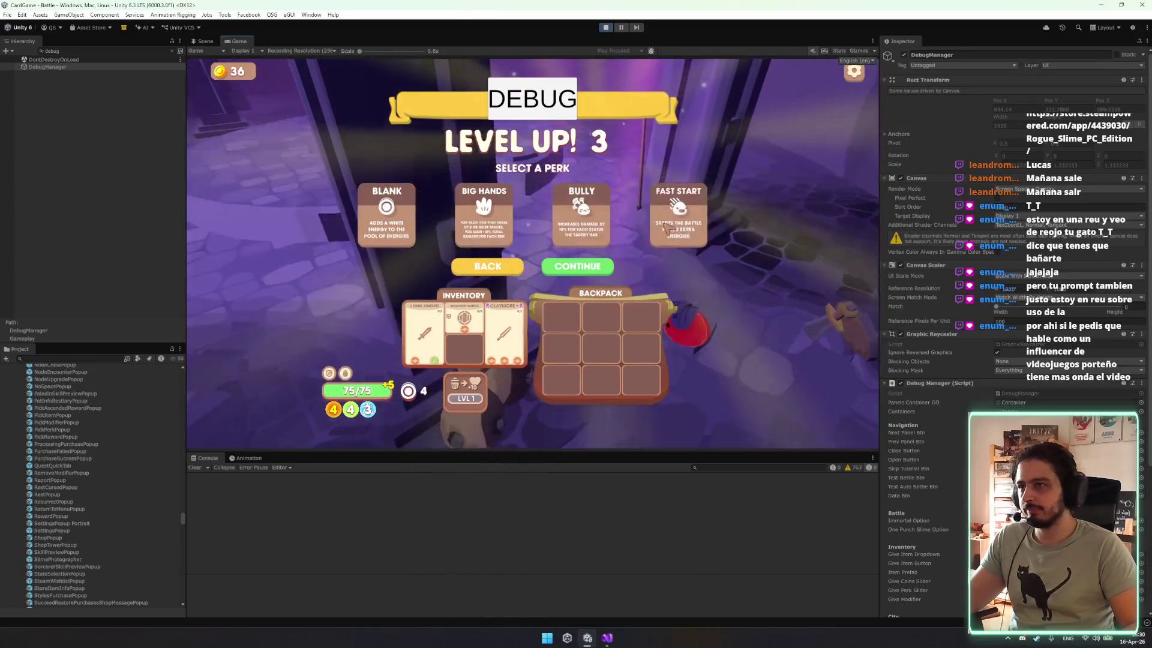
left_click(603, 268)
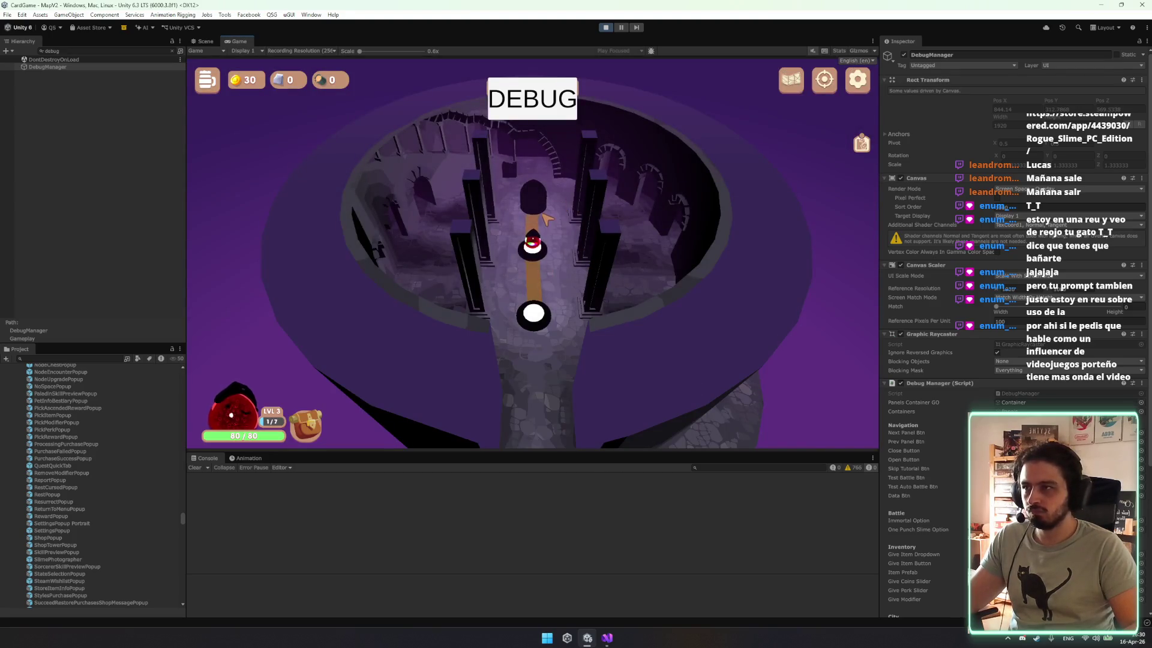
Open the debug map, pan up to its upper nodes, and jump to a knight enemy node.
left_click(536, 216)
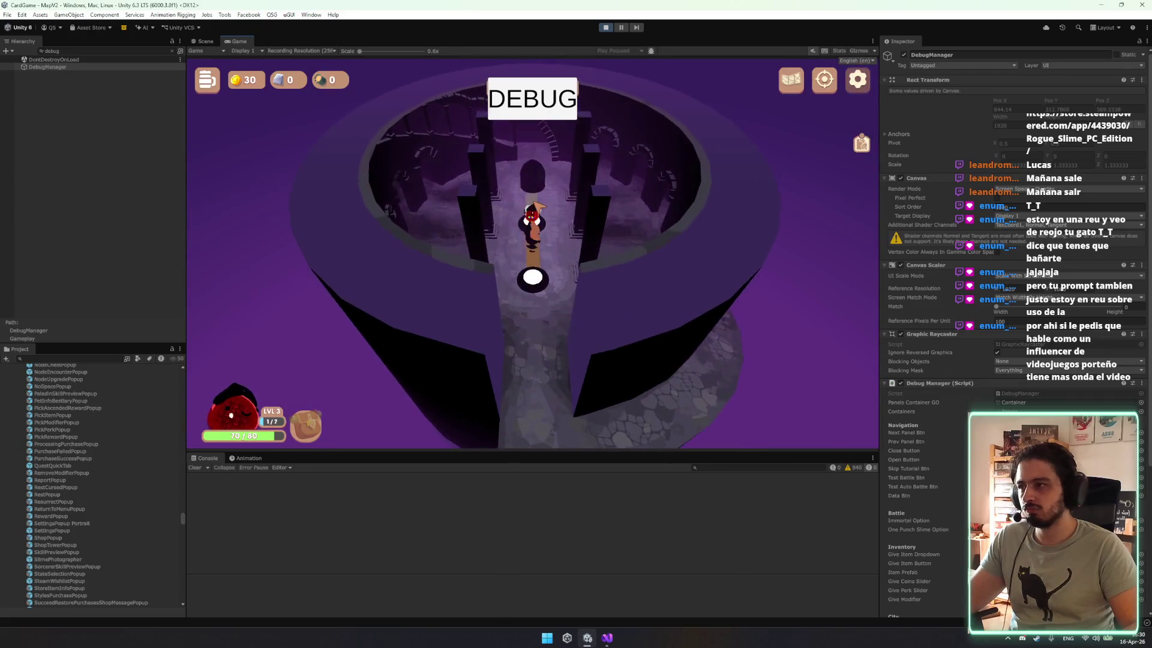
left_click(594, 363)
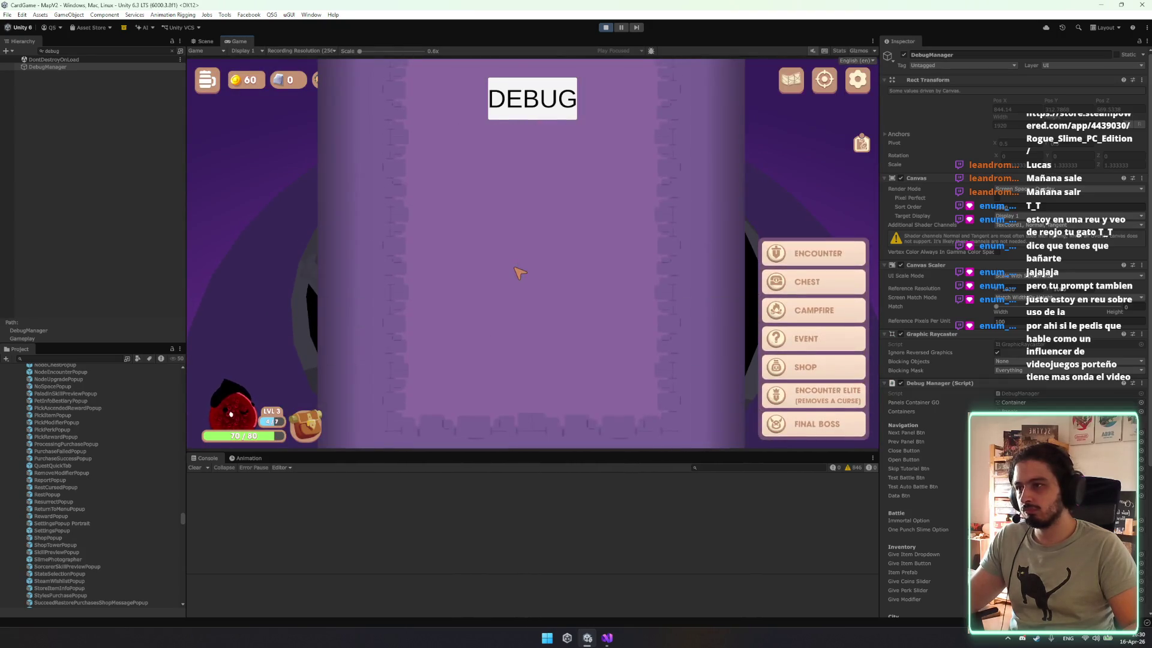
left_click_drag(634, 227, 576, 302)
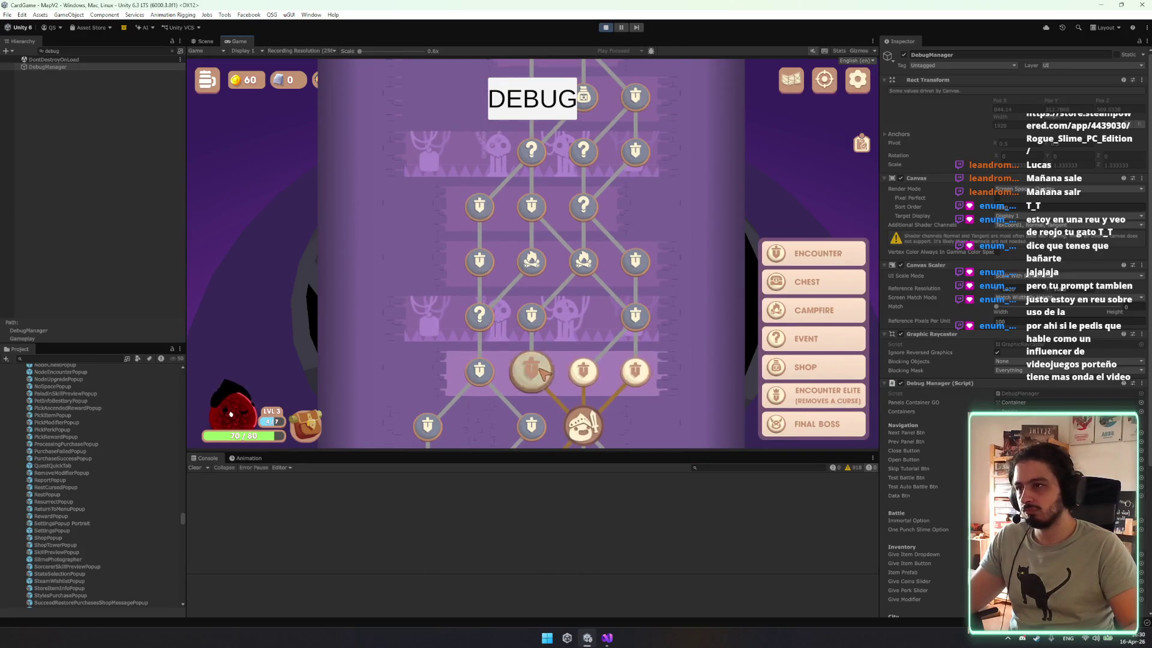
left_click(540, 352)
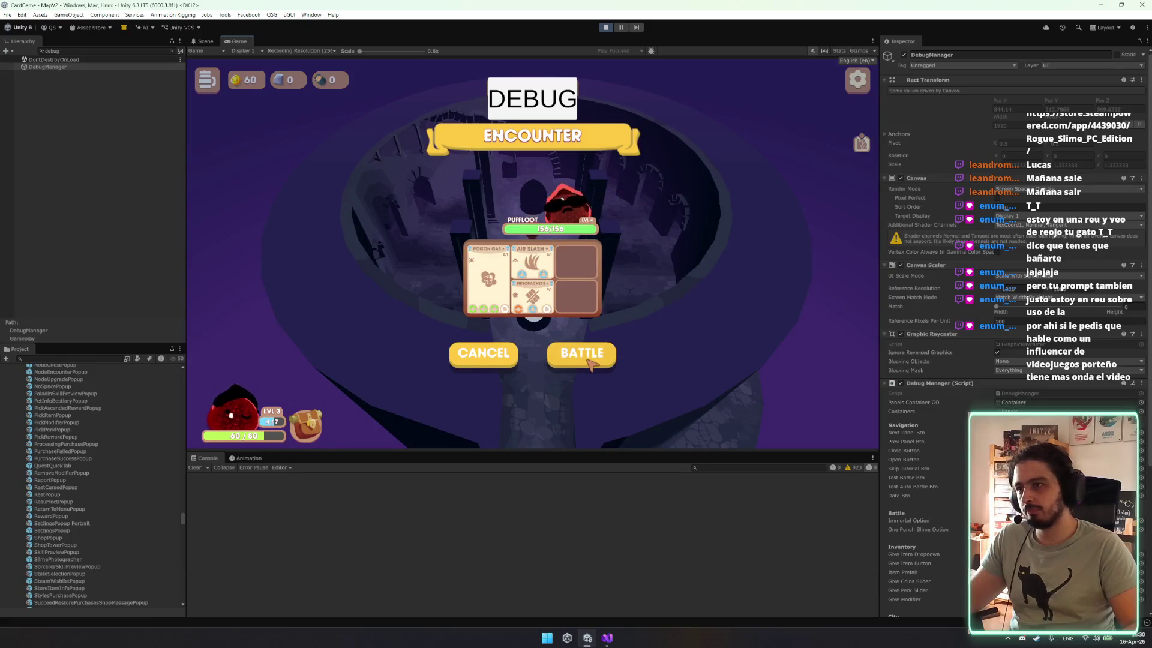
Win the second battle, confirm the energy choice, and take the Bulwark perk.
left_click(588, 356)
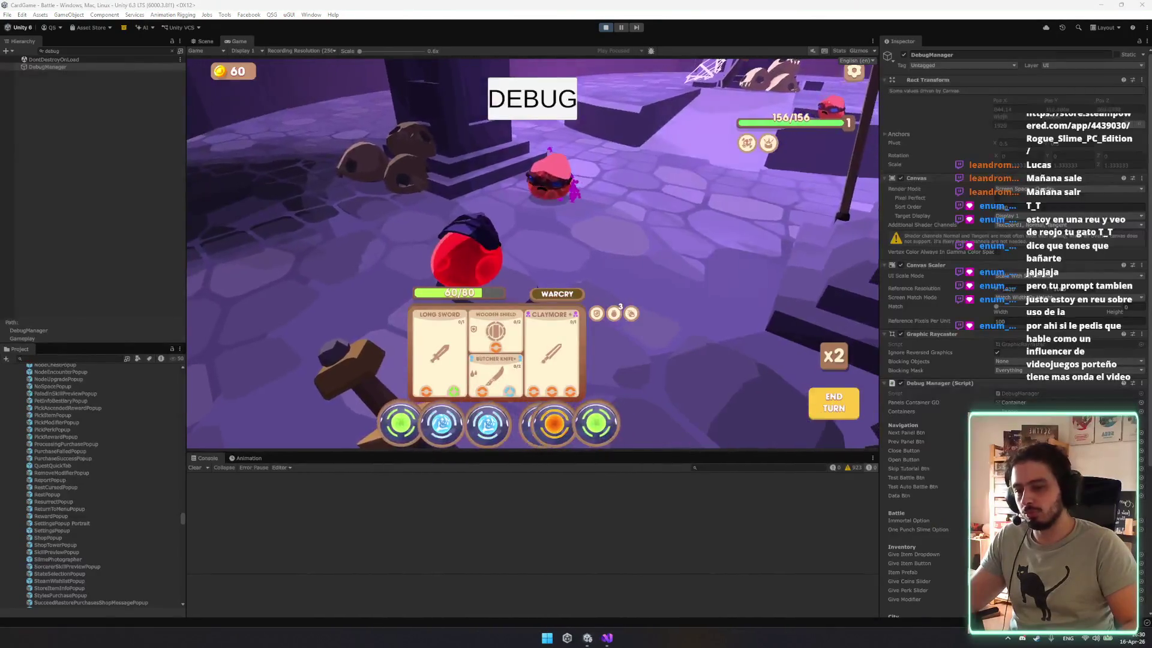
mouse_move(469, 373)
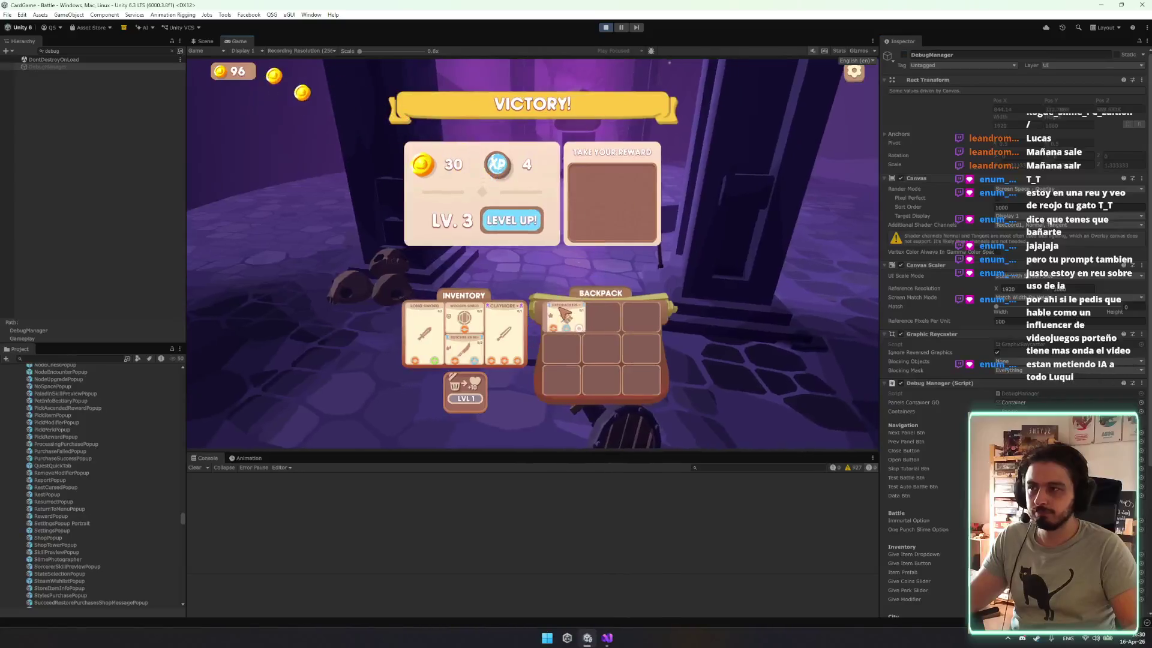
mouse_move(562, 313)
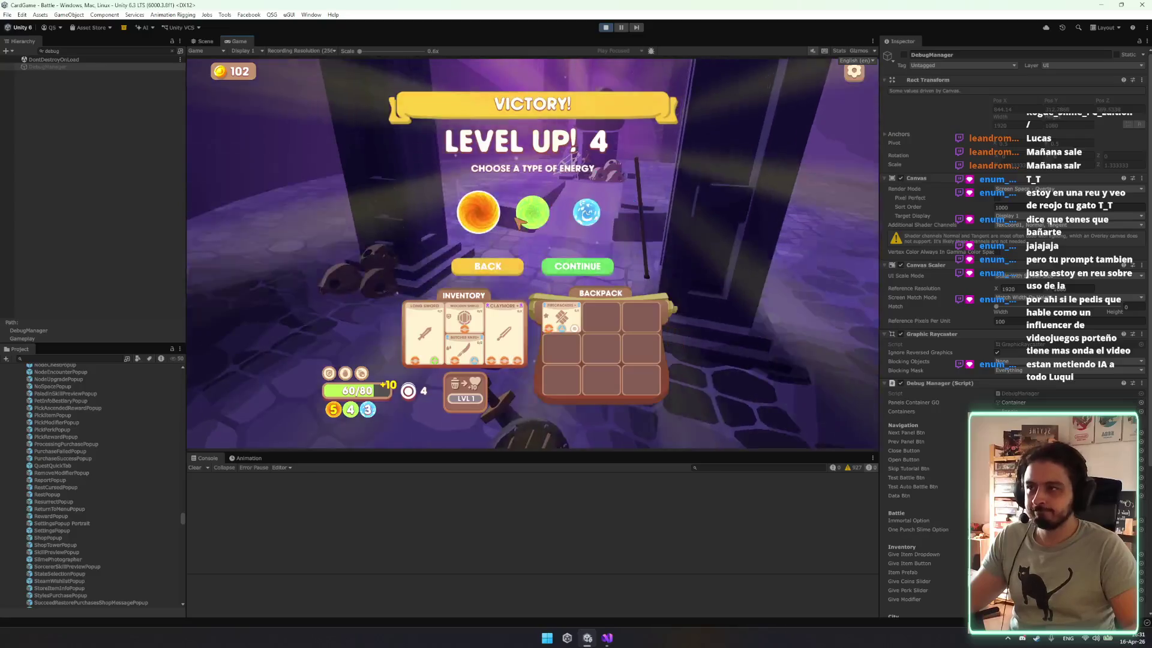
left_click(586, 271)
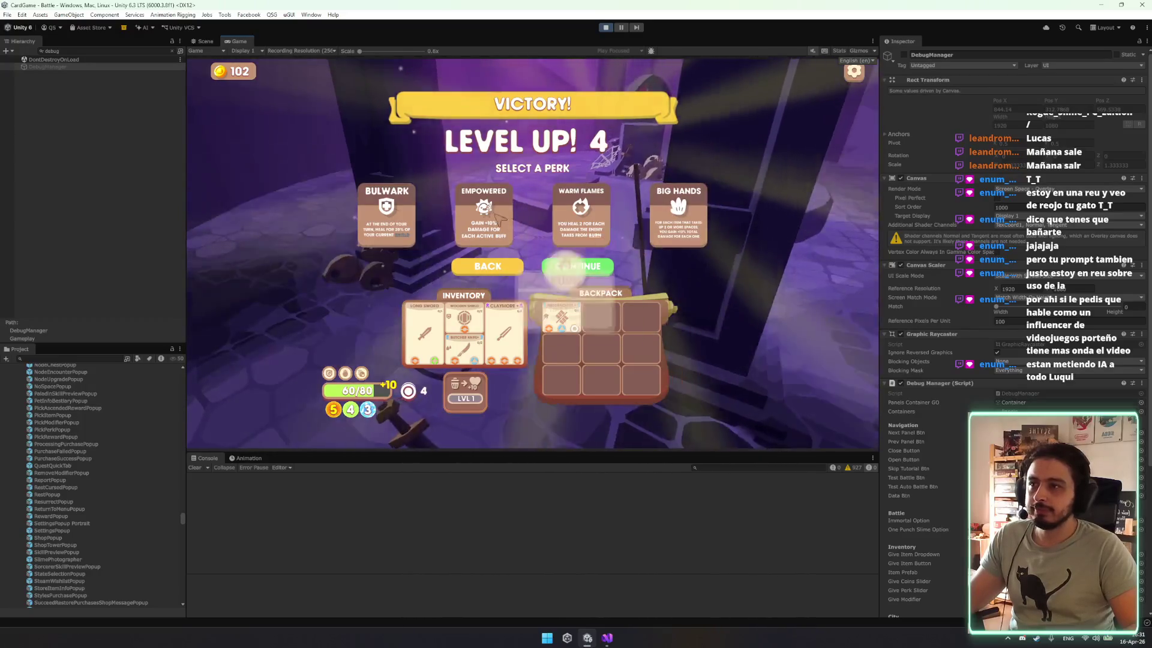
left_click(387, 222)
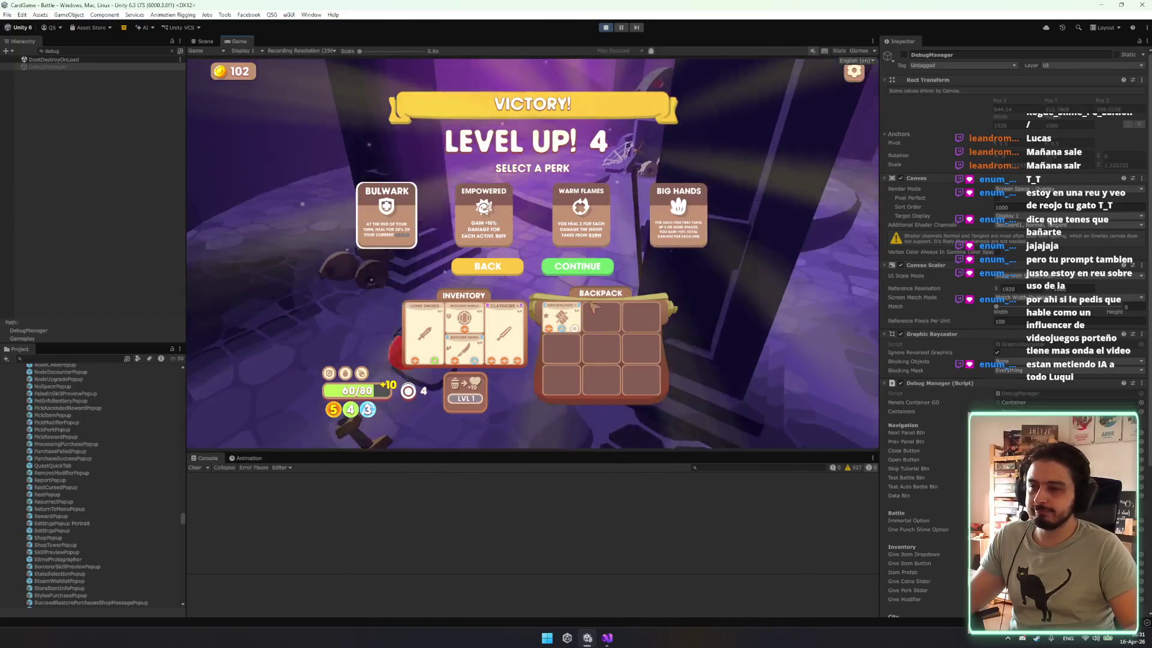
left_click(591, 267)
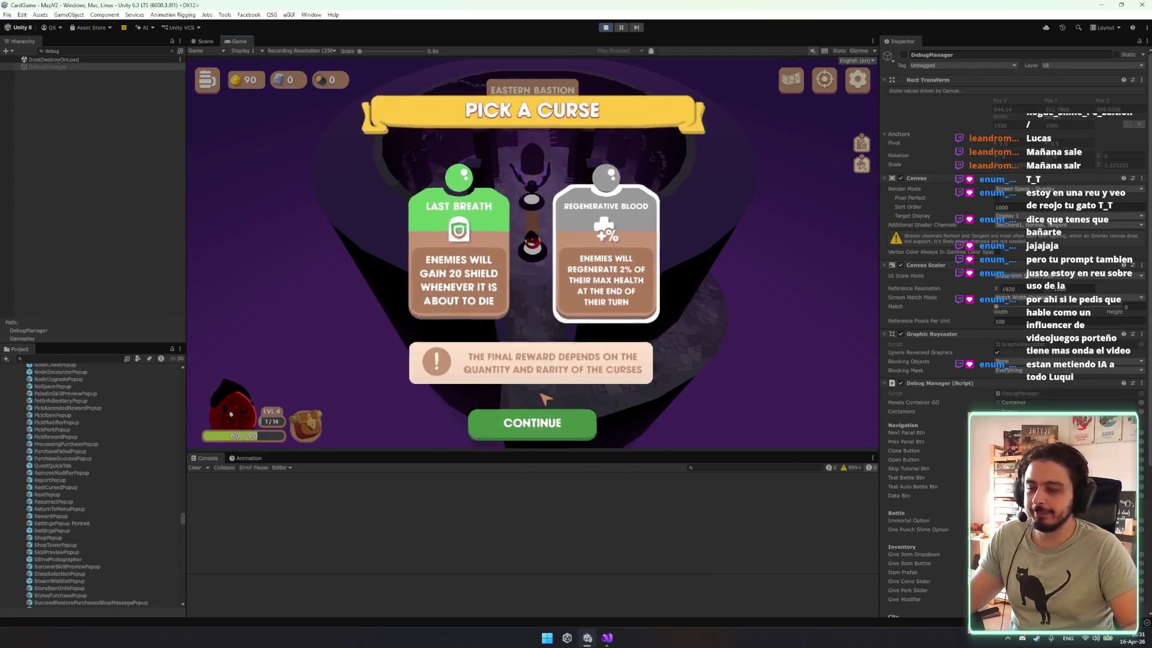
Accept the offered curses and start the next battle from the Encounter popup.
left_click(532, 397)
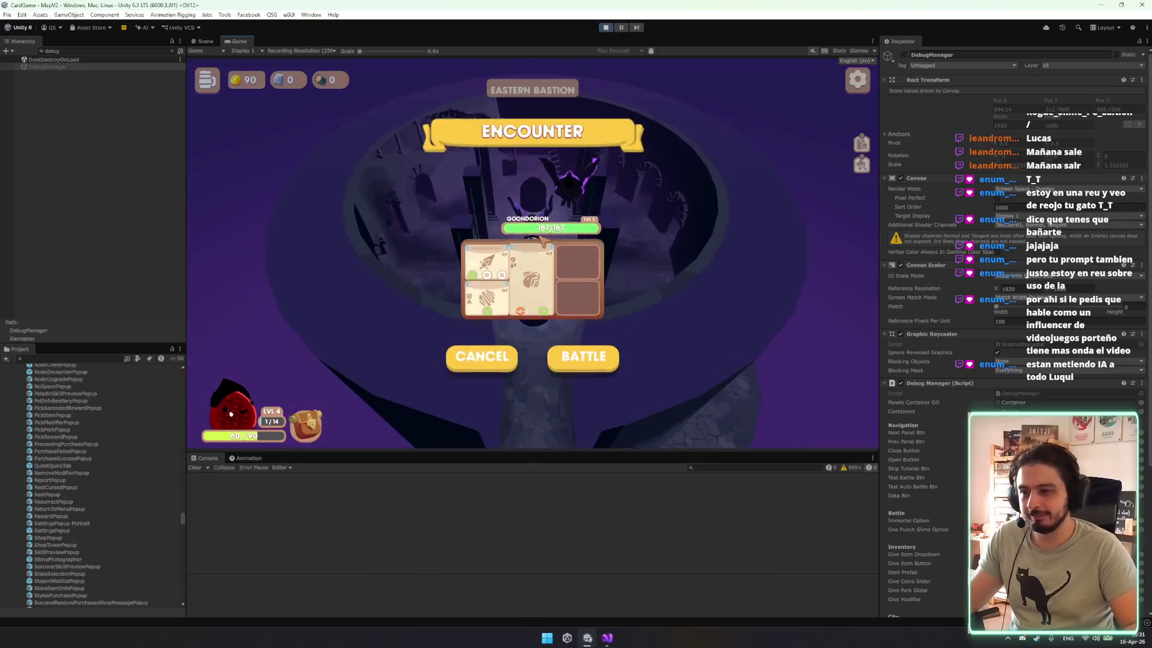
left_click(579, 347)
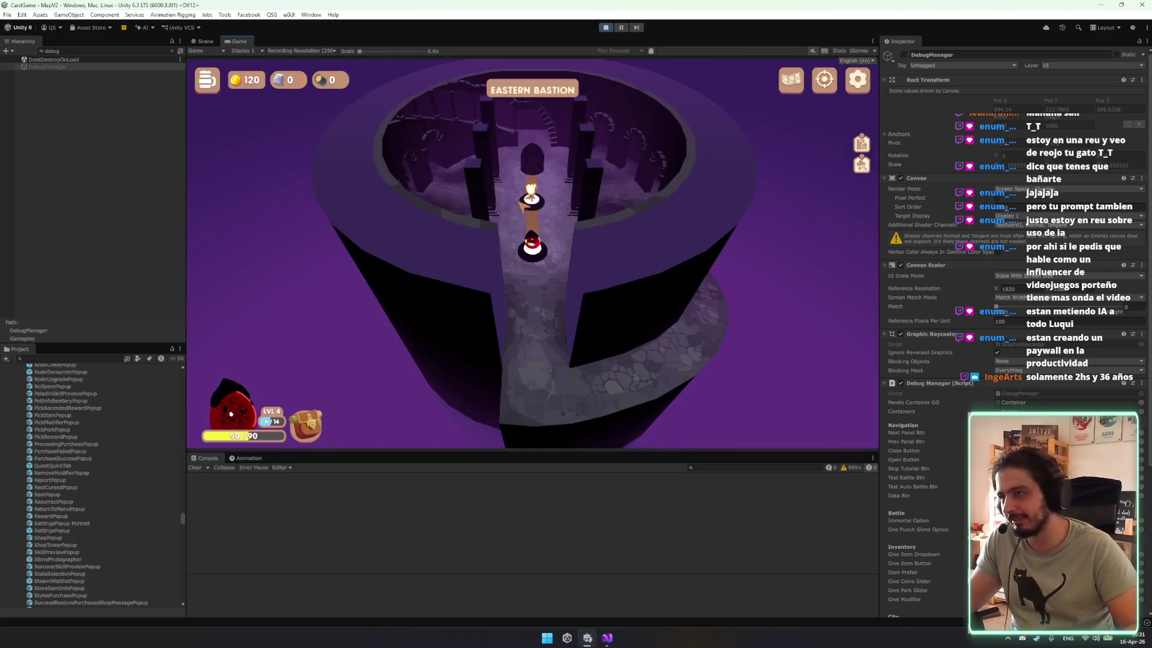
Heal at the campfire, toss 75 coins at the Fountain of Wishes, and clear the Hierarchy filter.
left_click(522, 206)
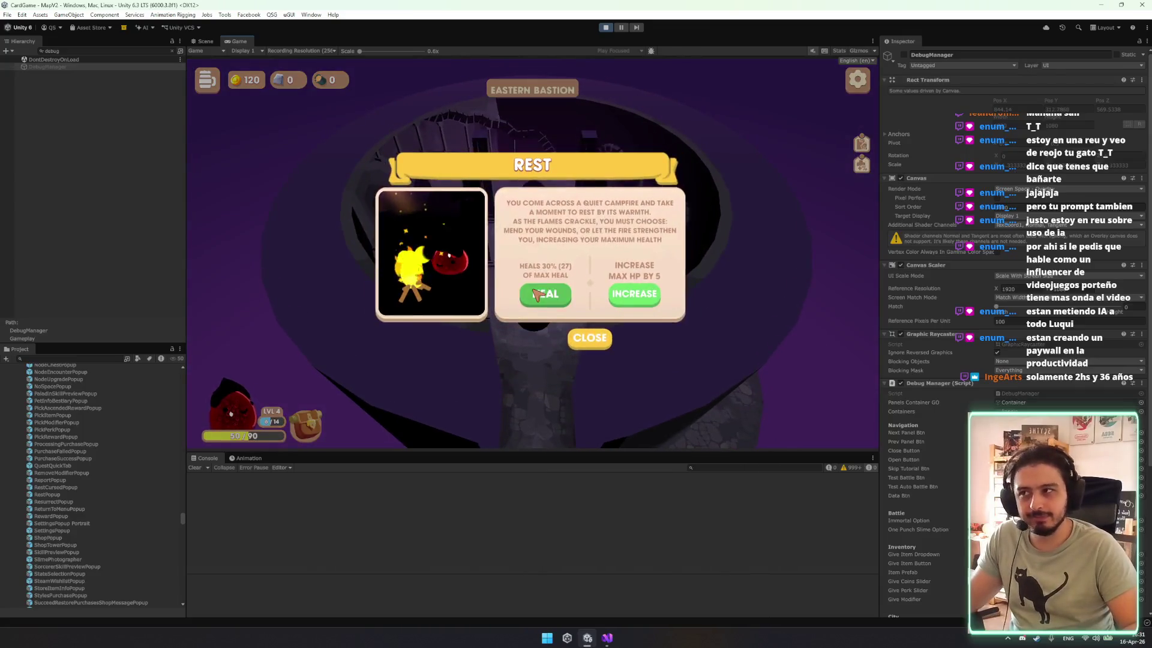
left_click(537, 294)
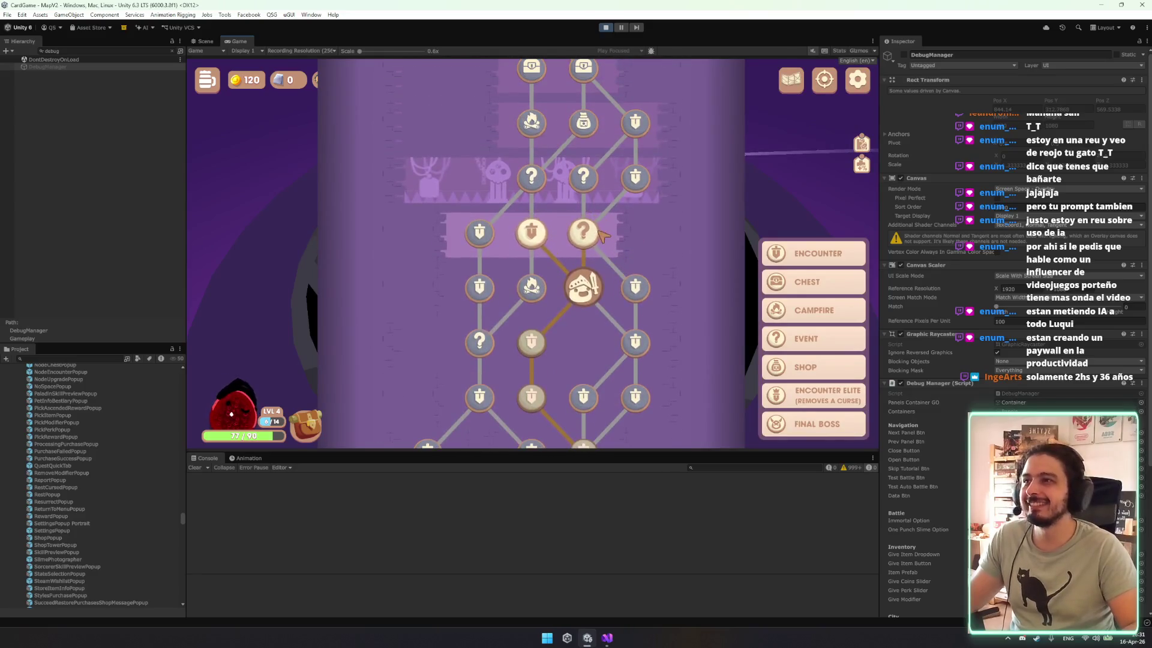
left_click(600, 291)
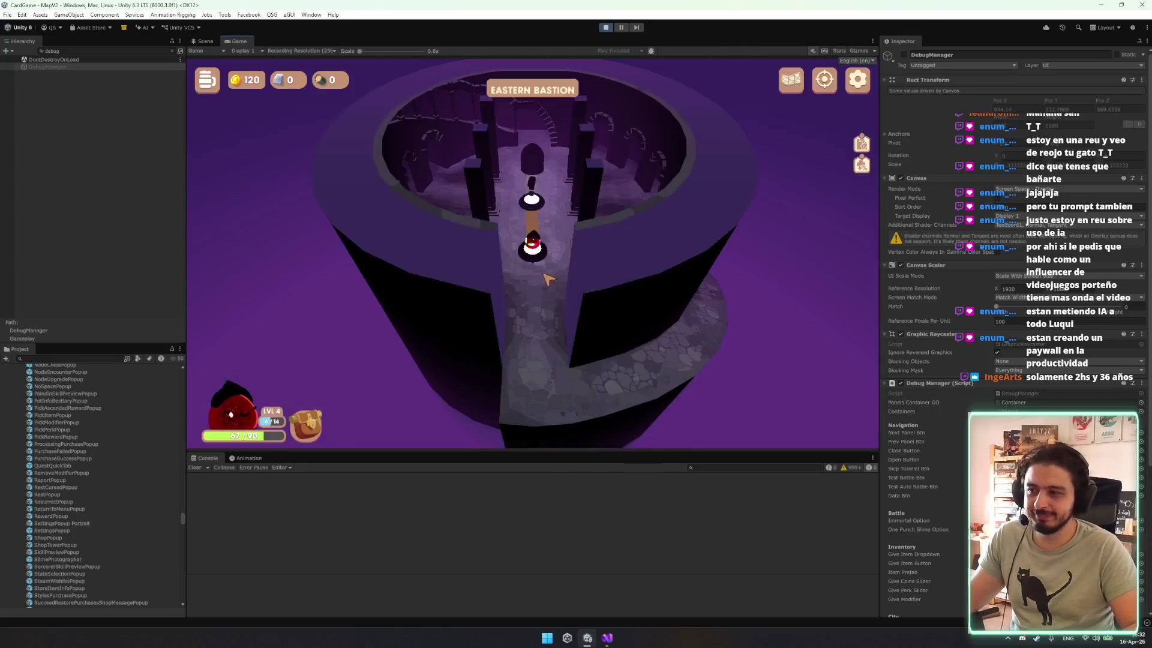
left_click(531, 207)
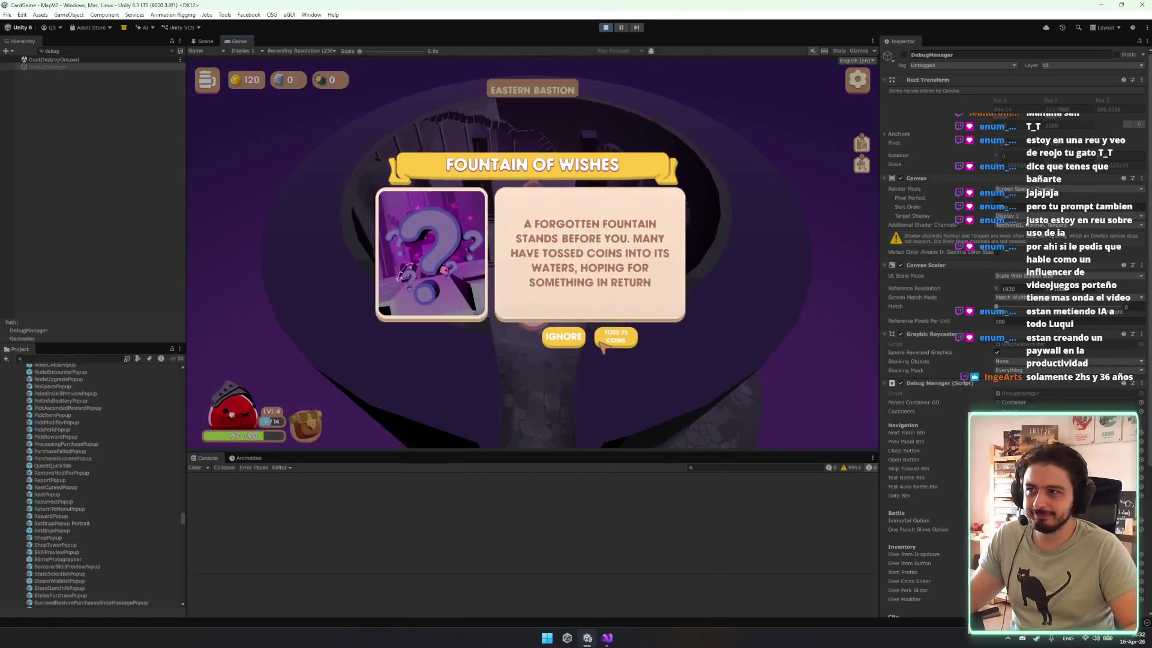
left_click(633, 337)
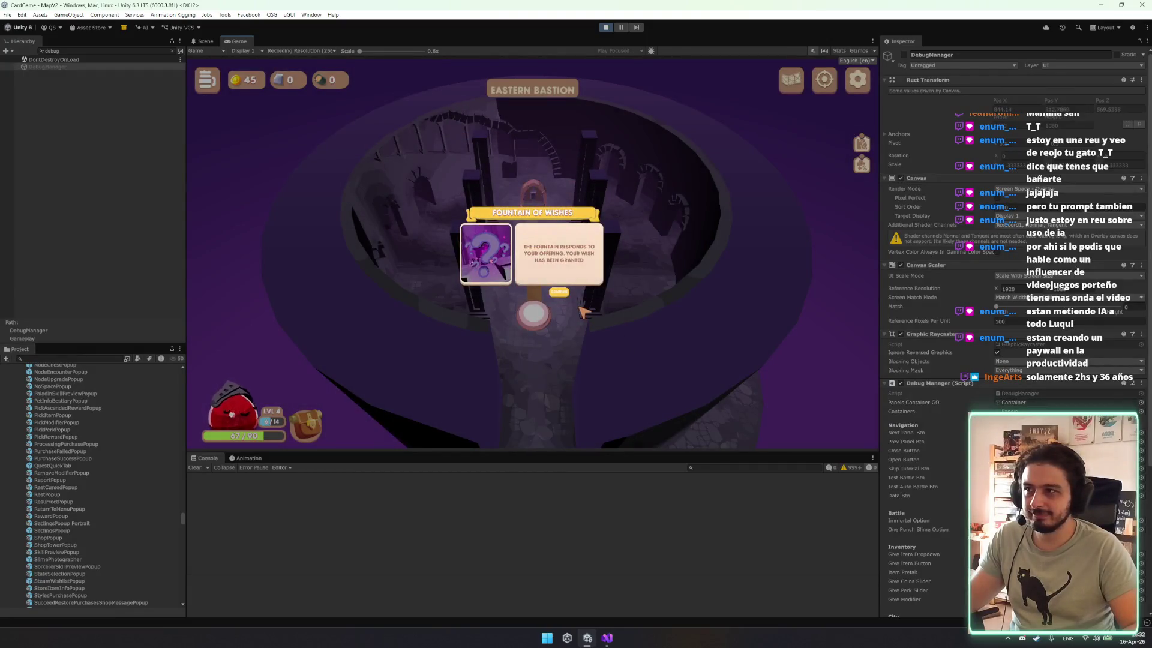
left_click(557, 292)
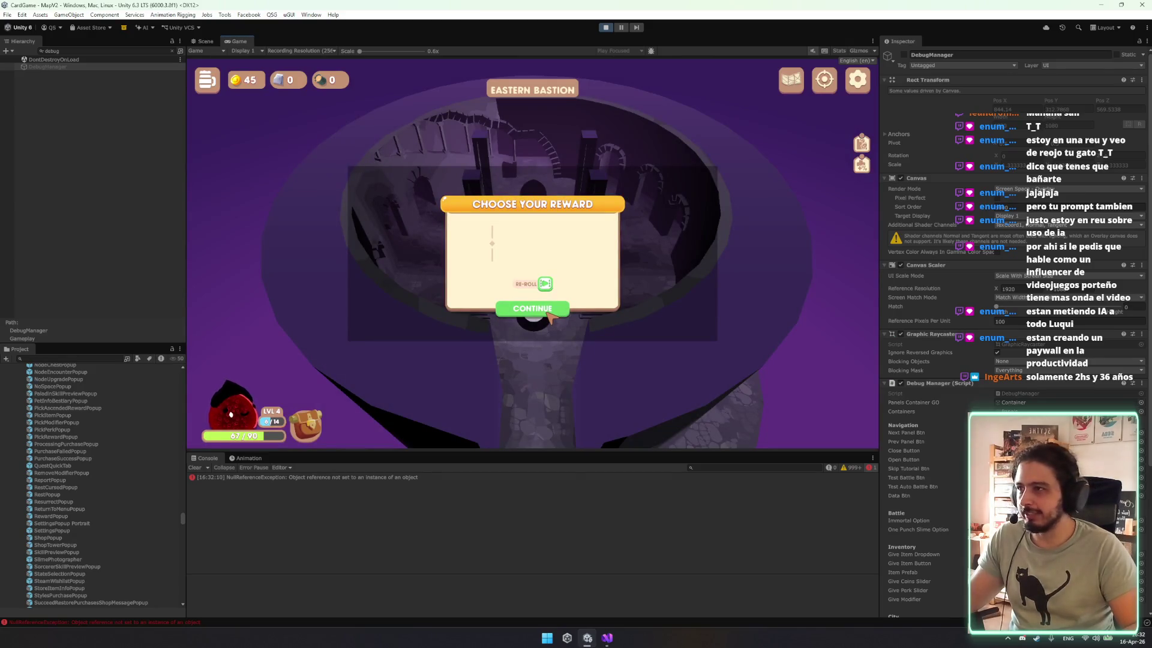
key("BackSpace")
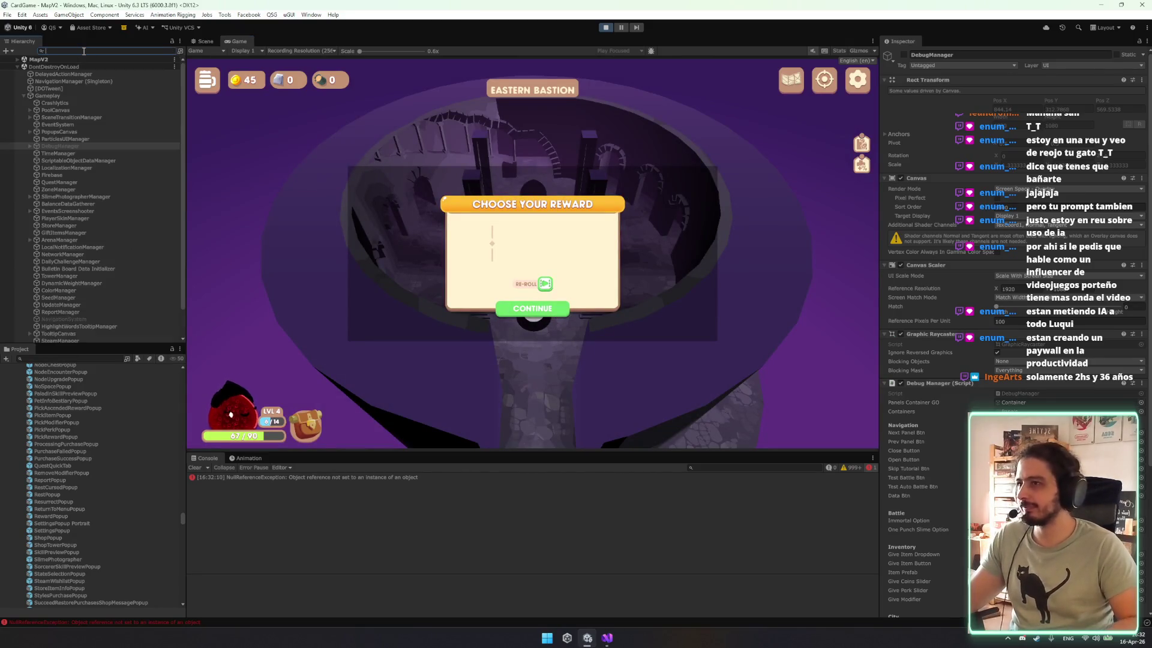
Scroll through the Hierarchy and select the MapV2 scene root.
scroll(69, 282, "down", 2)
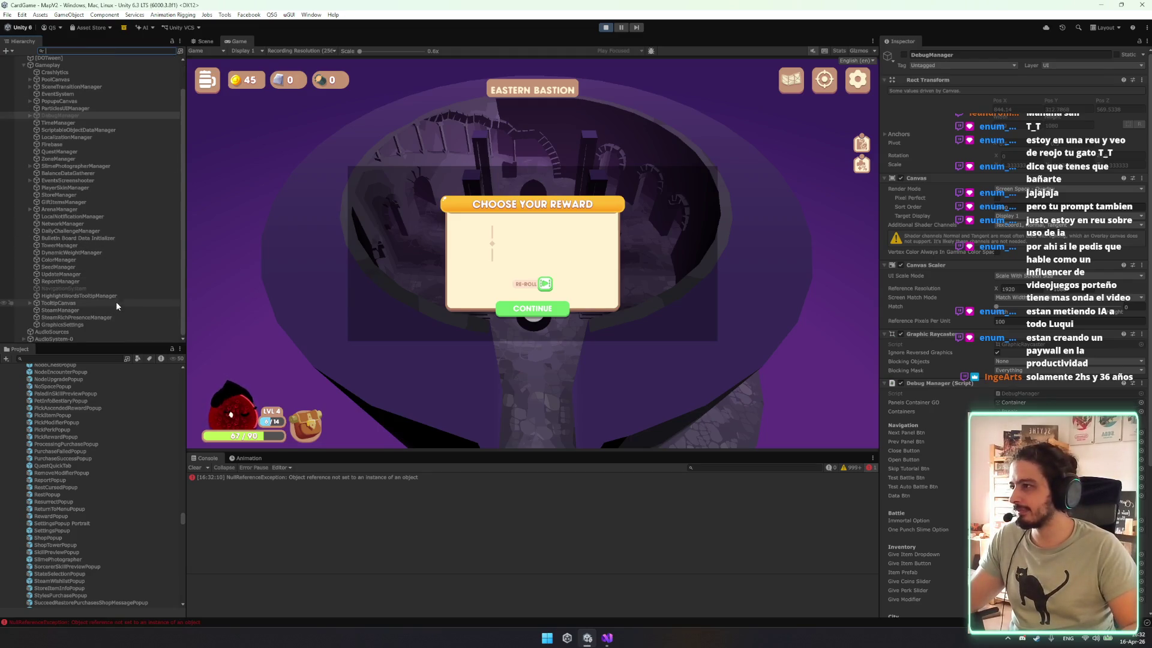
scroll(78, 177, "up", 2)
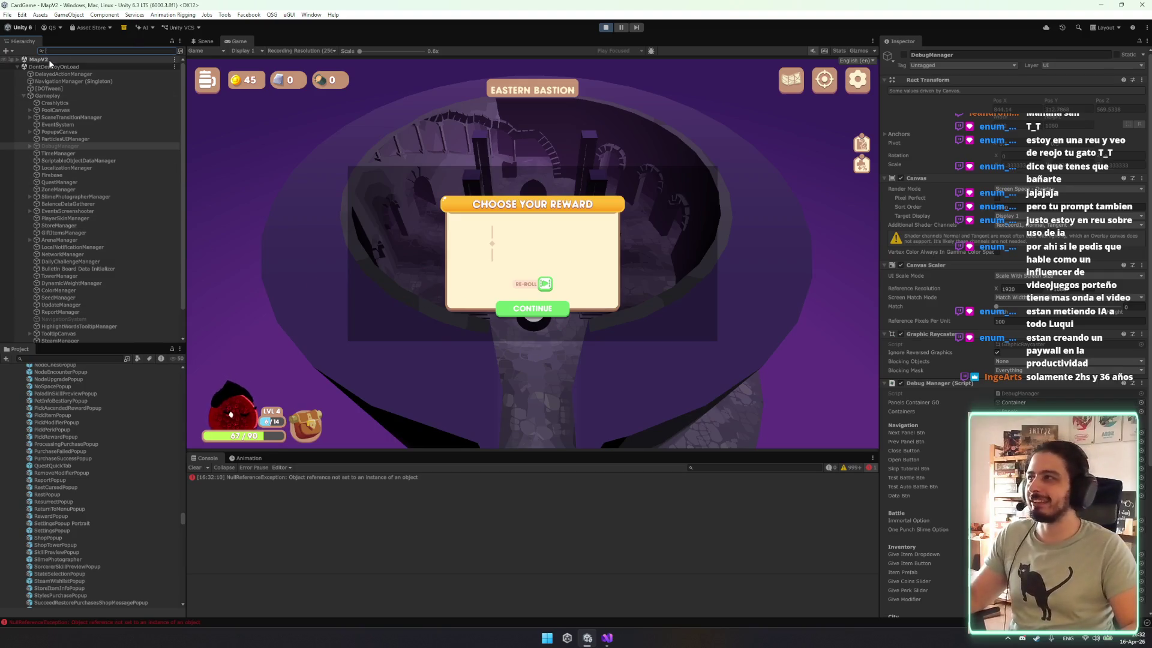
scroll(71, 173, "down", 2)
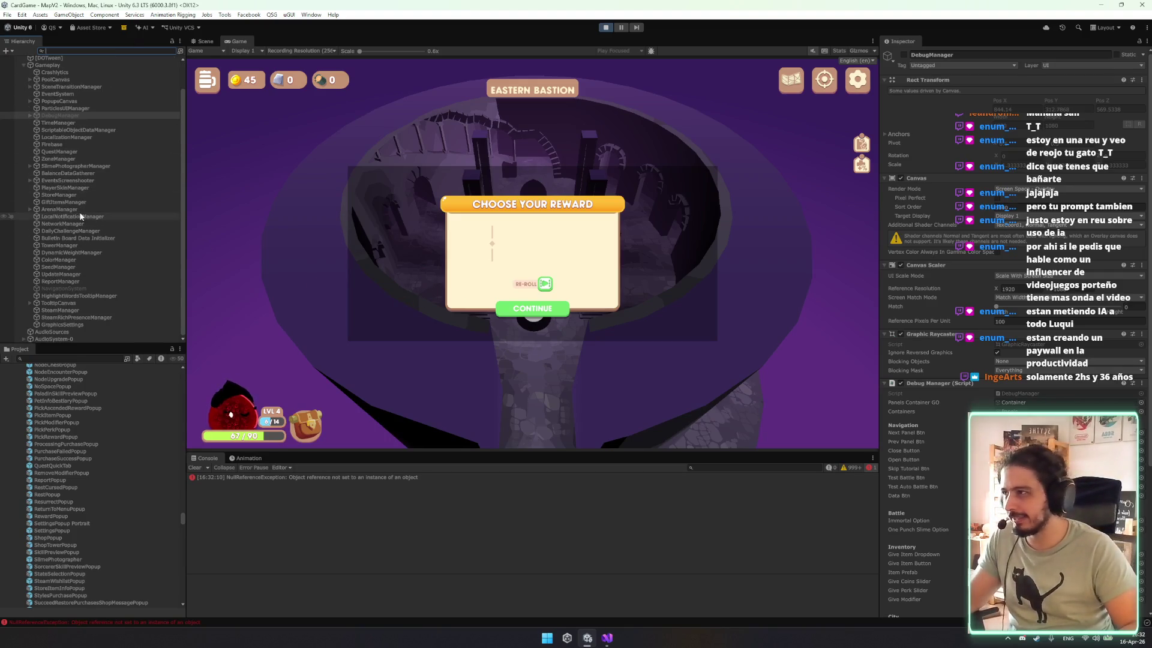
scroll(93, 177, "up", 2)
left_click(30, 60)
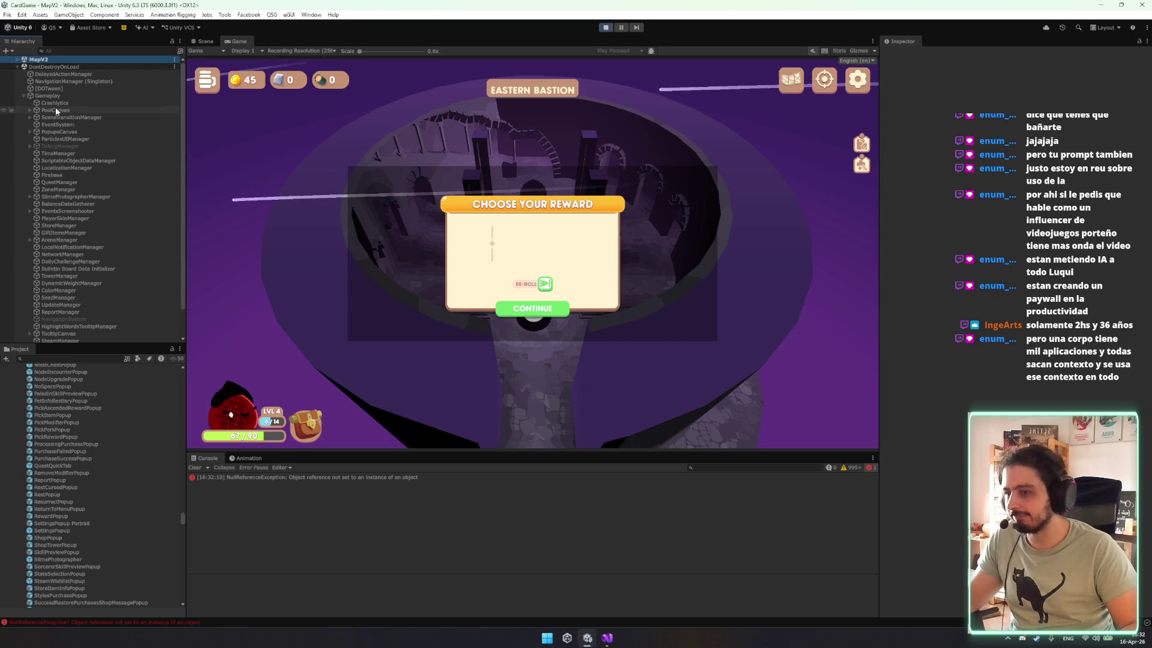
Expand MapV2 and browse its UI, CenterView and BottomView Character objects.
left_click(17, 59)
left_click(63, 75)
key("Down")
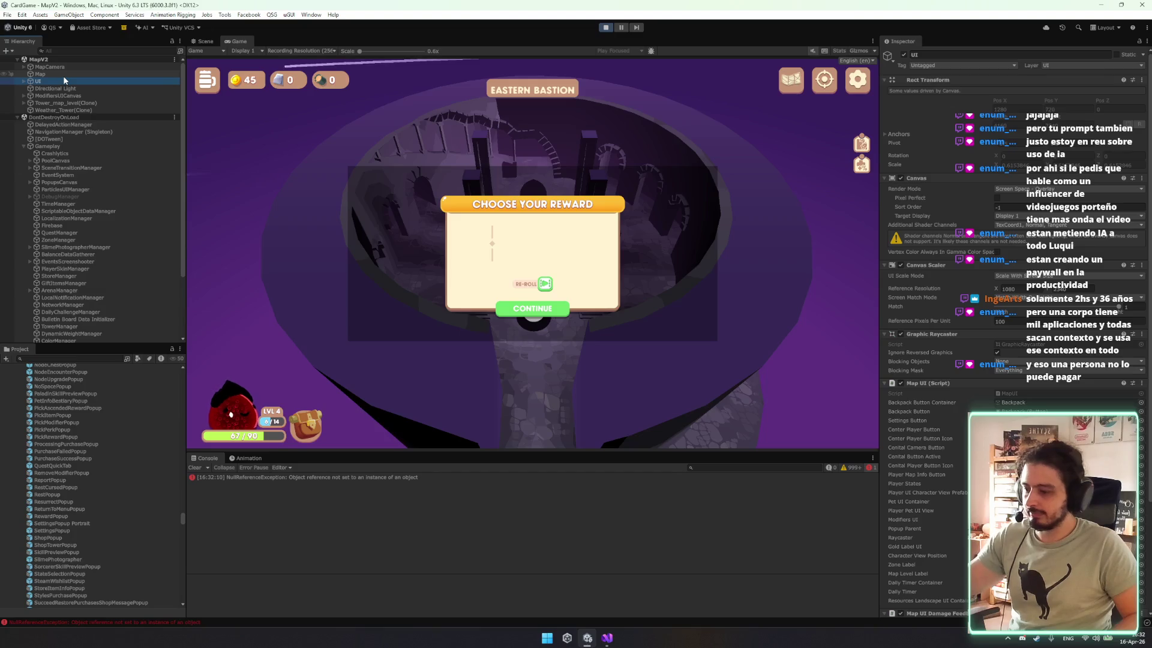
key("Right")
key("Down")
key("Down")
key("Right")
key("Down")
key("Down")
key("Left")
key("Left")
key("Down")
key("Right")
key("Down")
key("Down")
key("Down")
key("Down")
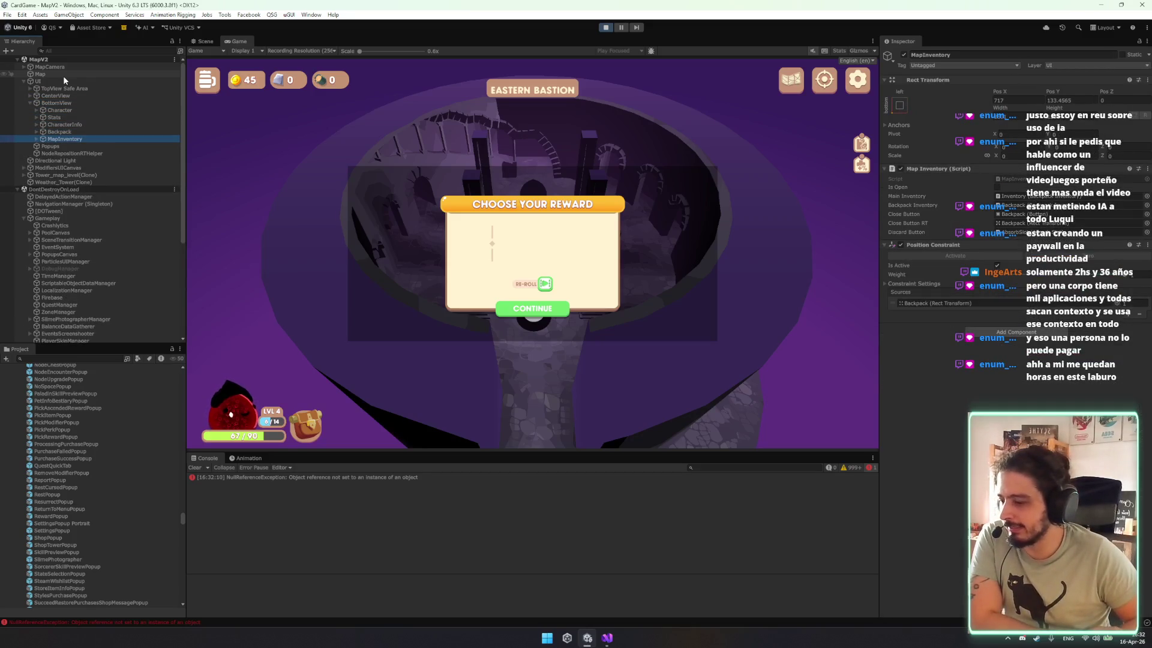
Inspect Backpack, CharacterInfo with its Camera child, and the Stats bars.
key("Up")
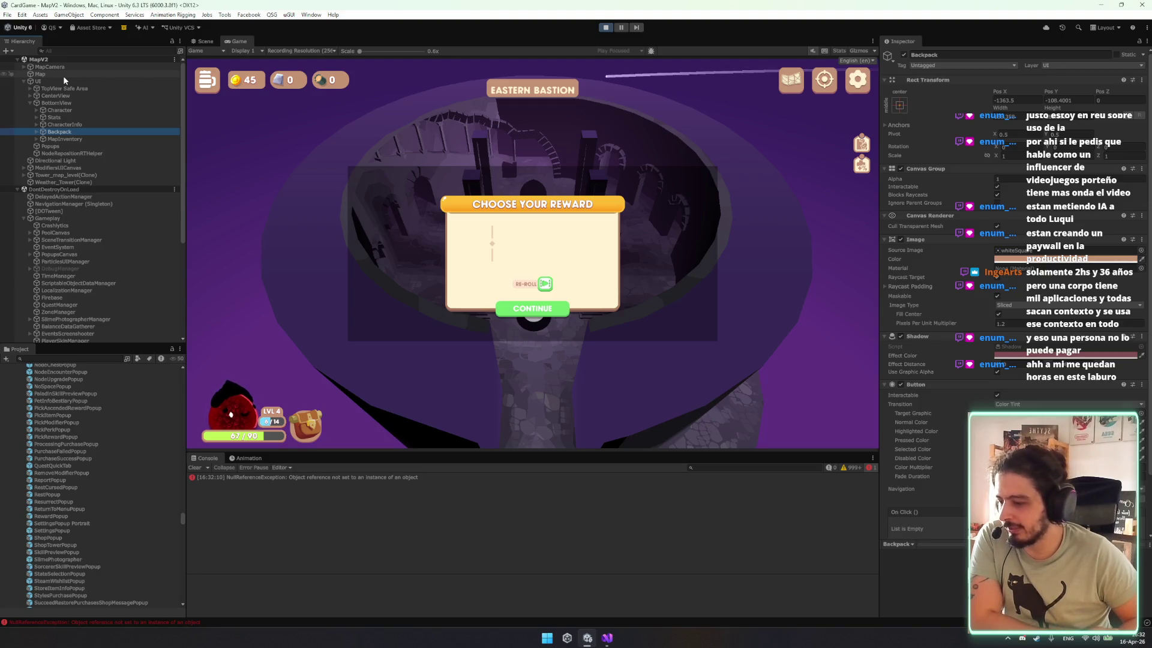
key("Up")
key("Right")
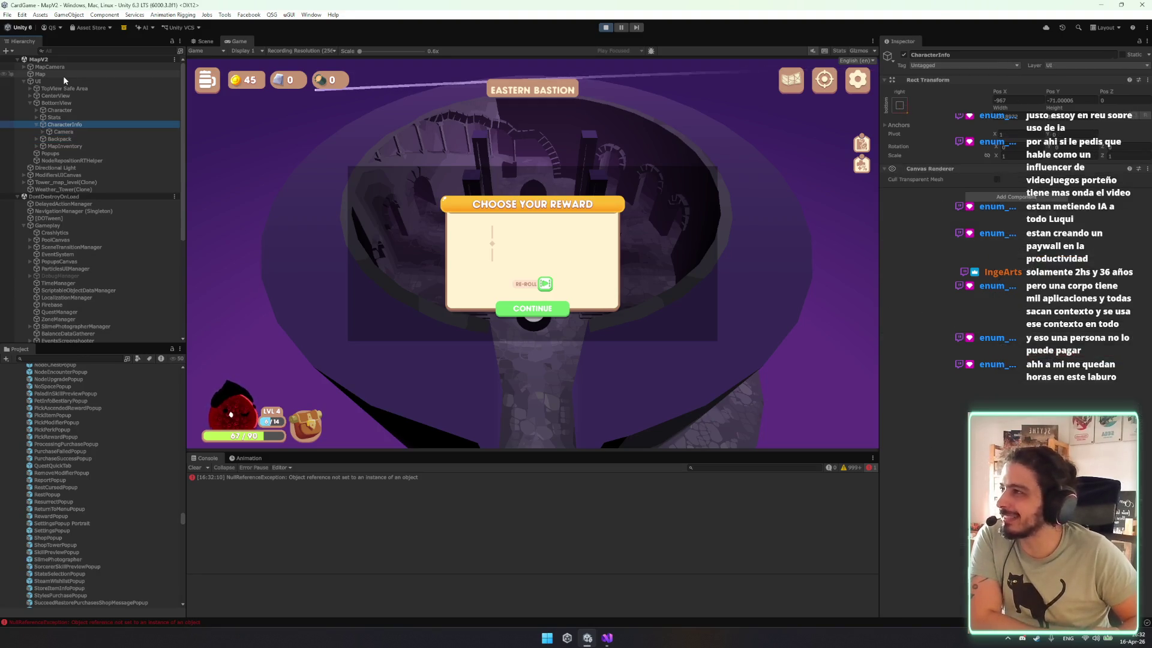
key("Down")
key("Left")
key("Left")
key("Up")
key("Right")
key("Down")
key("Down")
key("Up")
key("Left")
key("Left")
key("Up")
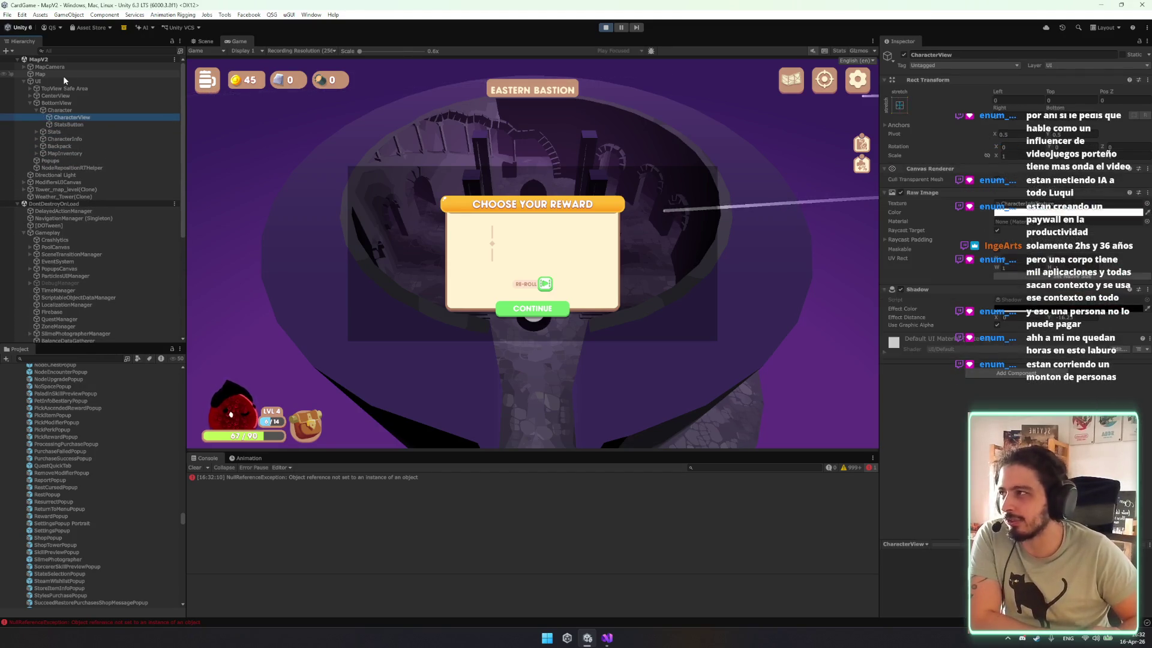
key("Down")
key("Down")
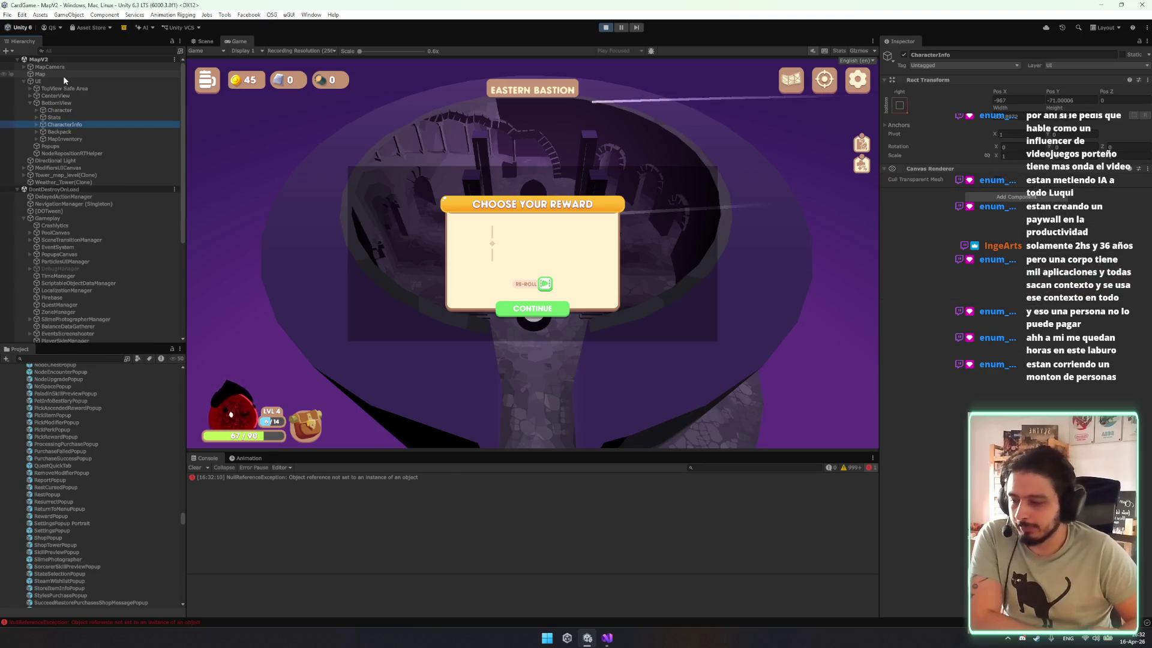
Drill into MapInventory's Inventory, Title, Bkg image, Text (TMP) (1) and AbsorbSlot children.
key("Down")
key("Down")
key("Right")
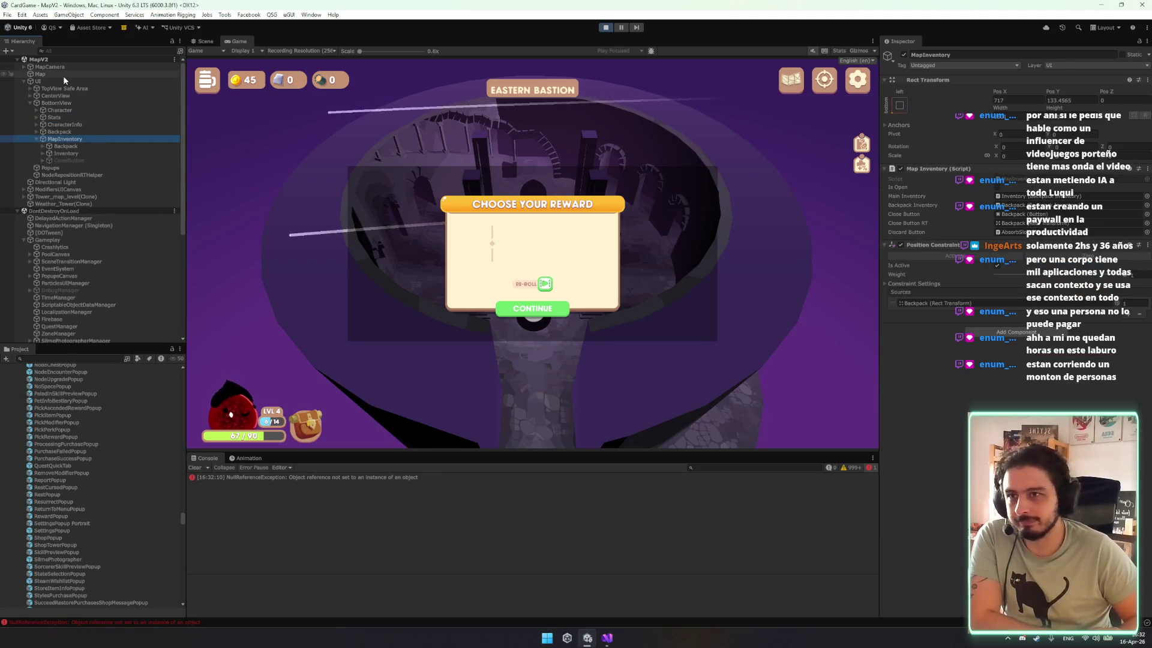
key("Down")
key("Down")
key("Right")
key("Down")
key("Down")
key("Right")
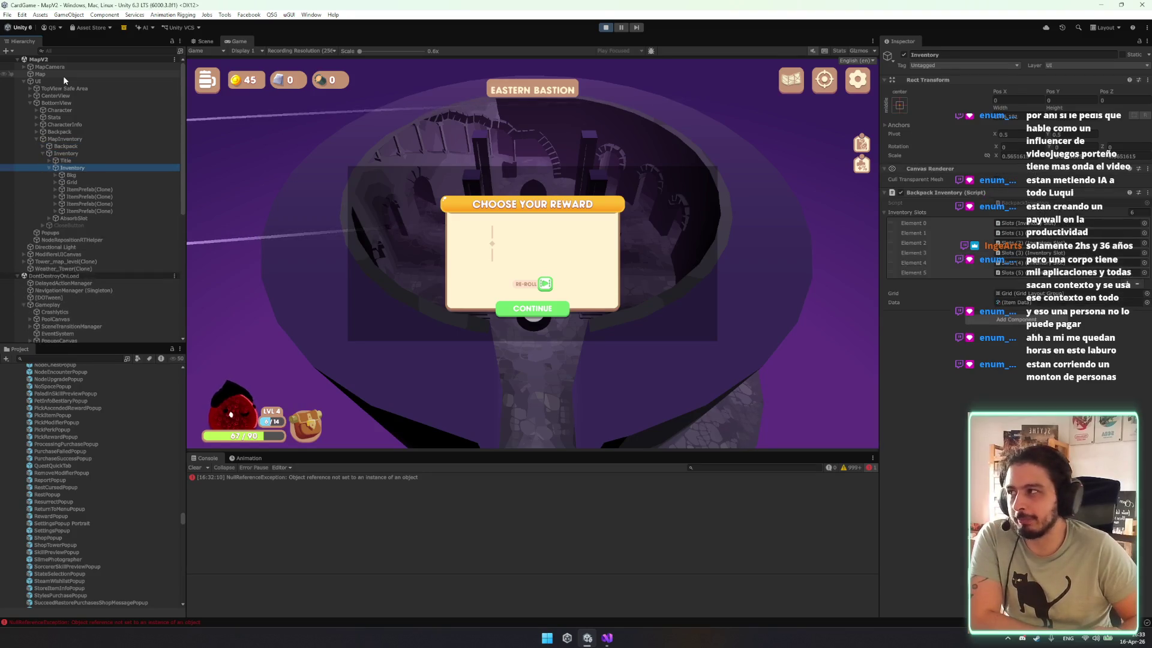
key("Down")
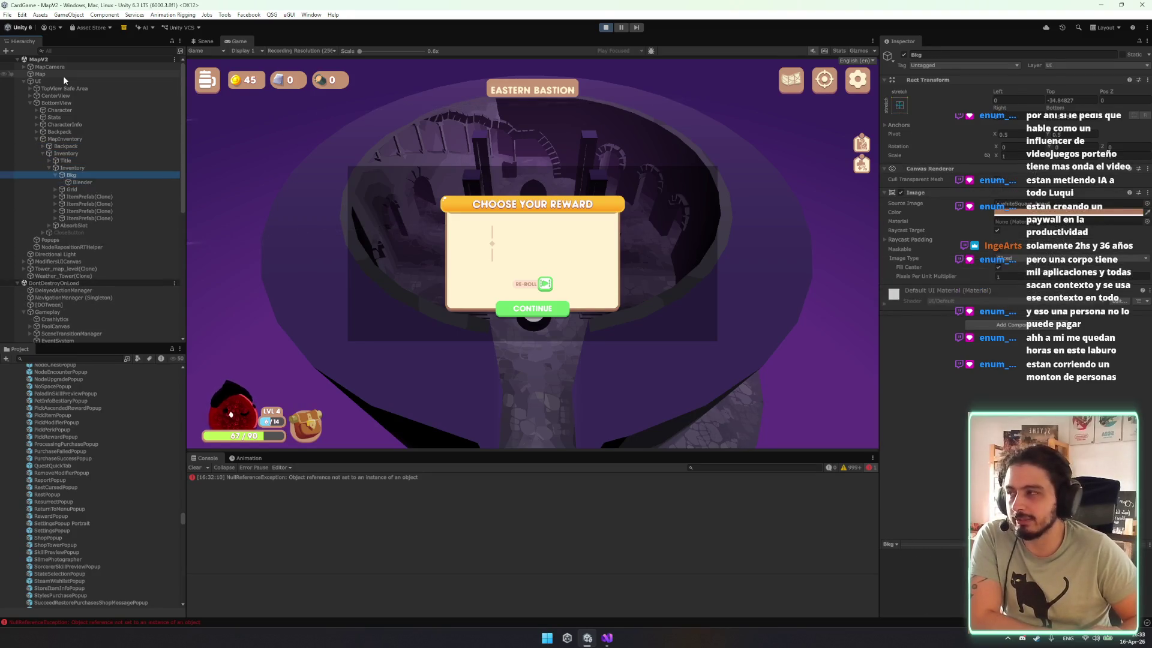
key("Up")
key("Left")
key("Up")
key("Right")
key("Down")
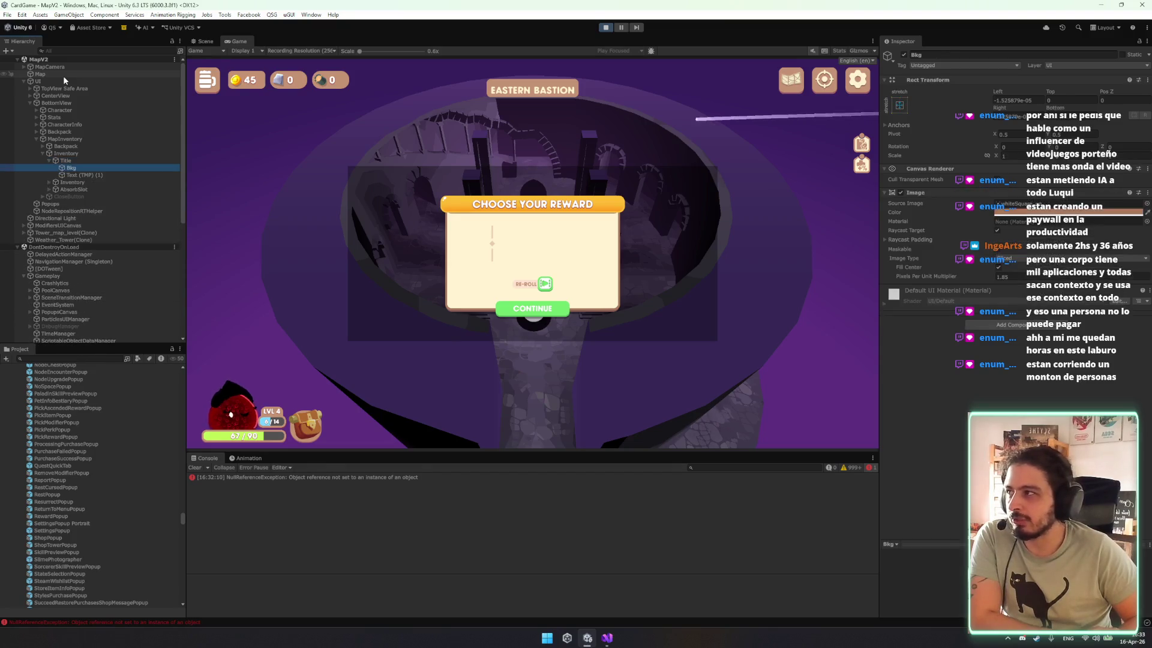
key("Down")
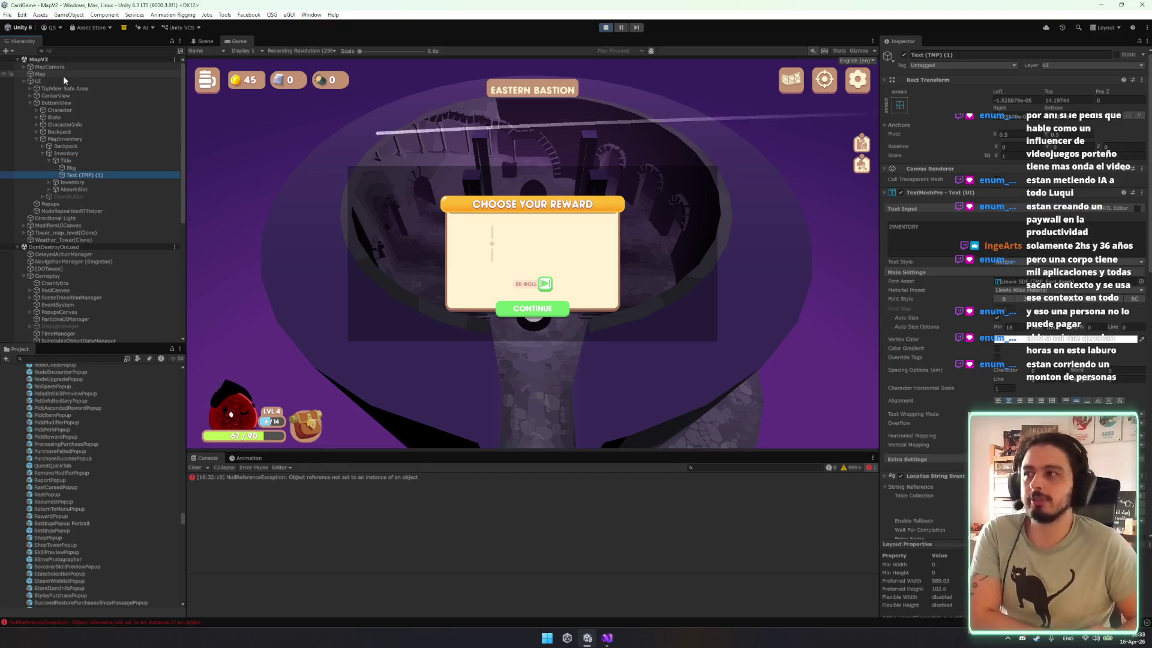
key("Up")
key("Up")
key("Left")
key("Down")
key("Down")
key("Right")
key("Down")
key("Up")
key("Up")
key("Up")
key("Down")
key("Down")
key("Down")
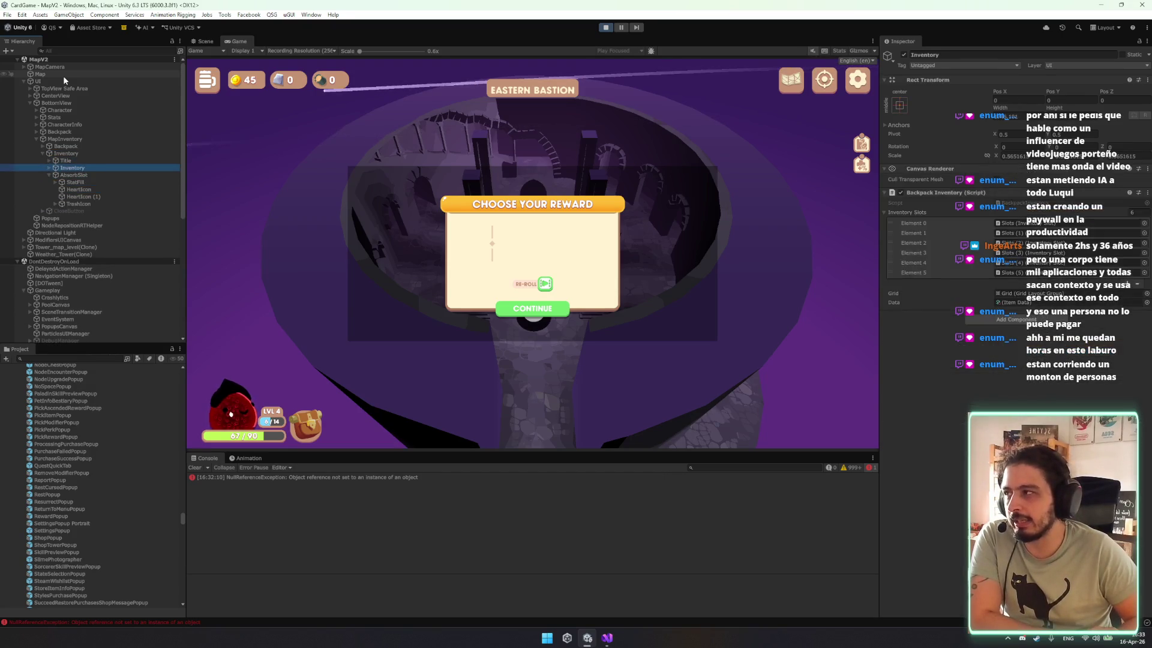
key("Left")
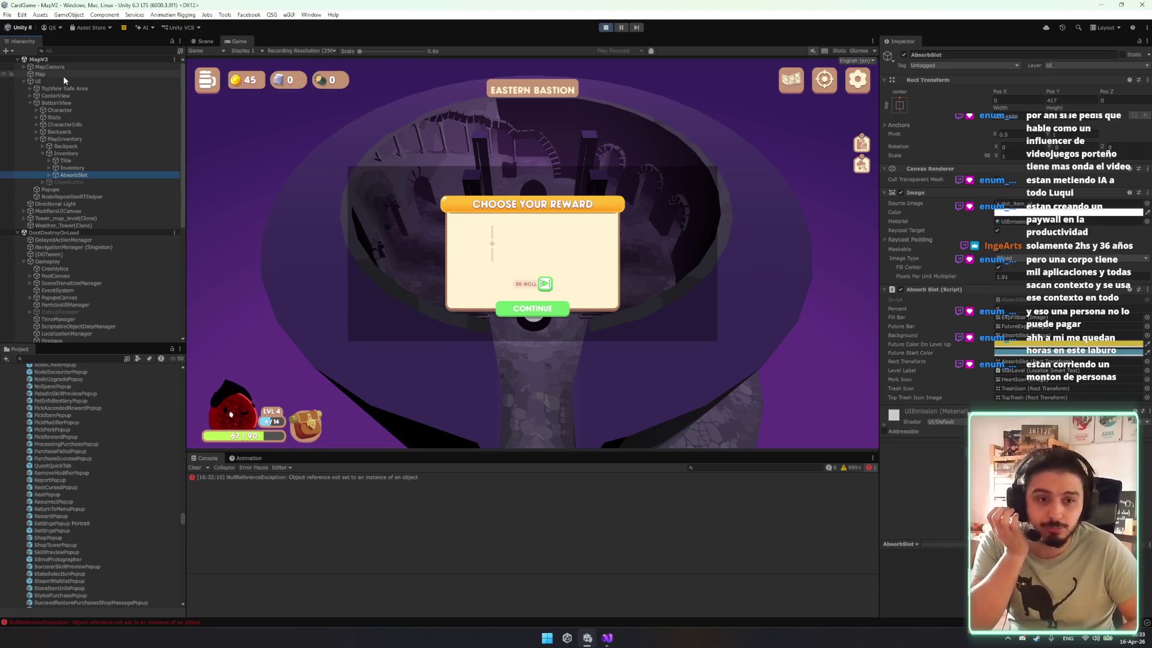
Collapse MapInventory and look over Backpack, Character and CharacterInfo under BottomView.
key("Left")
key("Left")
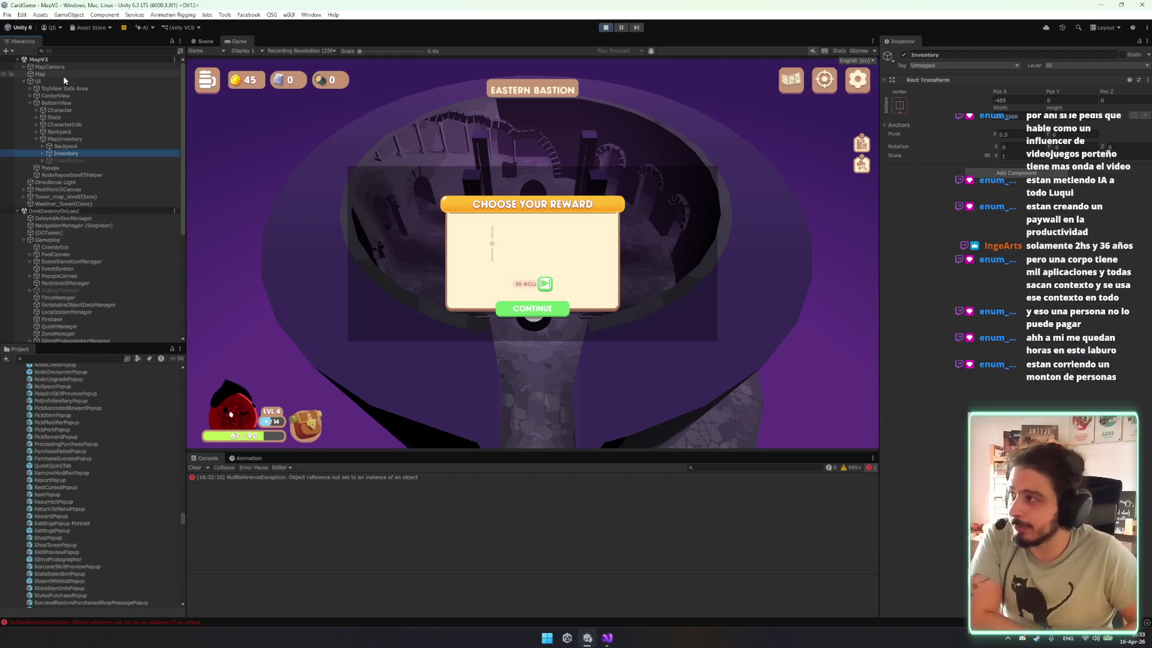
key("Left")
key("Left")
key("Up")
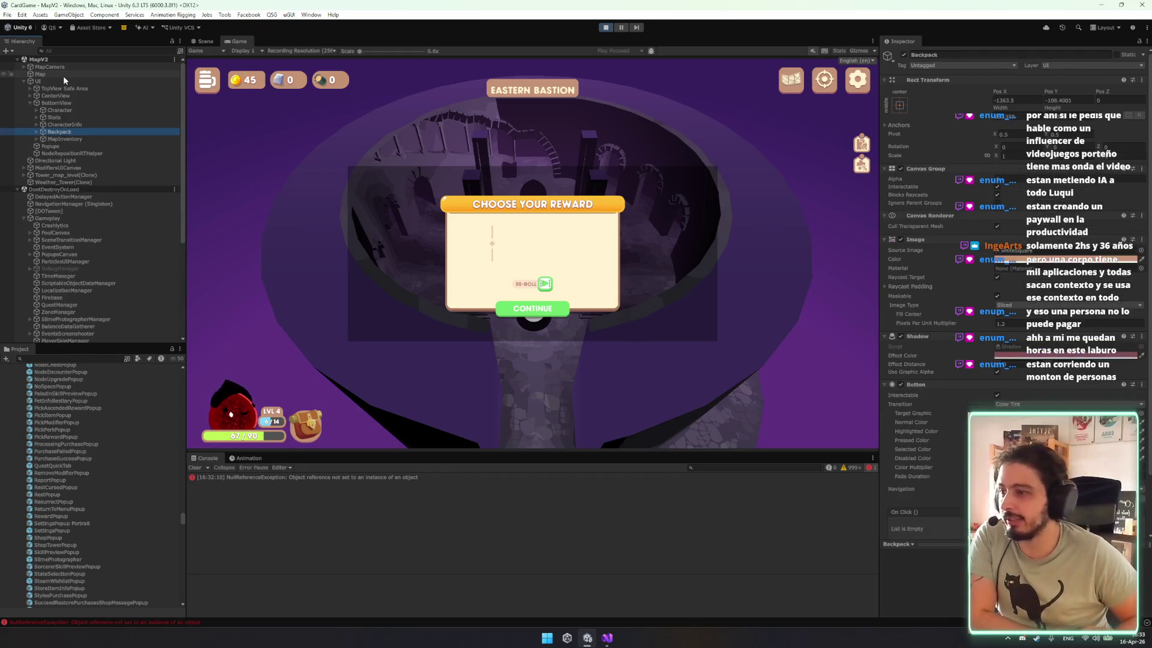
key("Up")
key("Up")
key("Up")
key("Right")
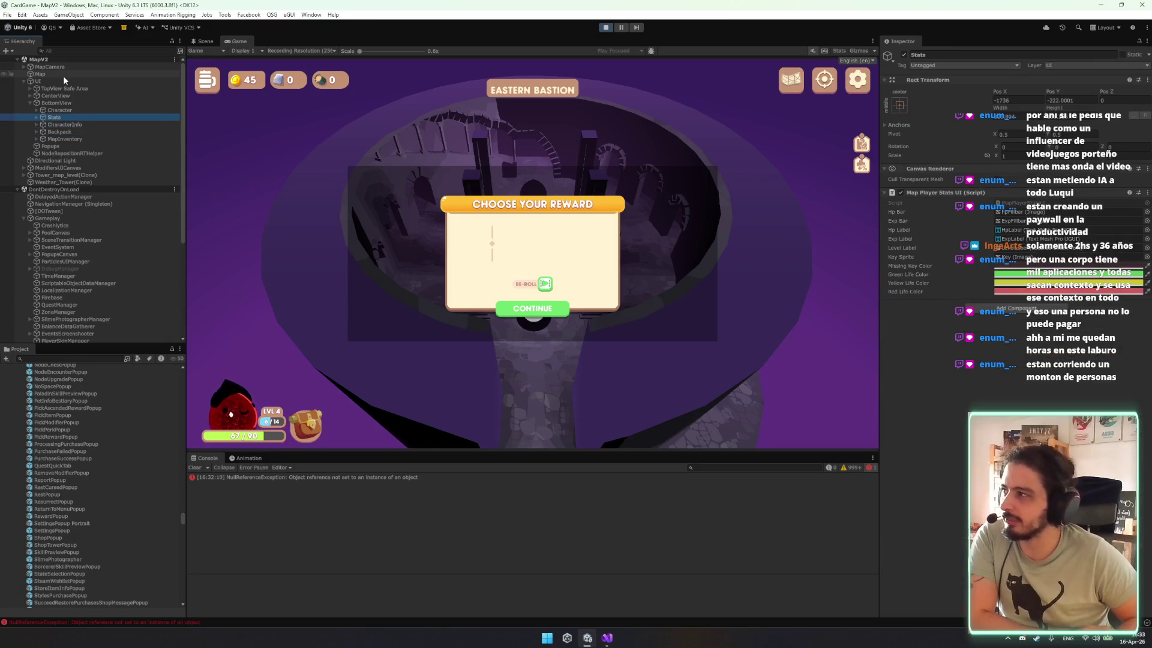
key("Left")
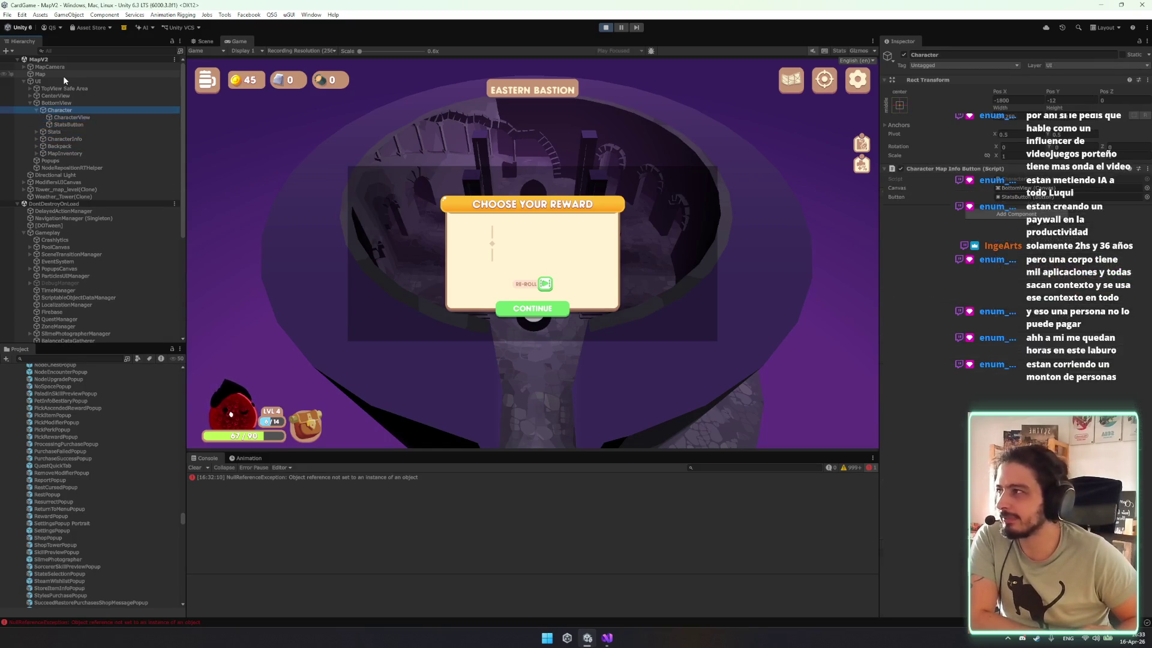
key("Down")
key("Down")
key("Down")
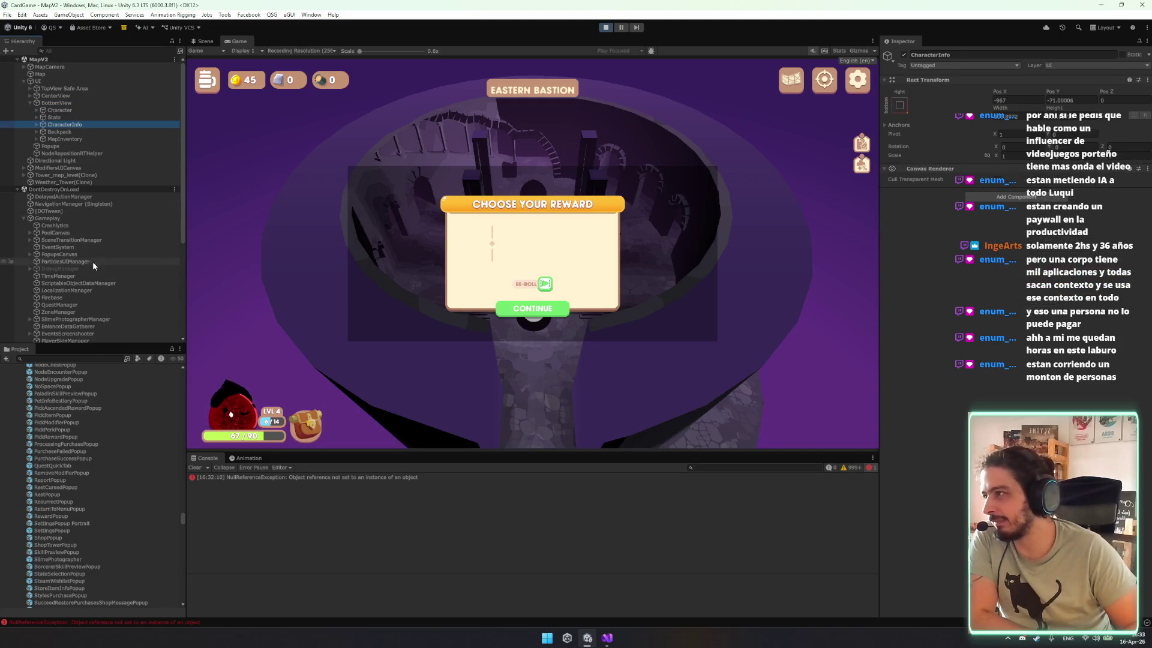
Expand PopupsCanvas, select PickPerkPopup(Clone), and focus the Project search field.
scroll(86, 224, "down", 3)
left_click(90, 145)
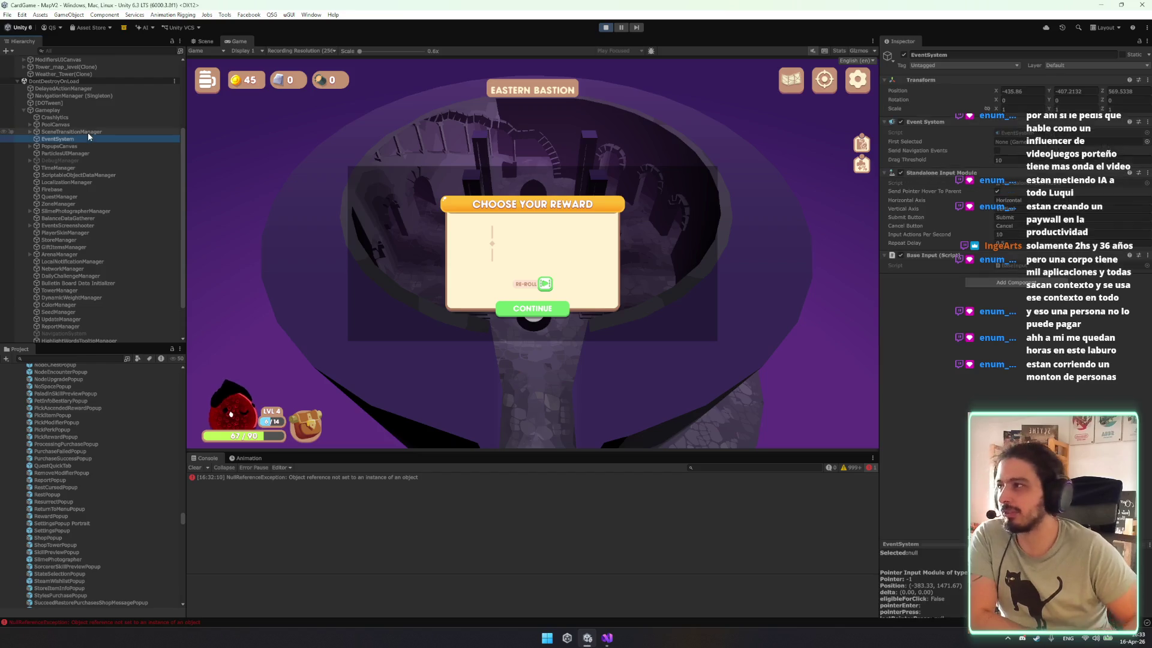
key("Right")
key("Down")
key("Down")
key("Down")
key("Down")
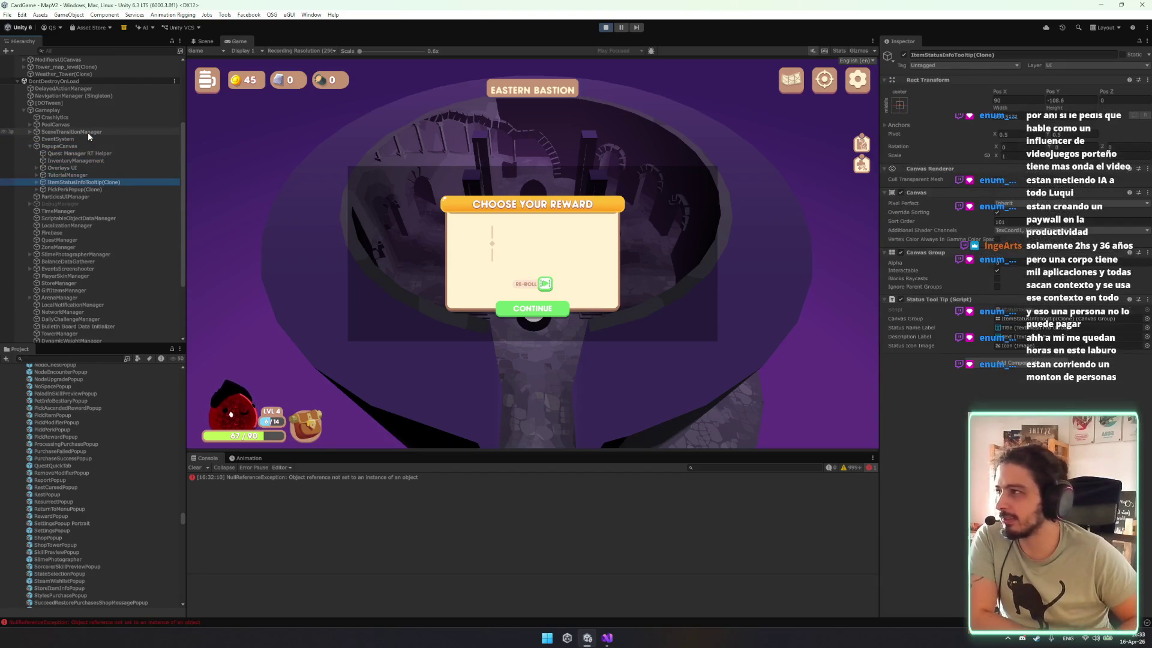
left_click(86, 358)
type("popu")
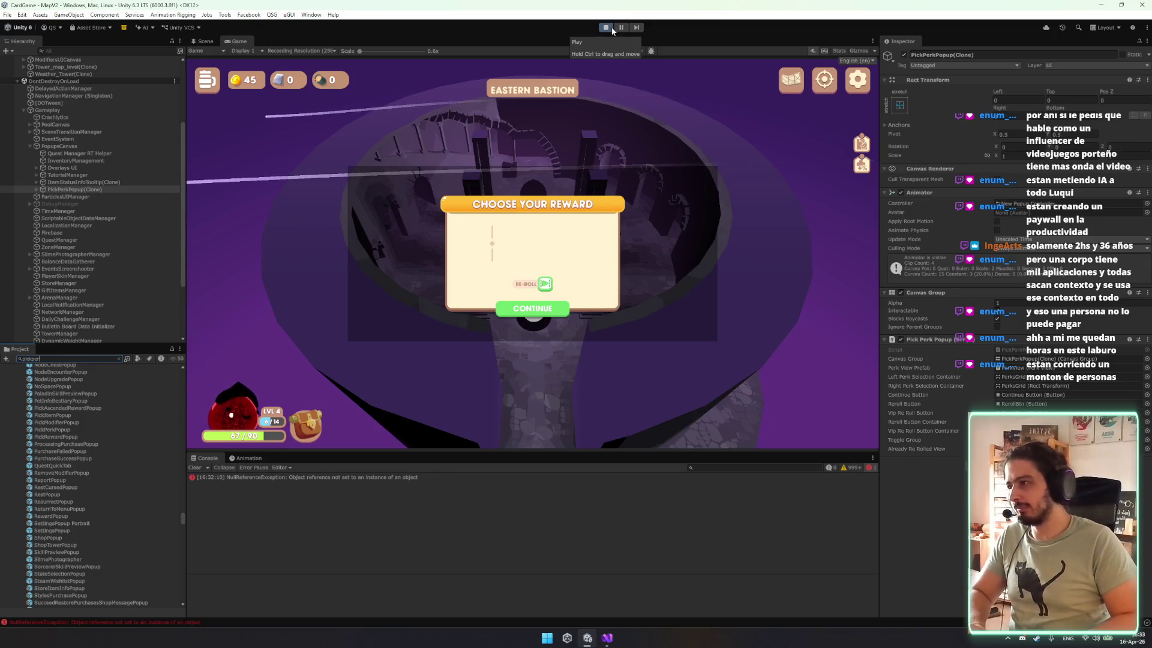
Search the Project for 'pickper', select FountainOfWishesEvent_PickPerks, and stop Play mode with Ctrl+P.
type("pickper")
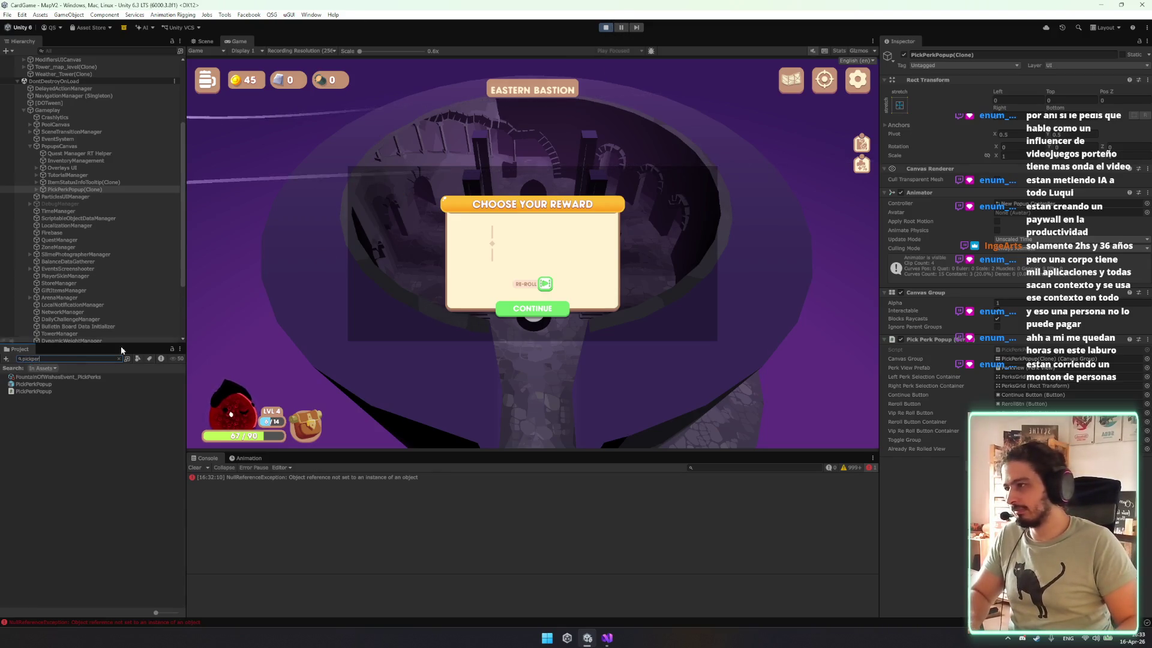
left_click(83, 378)
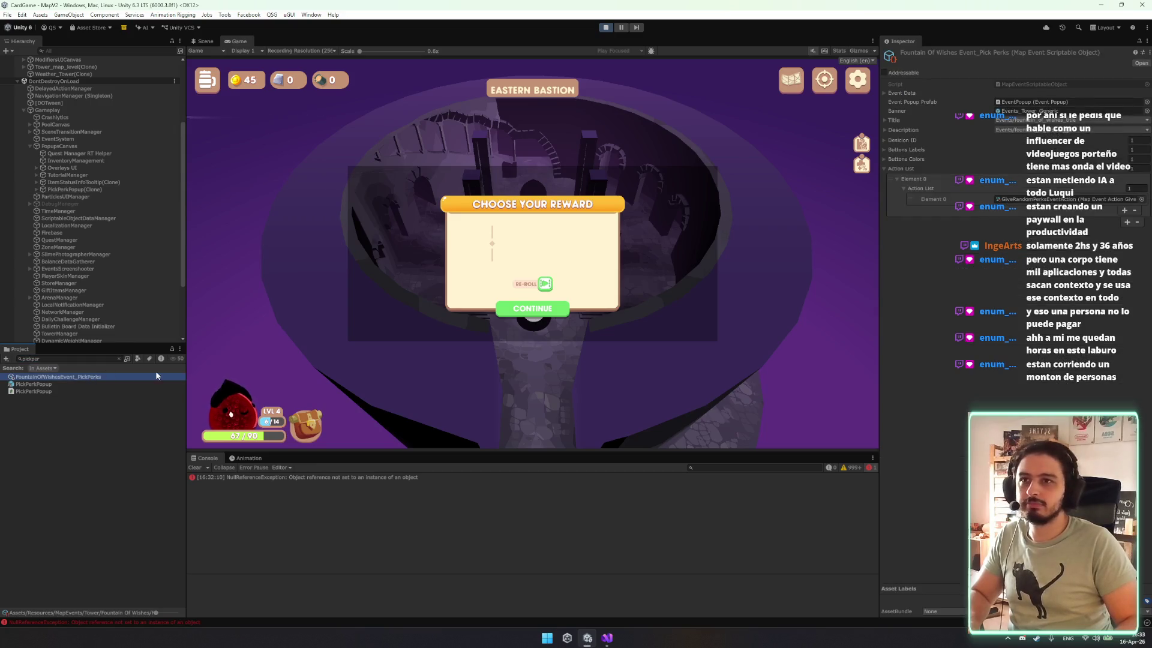
key("alt+Tab")
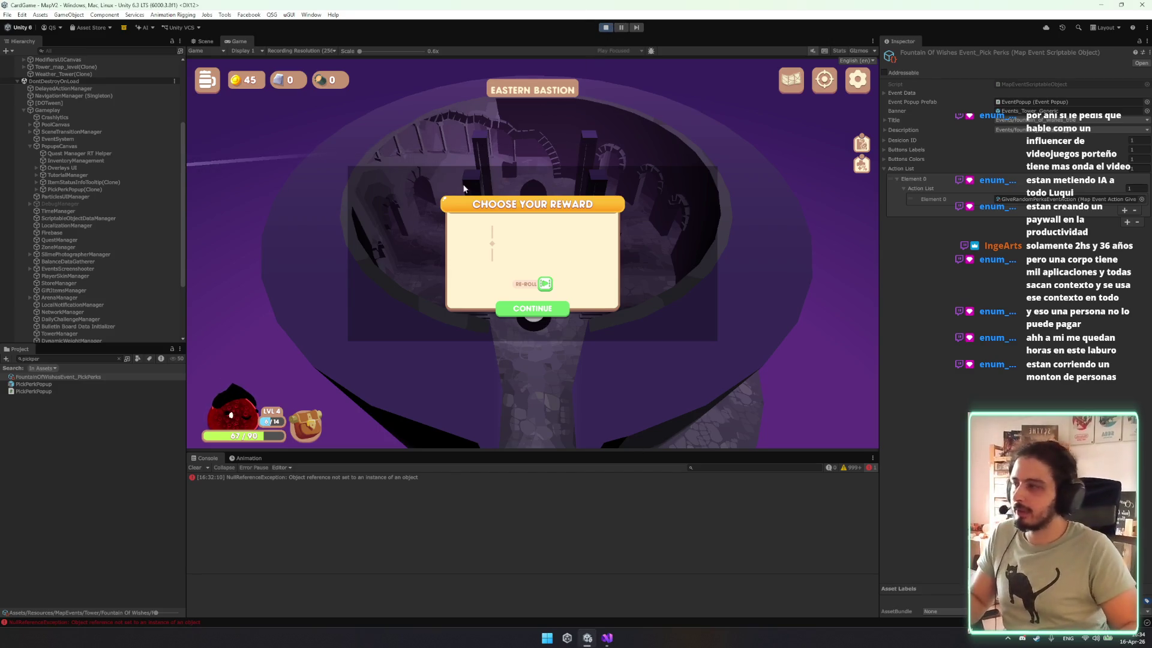
key("ctrl+p")
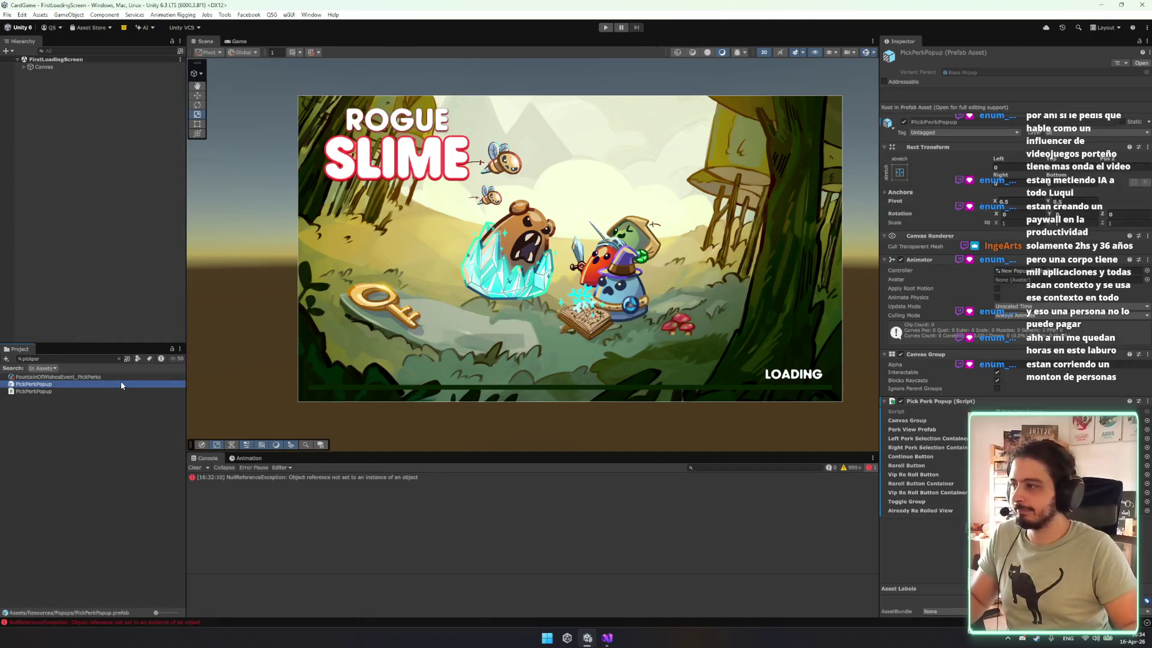
Clear the pickper search and reselect the FountainOfWishesEvent_PickPerks asset.
left_click(121, 377)
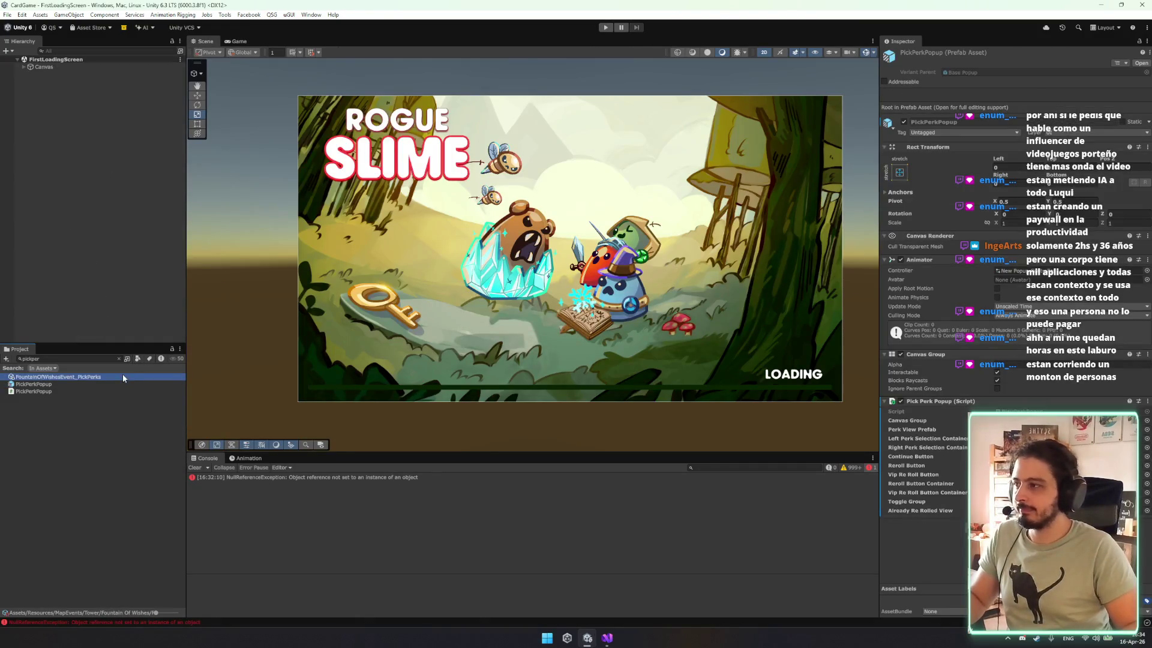
left_click(119, 359)
left_click(104, 414)
left_click(90, 393)
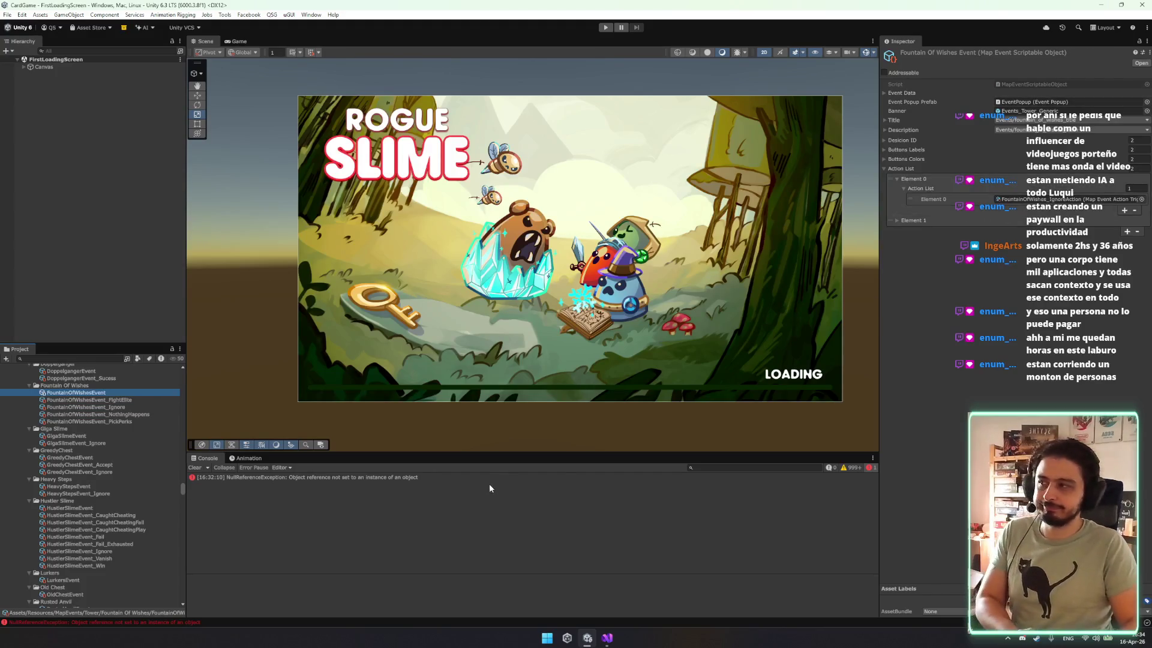
left_click(120, 422)
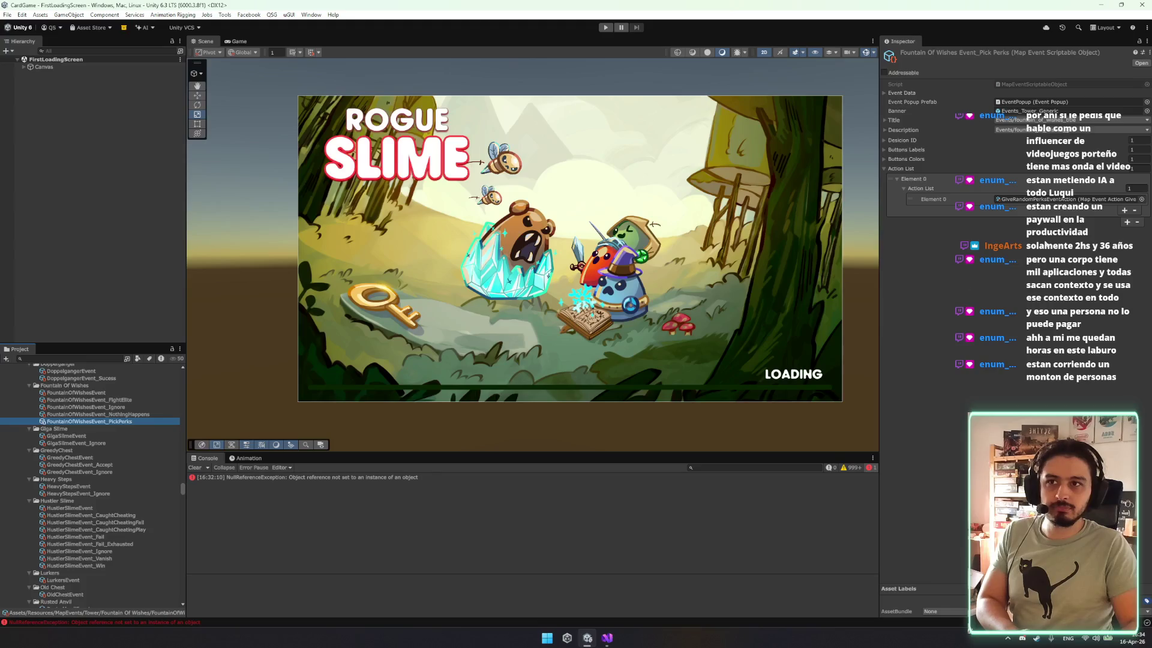
Ping GiveRandomPerksEventAction from Action List Element 0 and open its MapEventActionGiveRandomPerks script.
left_click(1063, 201)
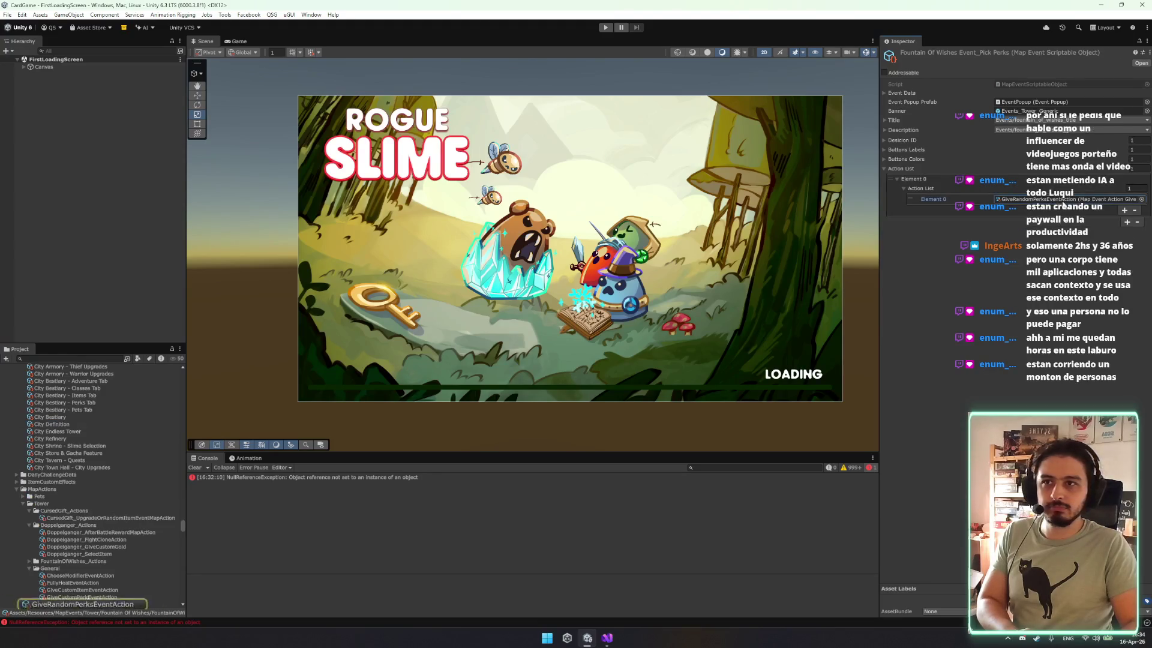
scroll(105, 549, "down", 2)
left_click(105, 551)
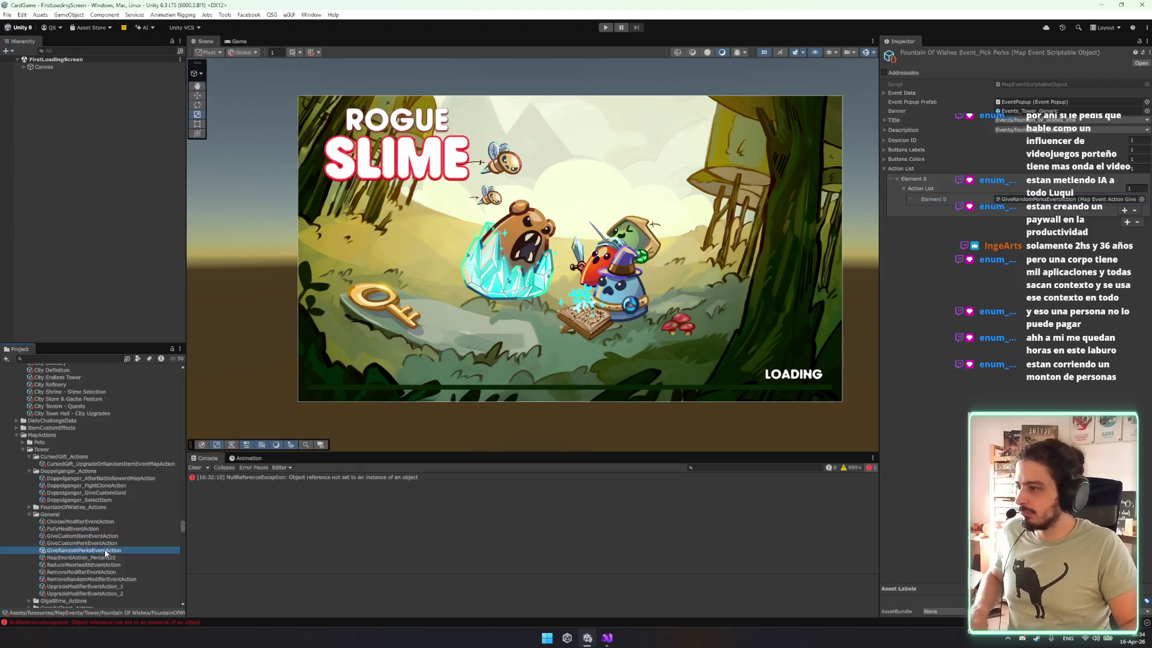
scroll(106, 551, "down", 1)
left_click(114, 517)
left_click(118, 523)
left_click(1092, 83)
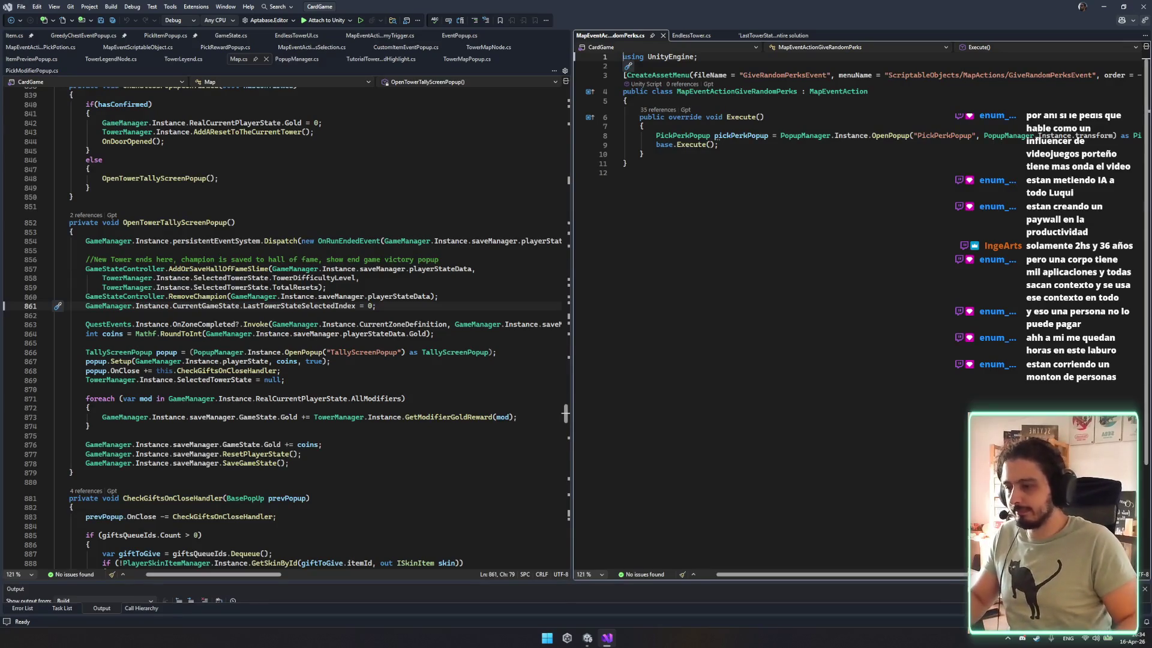
Clear the selection in the perks script and show EndlessTower.cs in the right pane.
mouse_move(623, 136)
left_mouse_down()
mouse_move(870, 136)
mouse_move(624, 173)
left_mouse_up()
left_click(624, 172)
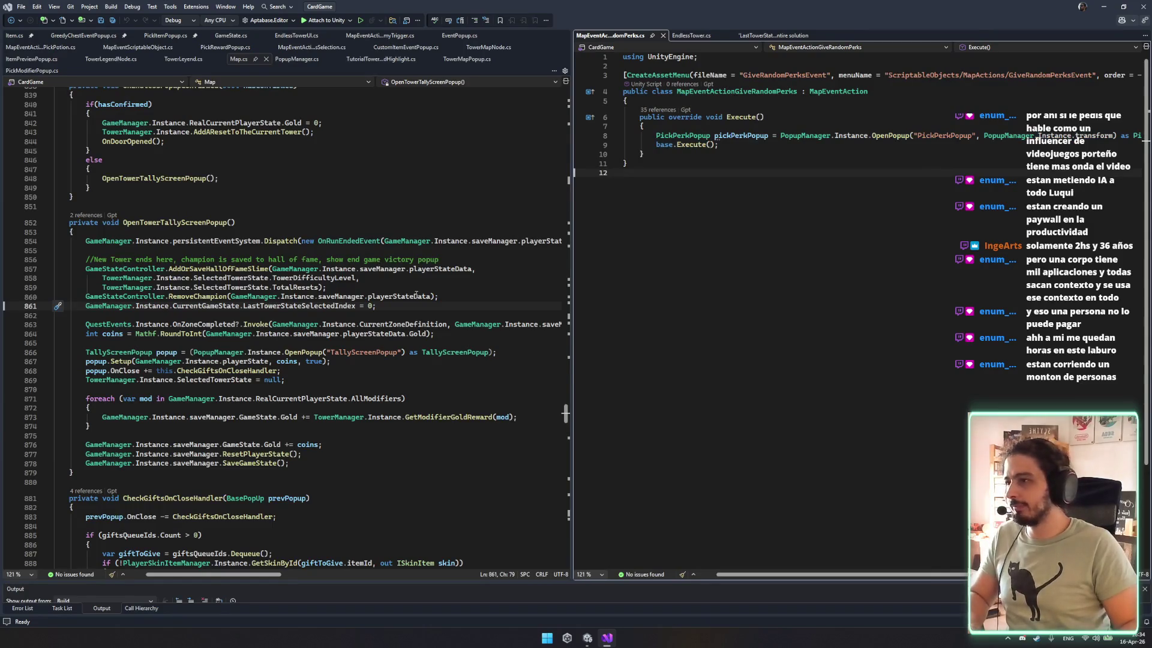
left_click(691, 36)
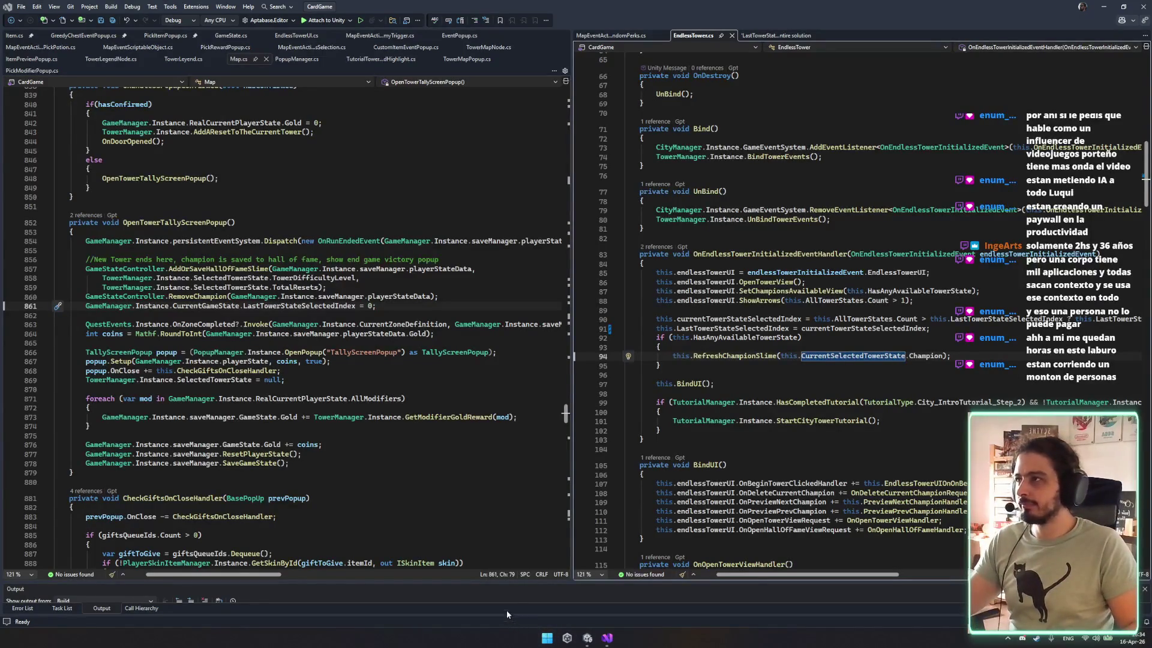
Glance at the Unity editor, then bring Visual Studio back to the front.
left_click(1104, 7)
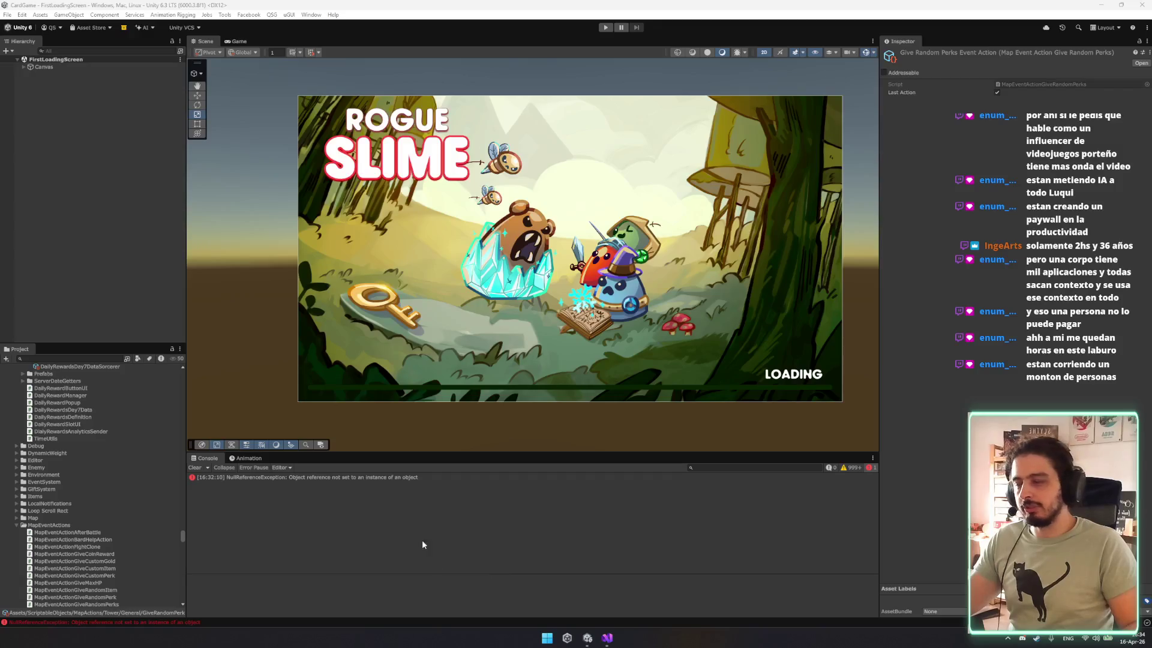
scroll(73, 418, "up", 6)
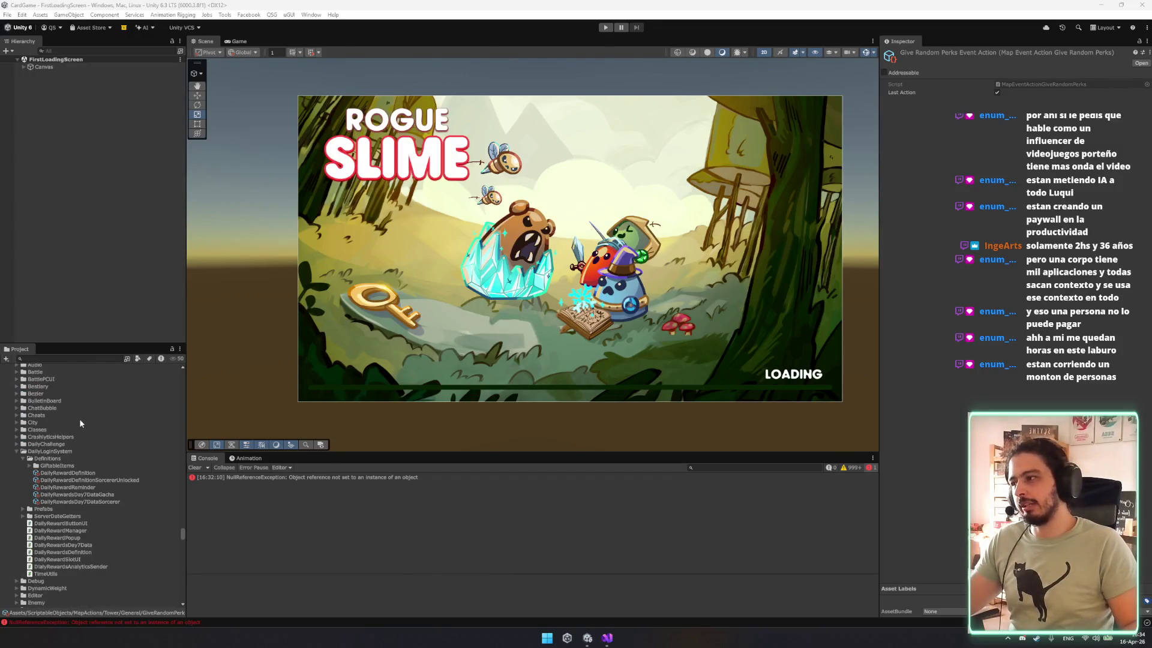
left_click(606, 638)
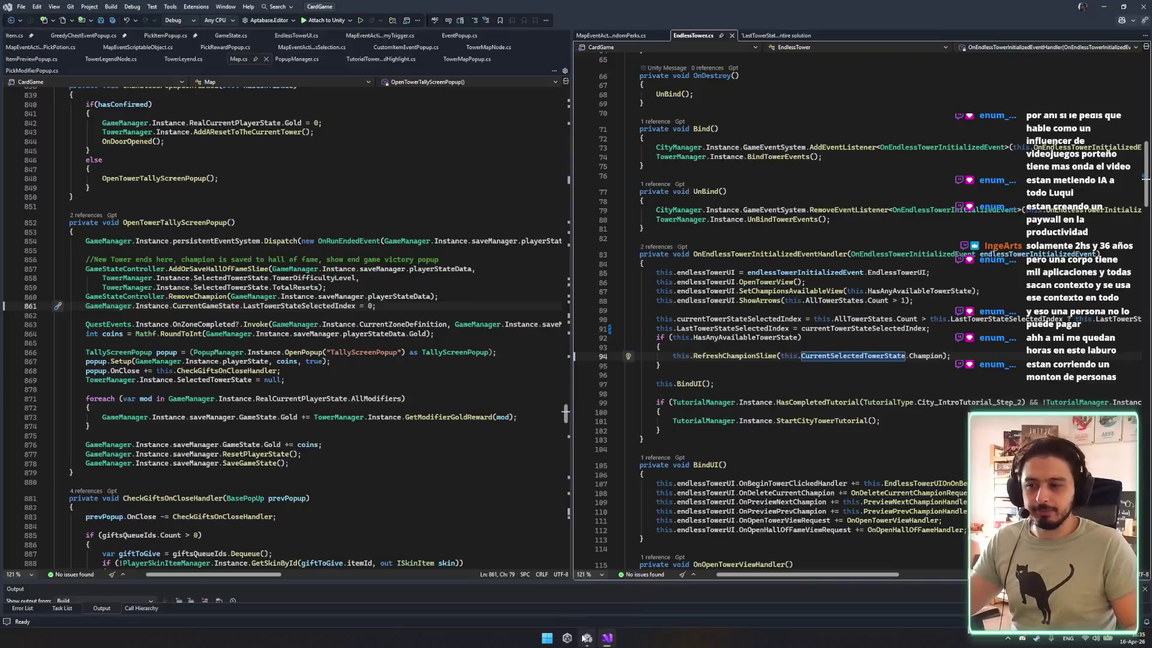
mouse_move(585, 638)
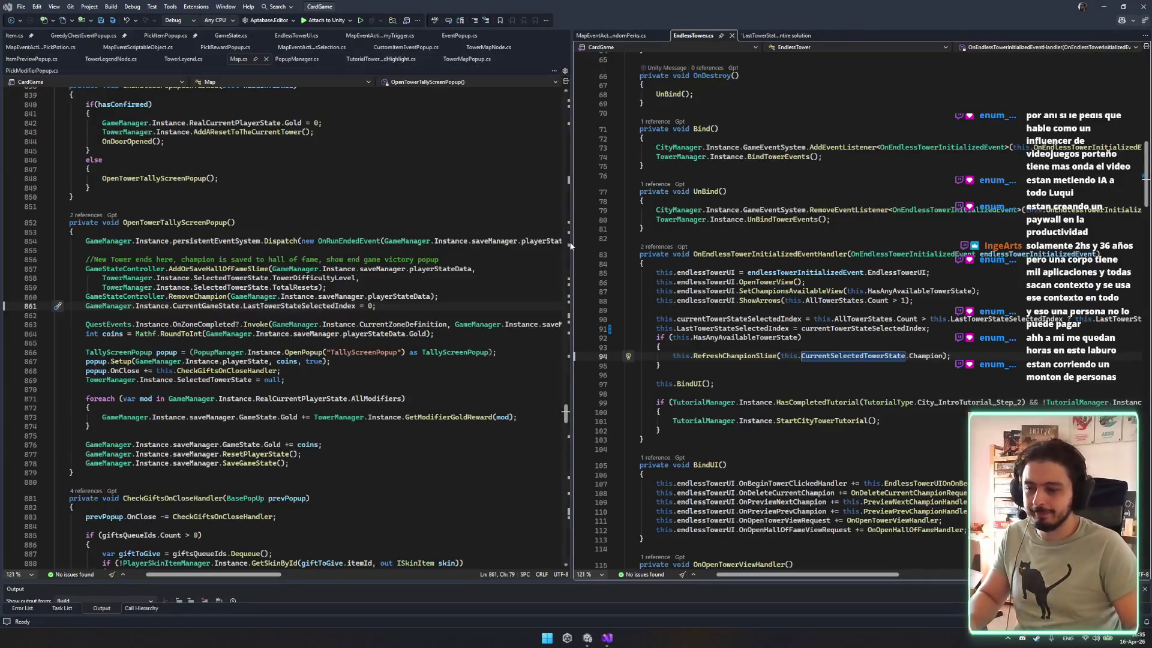
left_click(613, 641)
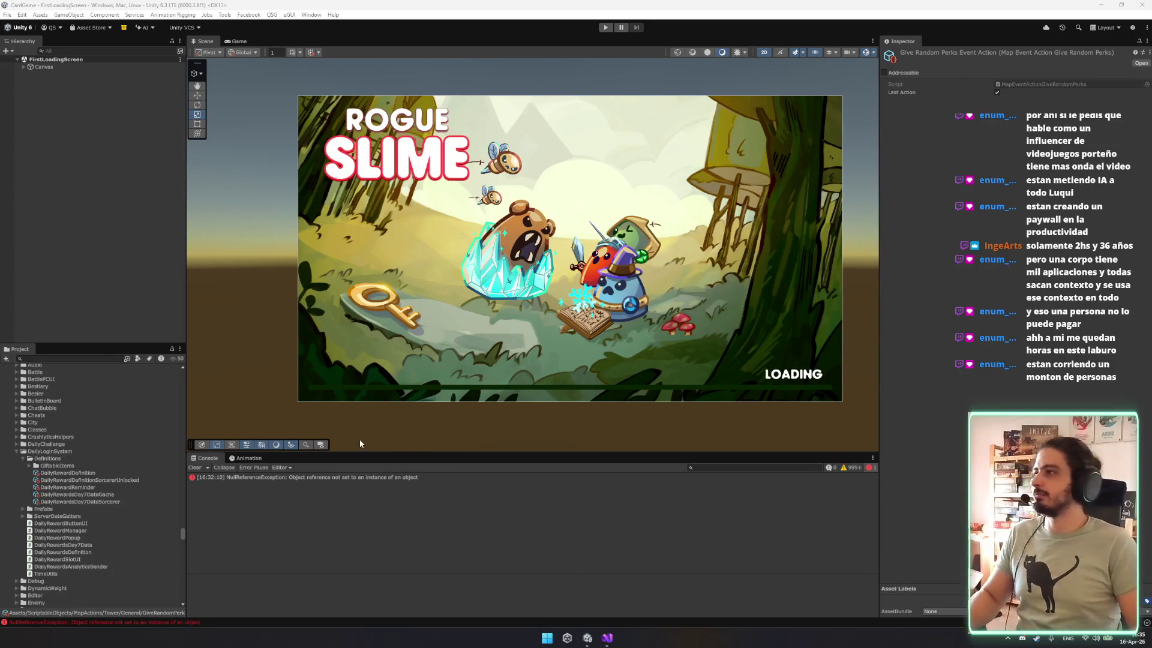
left_click(608, 637)
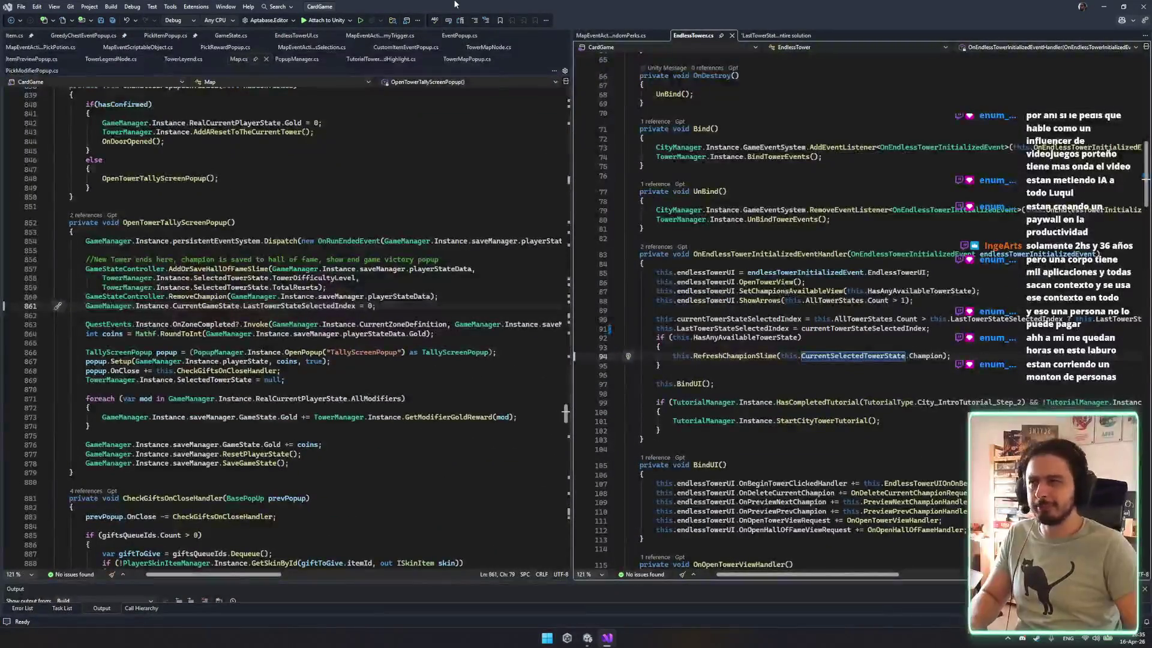
Show PickRewardPopup.cs in the left pane, then switch back to the Unity editor.
left_click(225, 48)
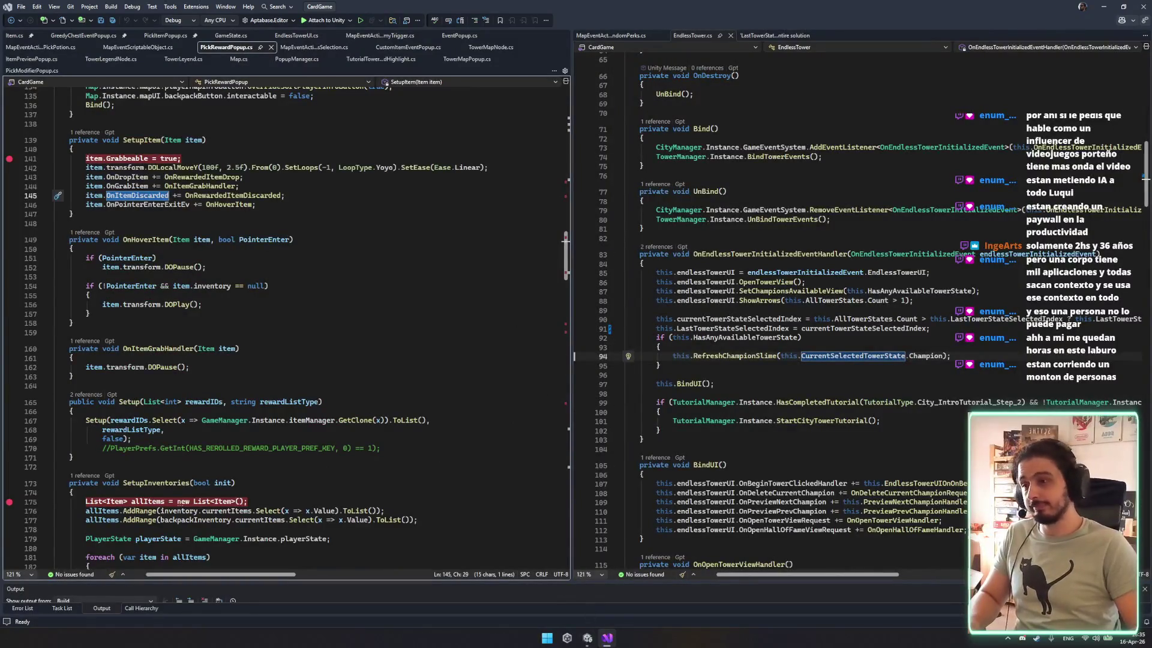
left_click(589, 636)
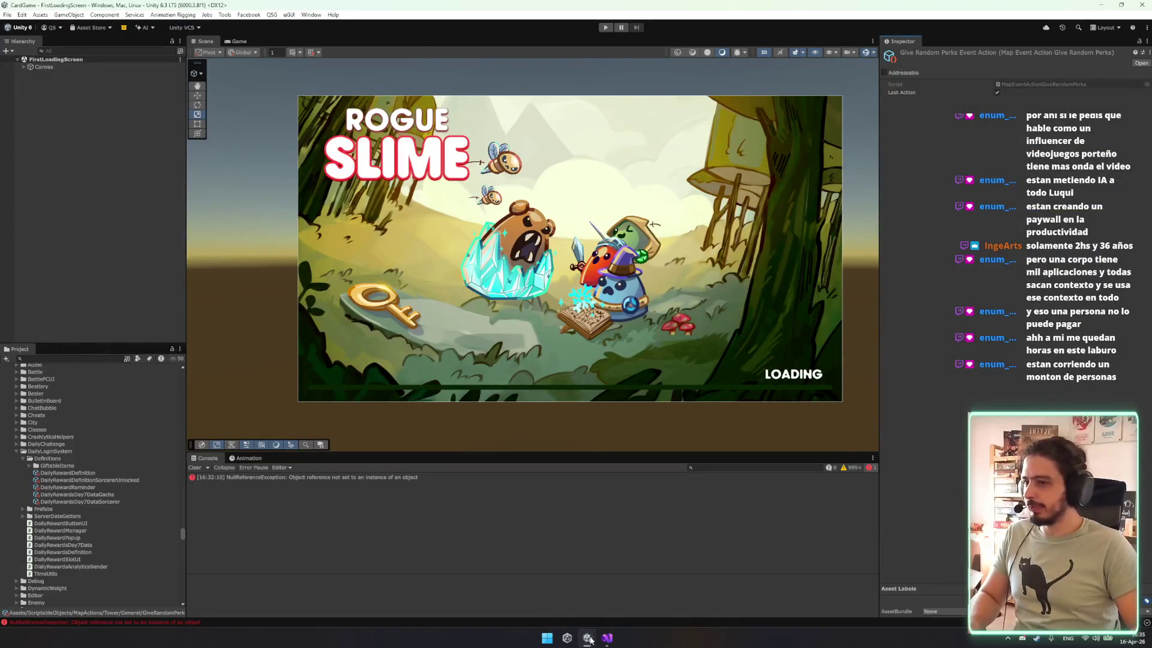
left_click(588, 636)
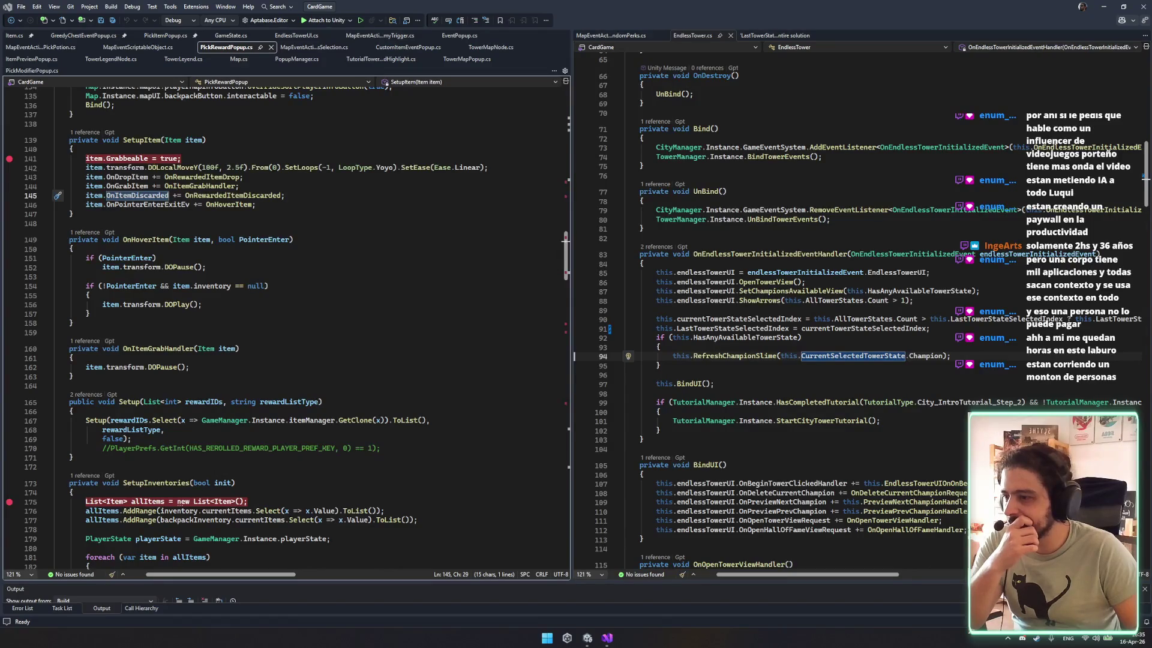
left_click(588, 638)
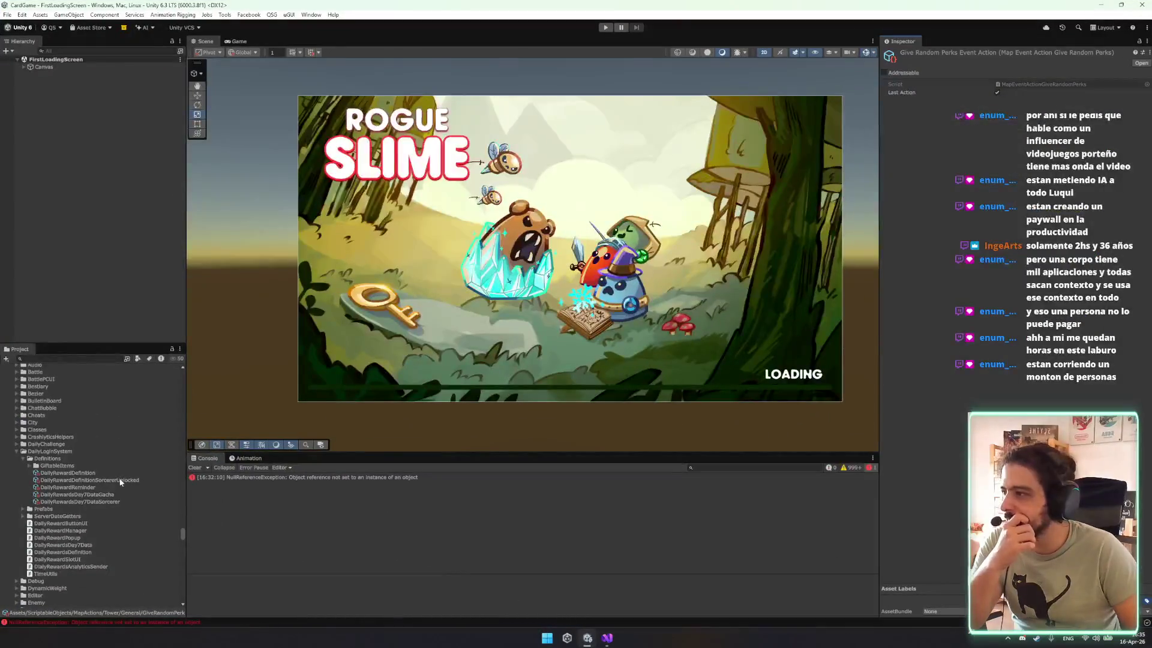
Find FountainOfWishesEvent, expand Element 1, and open FountainOfWishes_TossCoinAction's MapEventActionTriggerWeightedEvent script.
left_click(94, 357)
type("unb")
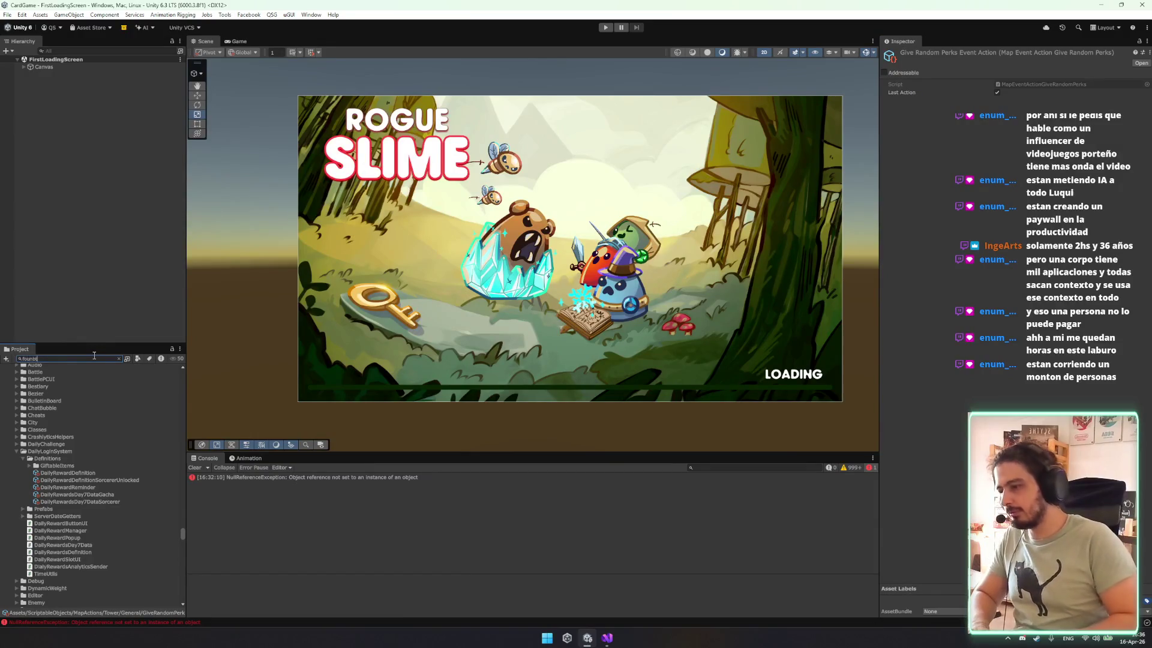
key("BackSpace")
type("t")
left_click(92, 399)
left_click(90, 413)
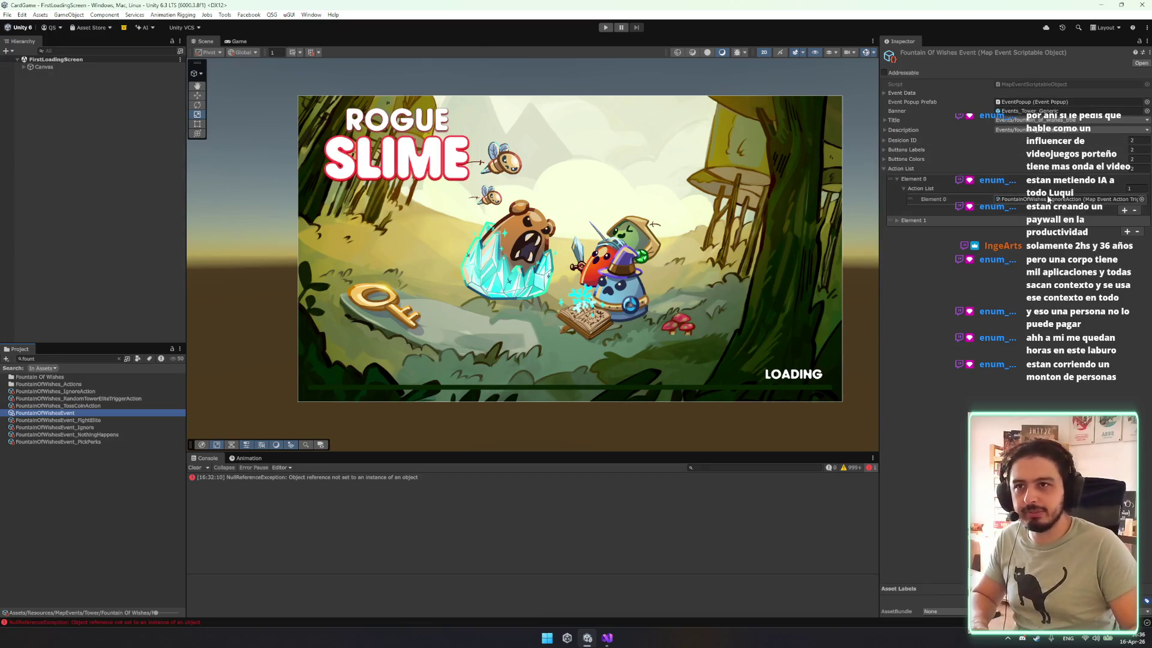
left_click(913, 220)
left_click(976, 231)
left_click(1032, 240)
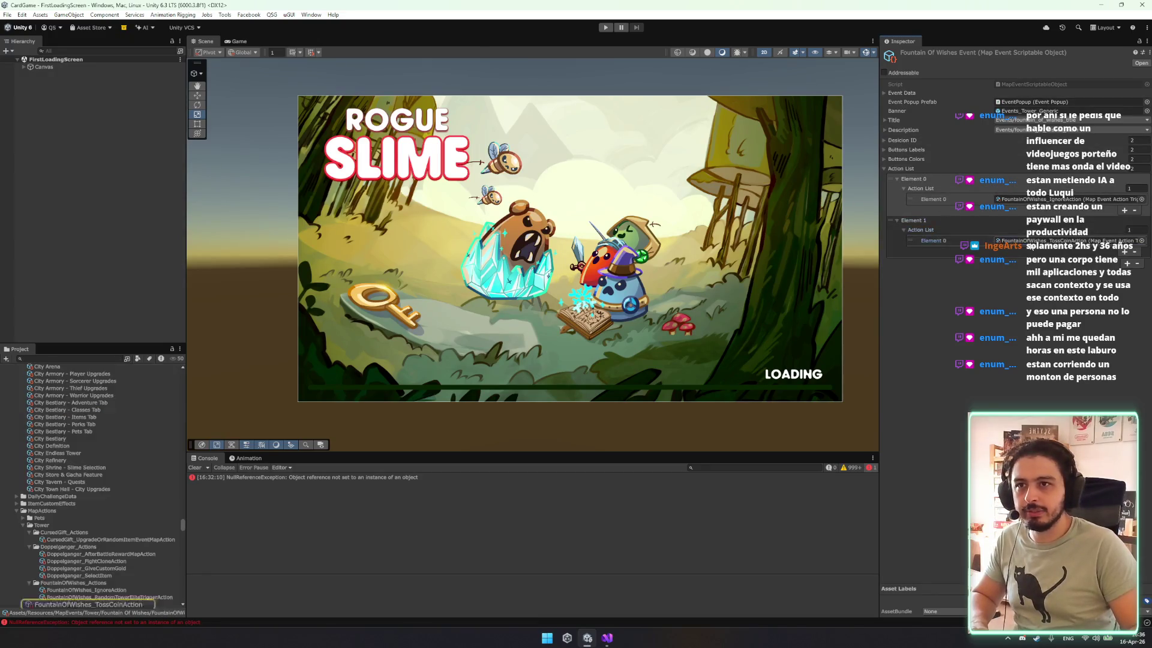
left_click(90, 496)
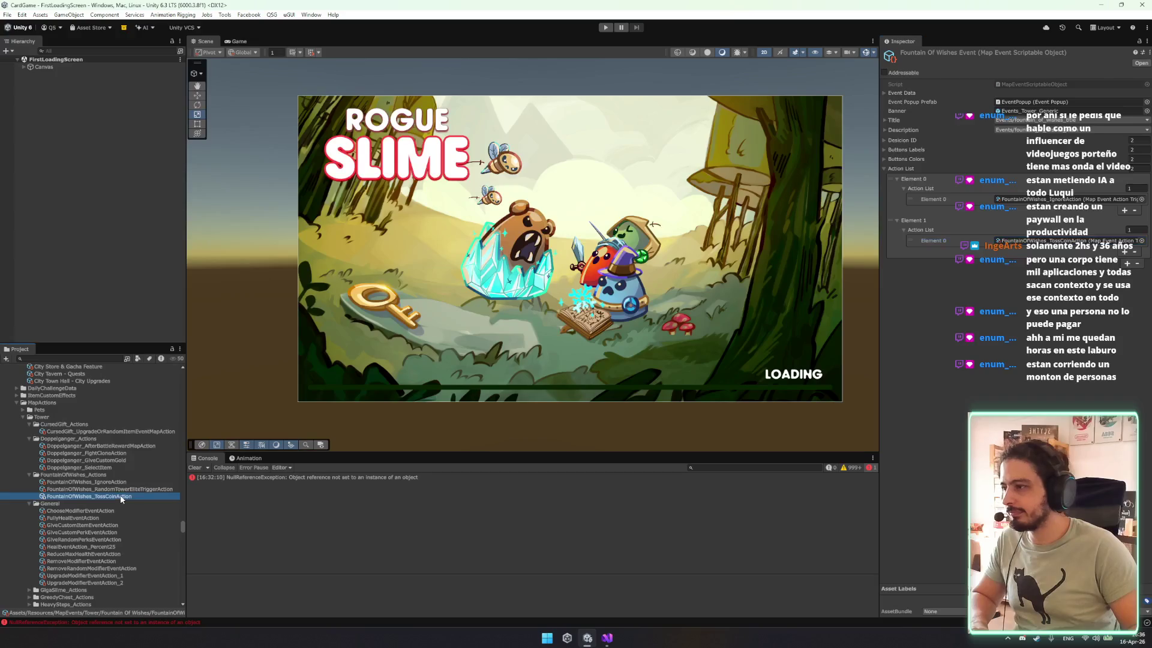
left_click(1041, 85)
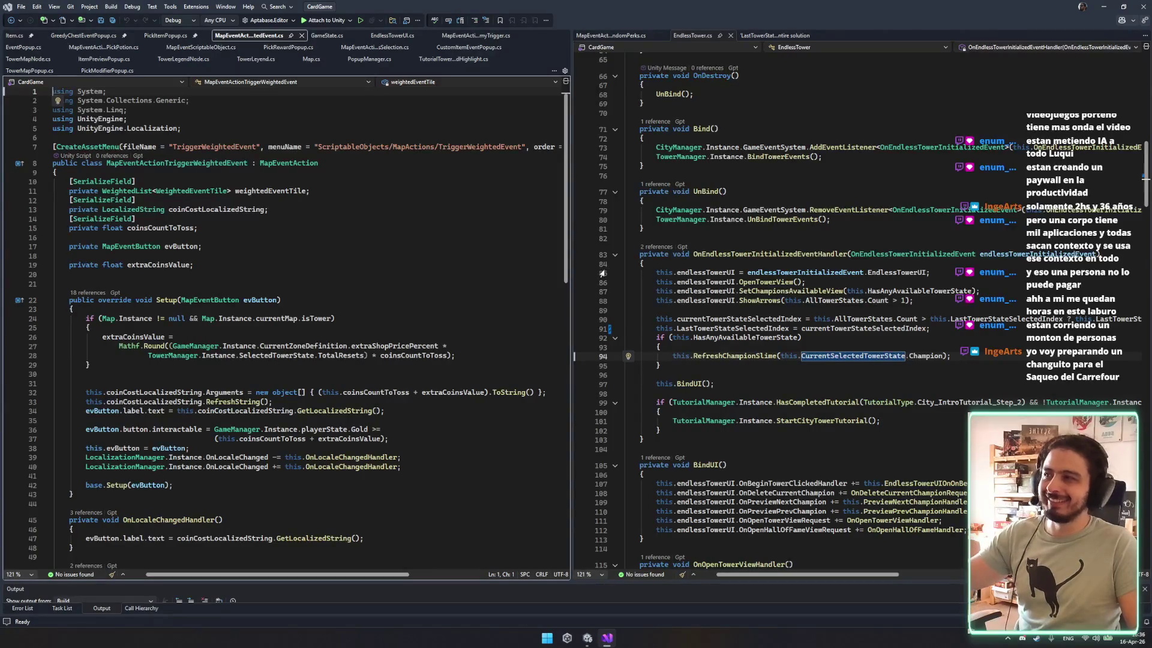
Delete ', Map.Instance.mapUI.popupParent' from line 63's OpenPopup call, save, and recompile in Unity.
scroll(489, 304, "down", 3)
scroll(353, 396, "down", 5)
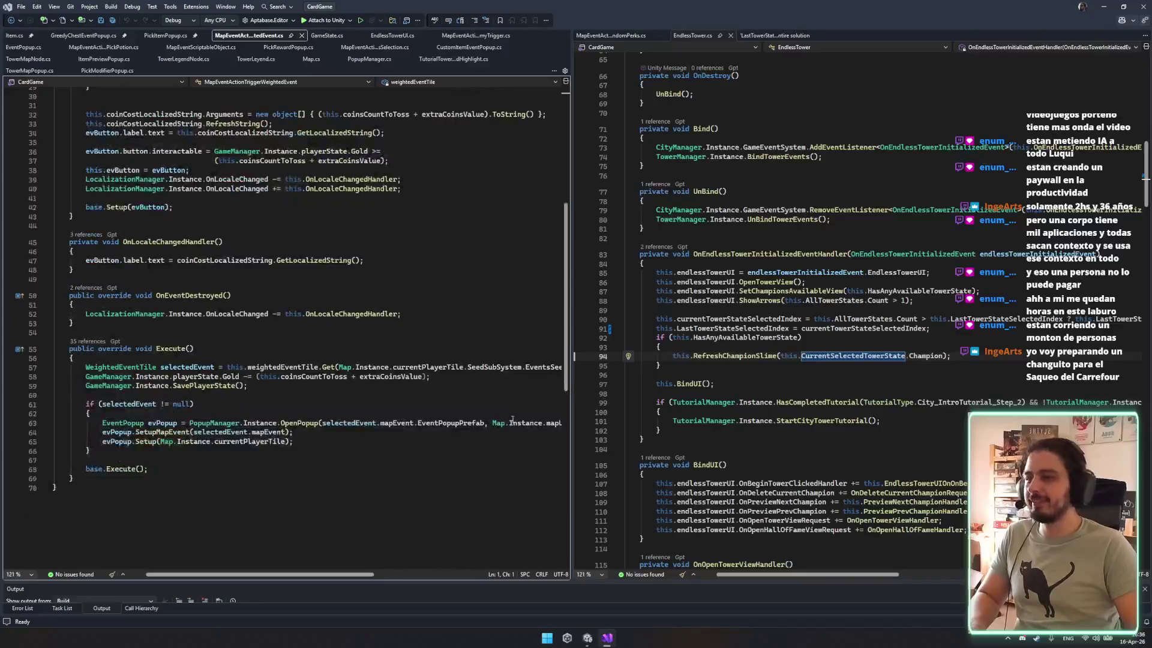
scroll(312, 576, "right", 4)
double_click(368, 425)
key("BackSpace")
key("BackSpace")
key("BackSpace")
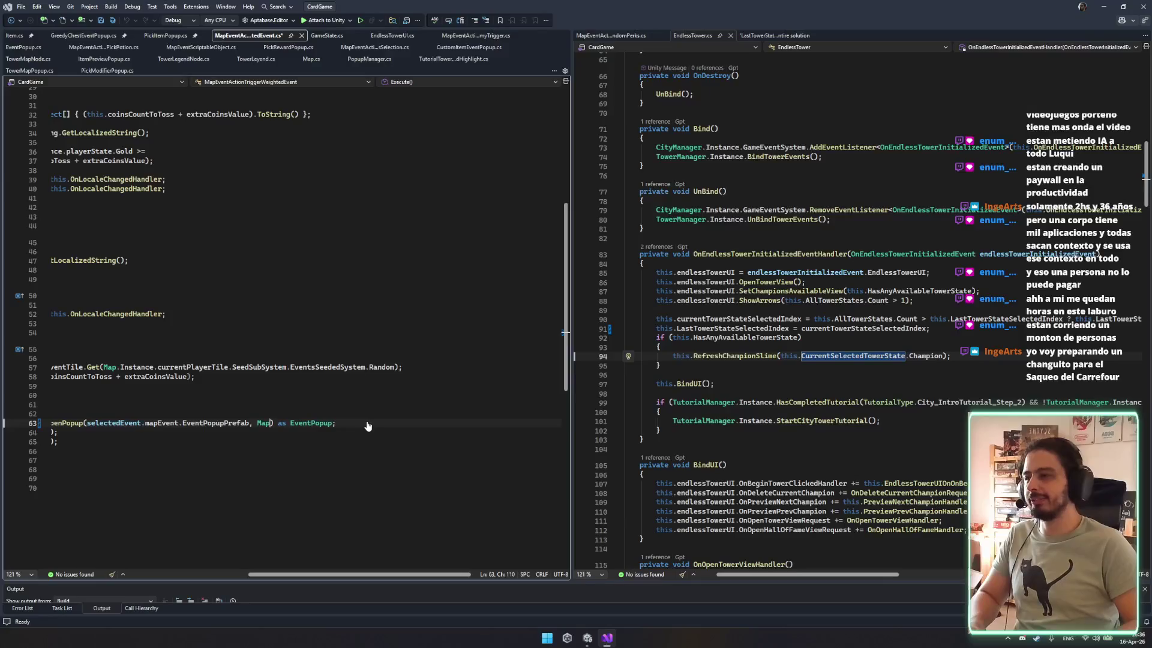
key("ctrl+s")
scroll(423, 561, "left", 4)
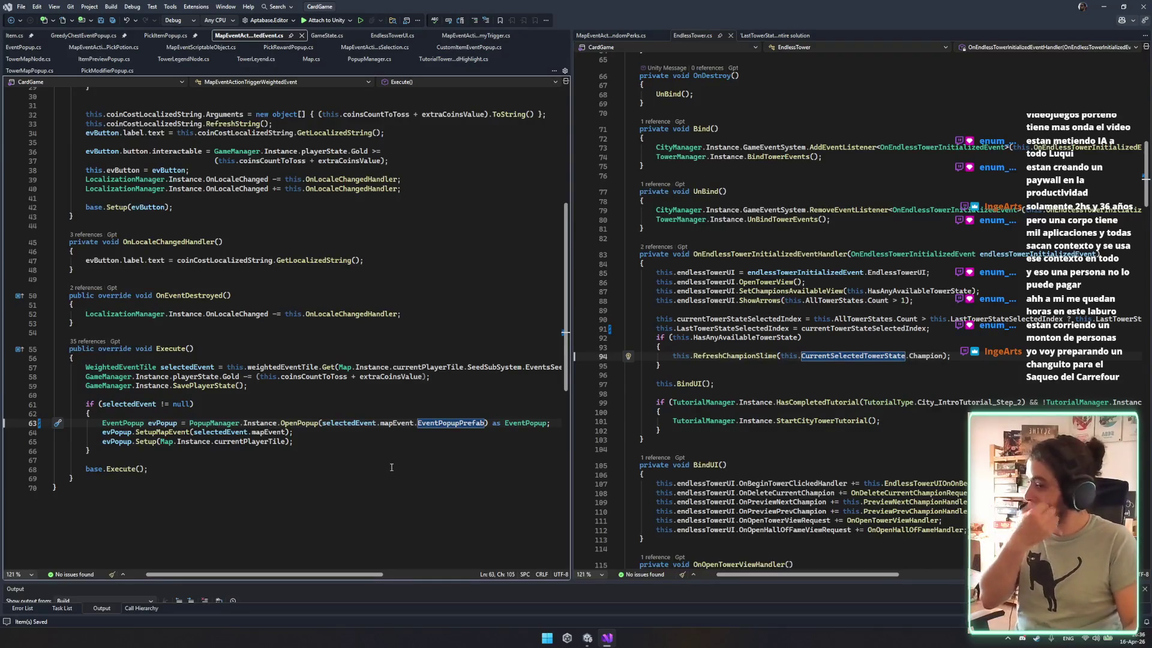
scroll(393, 408, "down", 1)
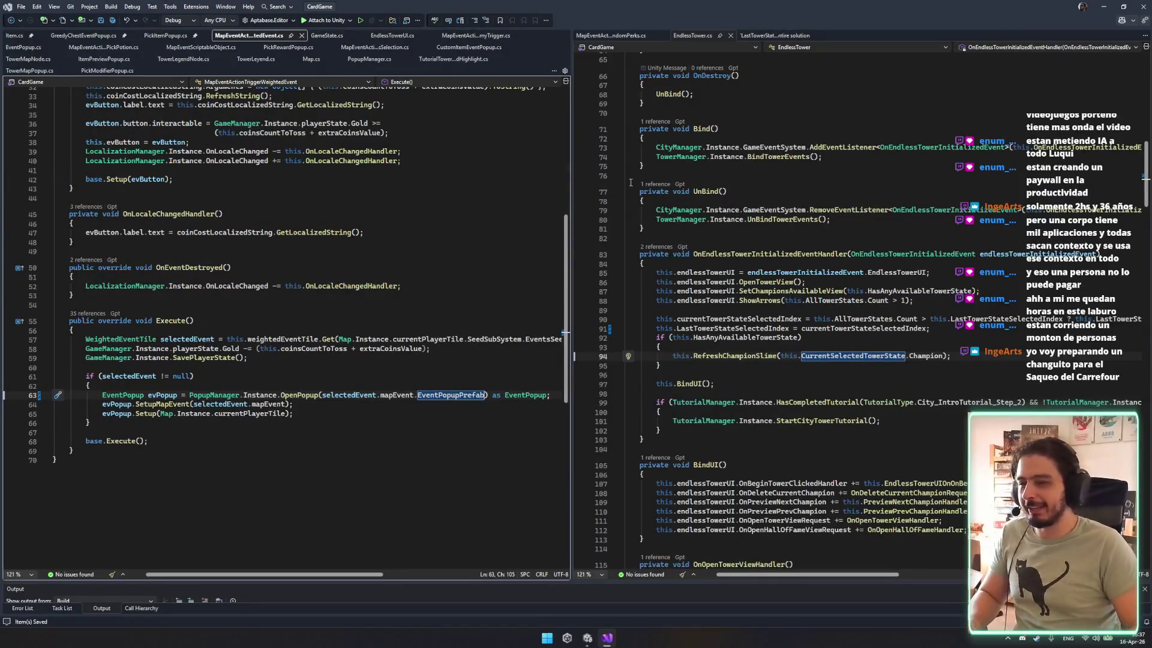
left_click(588, 638)
mouse_move(582, 621)
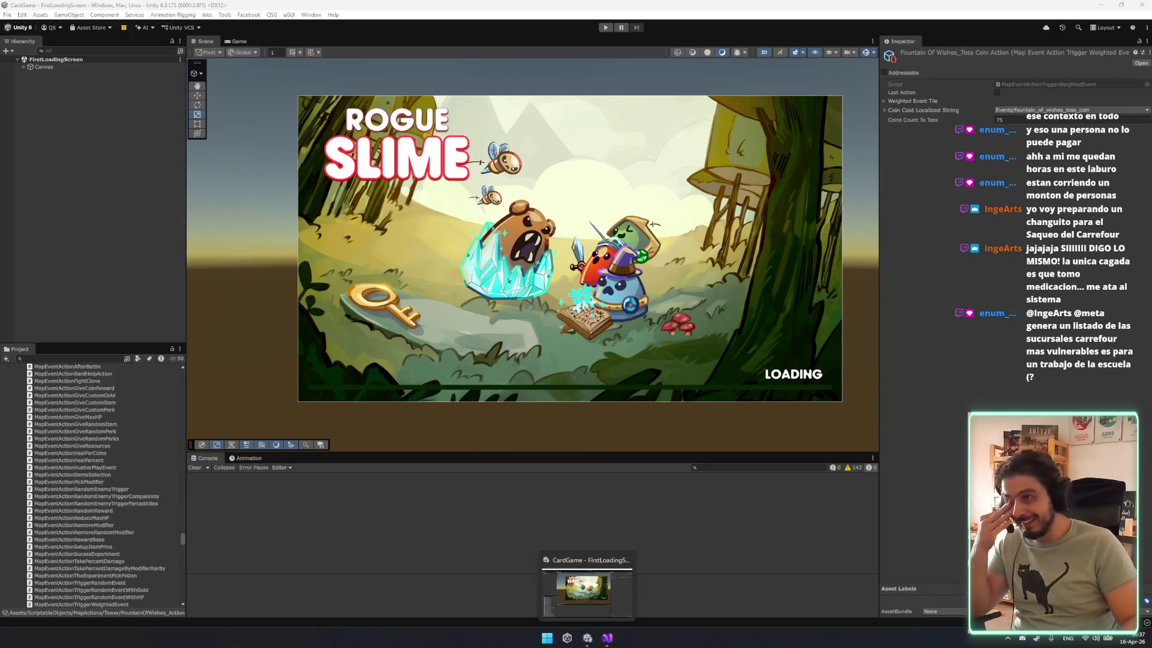
Check the MapEventActionTriggerWeightedEvent code around line 67, then return to the Unity editor.
left_click(1038, 85)
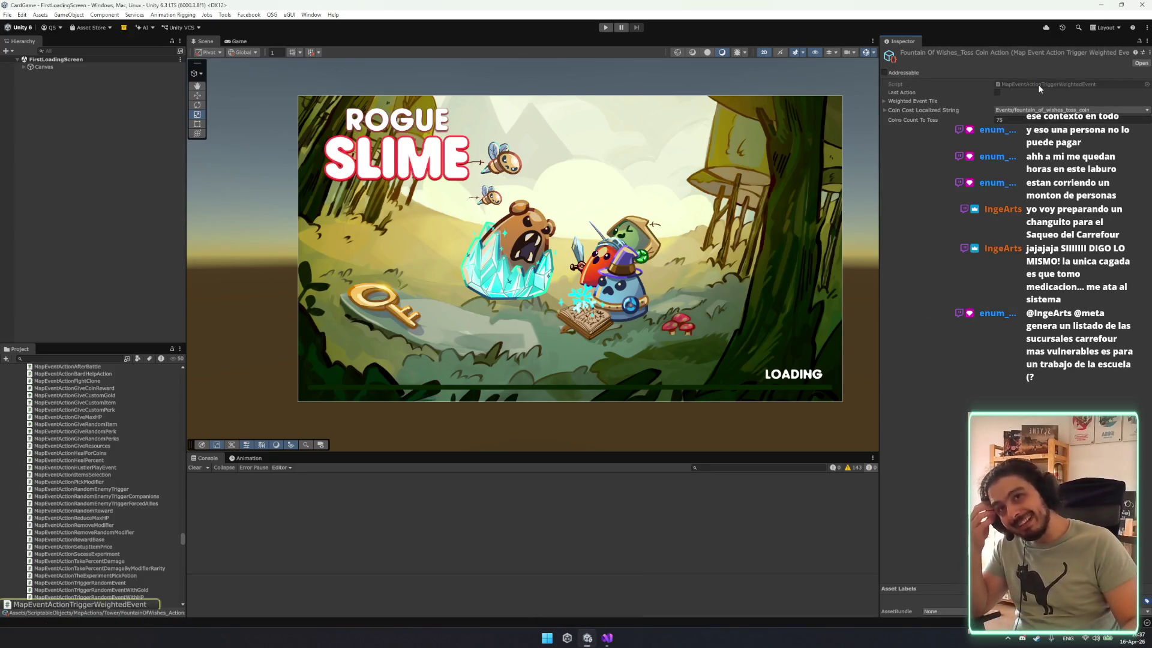
key("alt+Tab")
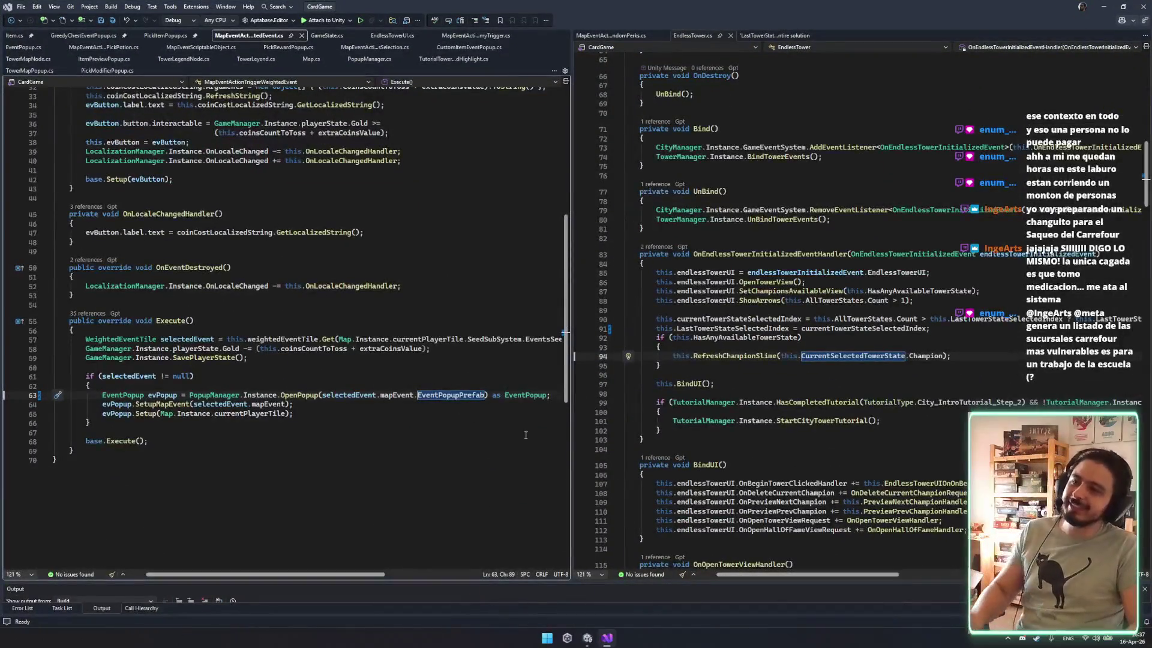
key("Down")
key("Down")
key("Down")
left_click(608, 636)
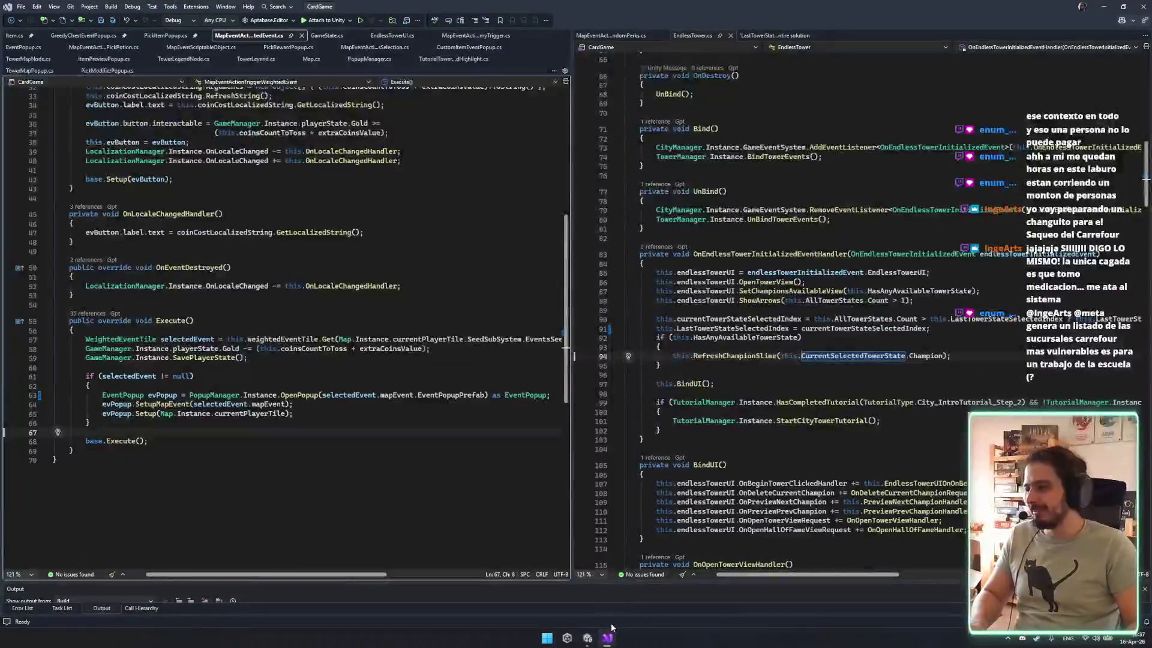
left_click(609, 635)
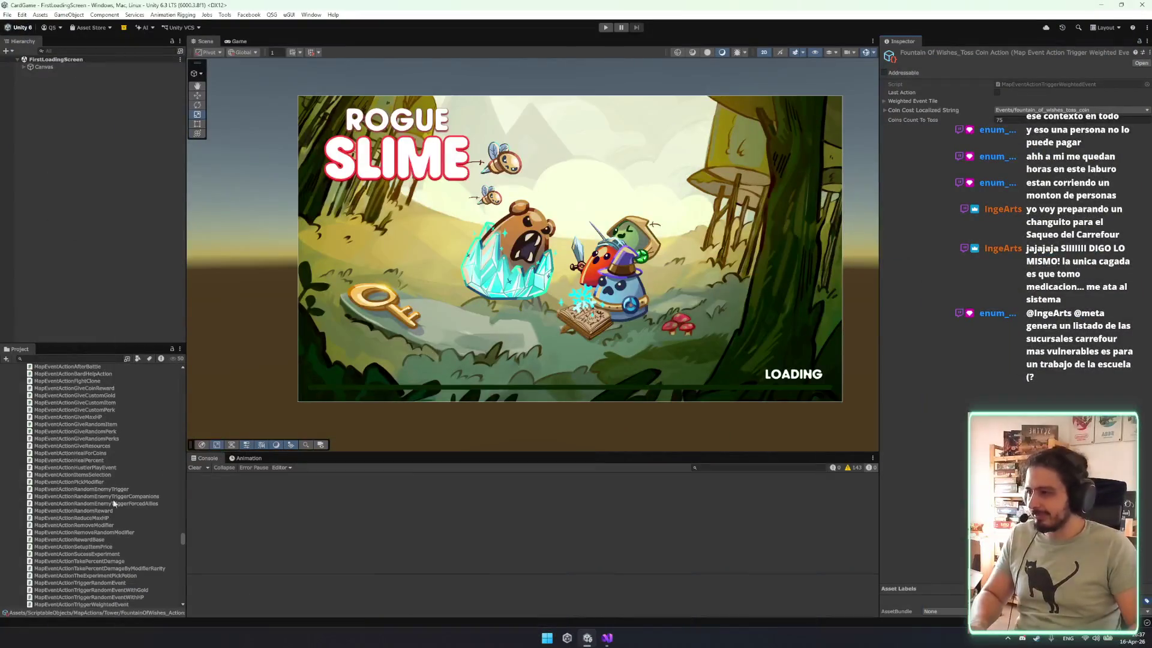
scroll(129, 481, "down", 5)
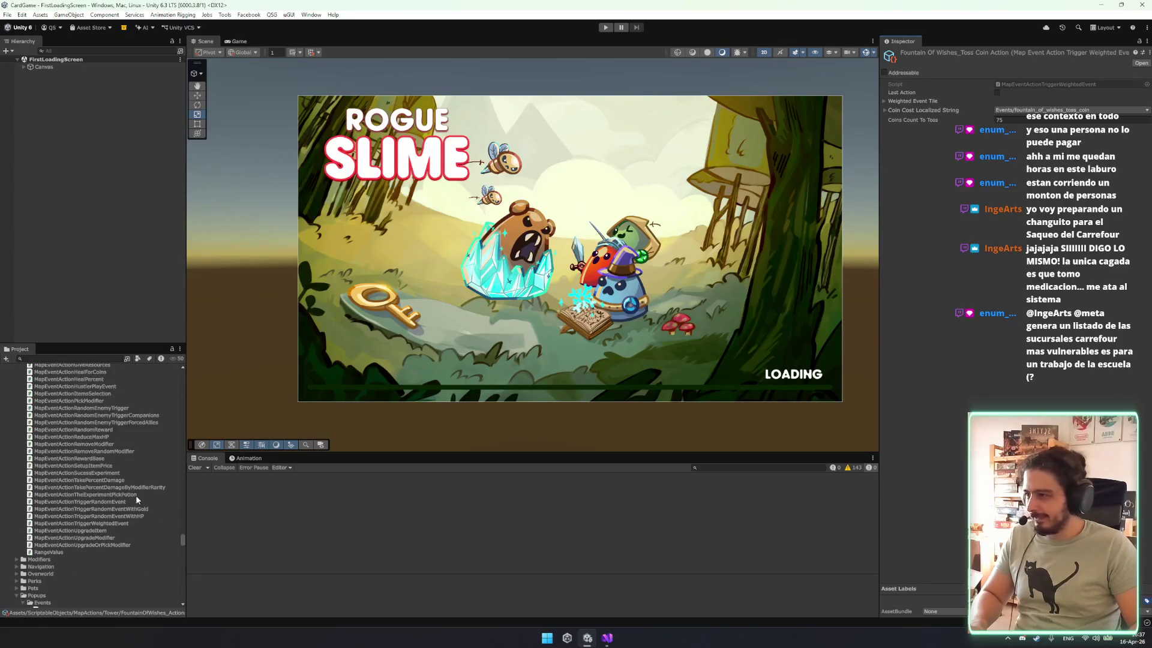
scroll(136, 498, "up", 5)
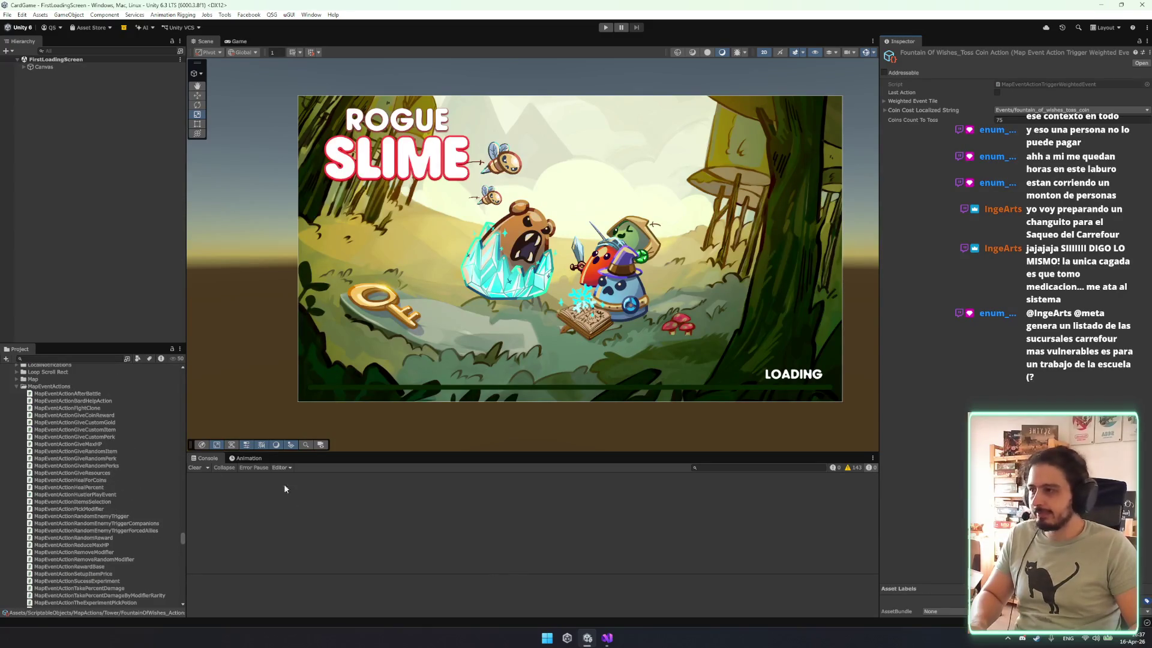
Step through the MapEventActions scripts up to MapEventActionTakePercentDamage to view its source.
left_click(1072, 84)
scroll(138, 563, "down", 3)
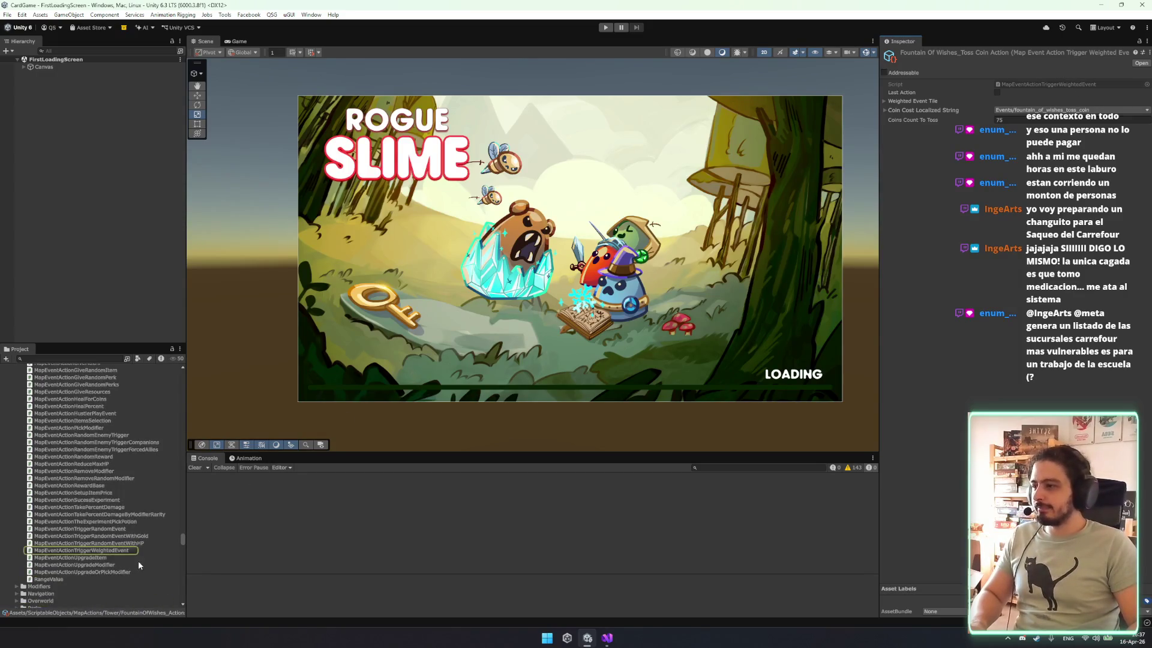
left_click(129, 542)
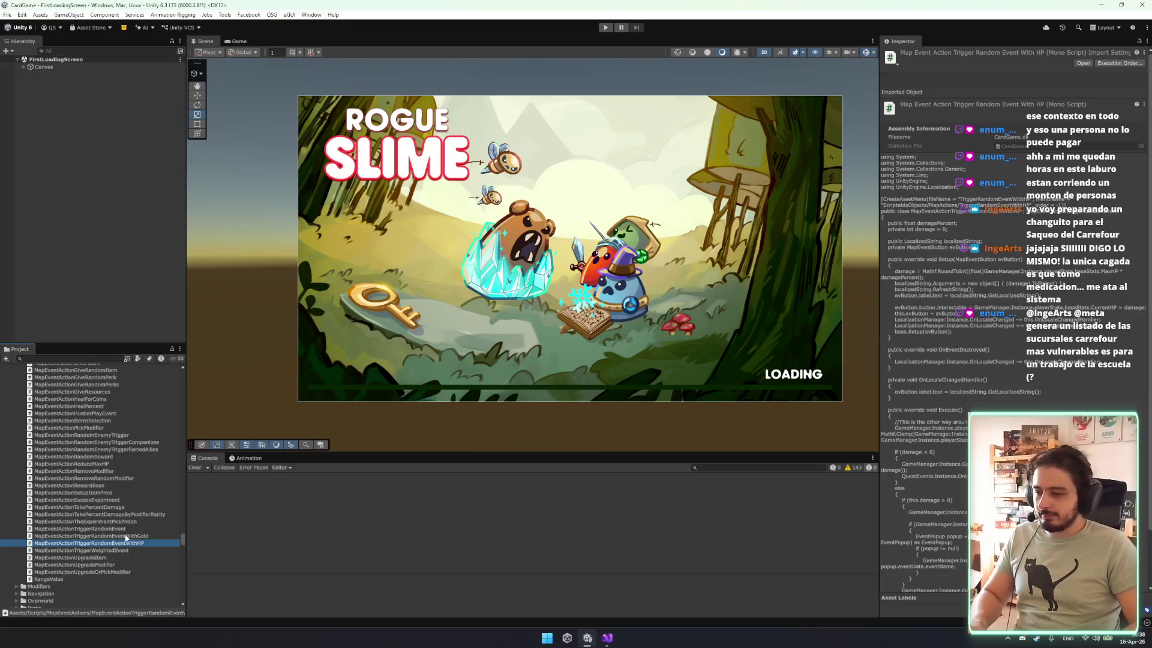
key("Up")
key("Up")
key("Up")
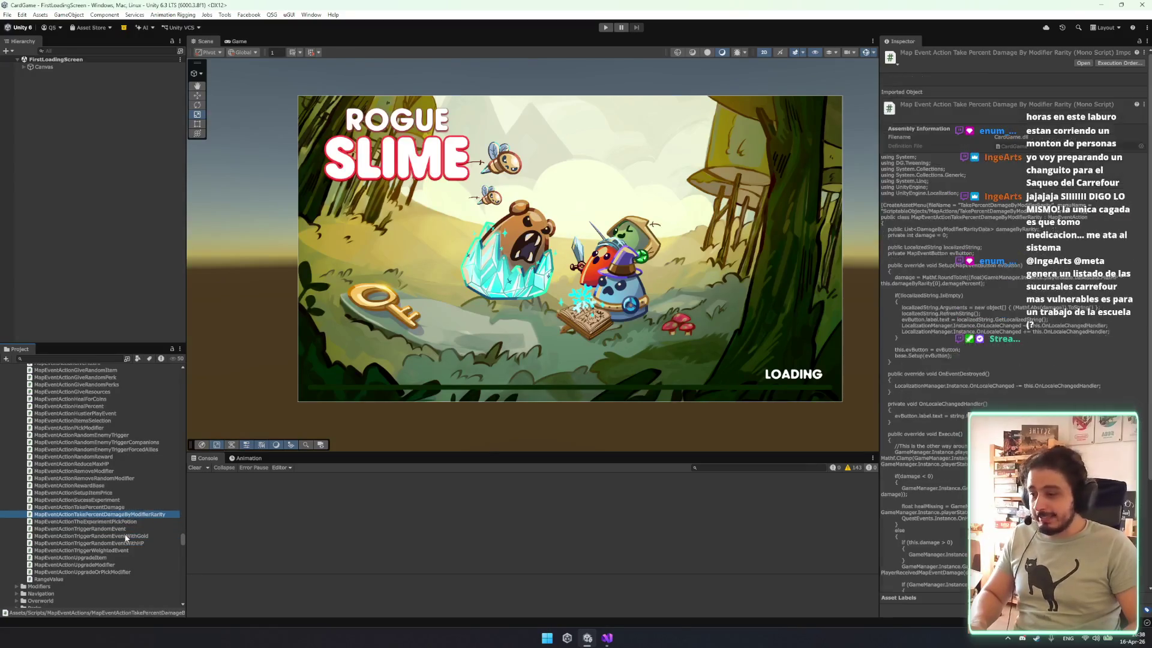
key("Up")
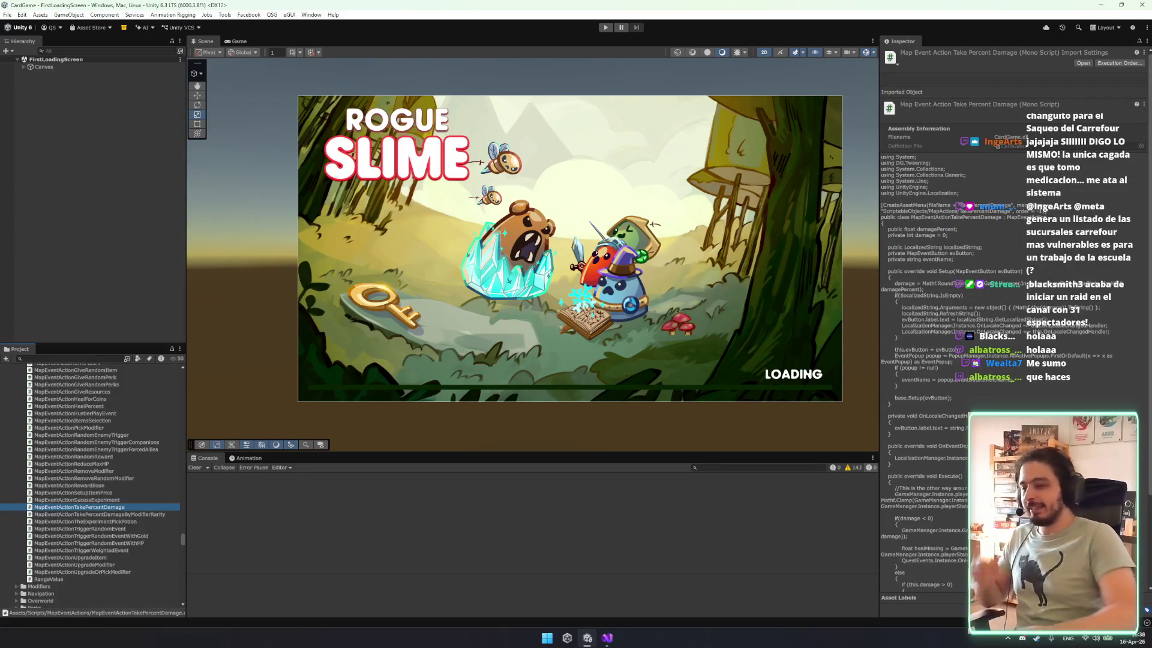
left_click_drag(513, 315, 457, 323)
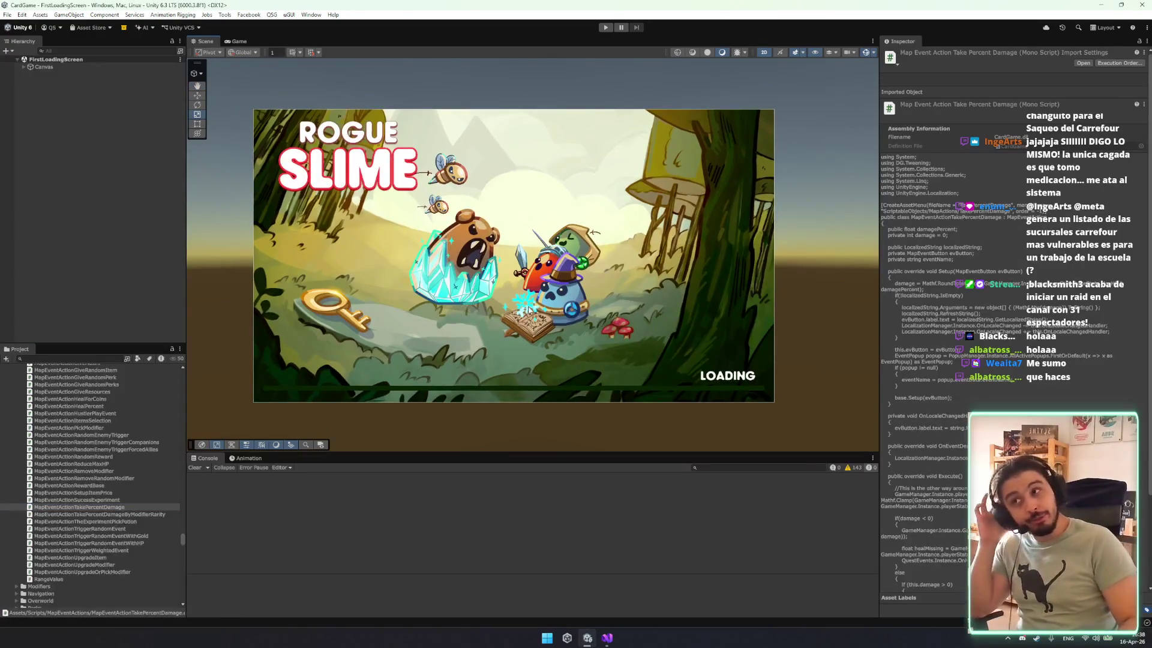
left_click_drag(528, 312, 557, 292)
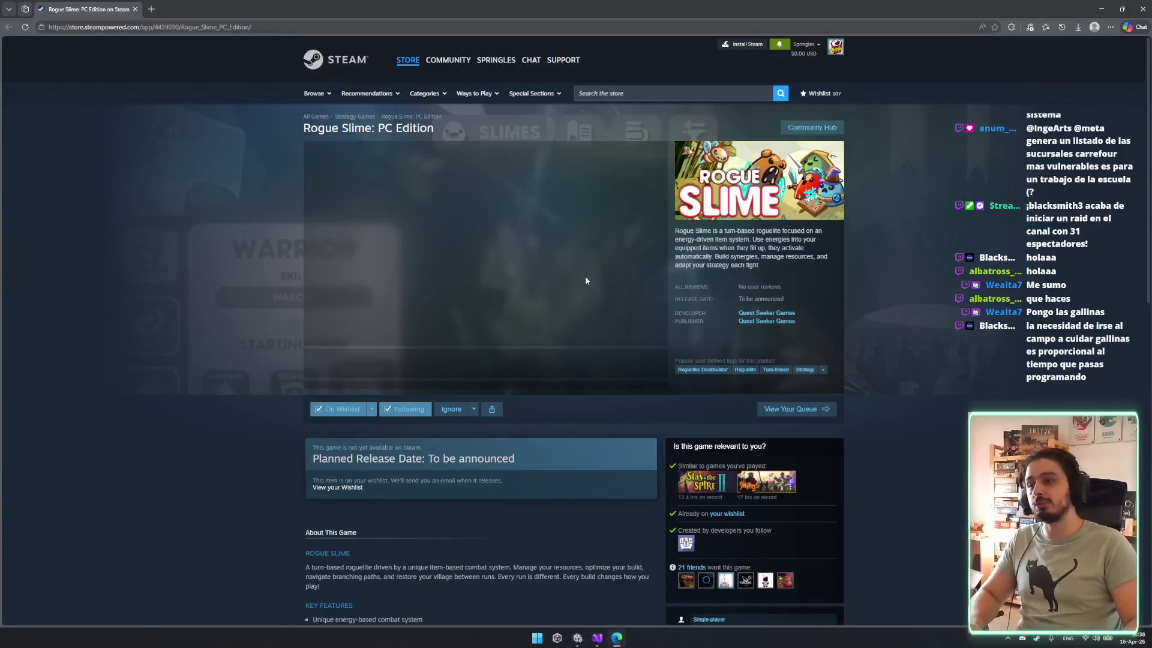
Open a gameplay screenshot full size and cycle through all the store screenshots.
scroll(585, 276, "down", 1)
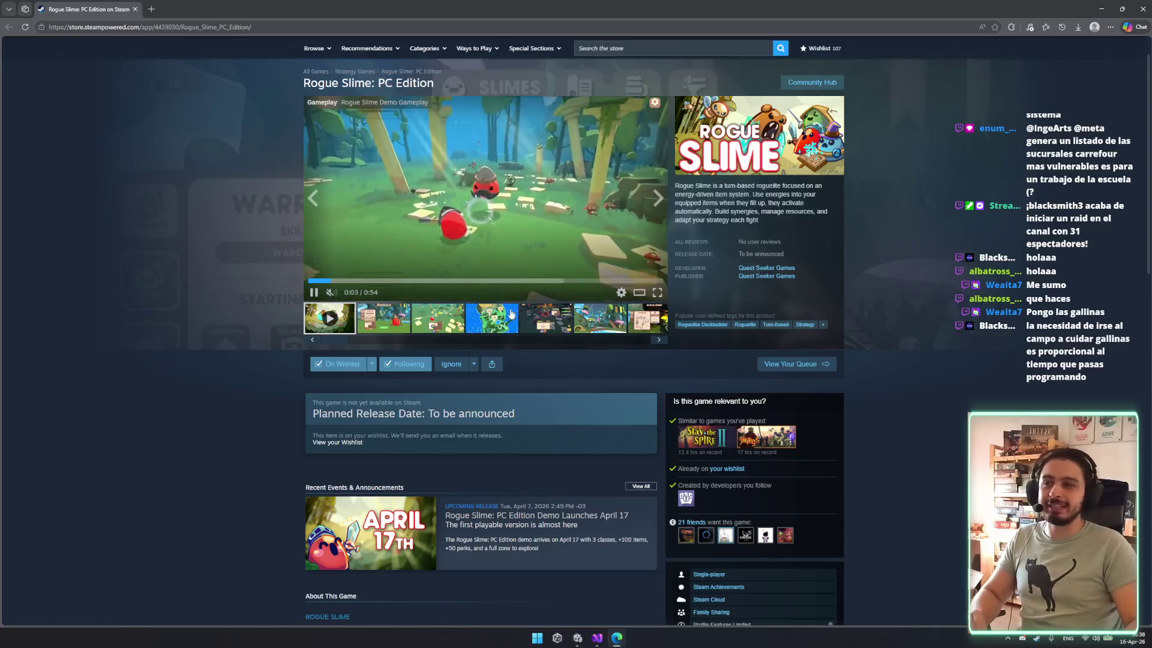
left_click(439, 326)
left_click(539, 232)
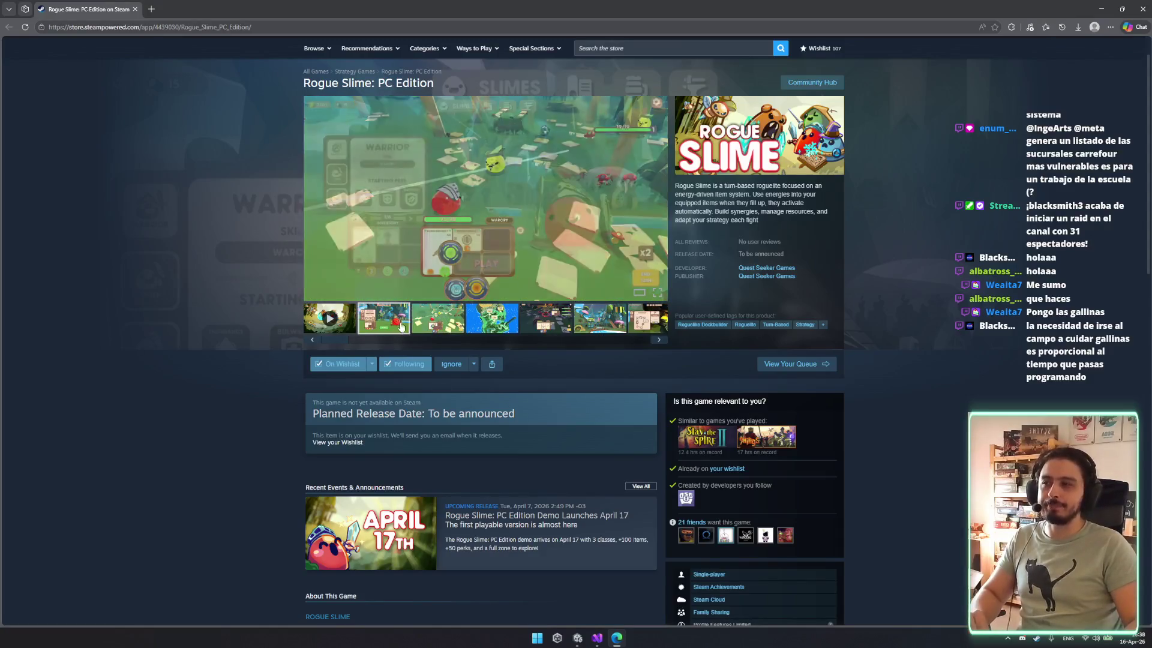
key("Right")
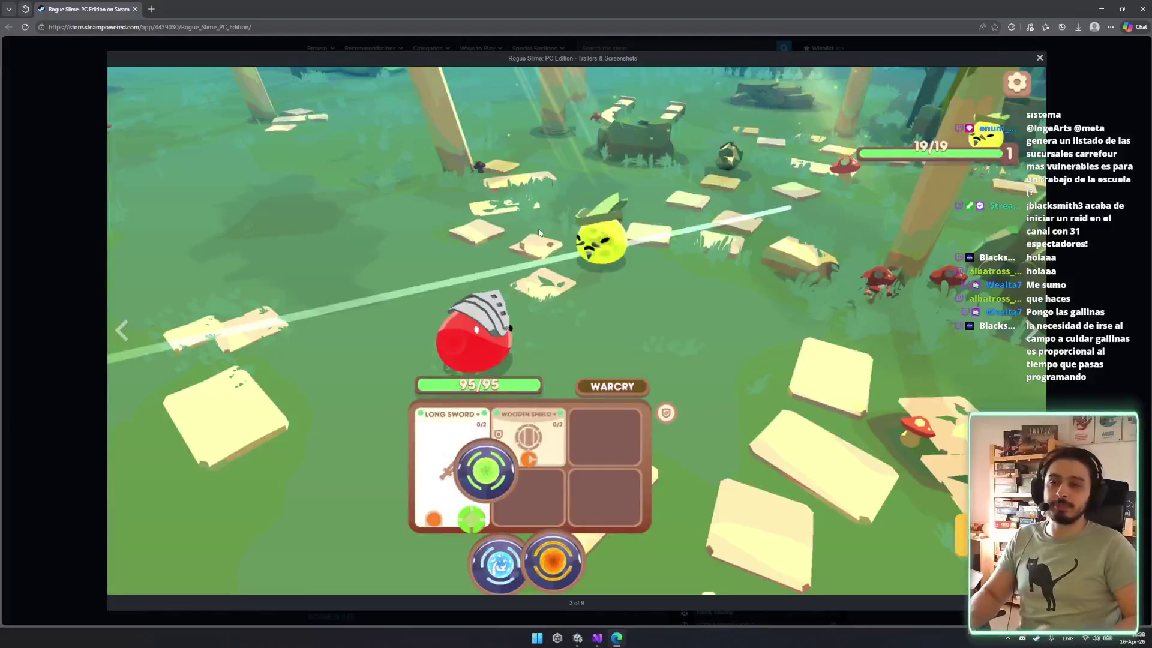
key("Right")
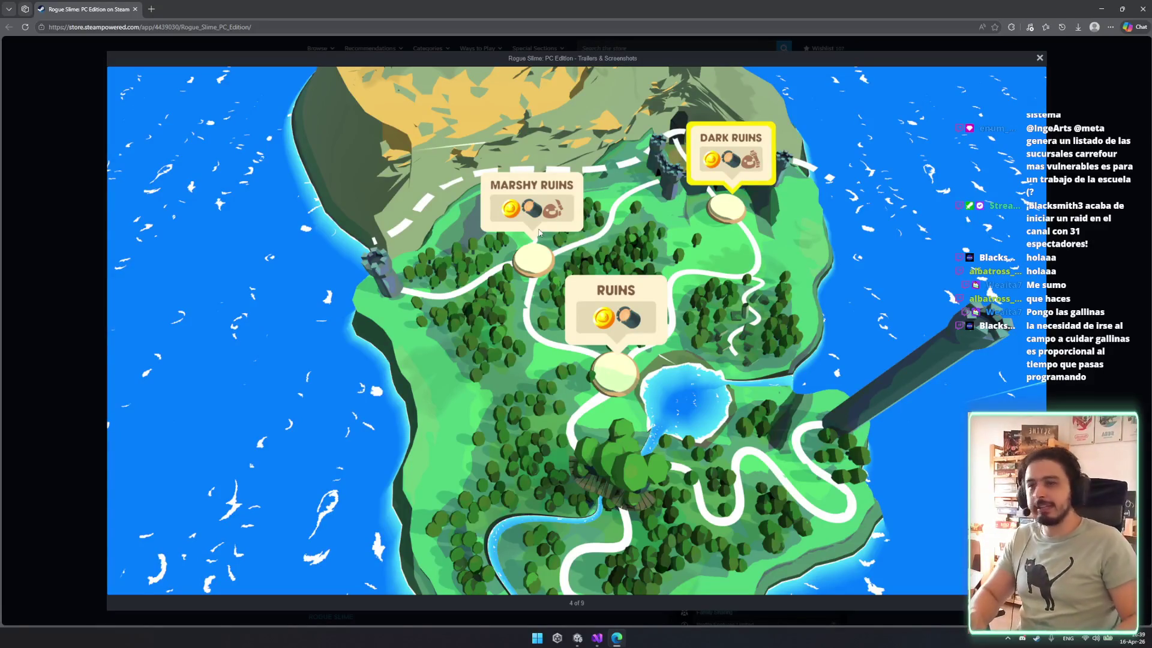
left_click(539, 233)
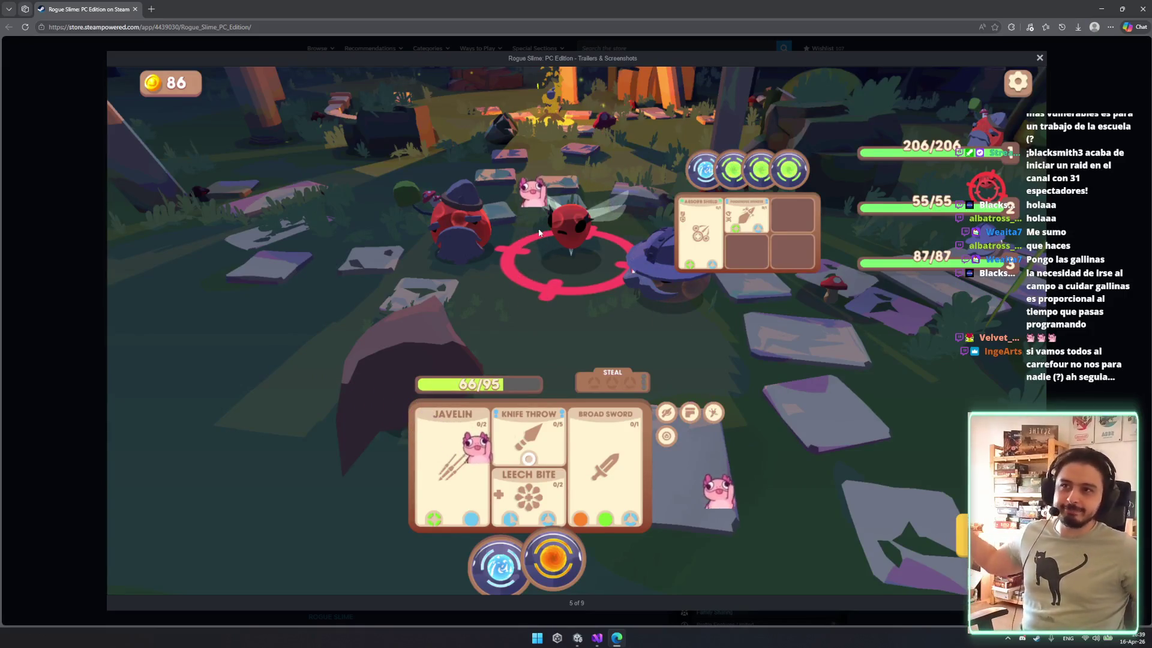
left_click(539, 232)
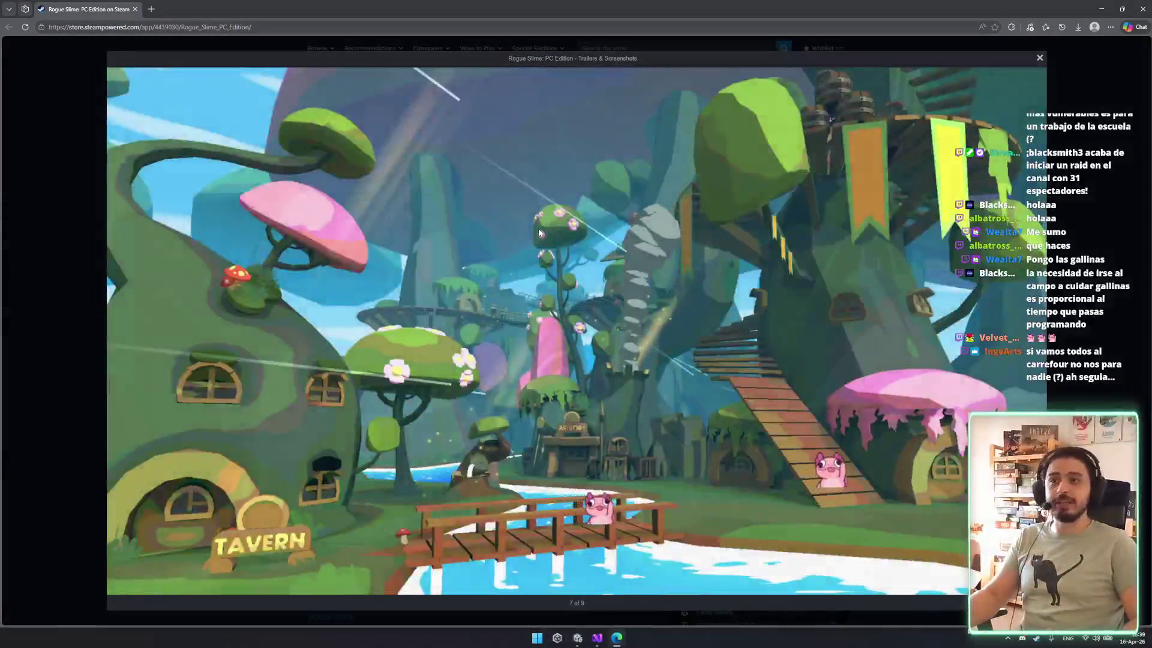
left_click(539, 232)
left_click(539, 232)
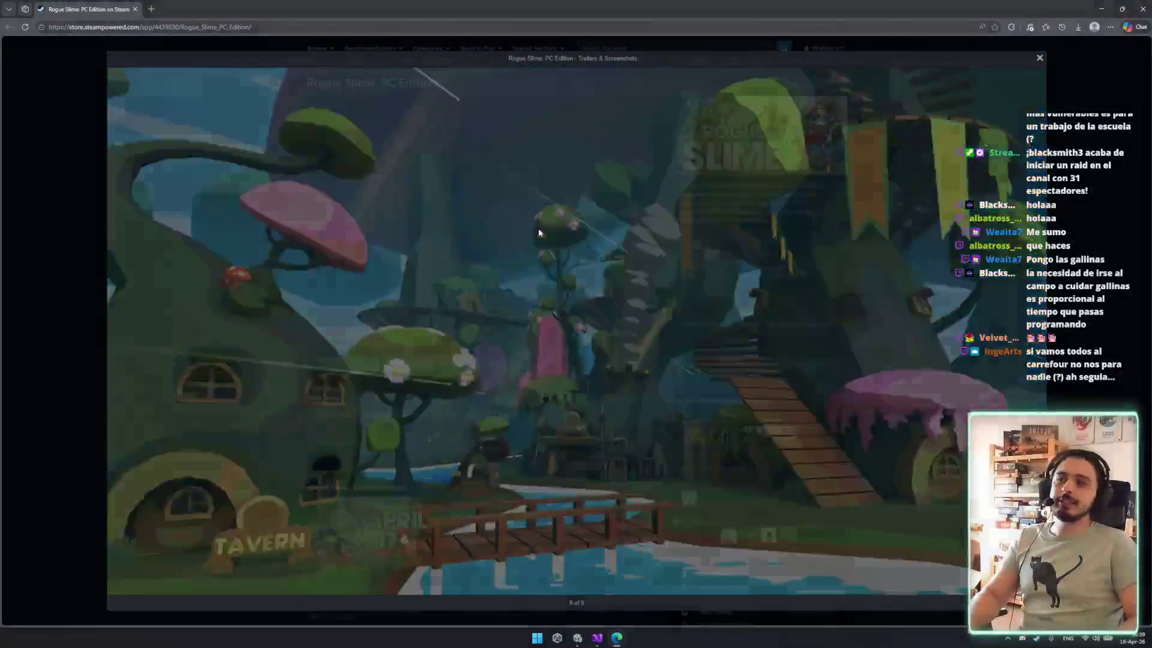
left_click(539, 233)
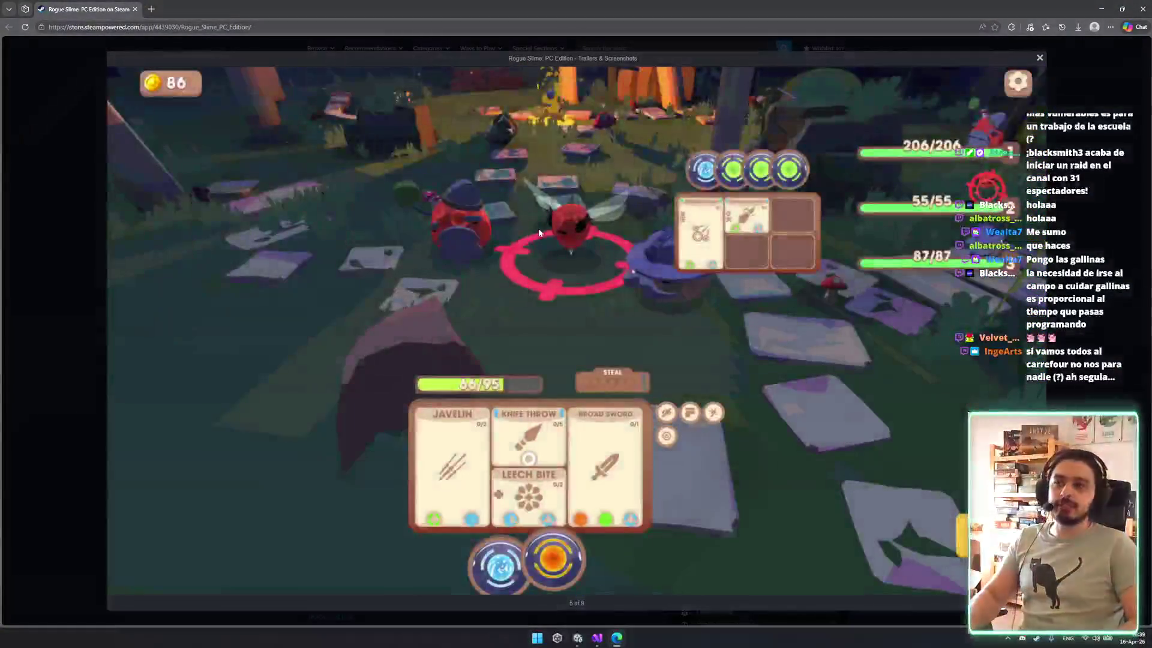
key("Escape")
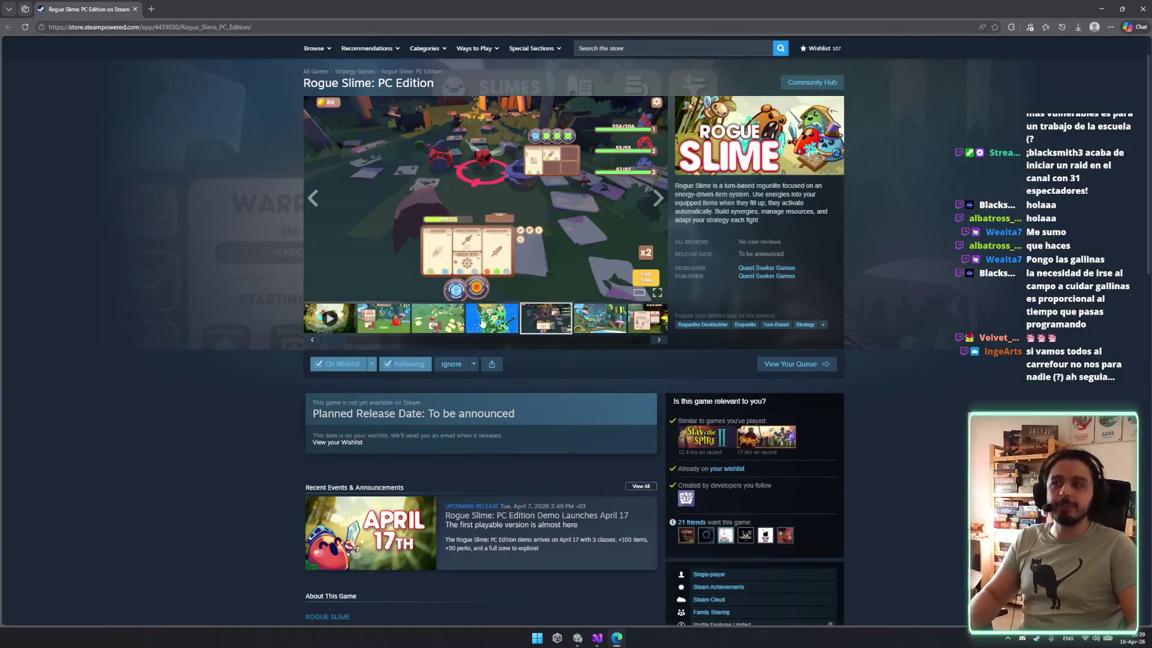
Enlarge the island map screenshot, then open the Warrior screenshot full size.
left_click(483, 321)
left_click(483, 240)
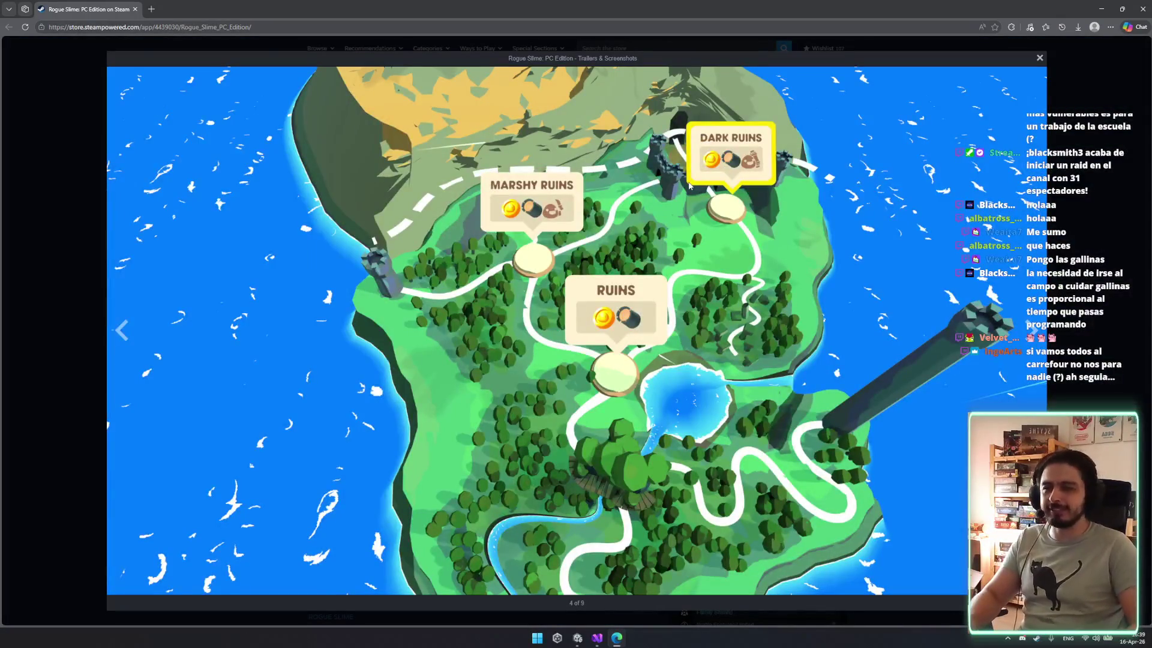
key("Escape")
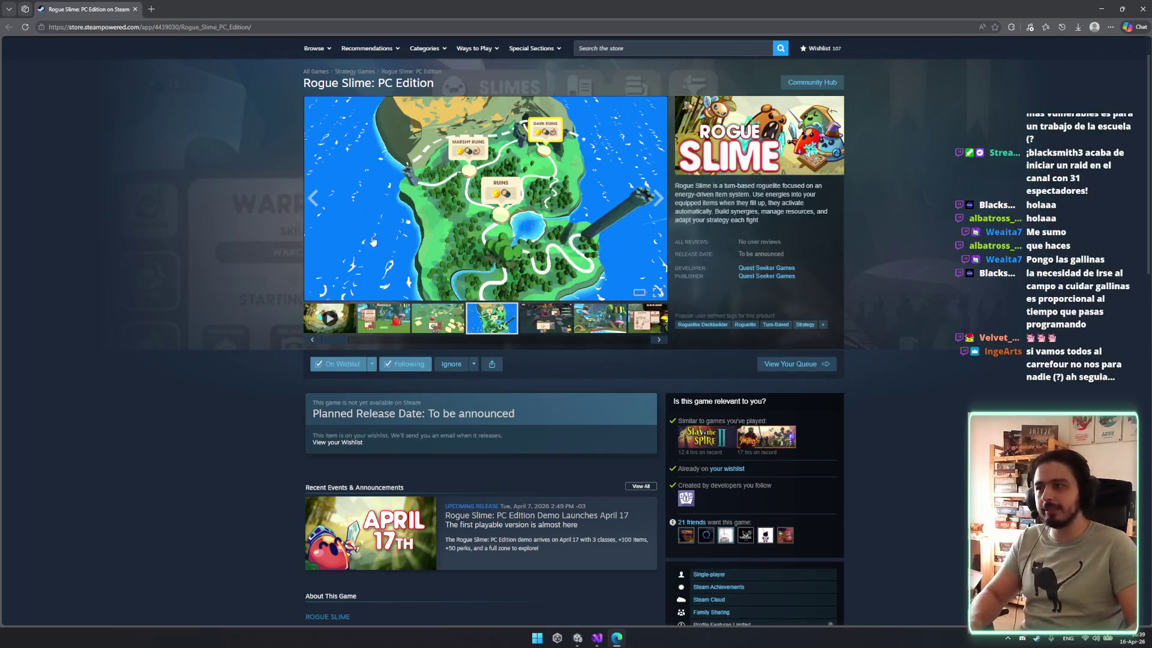
left_click(377, 318)
left_click(486, 248)
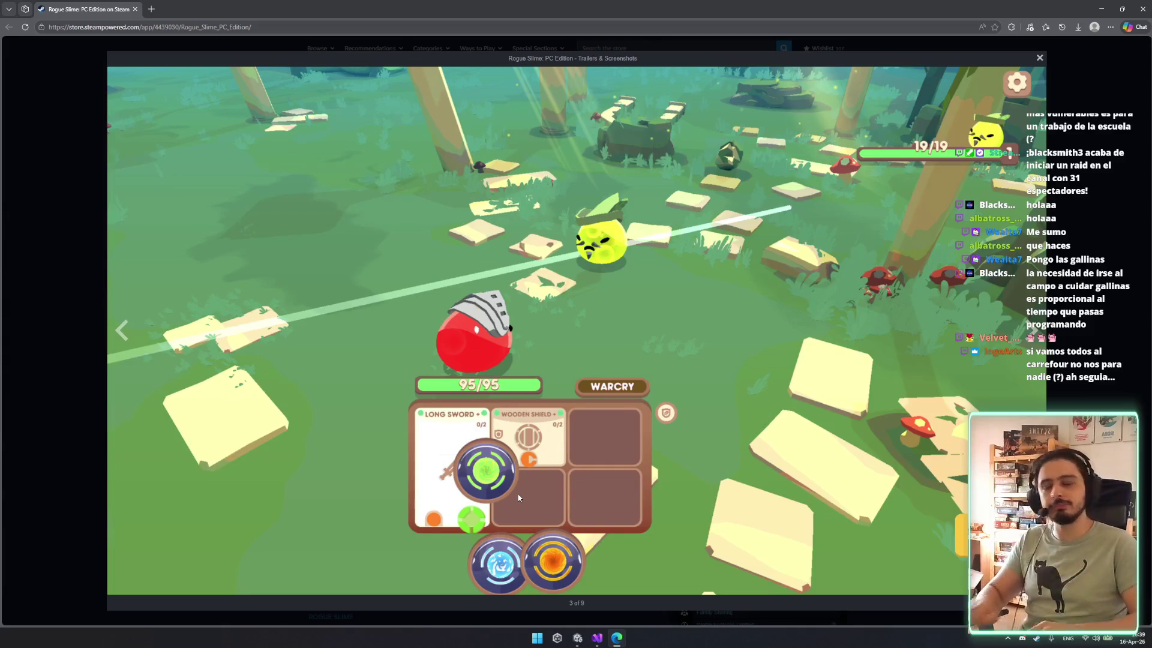
Cycle past the last screenshot to the gameplay trailer, then close the full-size viewer.
key("Right")
key("Right")
key("Right")
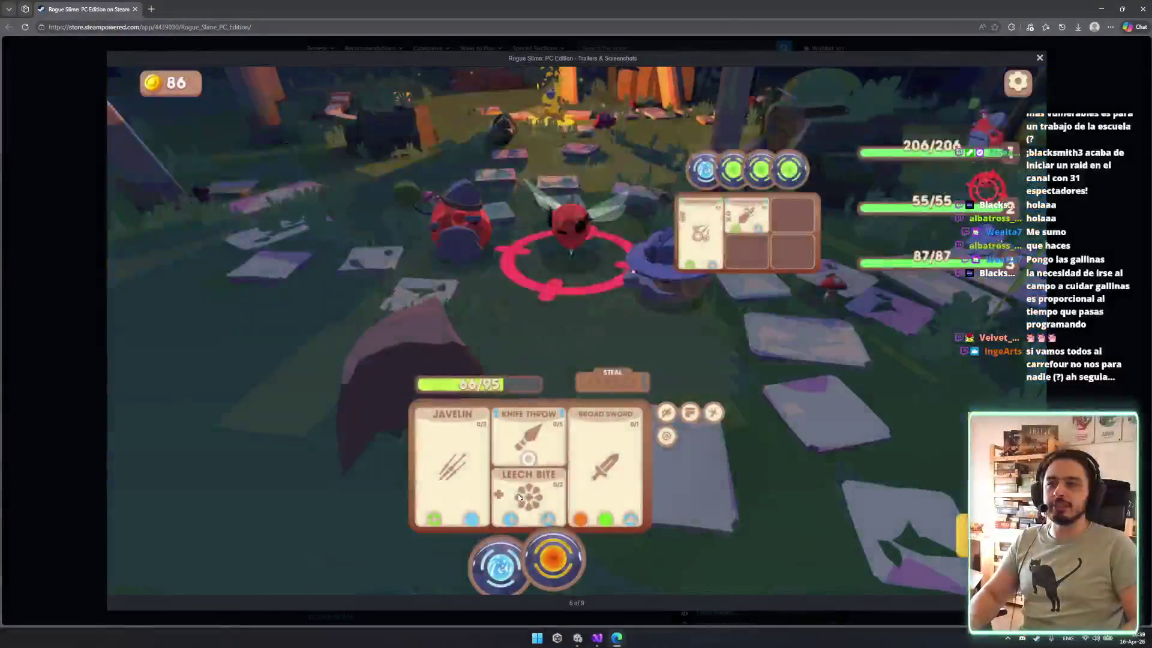
key("Right")
key("Right")
key("Right")
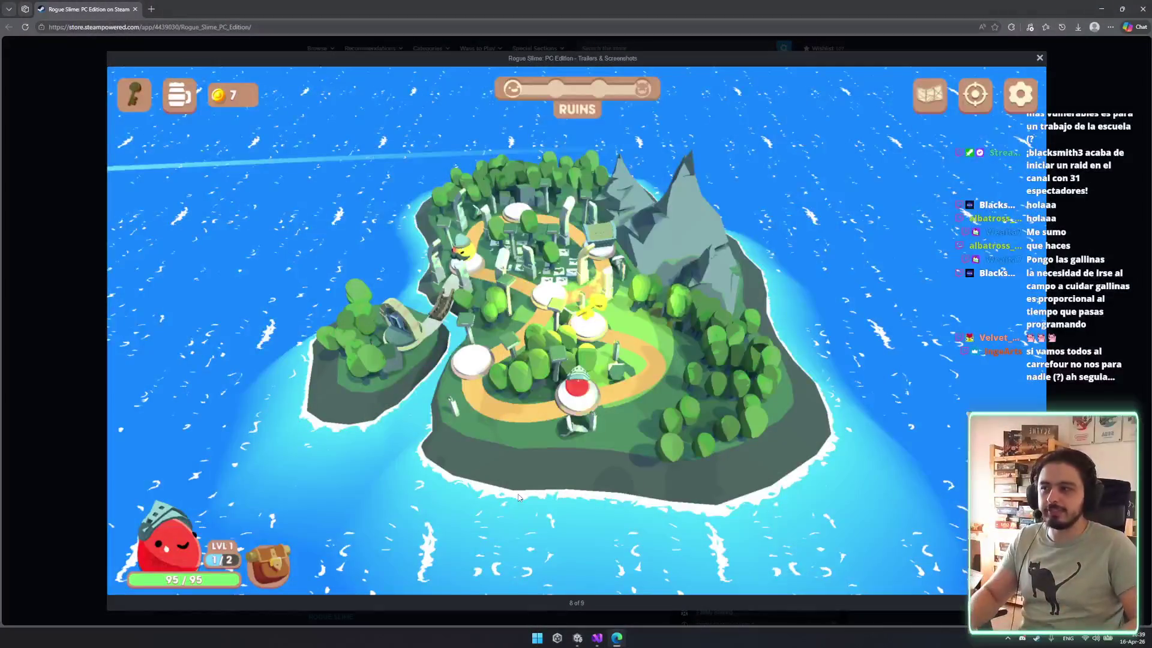
key("Right")
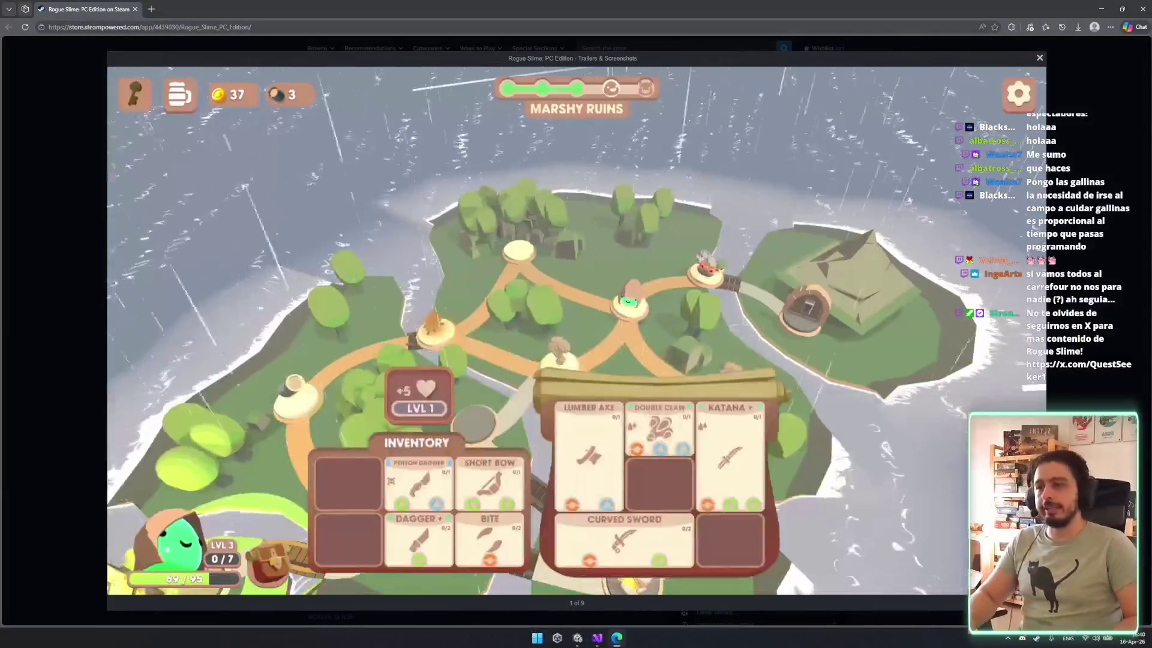
key("Escape")
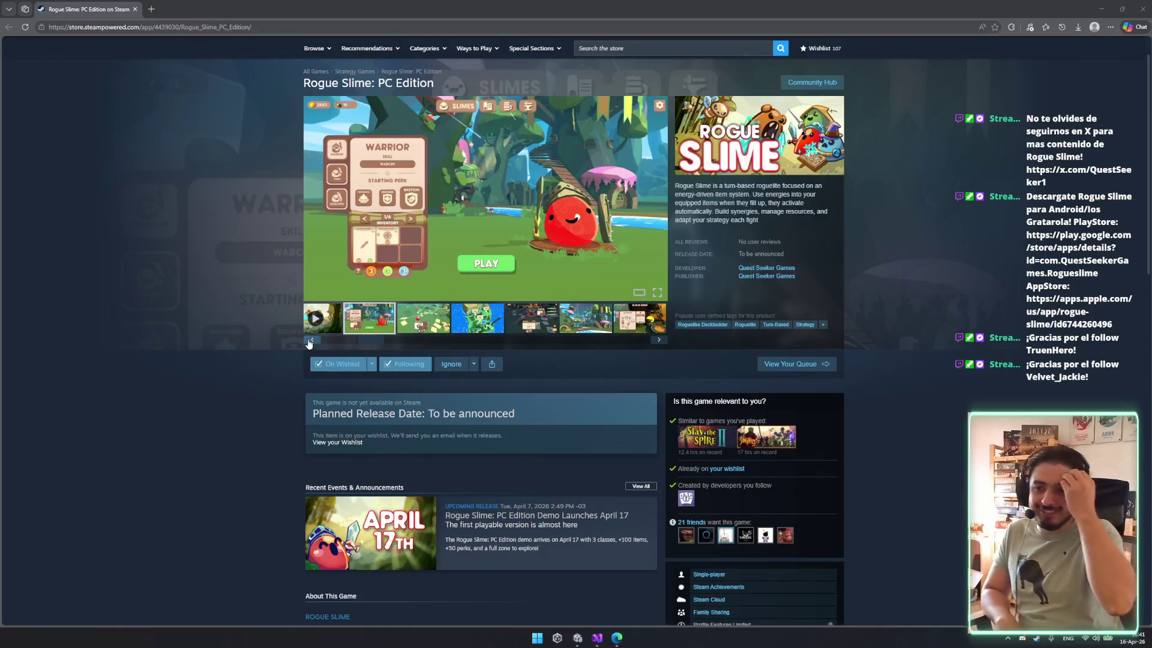
scroll(412, 390, "down", 5)
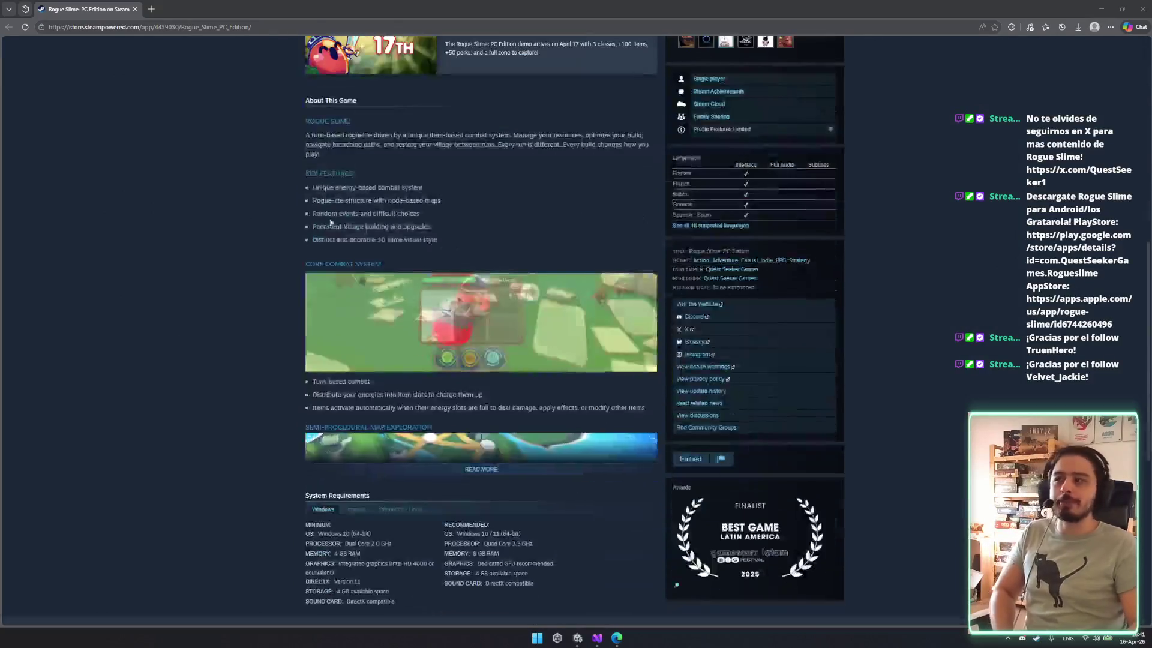
scroll(412, 384, "down", 2)
scroll(403, 447, "down", 5)
mouse_move(305, 527)
left_mouse_down()
mouse_move(540, 600)
mouse_move(597, 483)
left_mouse_up()
left_click(597, 483)
scroll(606, 384, "down", 5)
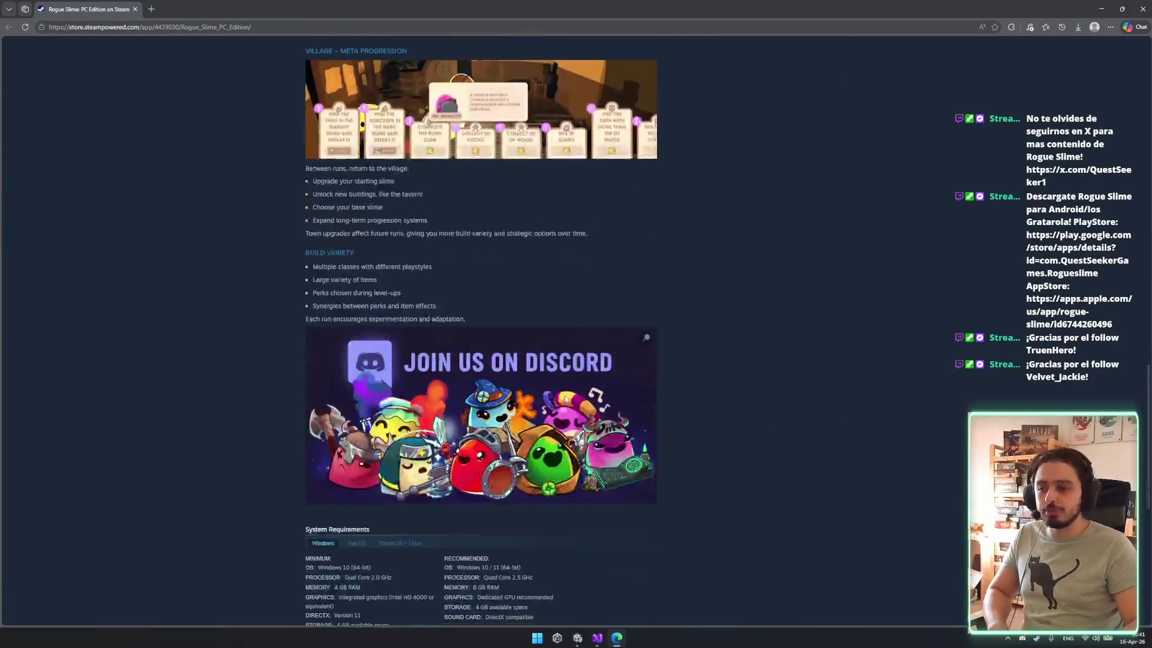
scroll(665, 423, "up", 15)
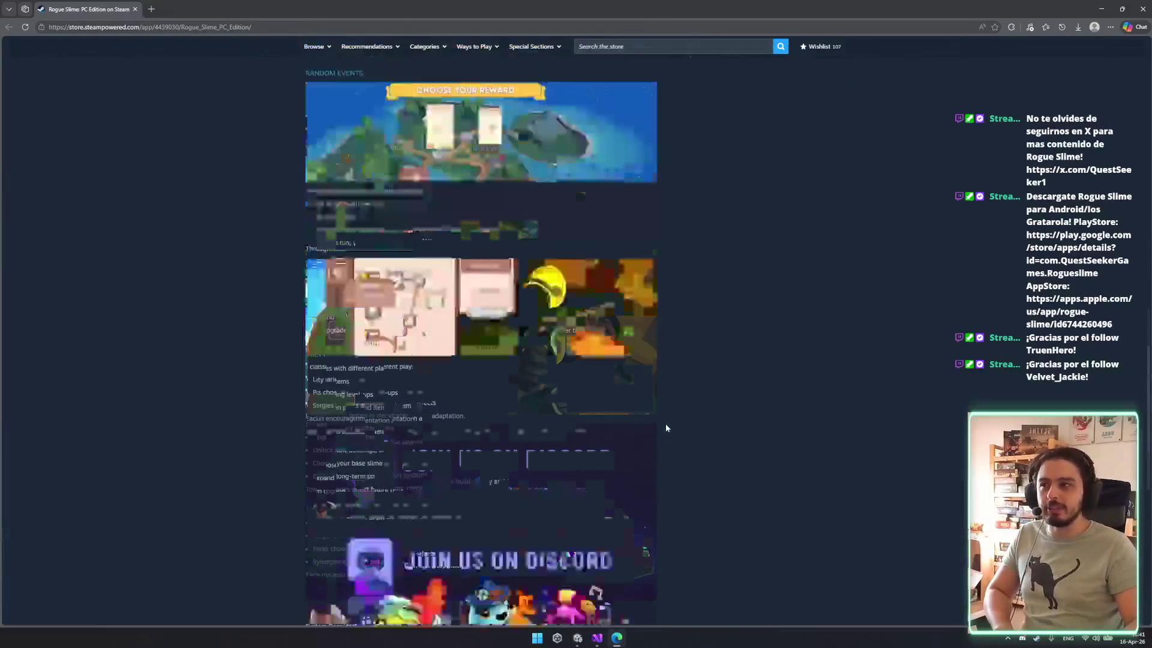
scroll(670, 420, "up", 5)
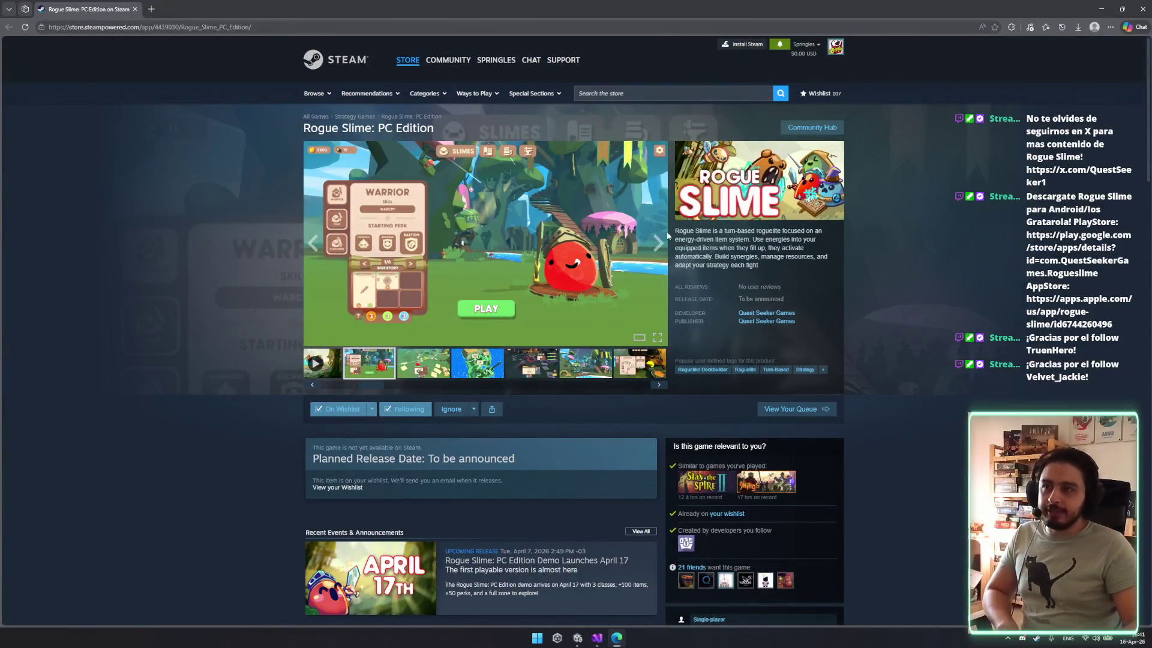
Open the Quest Seeker Games publisher page and view its discounts, then its upcoming releases.
left_click(777, 321)
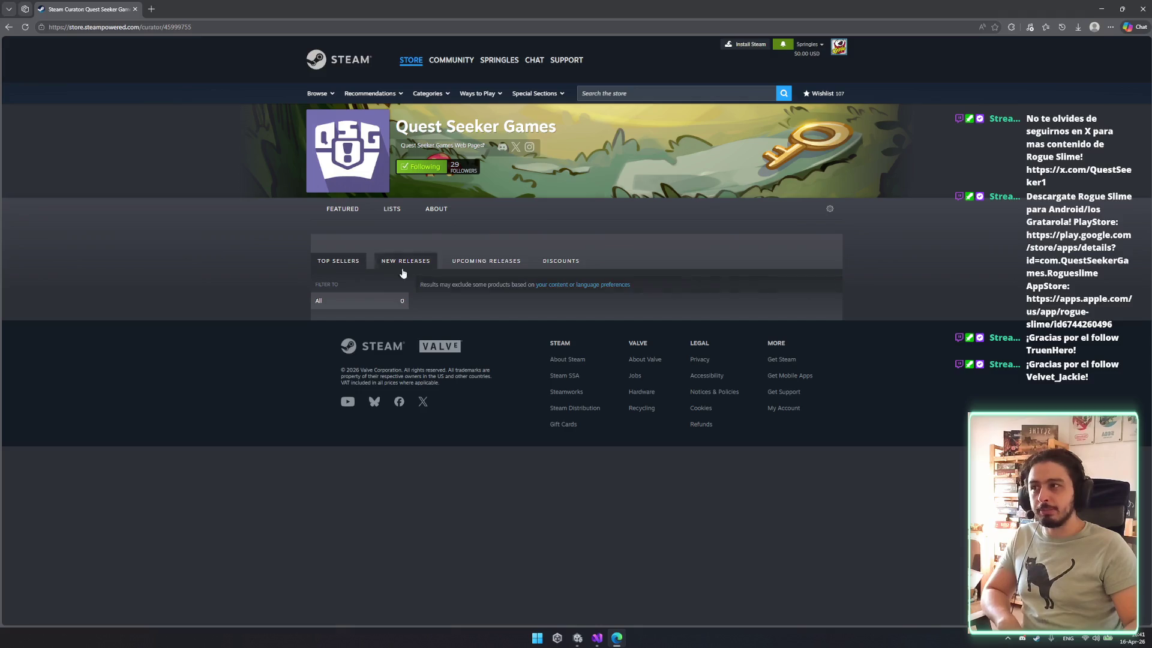
left_click(561, 263)
left_click(516, 264)
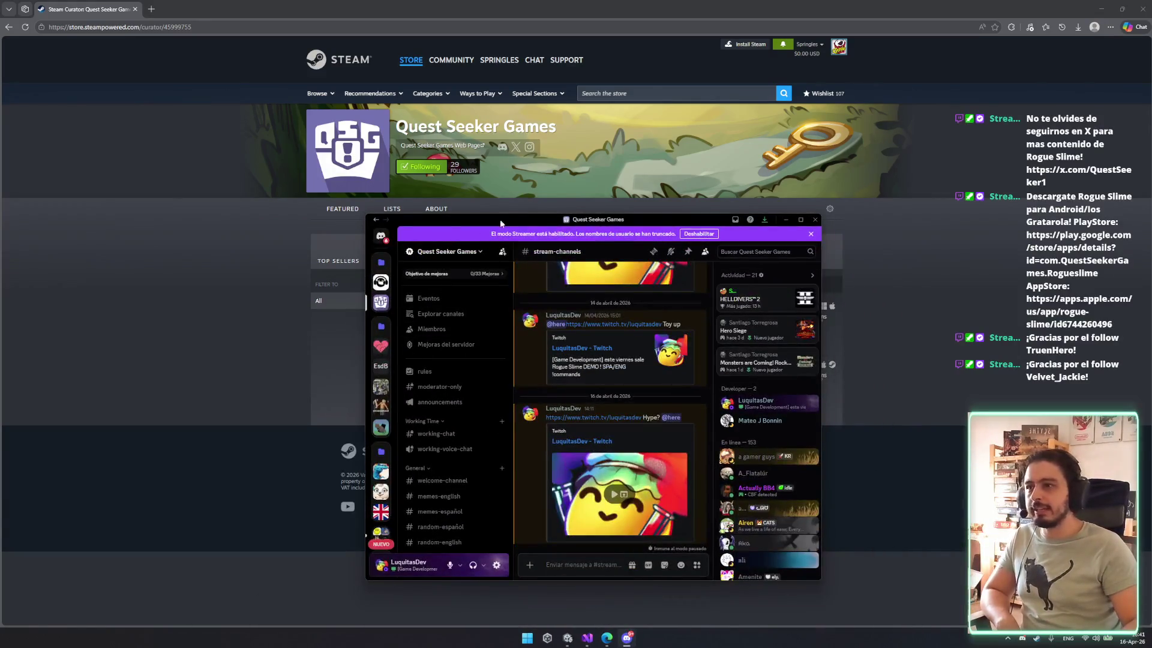
Scroll through the Quest Seeker Games Discord member list, then close Discord.
scroll(595, 409, "down", 3)
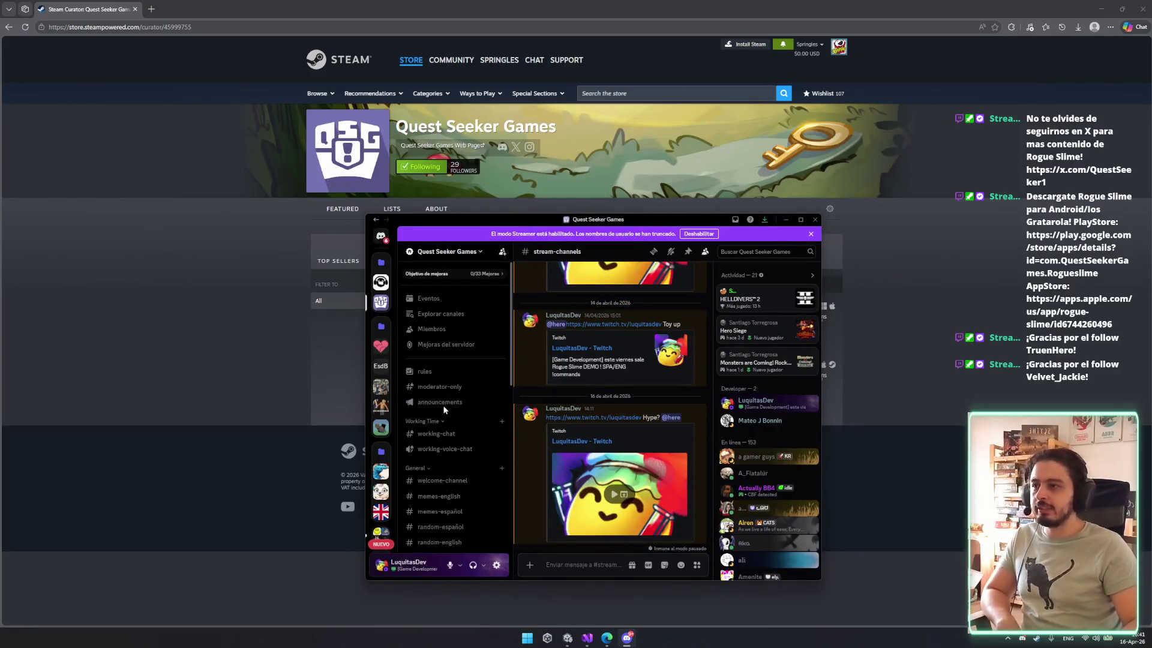
left_click(452, 328)
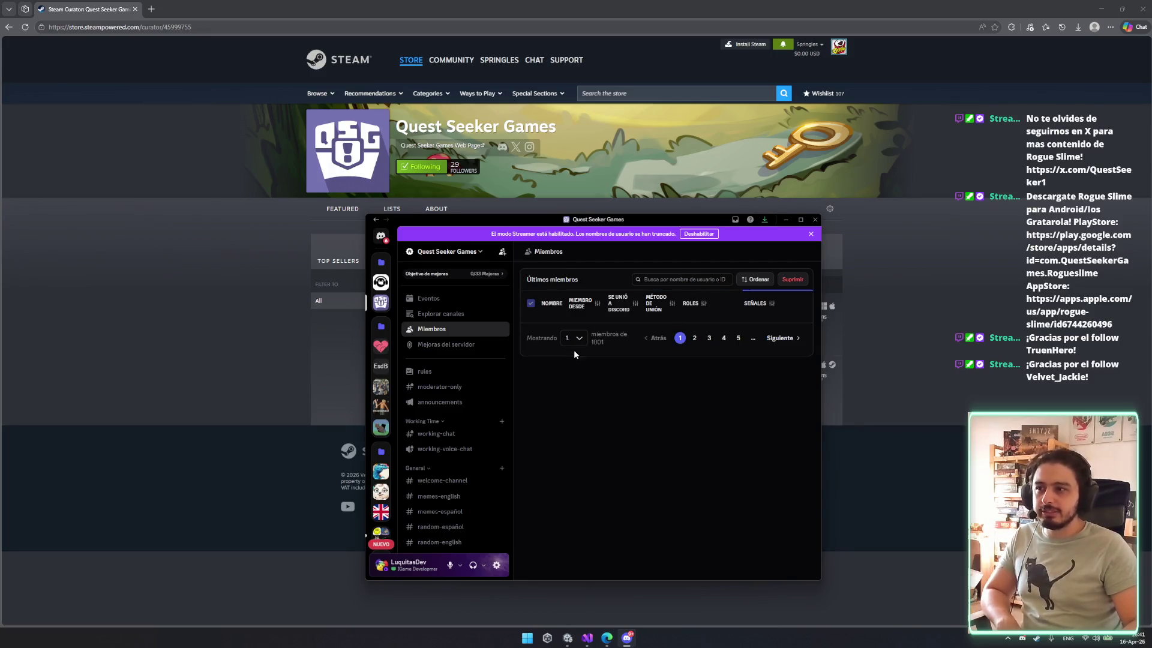
scroll(617, 479, "down", 3)
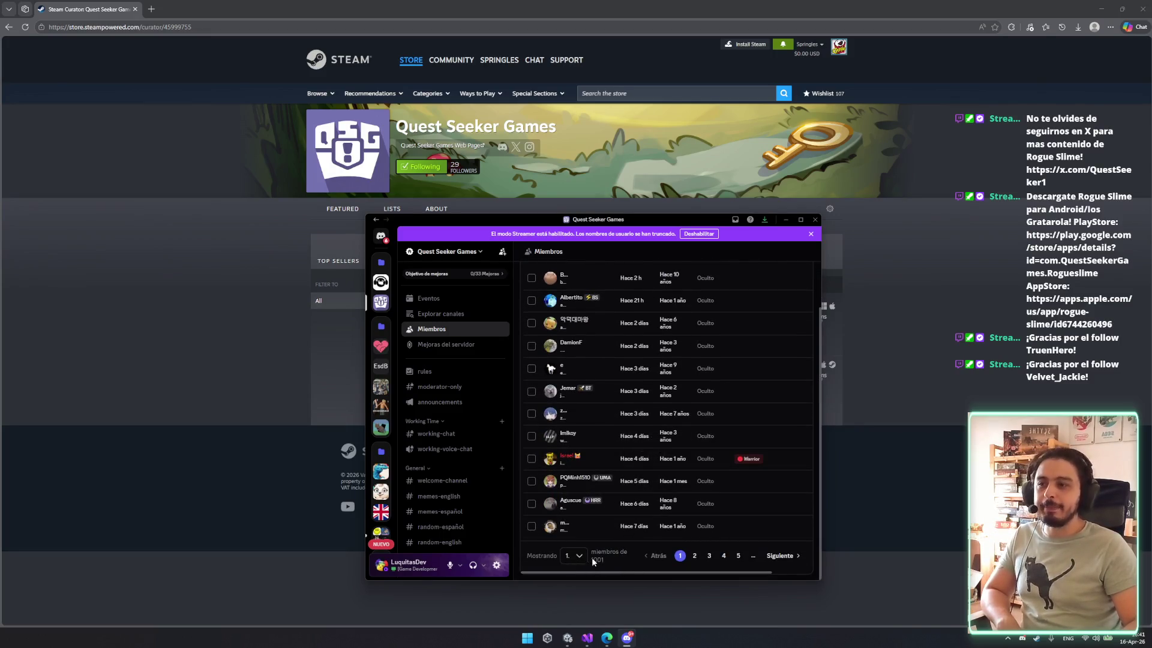
left_click(814, 219)
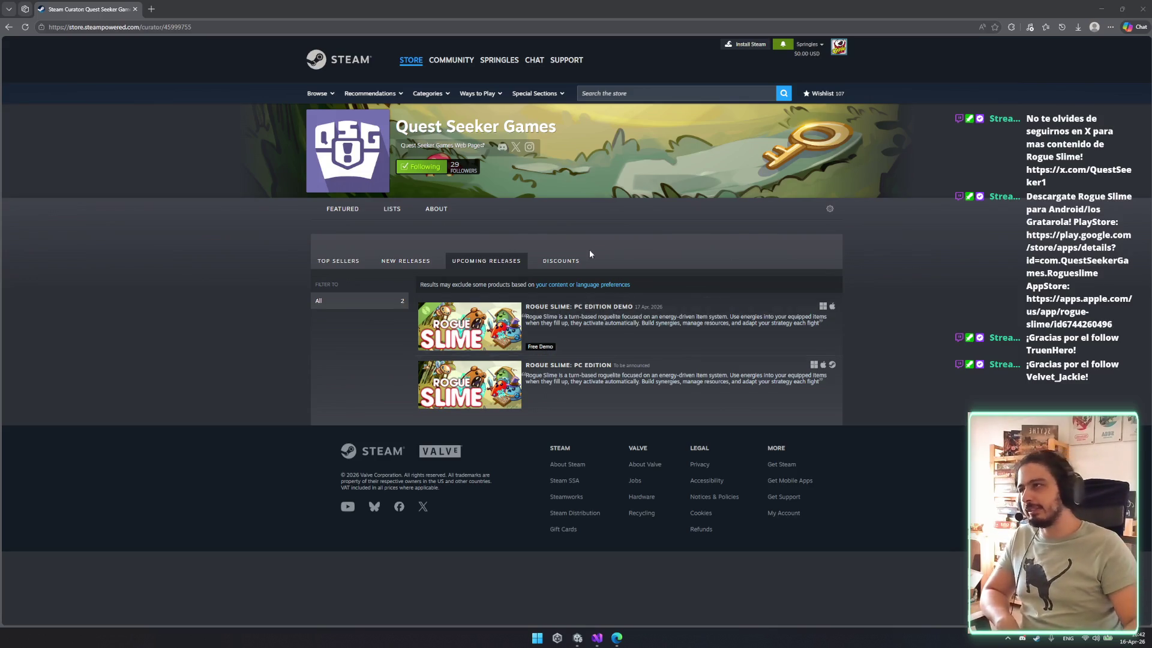
Move the Edge window aside, close it with Alt+F4, and start Unity's Play mode.
left_click_drag(434, 6, 456, 253)
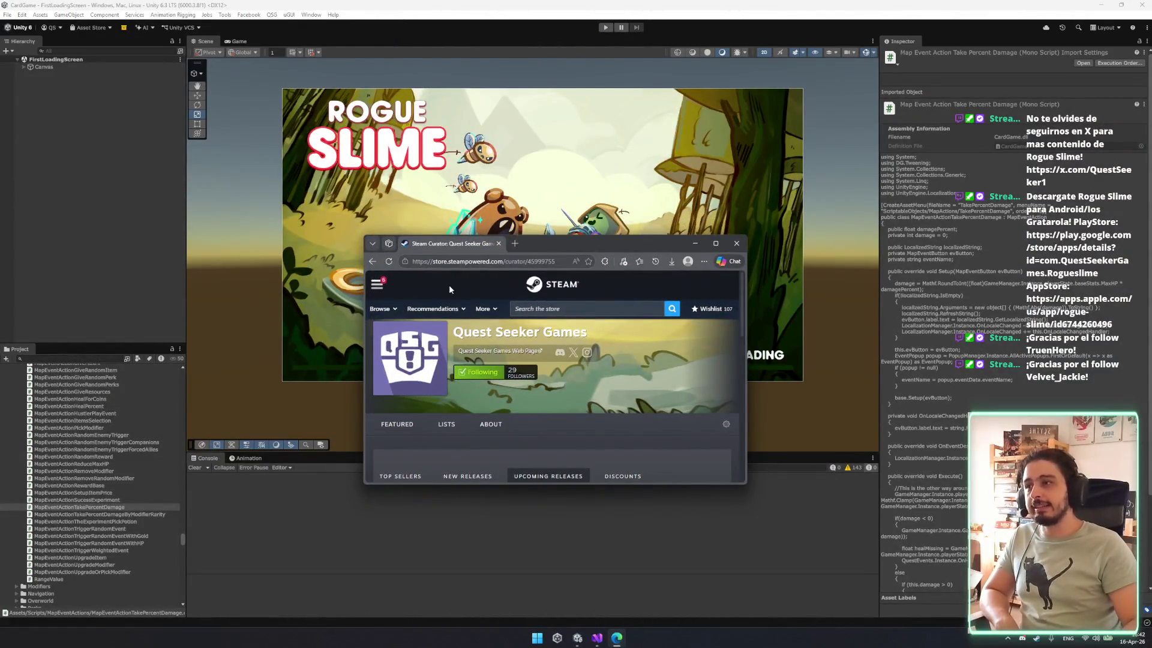
key("alt+F4")
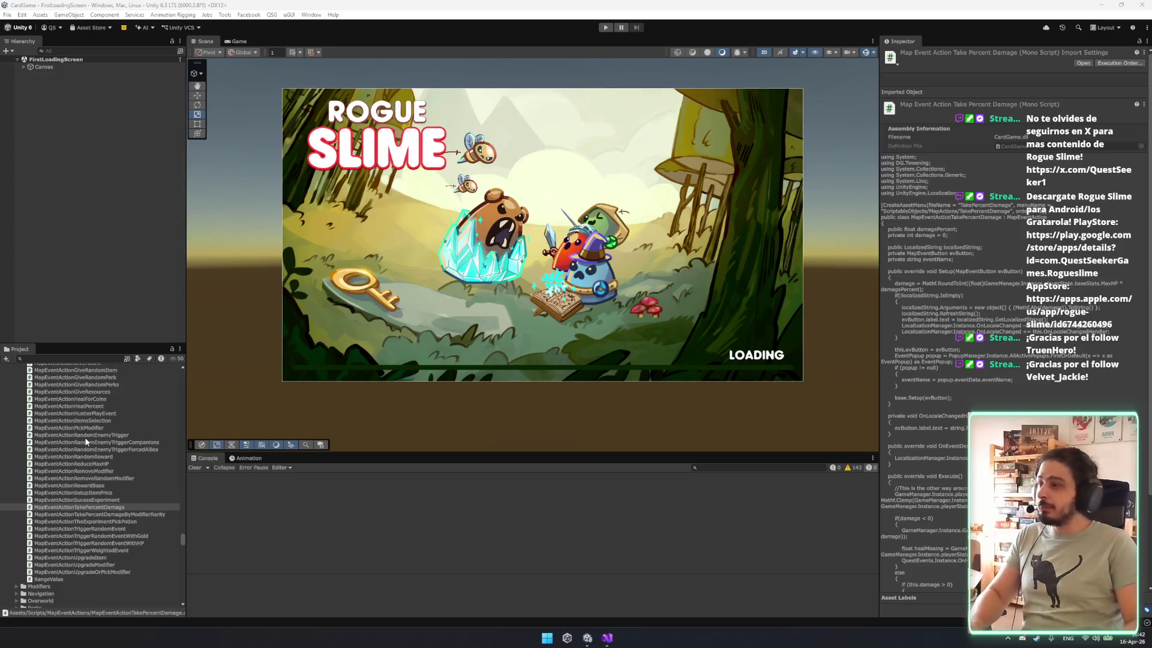
scroll(86, 442, "down", 3)
left_click(605, 27)
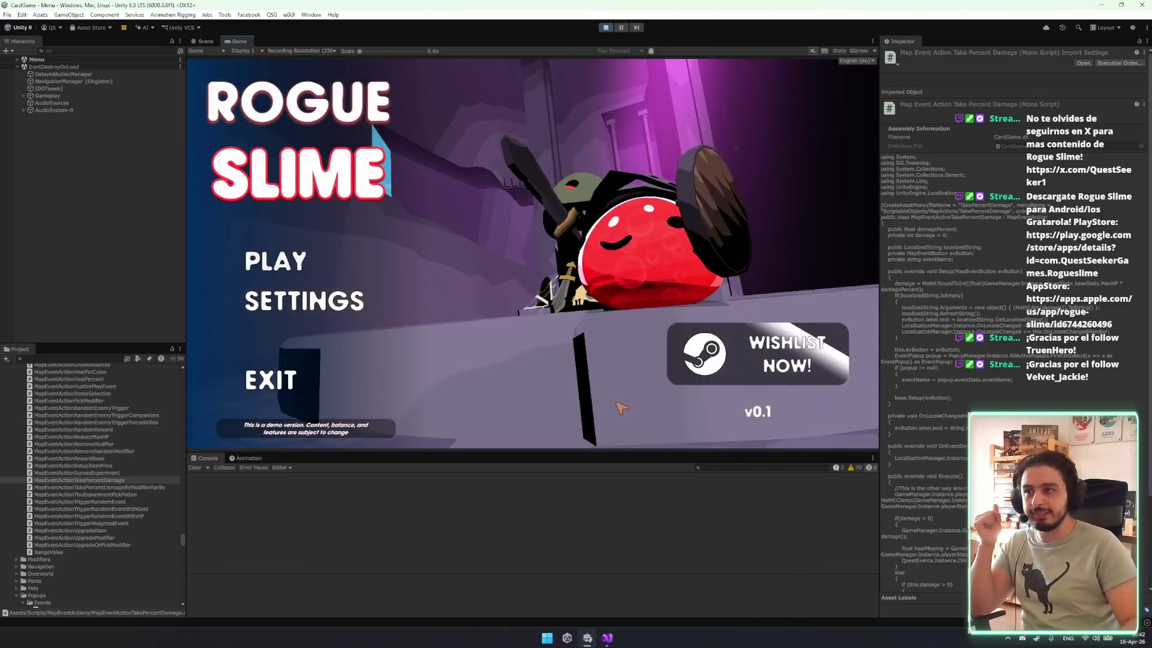
Choose PLAY on the main menu, begin the Warrior run, and open the floor's node map.
left_click(306, 277)
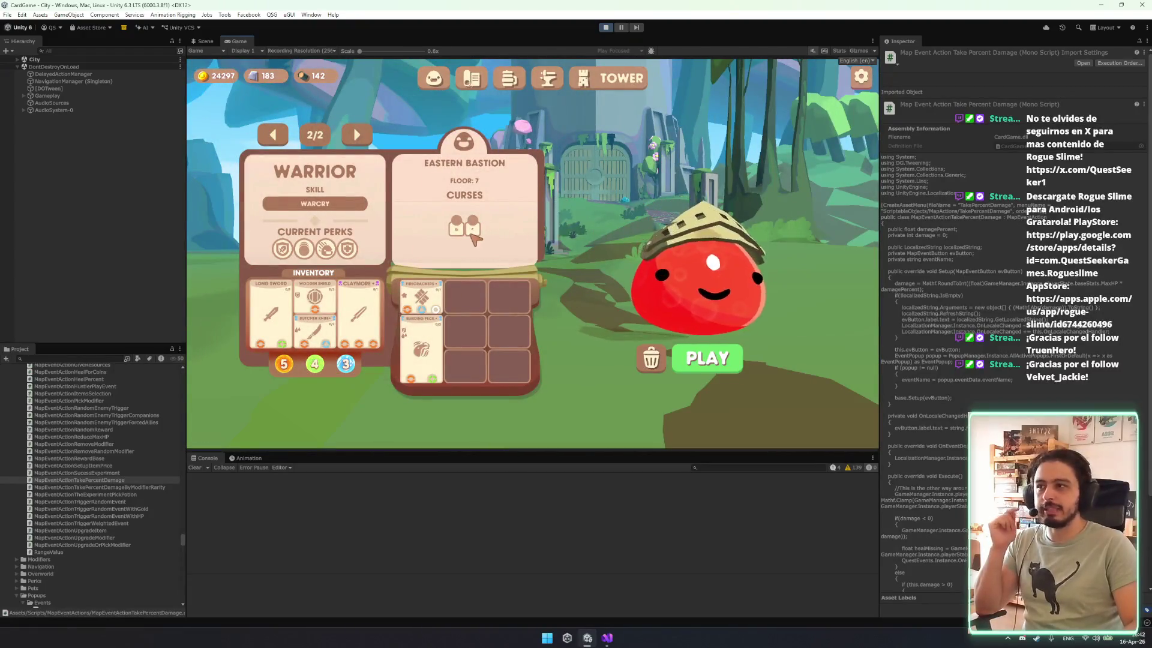
mouse_move(474, 237)
left_click(708, 359)
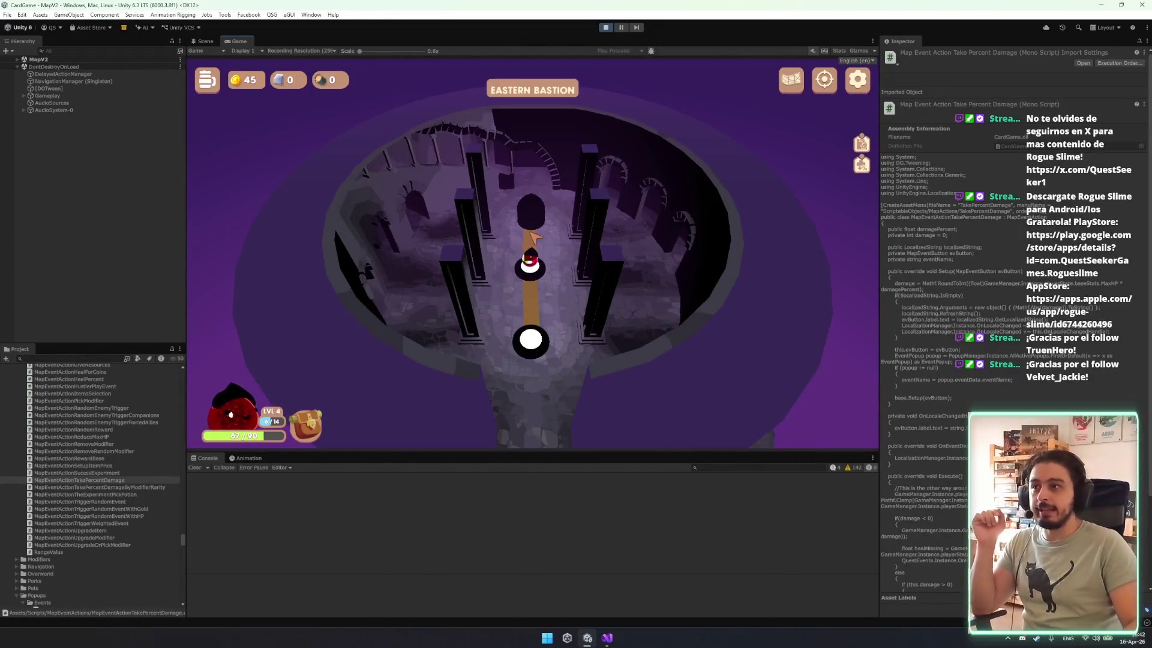
left_click(539, 222)
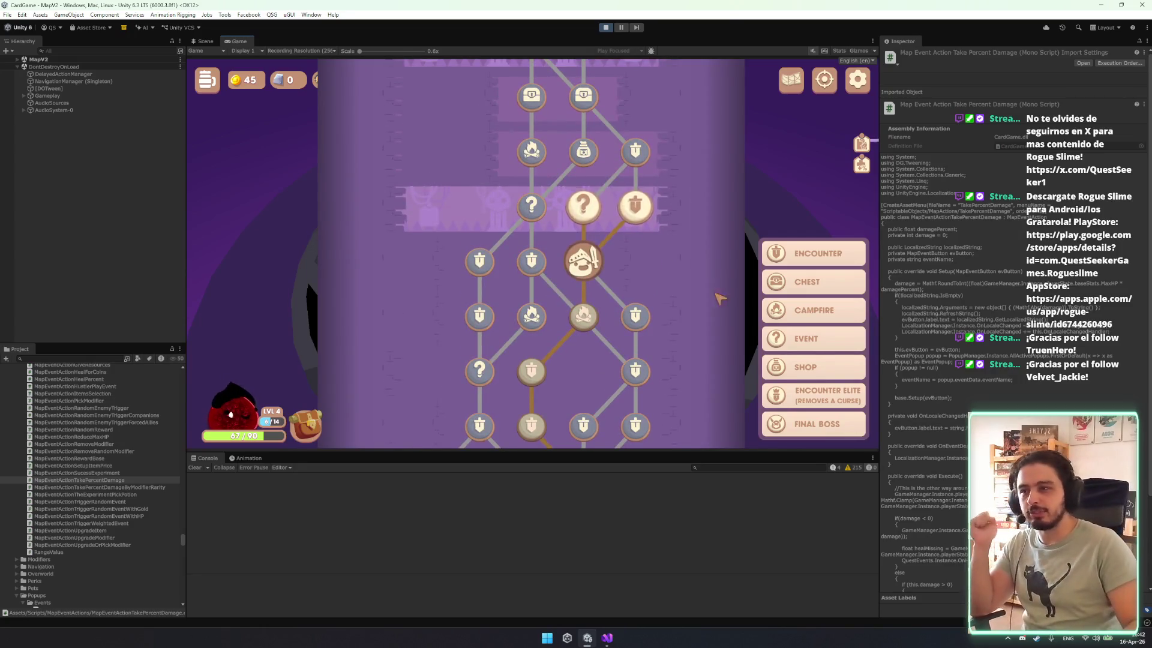
Scroll through the floor's node map and move the slime onto the next '?' node.
scroll(708, 300, "up", 5)
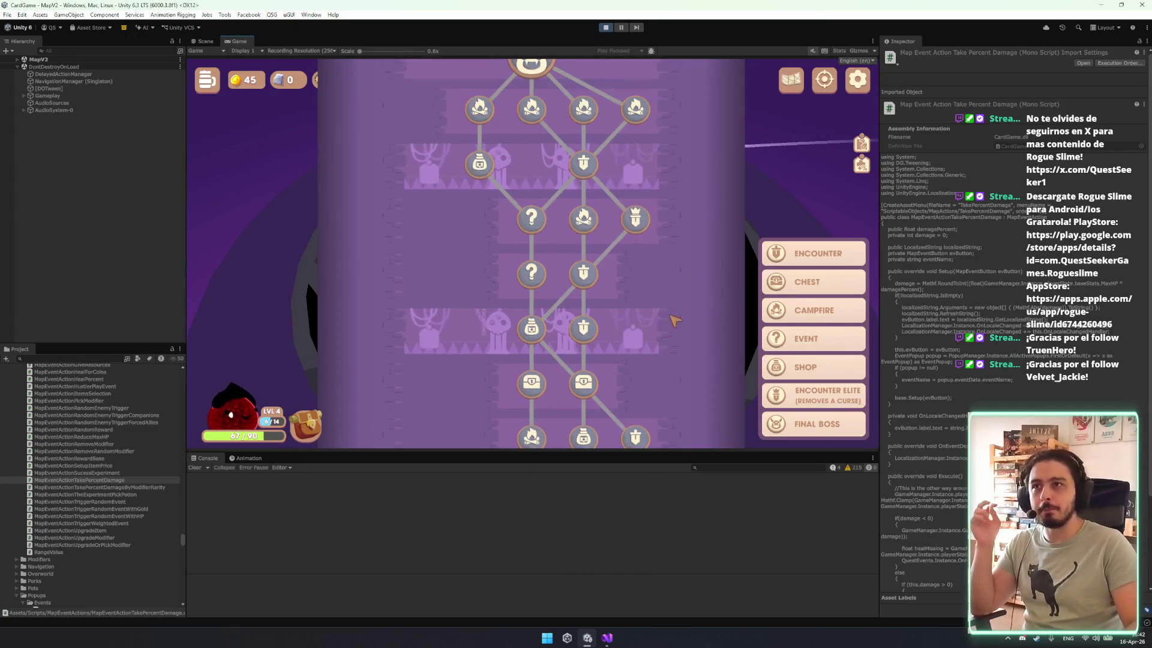
scroll(669, 294, "up", 1)
scroll(663, 330, "down", 4)
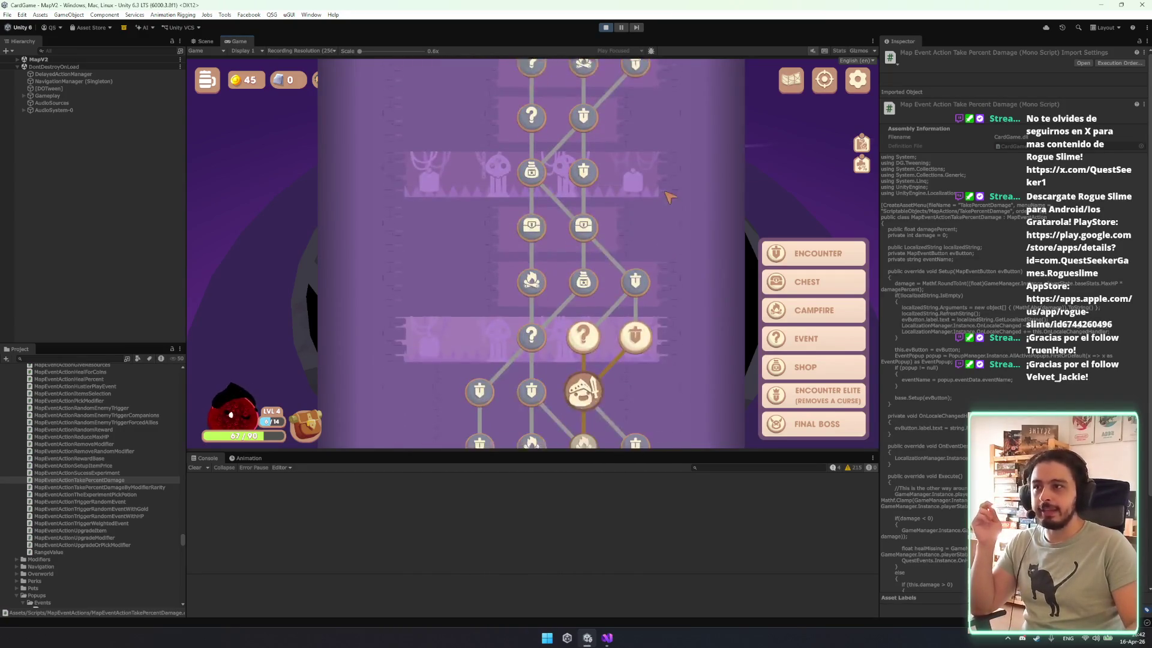
scroll(645, 273, "up", 4)
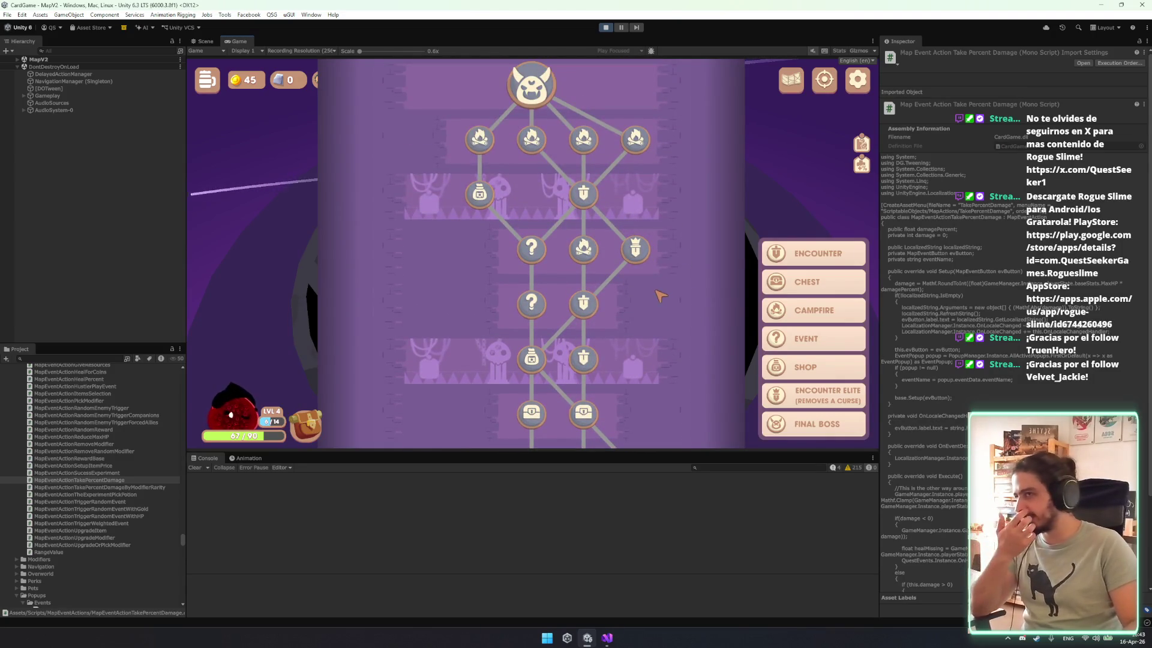
scroll(640, 320, "down", 6)
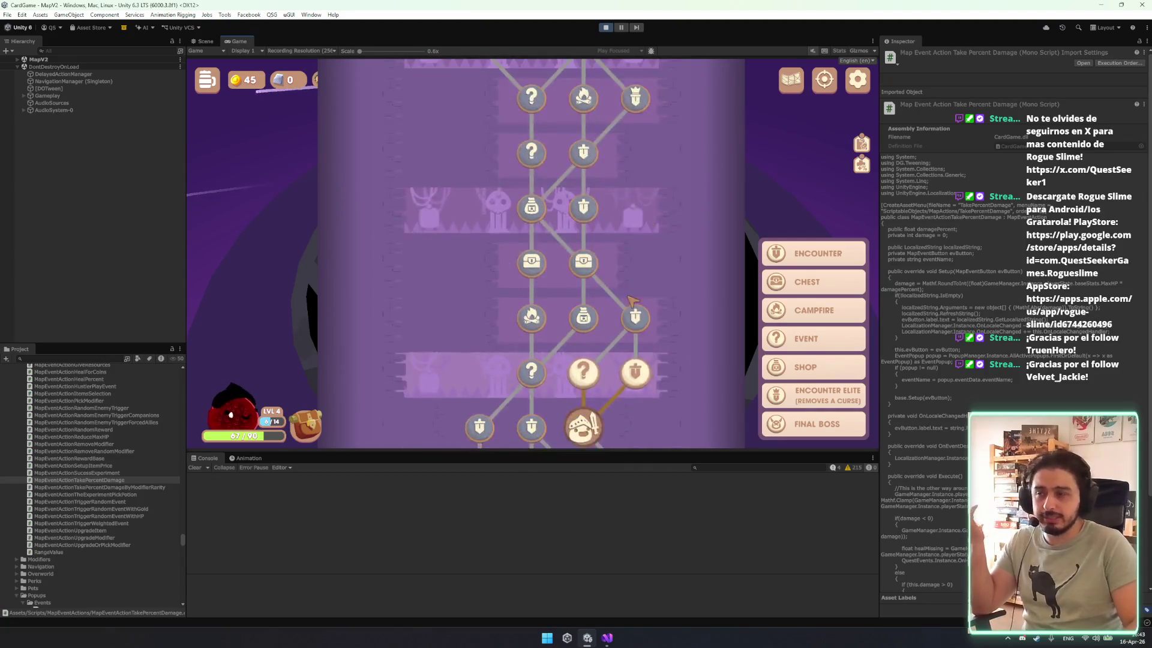
scroll(645, 286, "down", 2)
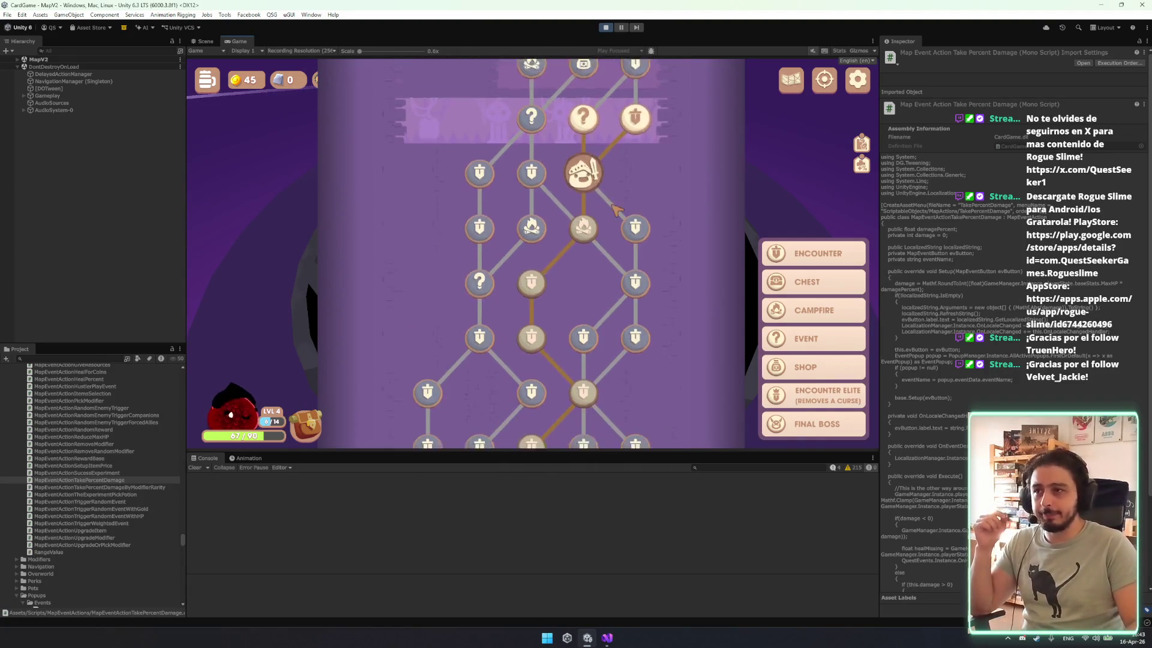
scroll(669, 291, "down", 1)
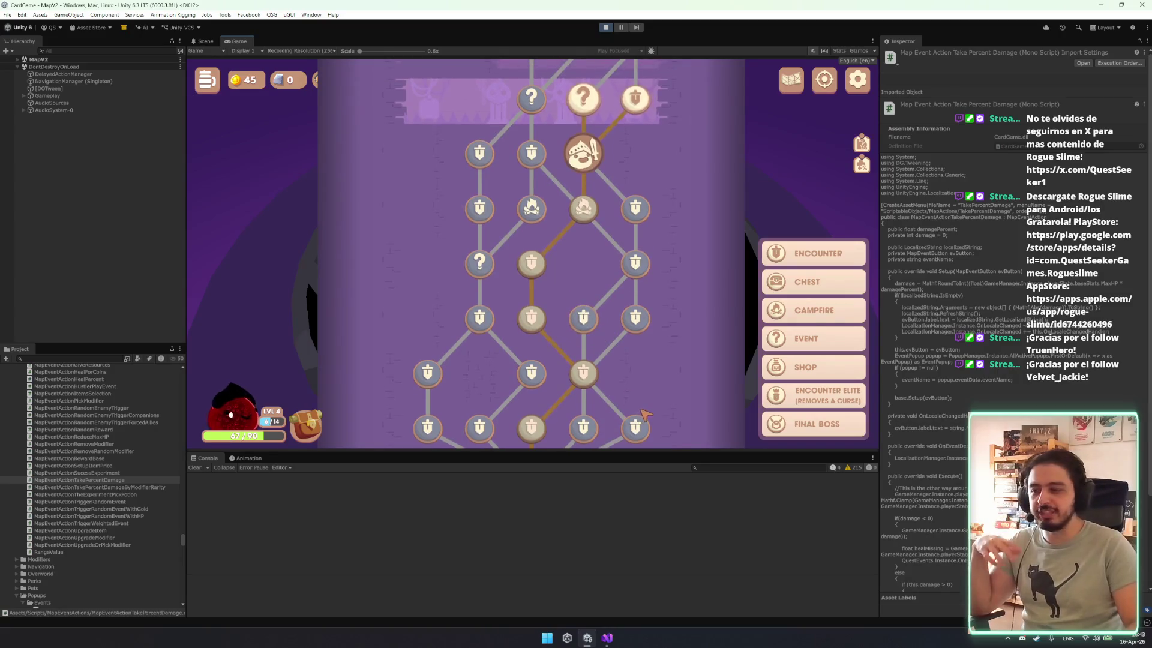
scroll(669, 291, "up", 2)
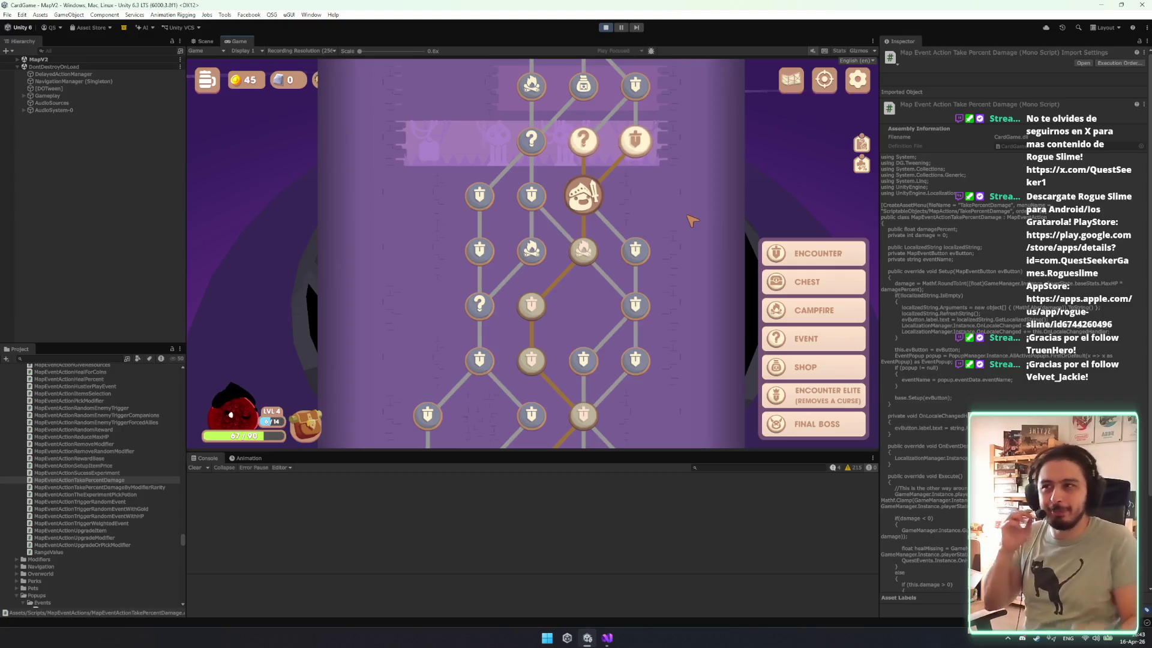
scroll(683, 300, "up", 2)
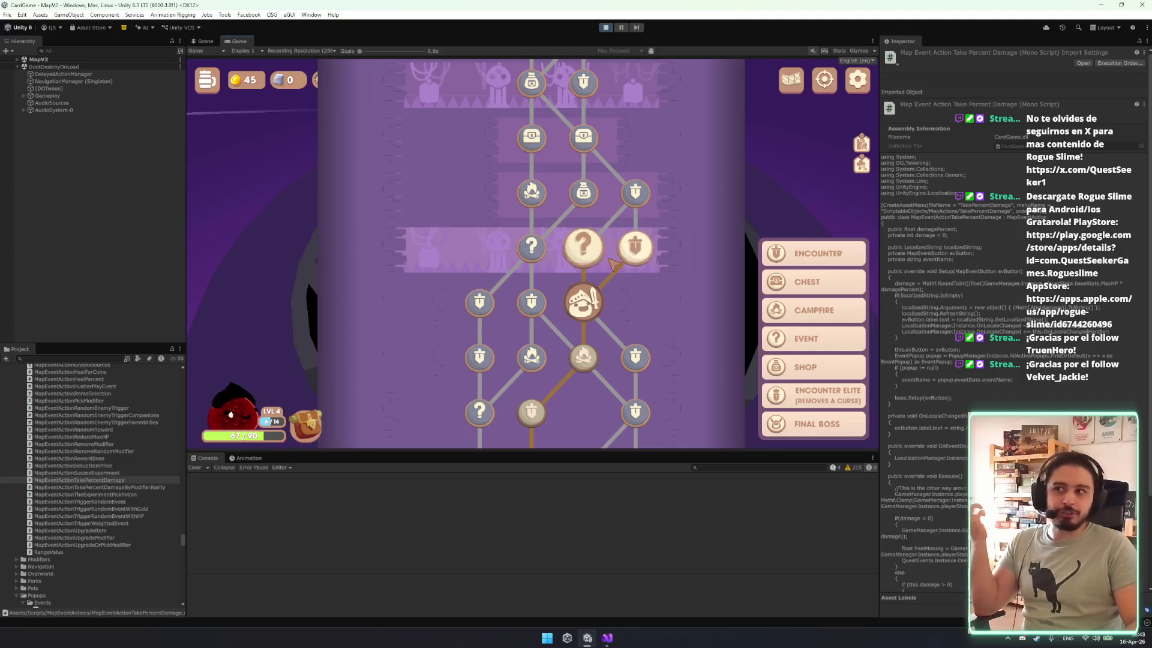
left_click(583, 261)
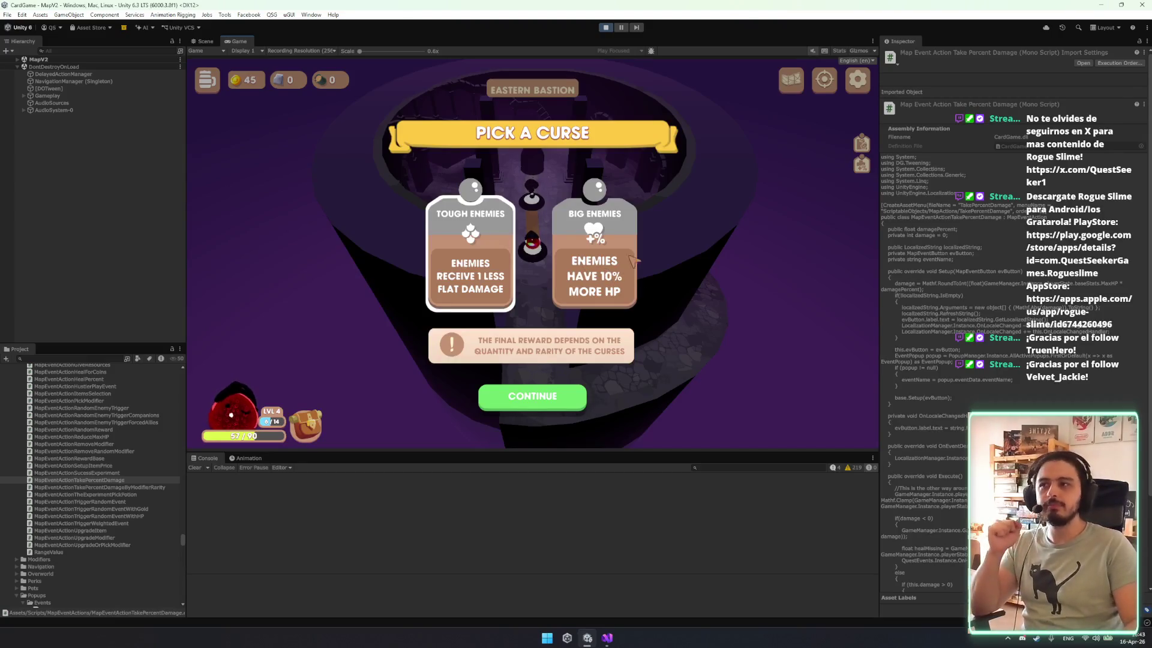
Choose the Big Enemies curse over Tough Enemies, continue, and bring up the Graphics settings.
left_click(600, 240)
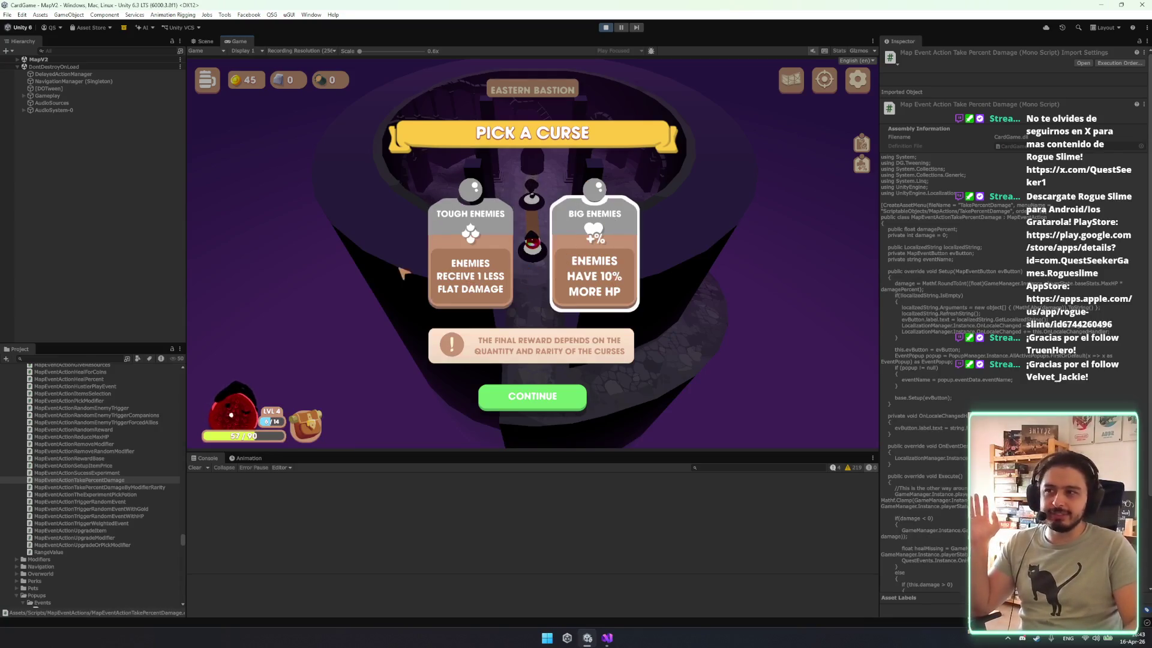
left_click(456, 264)
left_click(588, 227)
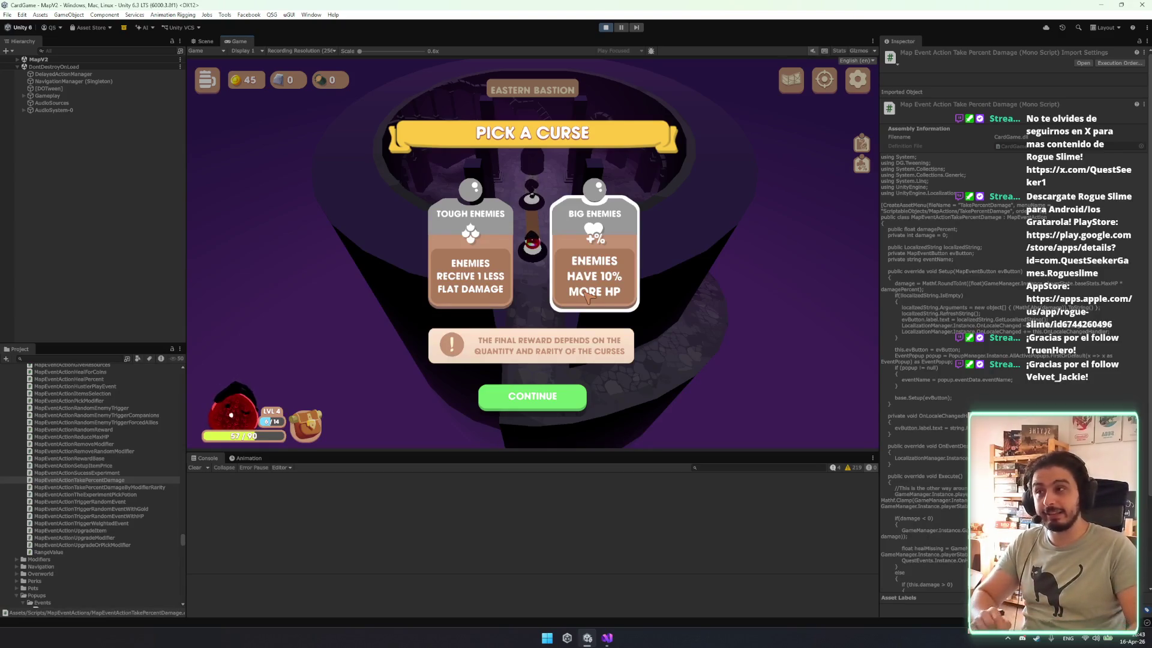
left_click(555, 398)
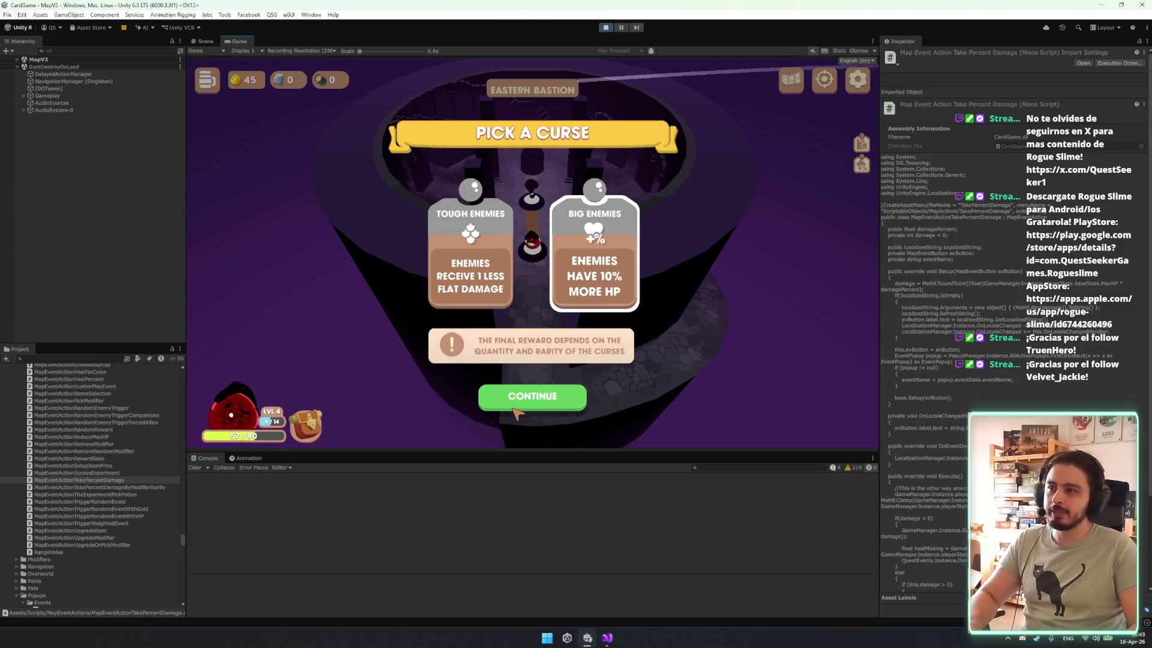
key("Escape")
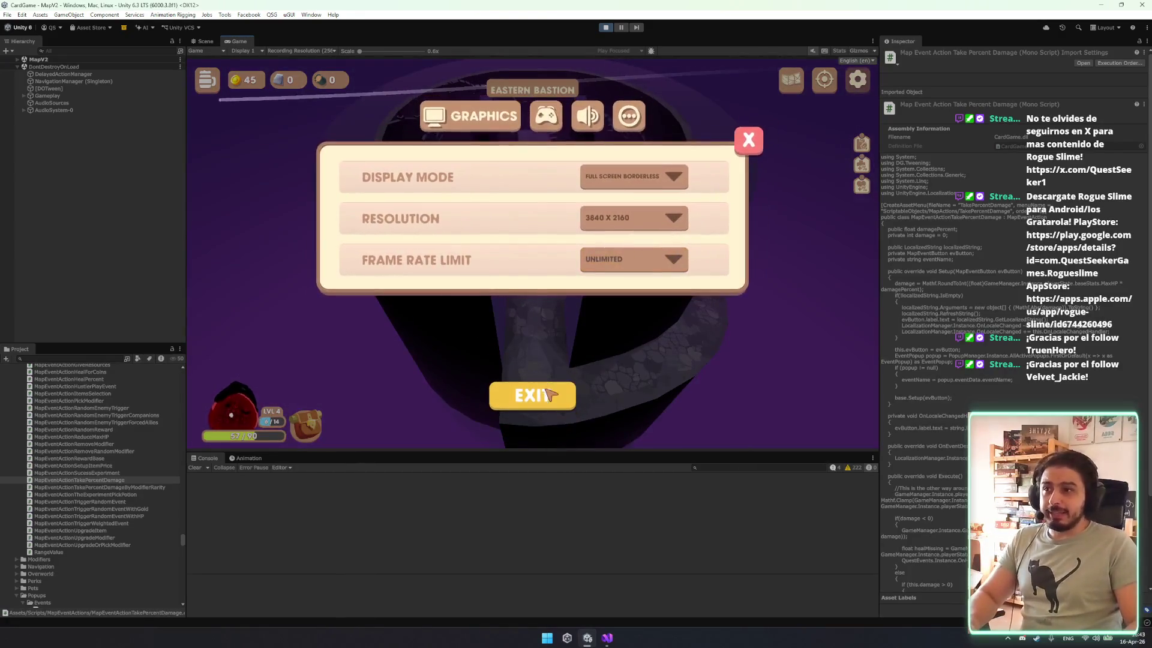